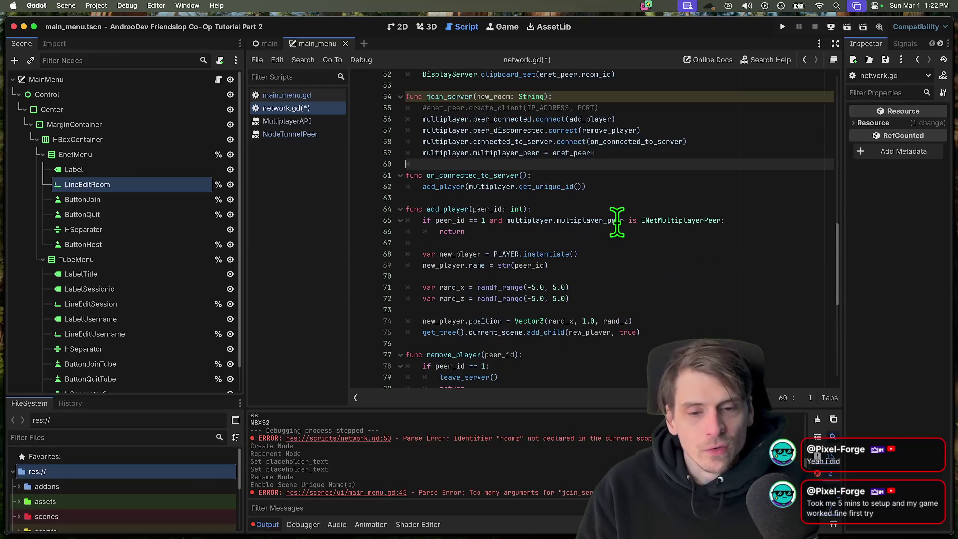
{"action": "scroll", "coordinate": [618, 221], "scroll_direction": "down", "scroll_amount": 1}
{"action": "scroll", "coordinate": [617, 220], "scroll_direction": "up", "scroll_amount": 8}
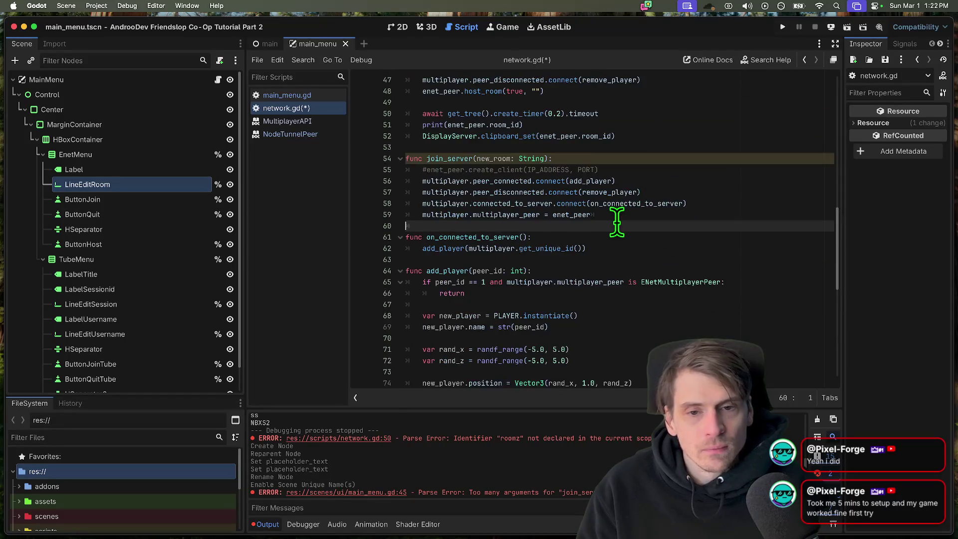
{"action": "scroll", "coordinate": [617, 221], "scroll_direction": "up", "scroll_amount": 2}
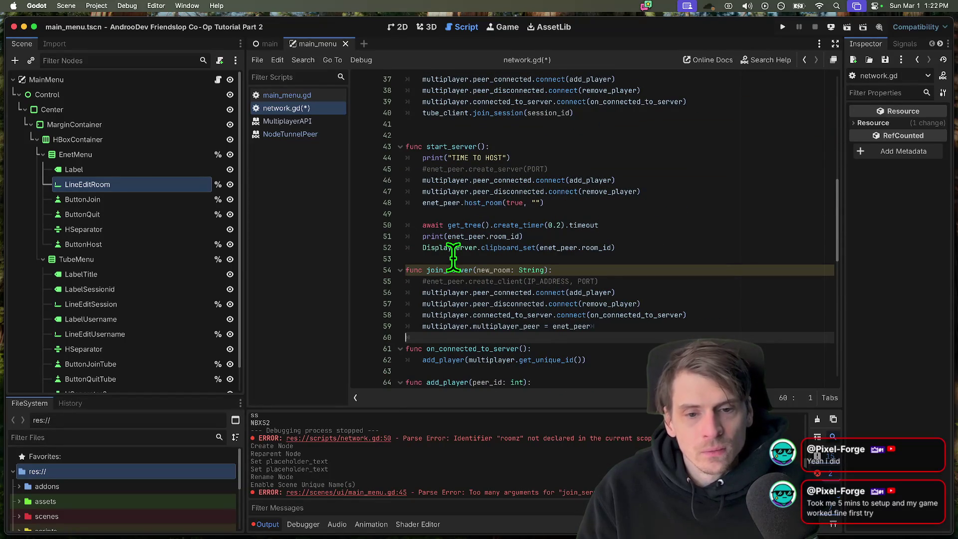
- Add enet_peer.join_room(new_room) to join_server and confirm main_menu.gd's join_server call matches
{"action": "key", "text": "super+z"}
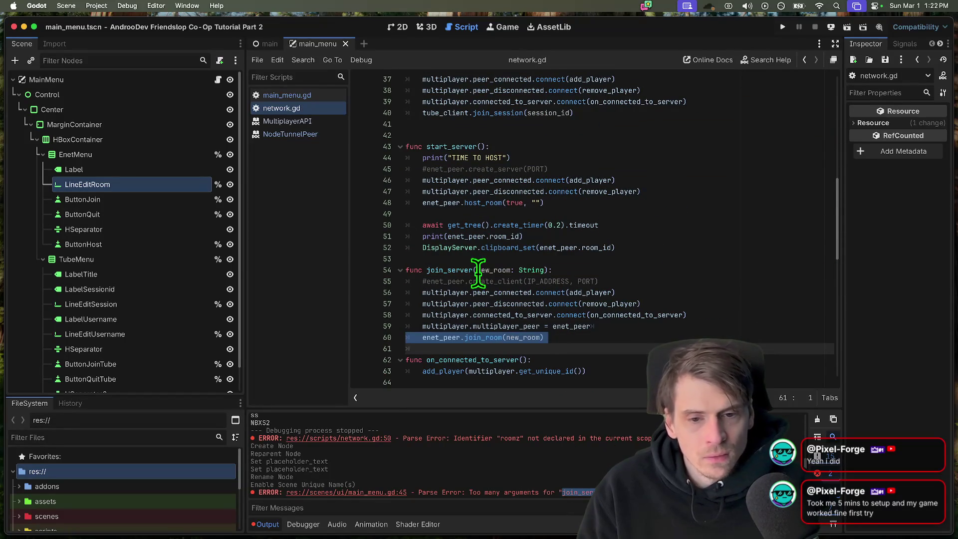
{"action": "double_click", "coordinate": [446, 271]}
{"action": "left_click", "coordinate": [287, 95]}
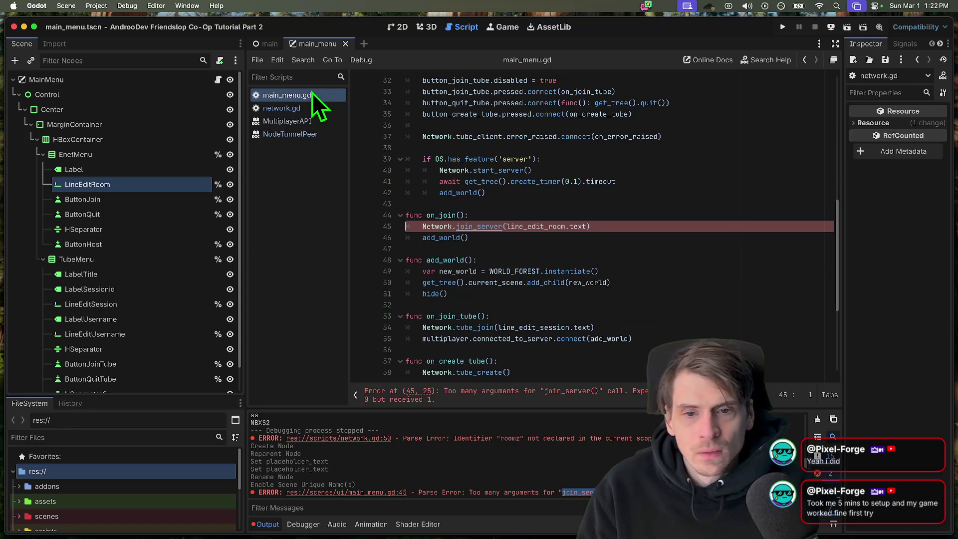
{"action": "double_click", "coordinate": [479, 226]}
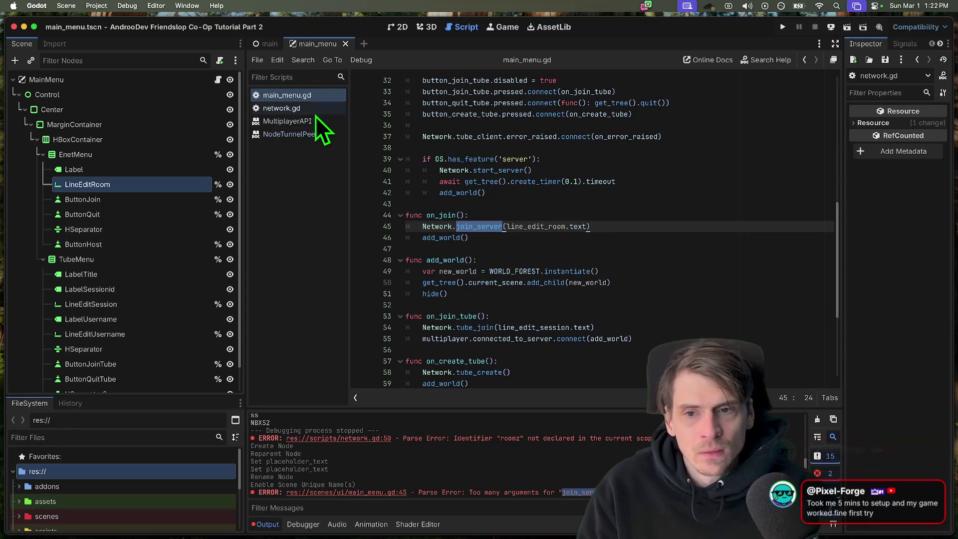
{"action": "left_click", "coordinate": [282, 108]}
- Clear the old parse errors from the Output panel and launch the multi-instance run
{"action": "left_click", "coordinate": [818, 419]}
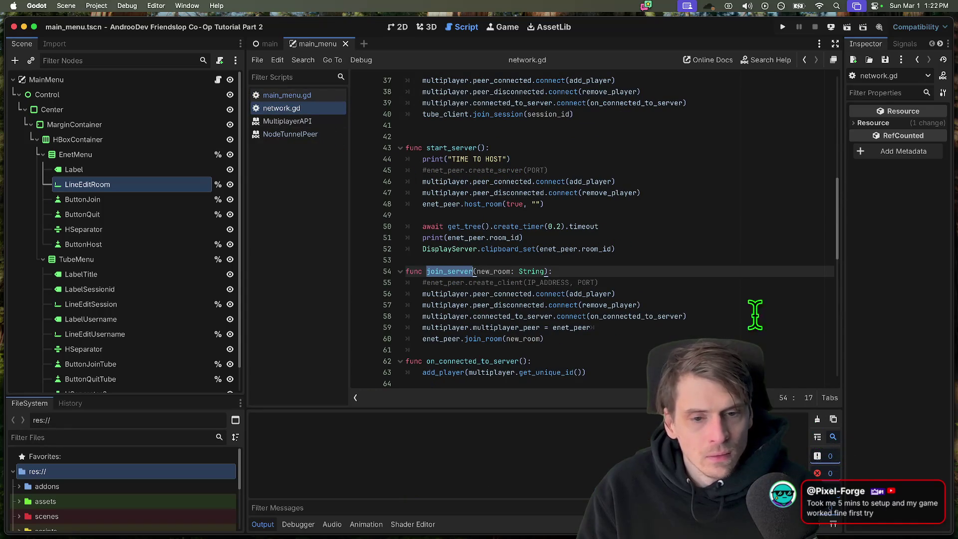
{"action": "left_click", "coordinate": [636, 282]}
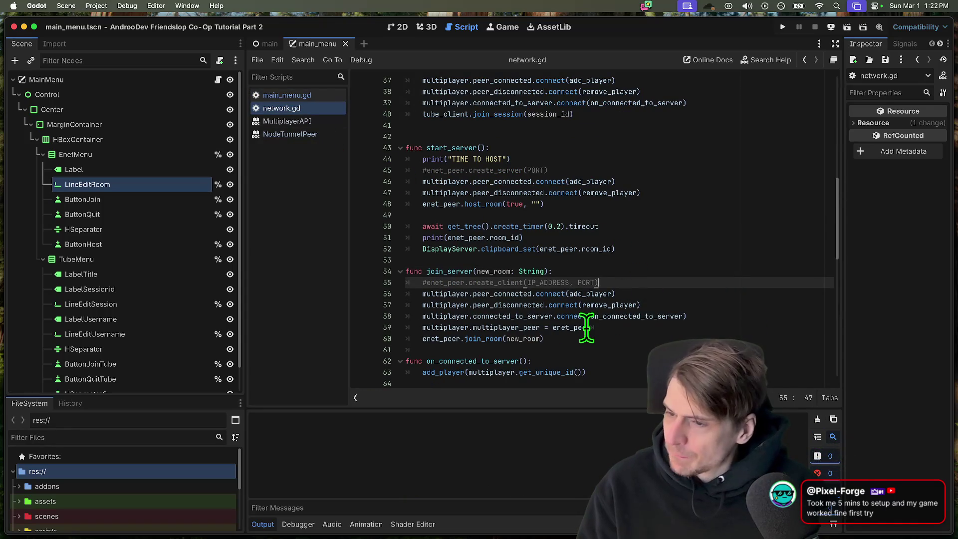
{"action": "mouse_move", "coordinate": [573, 327]}
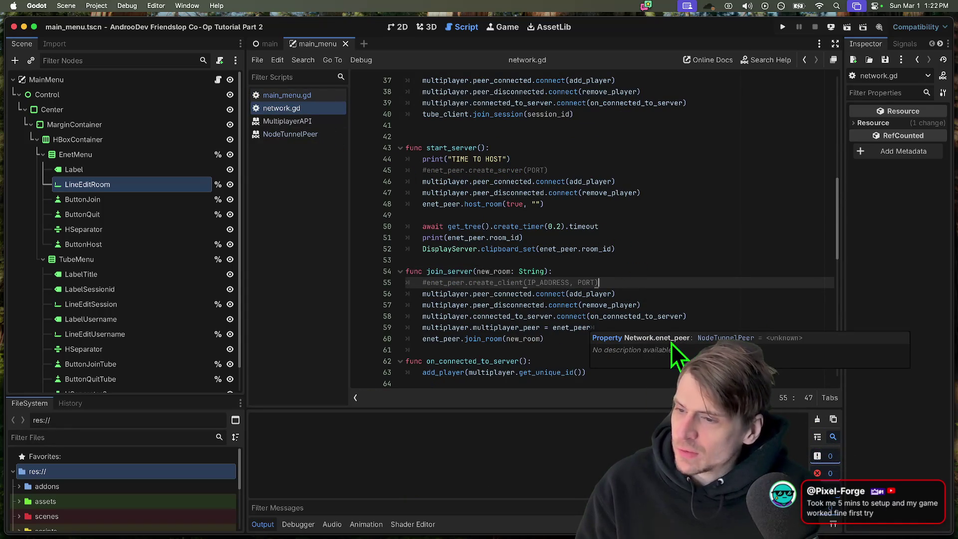
{"action": "double_click", "coordinate": [522, 339]}
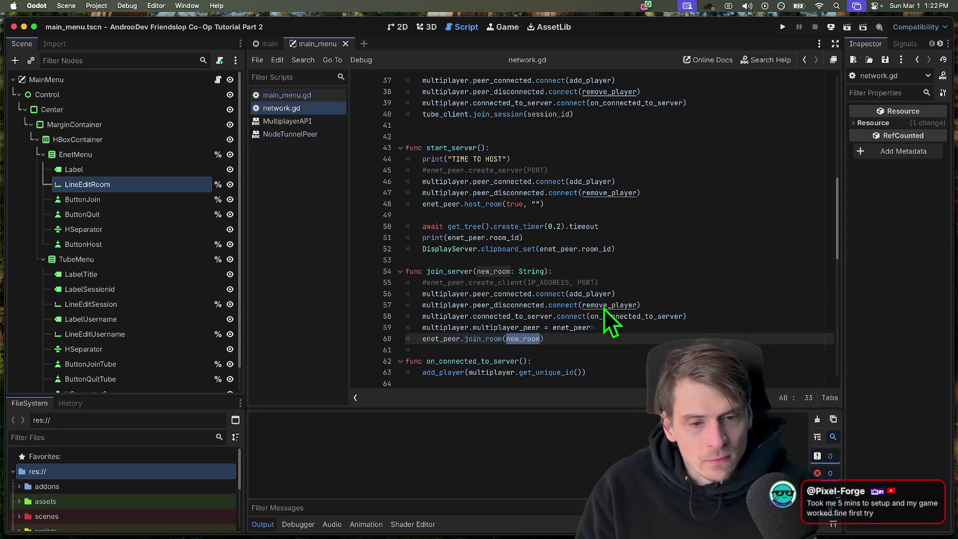
{"action": "key", "text": "super+b"}
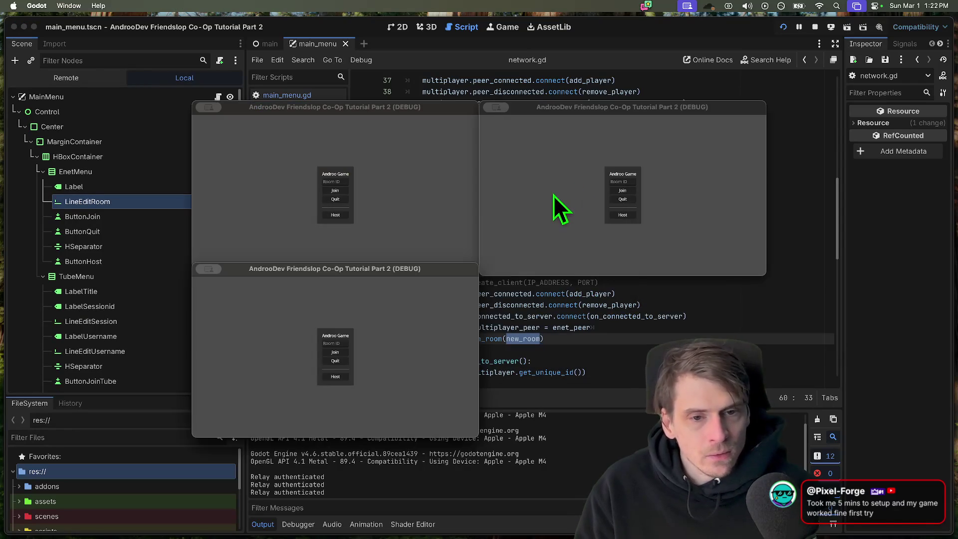
- Host a relay room in the first game window and join it from the other two windows
{"action": "left_click", "coordinate": [400, 213]}
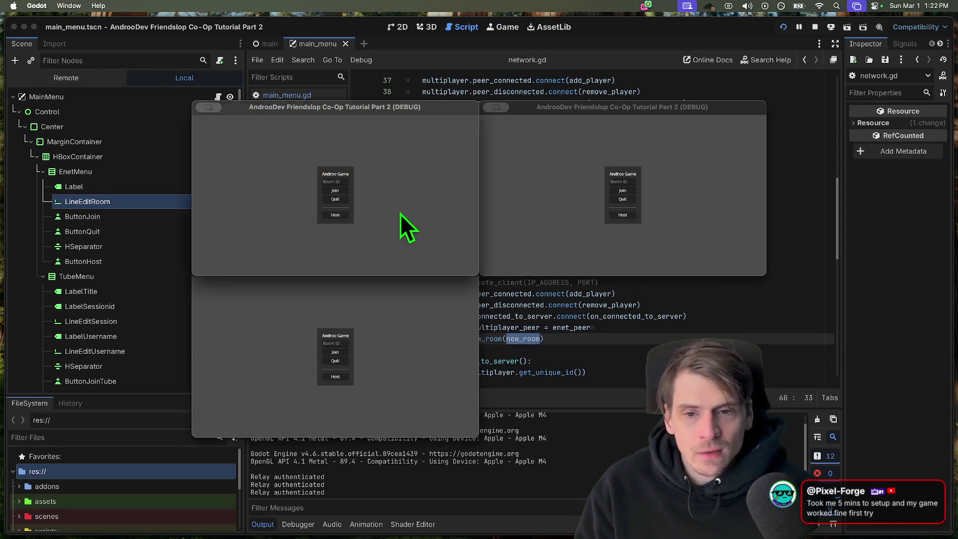
{"action": "left_click", "coordinate": [337, 215]}
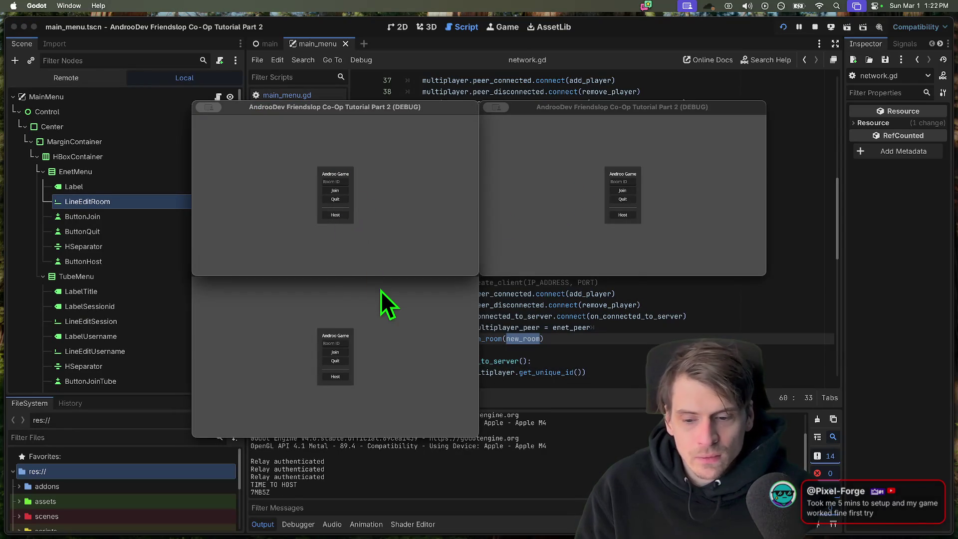
{"action": "left_click", "coordinate": [711, 199]}
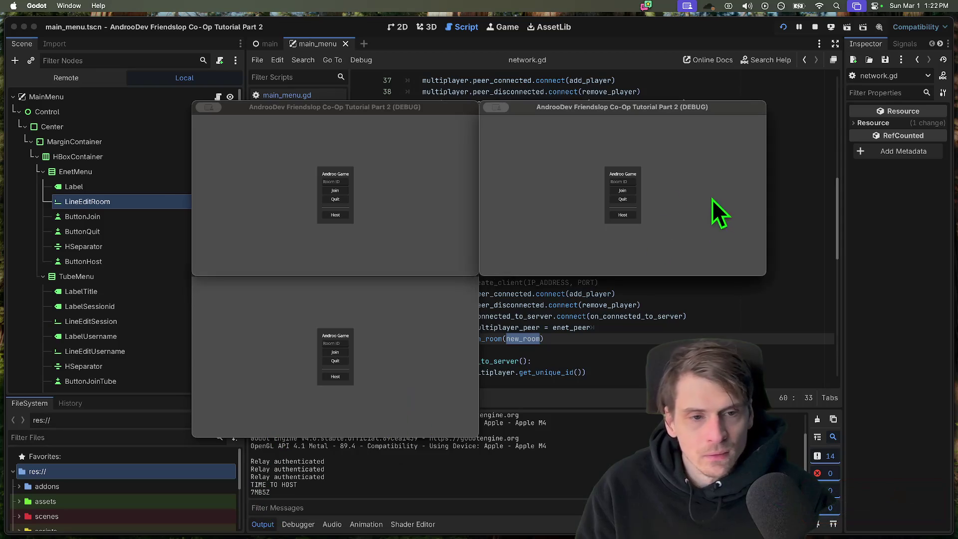
{"action": "left_click", "coordinate": [341, 343]}
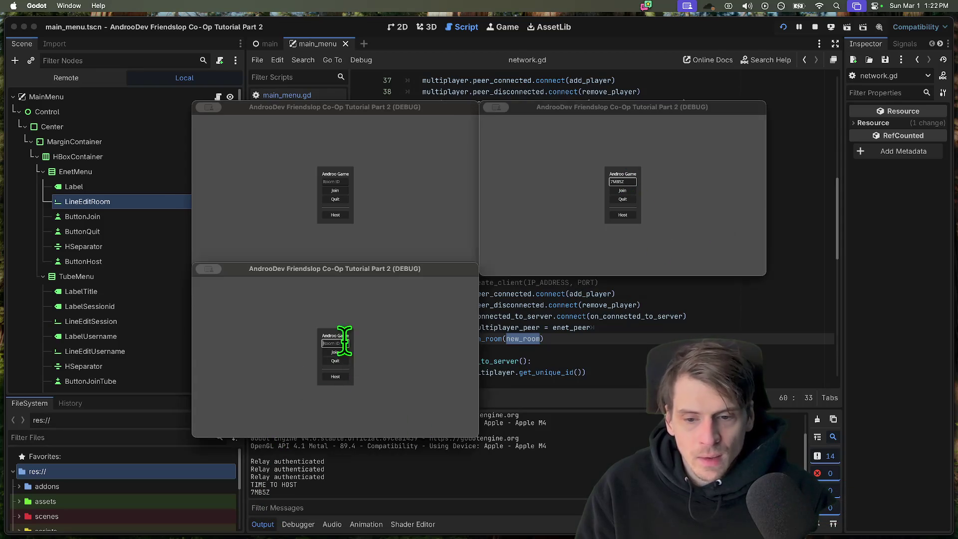
{"action": "left_click", "coordinate": [335, 352]}
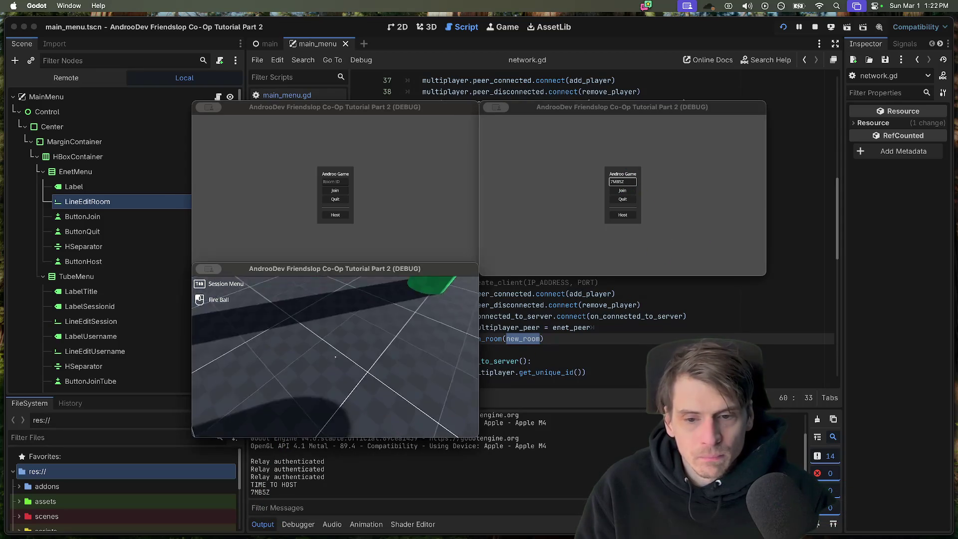
{"action": "left_click", "coordinate": [669, 216]}
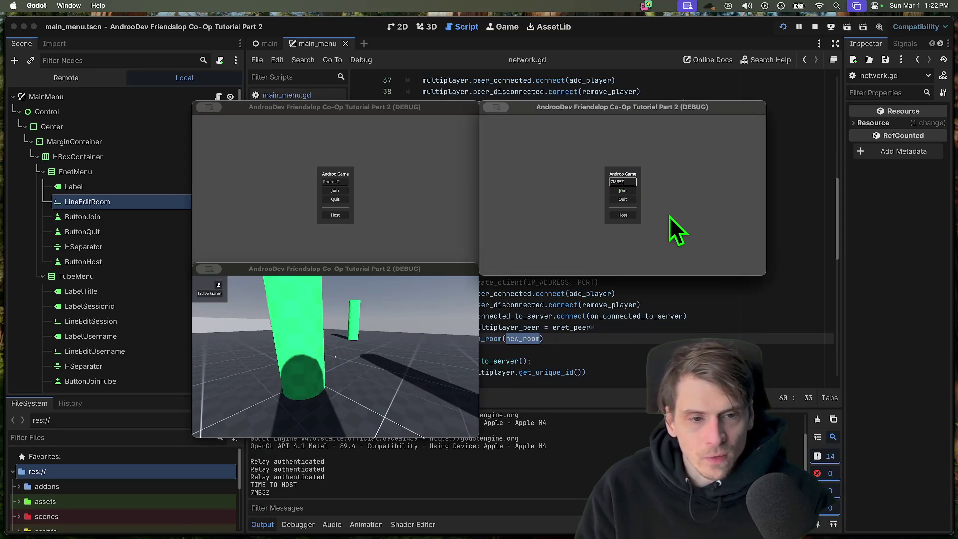
{"action": "left_click", "coordinate": [621, 191]}
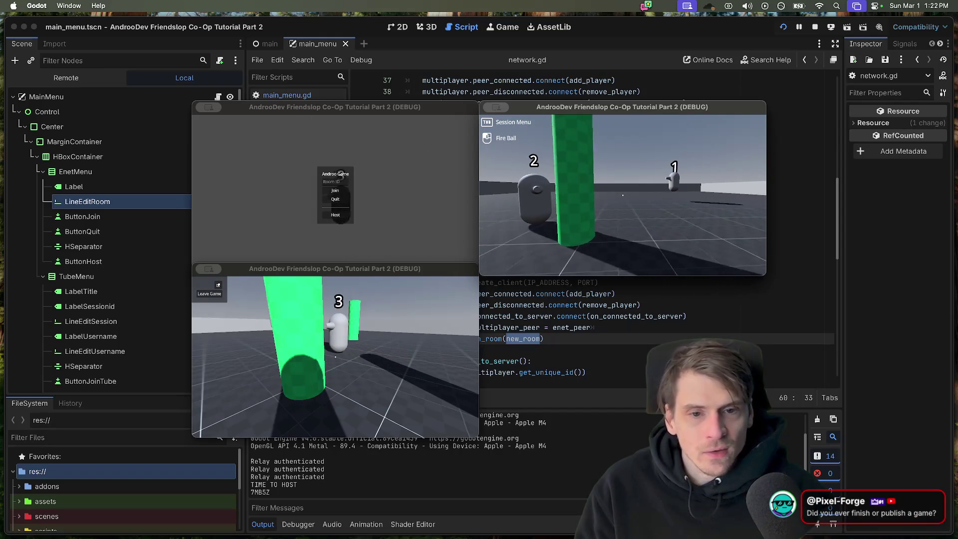
- Move players 2 and 3 around the shared level, then stop the run and return to network.gd
{"action": "key", "text": "s"}
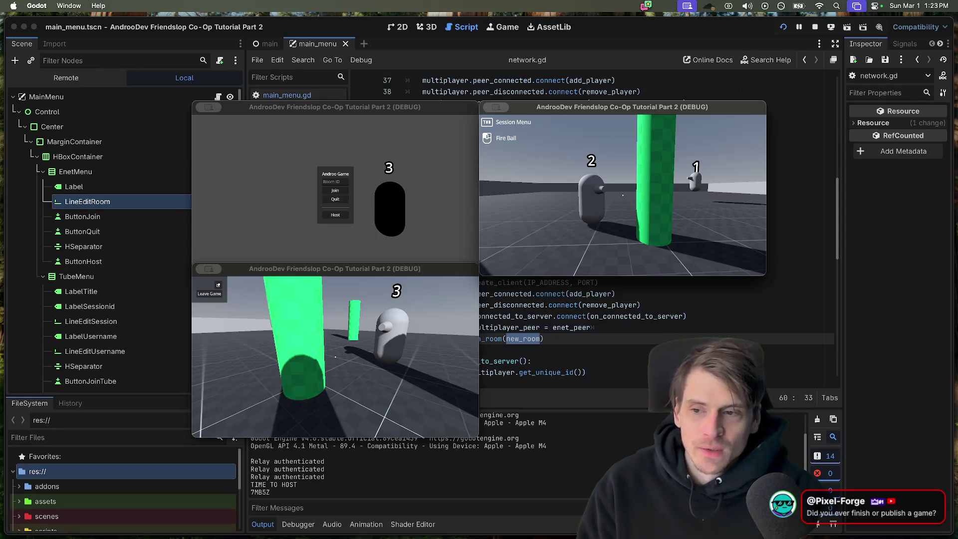
{"action": "key", "text": "w"}
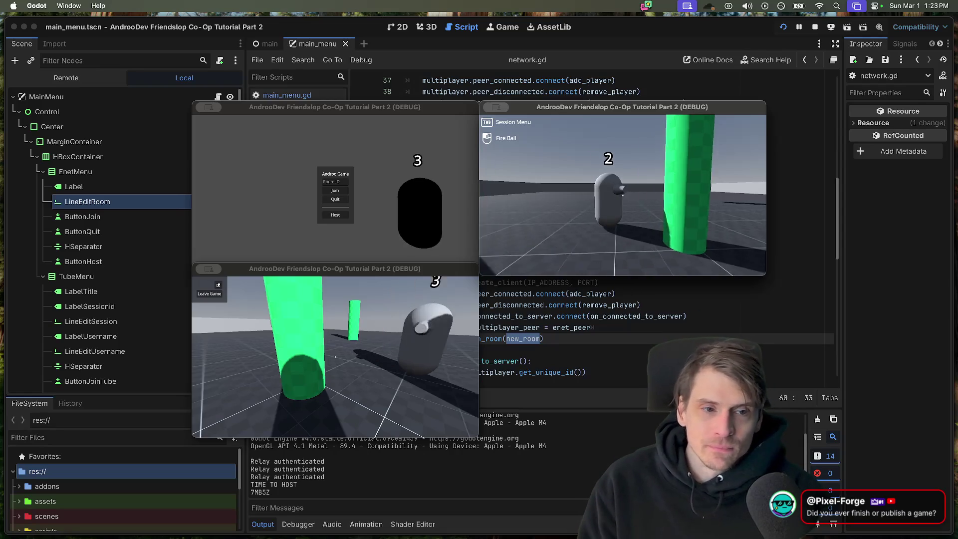
{"action": "key", "text": "super+period"}
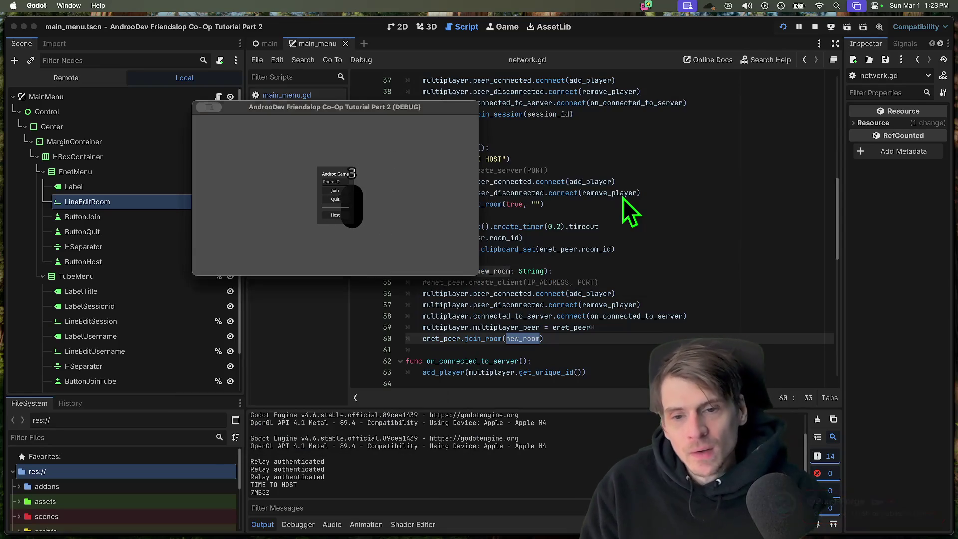
{"action": "left_click", "coordinate": [627, 259]}
{"action": "scroll", "coordinate": [628, 262], "scroll_direction": "up", "scroll_amount": 3}
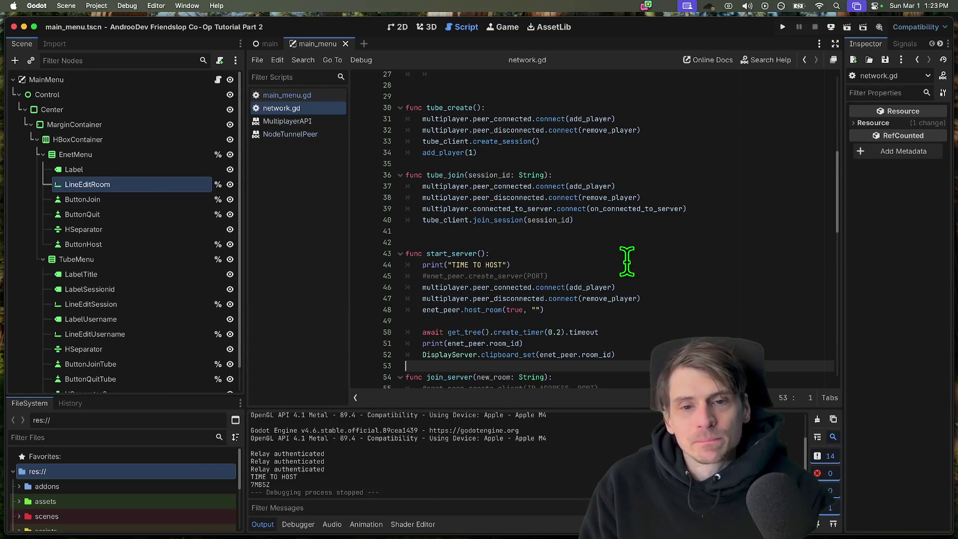
{"action": "left_click_drag", "start_coordinate": [422, 275], "coordinate": [577, 309]}
{"action": "scroll", "coordinate": [577, 308], "scroll_direction": "down", "scroll_amount": 2}
- Add add_player(1) at the end of start_server, save network.gd and run the project
{"action": "left_click", "coordinate": [652, 308]}
{"action": "key", "text": "Return"}
{"action": "type", "text": "add_p"}
{"action": "key", "text": "Tab"}
{"action": "key", "text": "ctrl+s"}
{"action": "key", "text": "F5"}
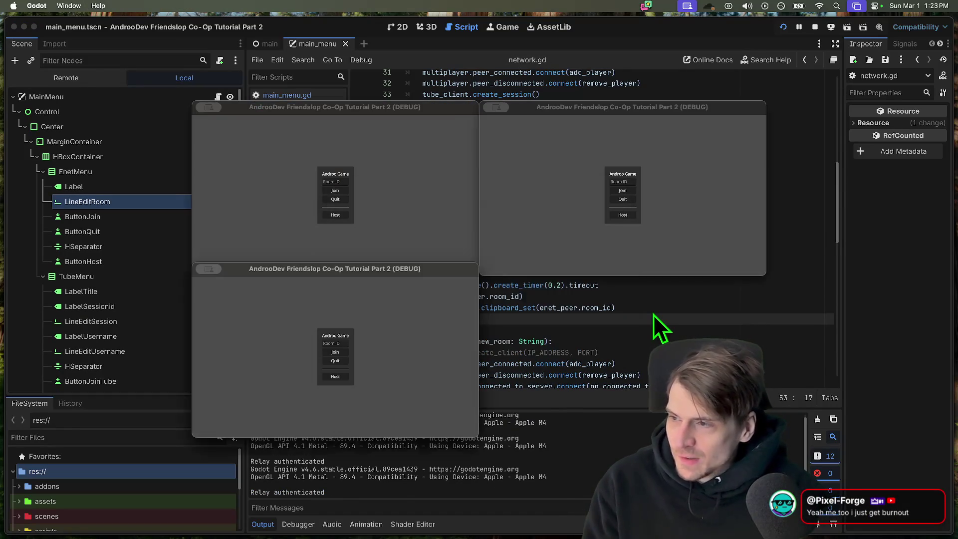
- Host a room from the first game window, stop the game and return to start_server
{"action": "left_click", "coordinate": [336, 216]}
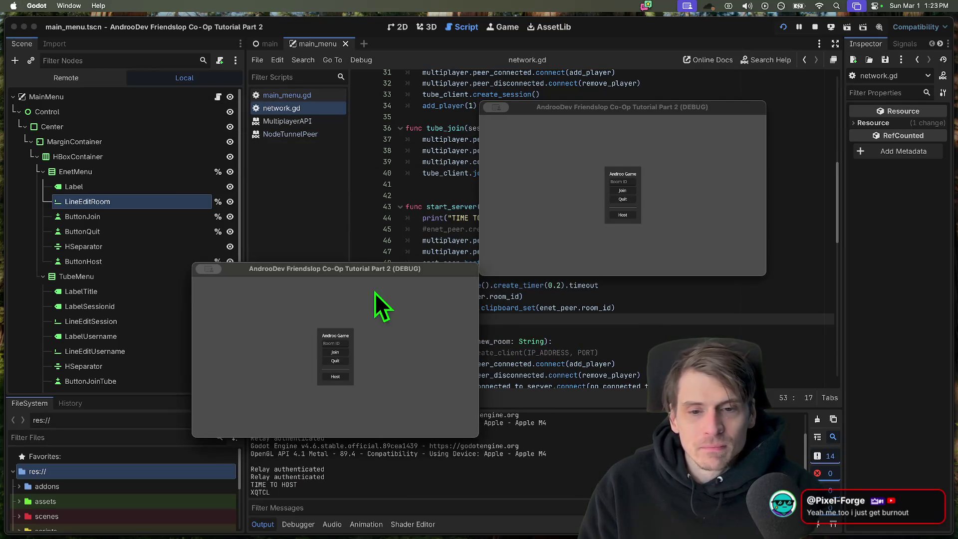
{"action": "key", "text": "super+w"}
{"action": "key", "text": "super+w"}
{"action": "left_click", "coordinate": [478, 286]}
{"action": "double_click", "coordinate": [453, 207]}
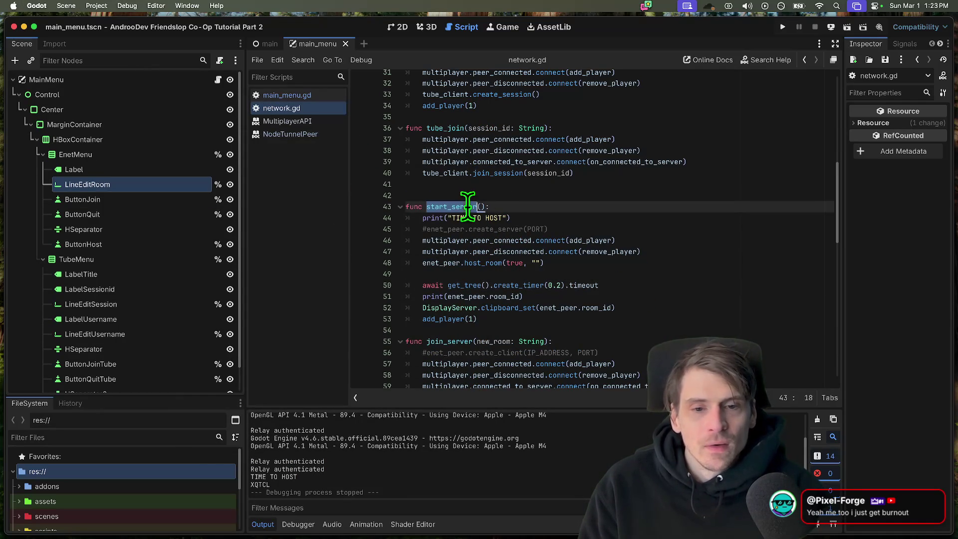
{"action": "scroll", "coordinate": [682, 270], "scroll_direction": "up", "scroll_amount": 4}
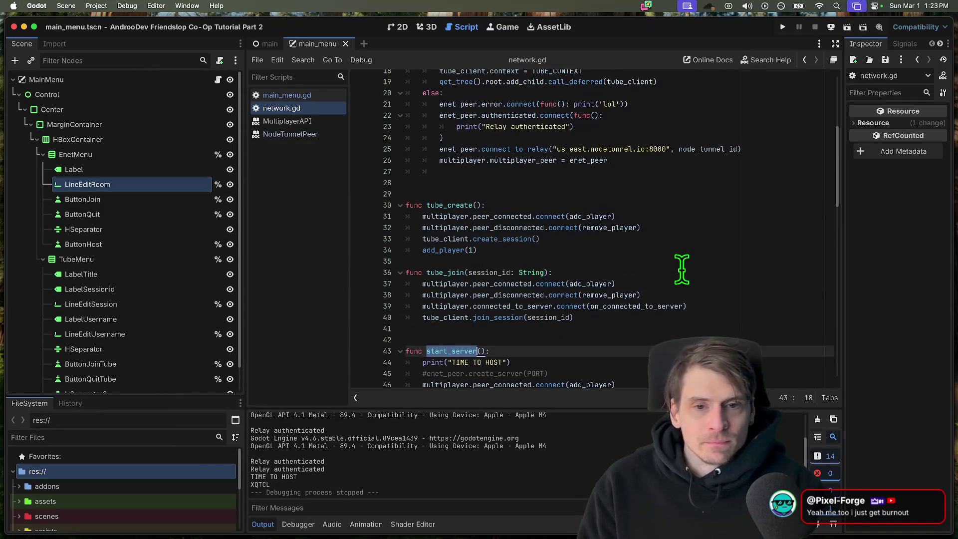
- Review main_menu.gd's on_create_tube and Network.start_server call, then jump to tube_create's definition
{"action": "left_click", "coordinate": [287, 95]}
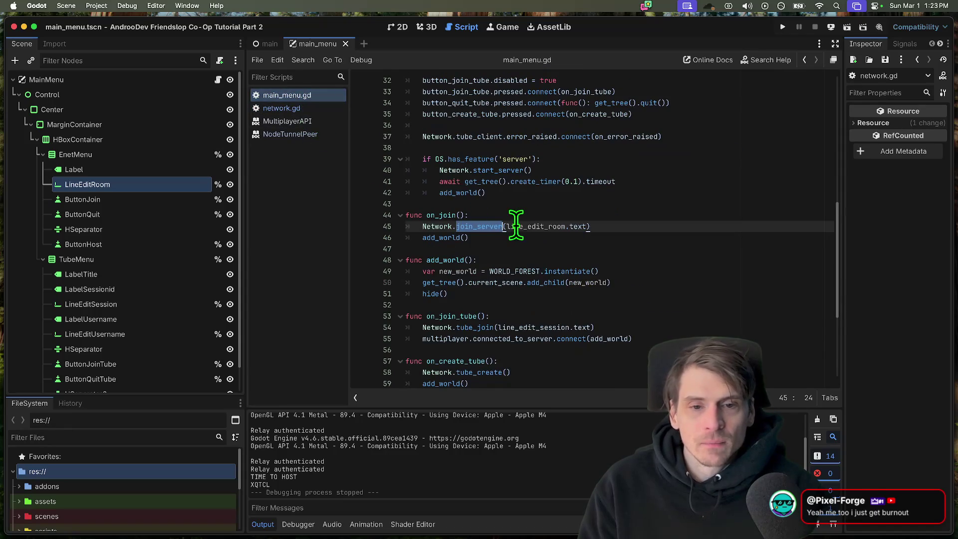
{"action": "scroll", "coordinate": [464, 262], "scroll_direction": "down", "scroll_amount": 3}
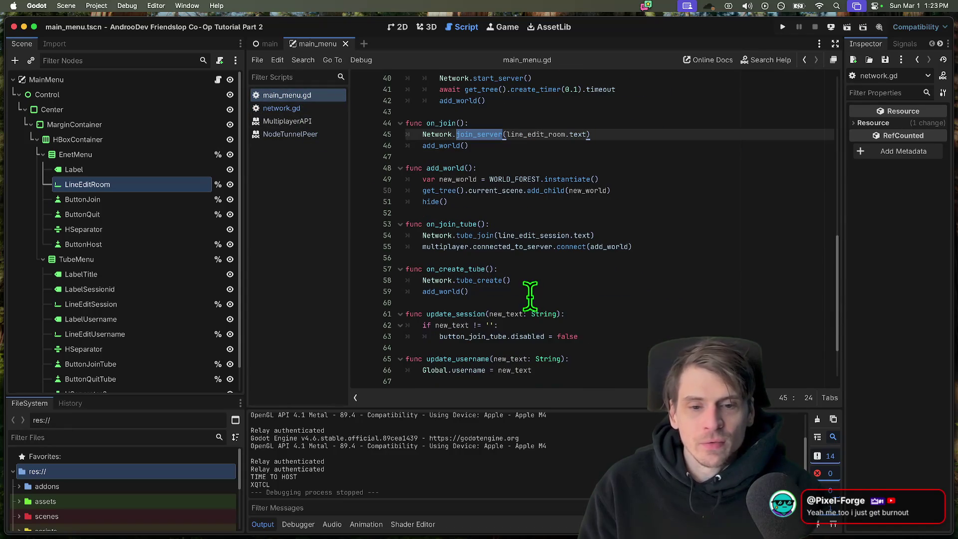
{"action": "left_click", "coordinate": [473, 292]}
{"action": "double_click", "coordinate": [446, 269]}
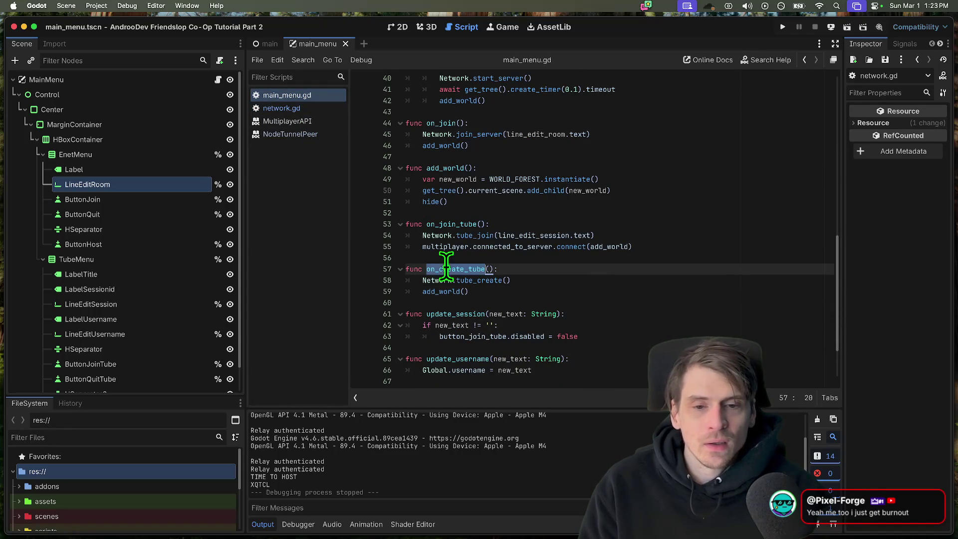
{"action": "scroll", "coordinate": [608, 261], "scroll_direction": "up", "scroll_amount": 3}
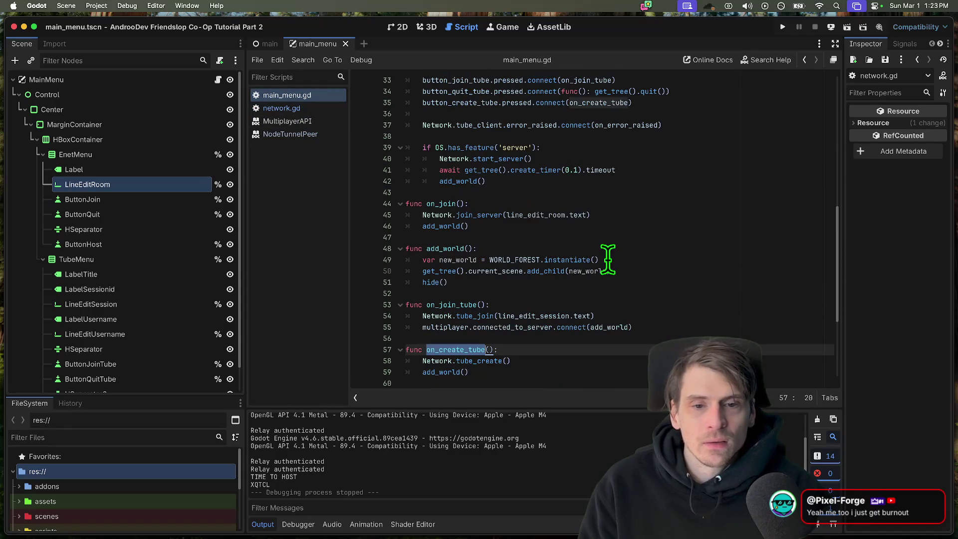
{"action": "scroll", "coordinate": [608, 260], "scroll_direction": "down", "scroll_amount": 5}
{"action": "scroll", "coordinate": [608, 261], "scroll_direction": "up", "scroll_amount": 4}
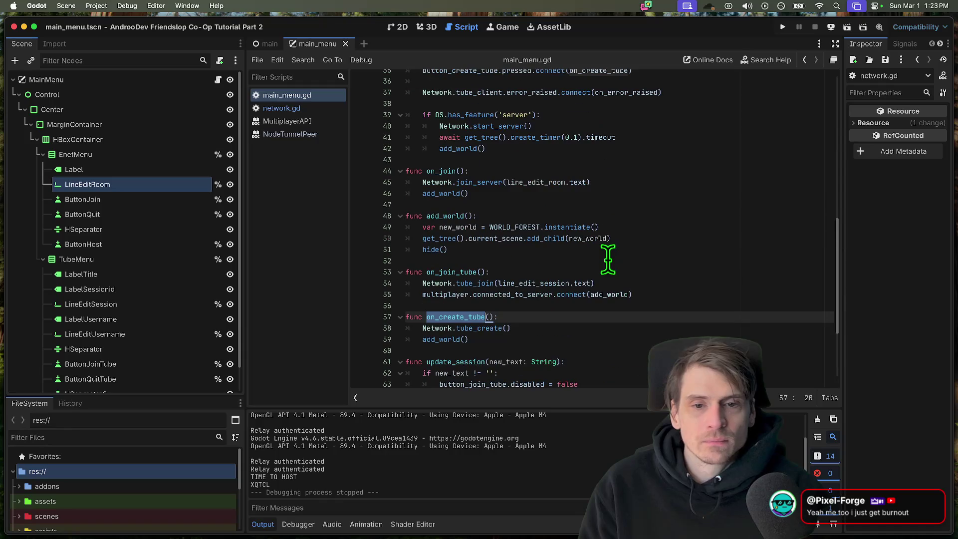
{"action": "scroll", "coordinate": [608, 260], "scroll_direction": "up", "scroll_amount": 8}
{"action": "scroll", "coordinate": [609, 260], "scroll_direction": "up", "scroll_amount": 3}
{"action": "scroll", "coordinate": [609, 225], "scroll_direction": "down", "scroll_amount": 5}
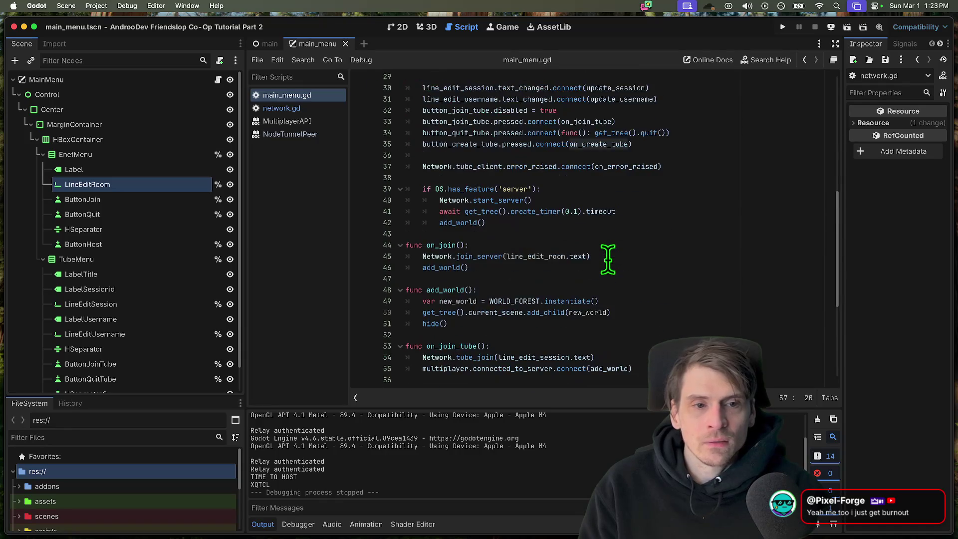
{"action": "scroll", "coordinate": [612, 196], "scroll_direction": "down", "scroll_amount": 3}
{"action": "left_click_drag", "start_coordinate": [573, 166], "coordinate": [658, 166]}
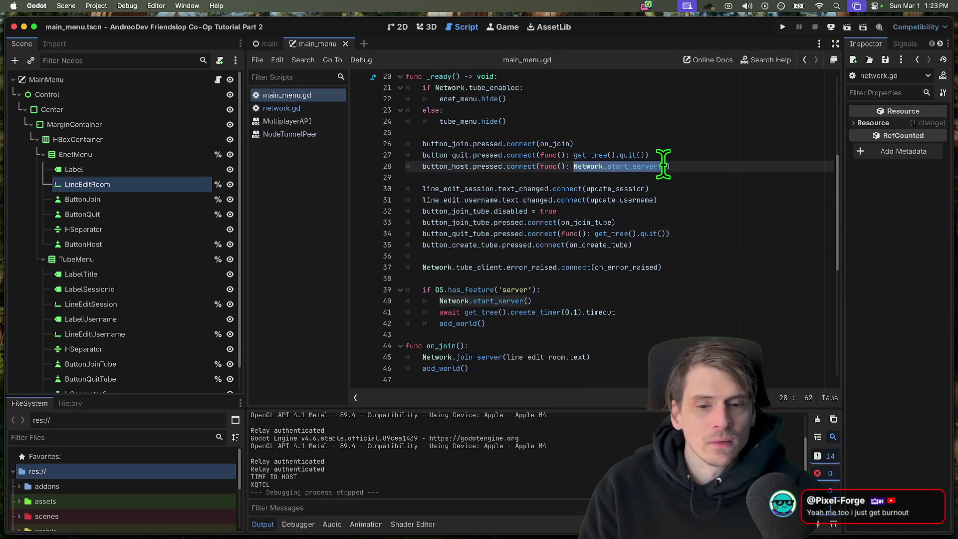
{"action": "scroll", "coordinate": [665, 165], "scroll_direction": "down", "scroll_amount": 4}
{"action": "scroll", "coordinate": [659, 169], "scroll_direction": "down", "scroll_amount": 4}
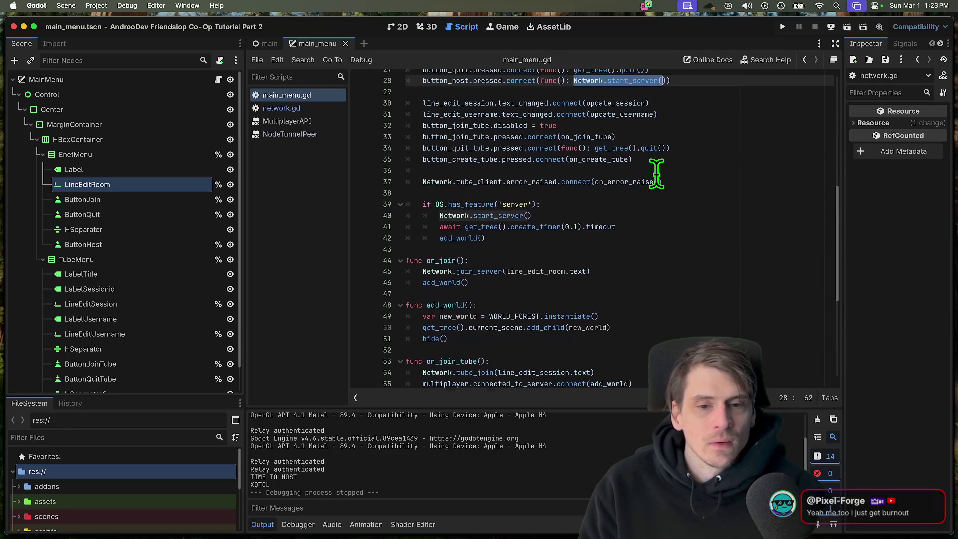
{"action": "scroll", "coordinate": [656, 174], "scroll_direction": "down", "scroll_amount": 4}
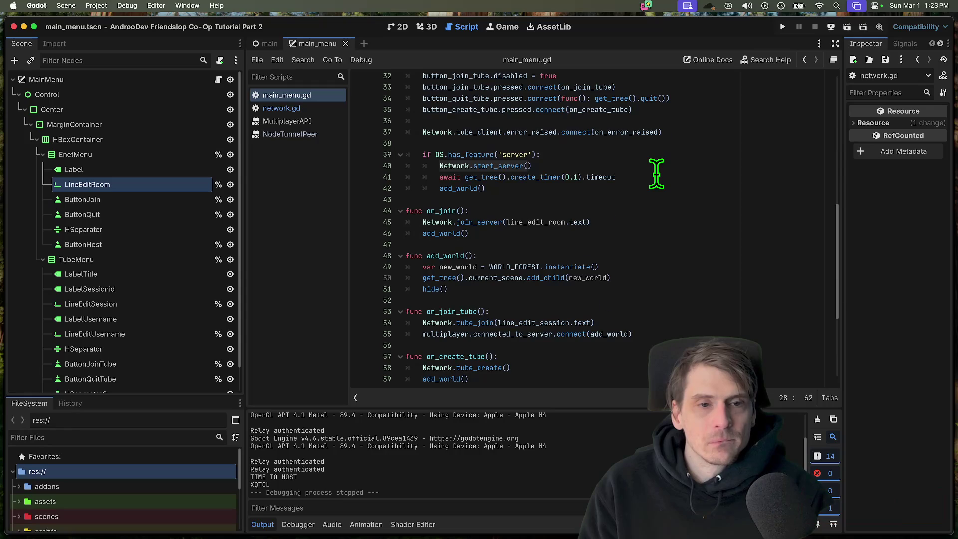
{"action": "scroll", "coordinate": [656, 174], "scroll_direction": "up", "scroll_amount": 5}
{"action": "scroll", "coordinate": [655, 173], "scroll_direction": "down", "scroll_amount": 5}
{"action": "scroll", "coordinate": [656, 174], "scroll_direction": "down", "scroll_amount": 3}
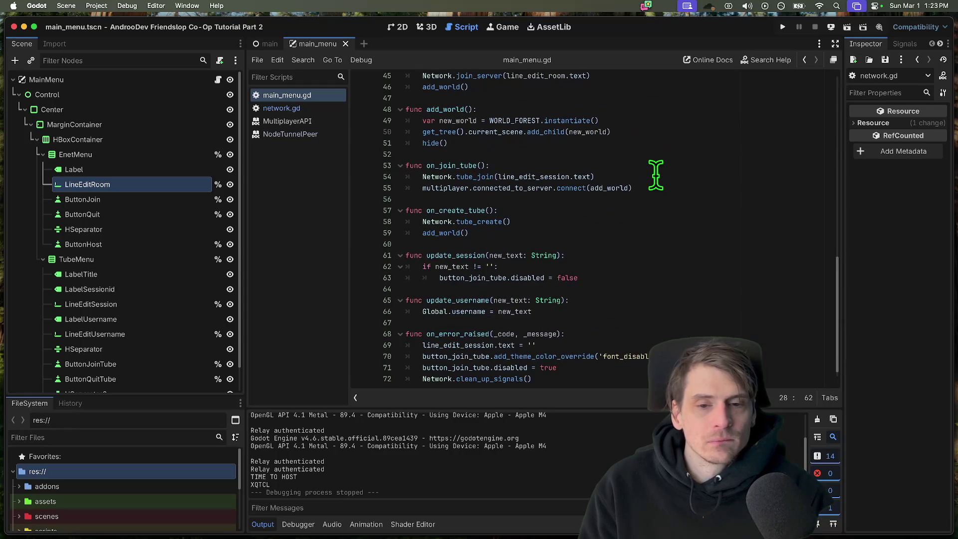
{"action": "scroll", "coordinate": [656, 174], "scroll_direction": "up", "scroll_amount": 2}
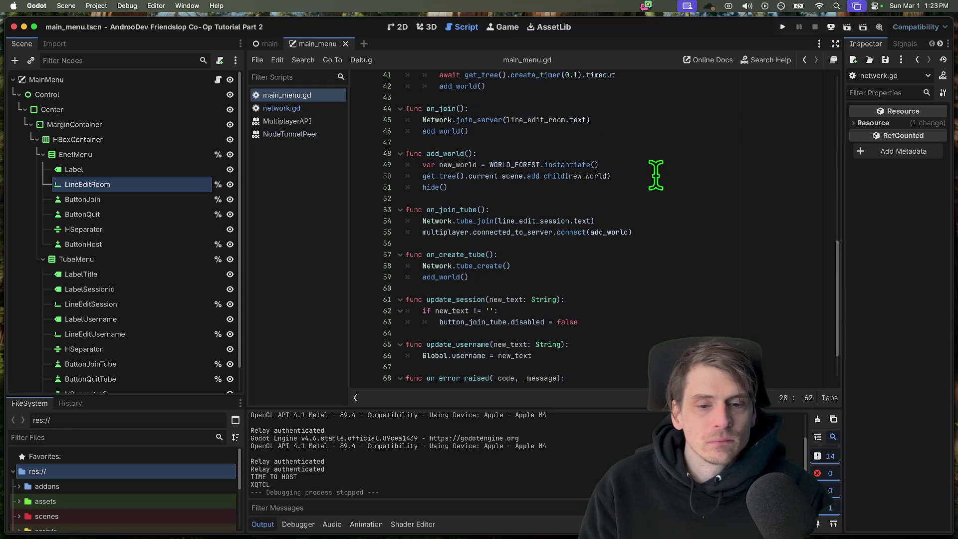
{"action": "left_click", "coordinate": [471, 267], "text": "super"}
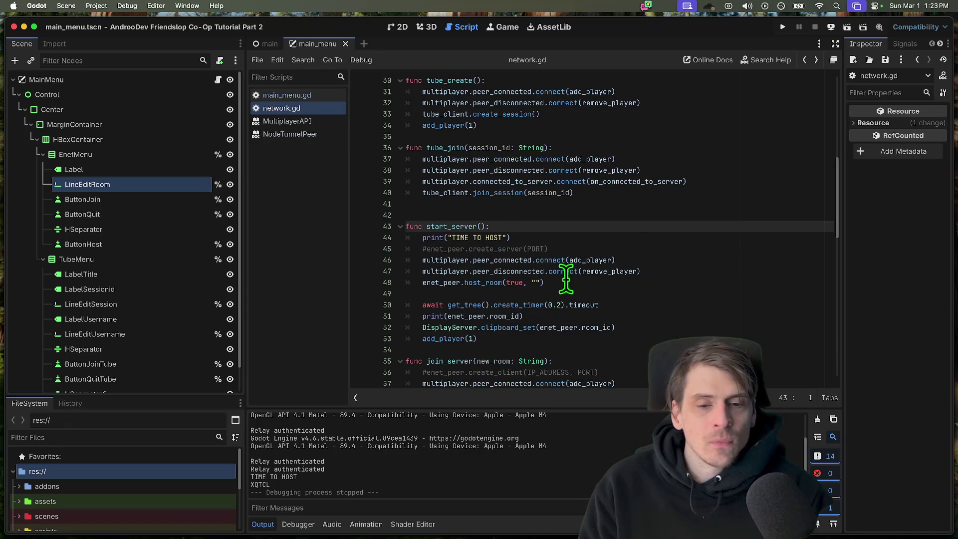
{"action": "scroll", "coordinate": [566, 277], "scroll_direction": "up", "scroll_amount": 5}
{"action": "scroll", "coordinate": [614, 275], "scroll_direction": "up", "scroll_amount": 5}
{"action": "scroll", "coordinate": [614, 275], "scroll_direction": "down", "scroll_amount": 3}
{"action": "scroll", "coordinate": [628, 277], "scroll_direction": "down", "scroll_amount": 3}
{"action": "scroll", "coordinate": [636, 281], "scroll_direction": "down", "scroll_amount": 3}
{"action": "scroll", "coordinate": [645, 284], "scroll_direction": "down", "scroll_amount": 2}
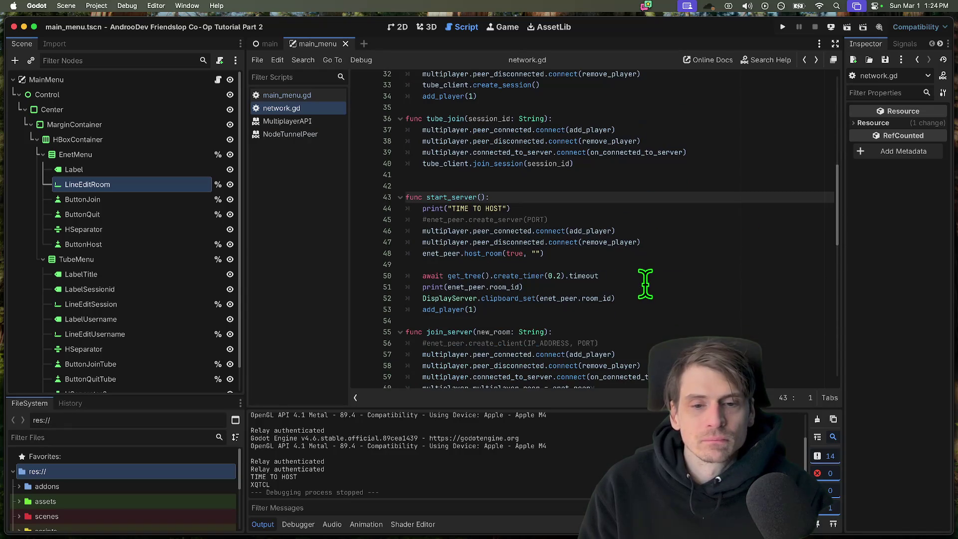
- Review the room ID print lines and the peer_connected add_player signal connections in network.gd
{"action": "left_click_drag", "start_coordinate": [556, 318], "coordinate": [437, 262]}
{"action": "left_click", "coordinate": [591, 264]}
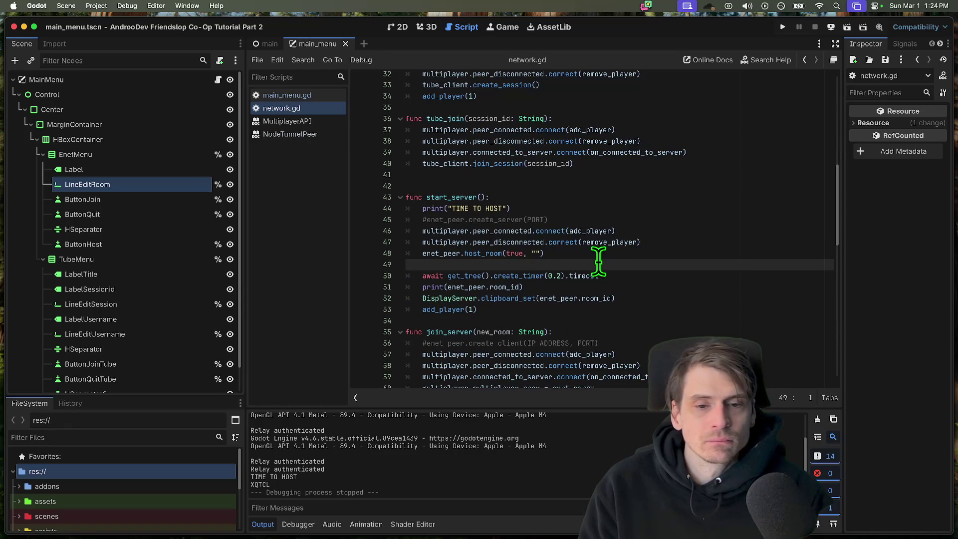
{"action": "left_click", "coordinate": [625, 231]}
{"action": "double_click", "coordinate": [583, 231]}
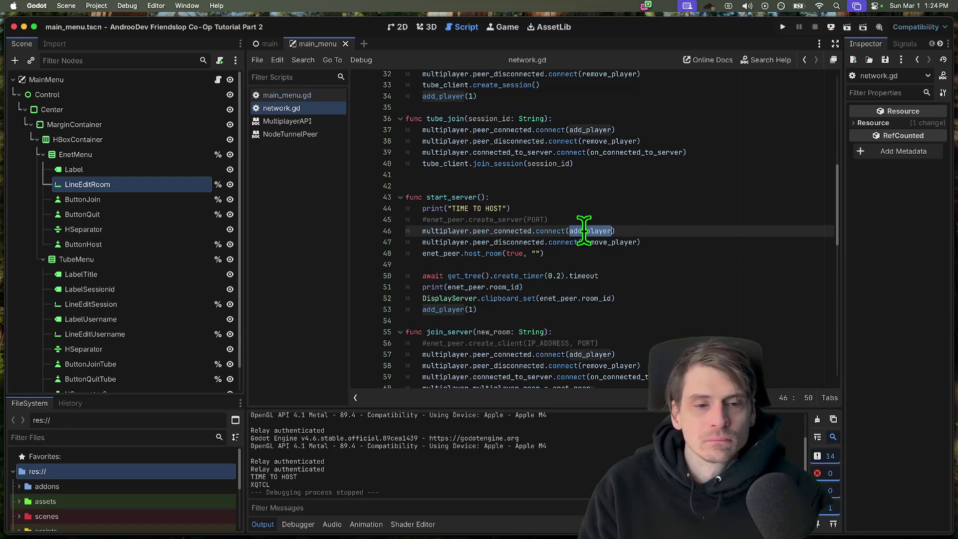
{"action": "triple_click", "coordinate": [586, 237]}
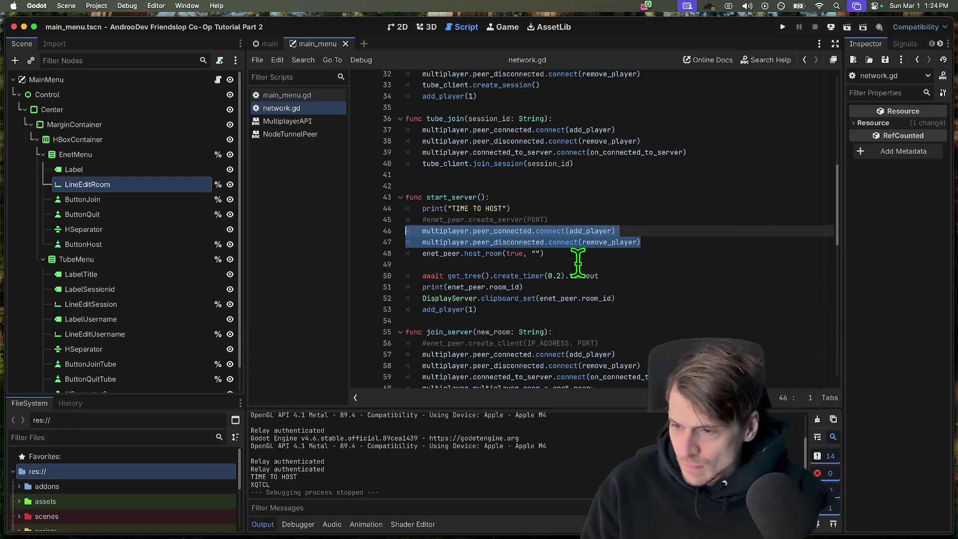
- Return to main_menu.gd's on_create_tube add_world call and bring up the NodeTunnel quick start guide
{"action": "left_click", "coordinate": [286, 95]}
{"action": "triple_click", "coordinate": [449, 282]}
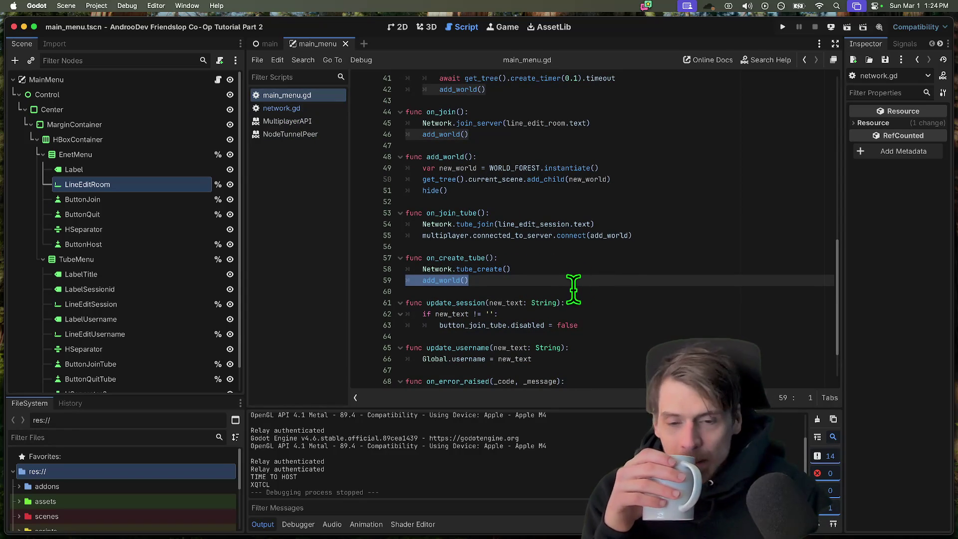
{"action": "scroll", "coordinate": [572, 289], "scroll_direction": "down", "scroll_amount": 1}
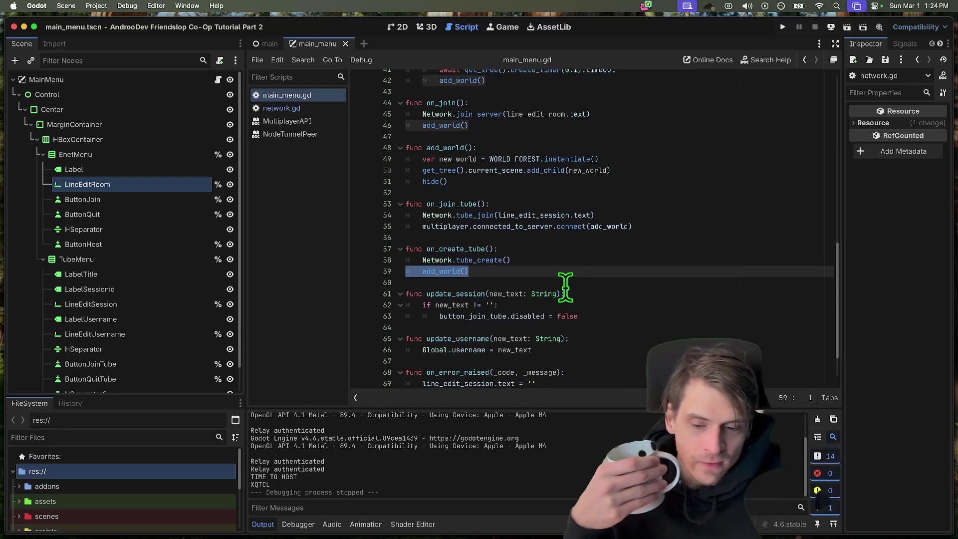
{"action": "scroll", "coordinate": [565, 285], "scroll_direction": "down", "scroll_amount": 1}
{"action": "scroll", "coordinate": [567, 286], "scroll_direction": "down", "scroll_amount": 1}
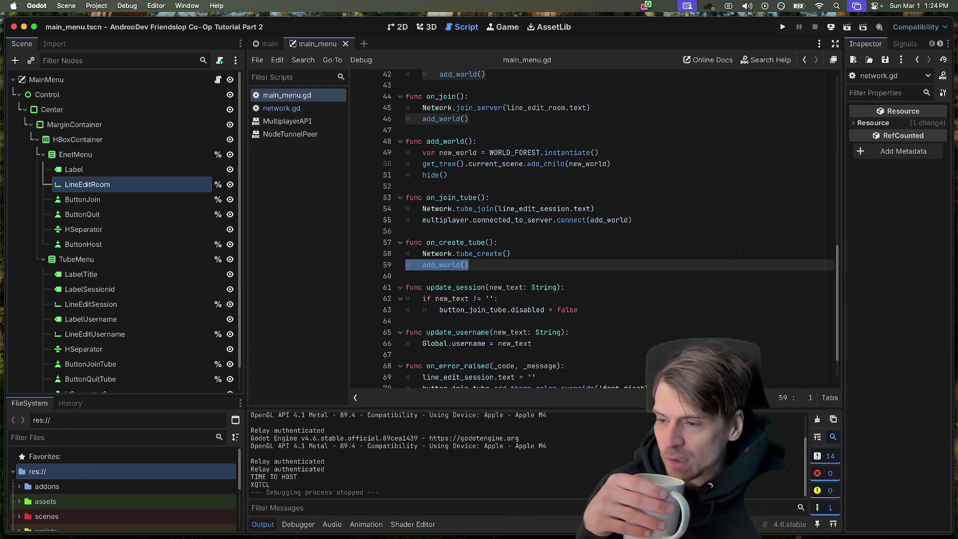
{"action": "left_click", "coordinate": [260, 508]}
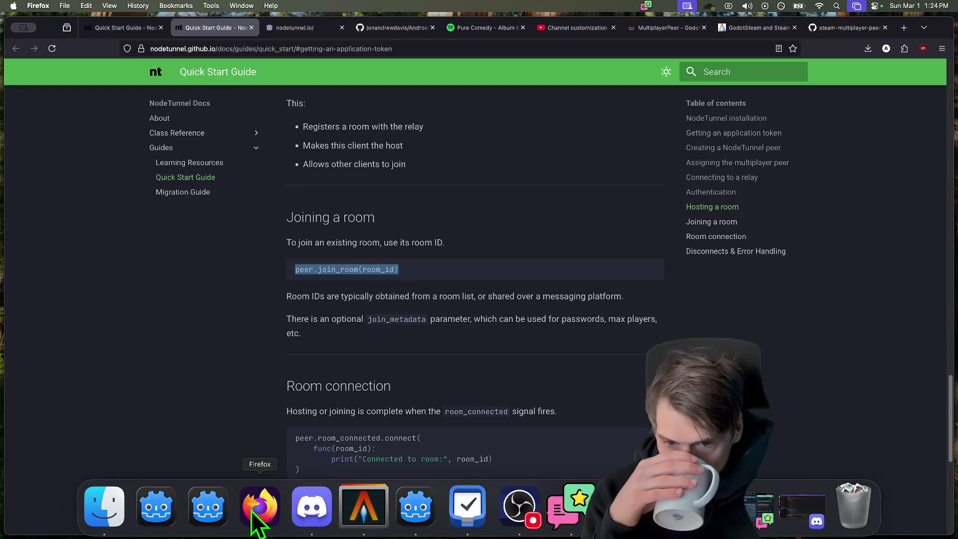
- Finish reading the guide's join_room example and switch back to the Godot script editor
{"action": "left_click", "coordinate": [235, 332]}
{"action": "key", "text": "super+Tab"}
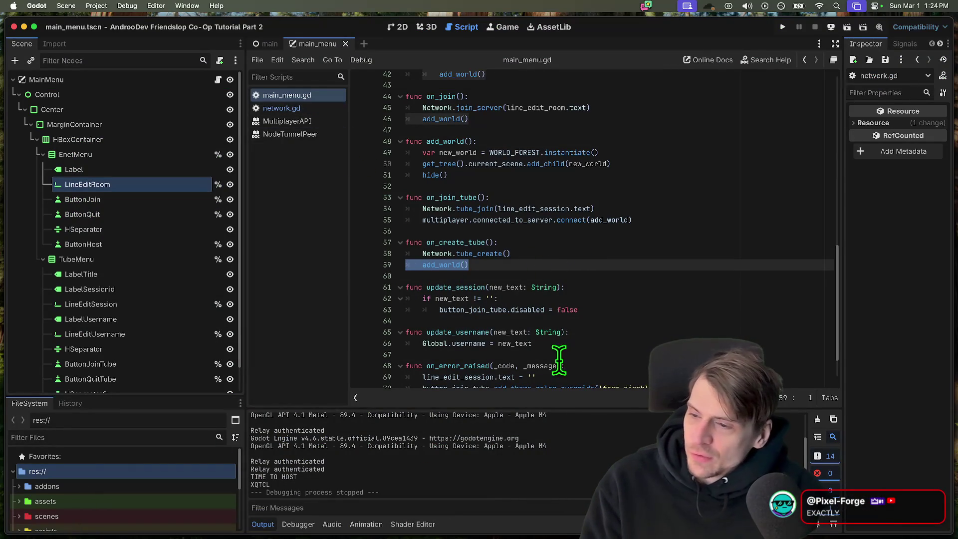
{"action": "key", "text": "Down"}
{"action": "key", "text": "Up"}
{"action": "key", "text": "Up"}
{"action": "key", "text": "Up"}
{"action": "key", "text": "Down"}
{"action": "key", "text": "Down"}
{"action": "key", "text": "Down"}
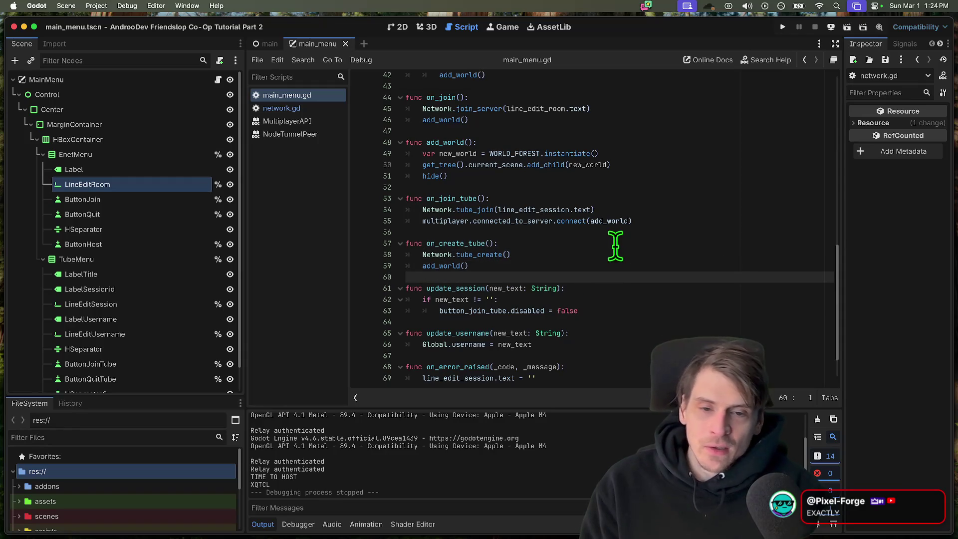
{"action": "scroll", "coordinate": [583, 268], "scroll_direction": "up", "scroll_amount": 5}
{"action": "scroll", "coordinate": [552, 247], "scroll_direction": "up", "scroll_amount": 5}
{"action": "scroll", "coordinate": [551, 247], "scroll_direction": "up", "scroll_amount": 5}
{"action": "scroll", "coordinate": [553, 255], "scroll_direction": "up", "scroll_amount": 5}
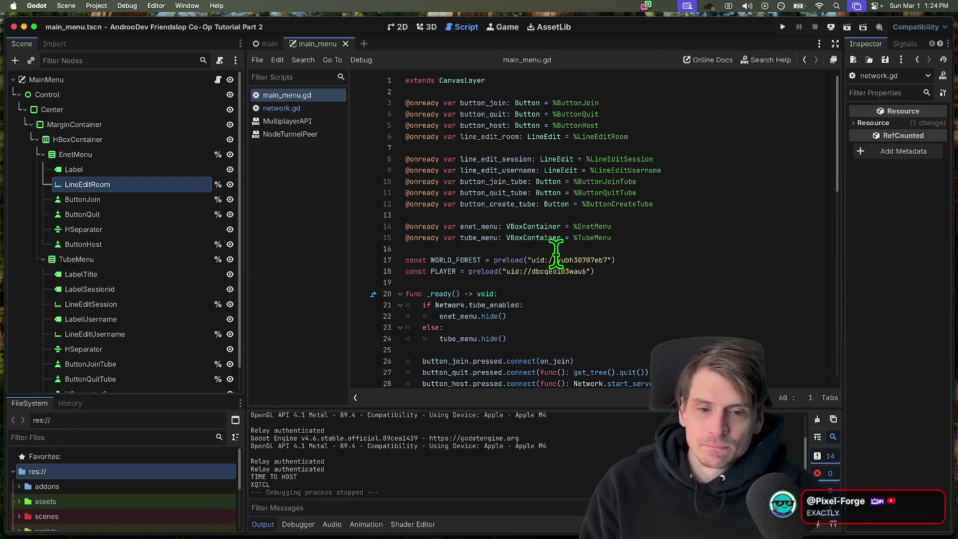
{"action": "scroll", "coordinate": [555, 255], "scroll_direction": "down", "scroll_amount": 5}
{"action": "scroll", "coordinate": [539, 284], "scroll_direction": "down", "scroll_amount": 5}
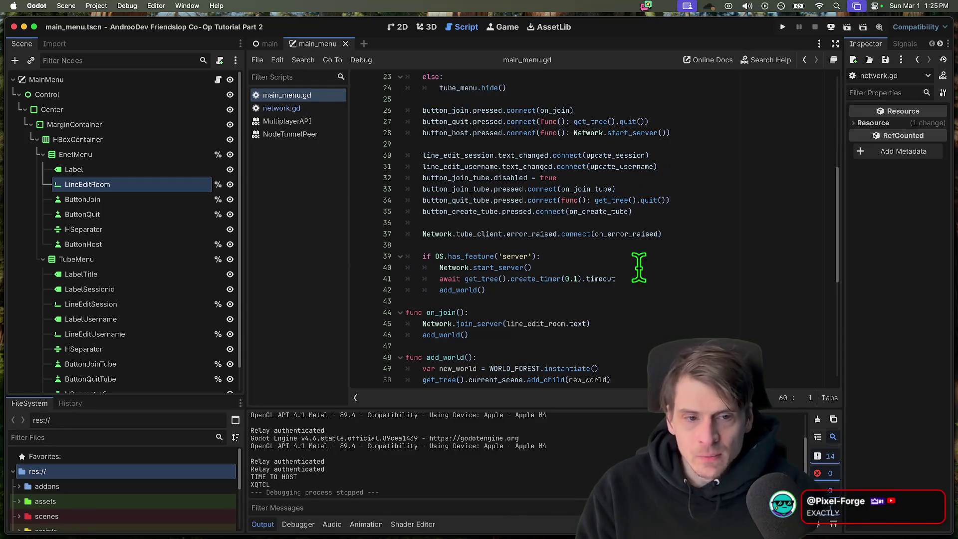
{"action": "left_click", "coordinate": [479, 244]}
{"action": "mouse_move", "coordinate": [480, 233]}
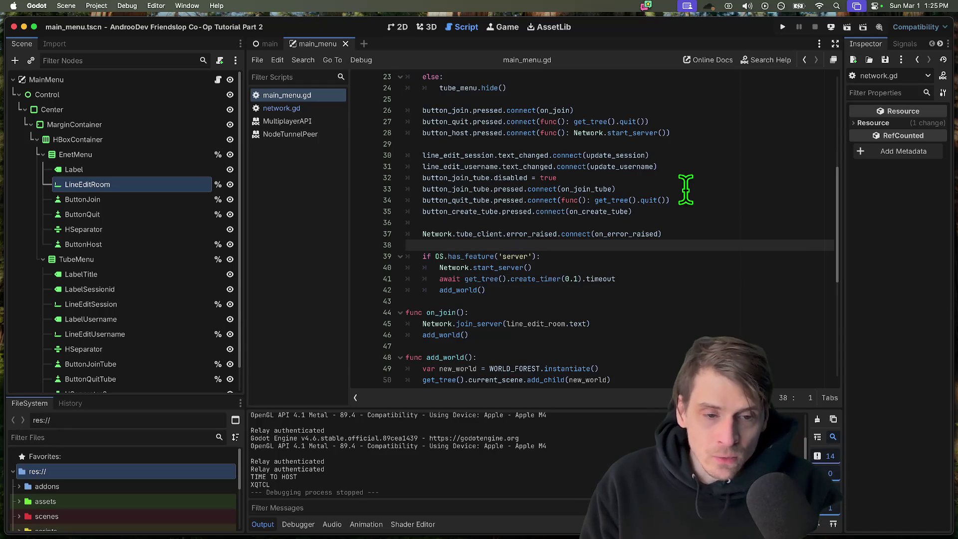
{"action": "scroll", "coordinate": [685, 189], "scroll_direction": "down", "scroll_amount": 1}
{"action": "double_click", "coordinate": [458, 284]}
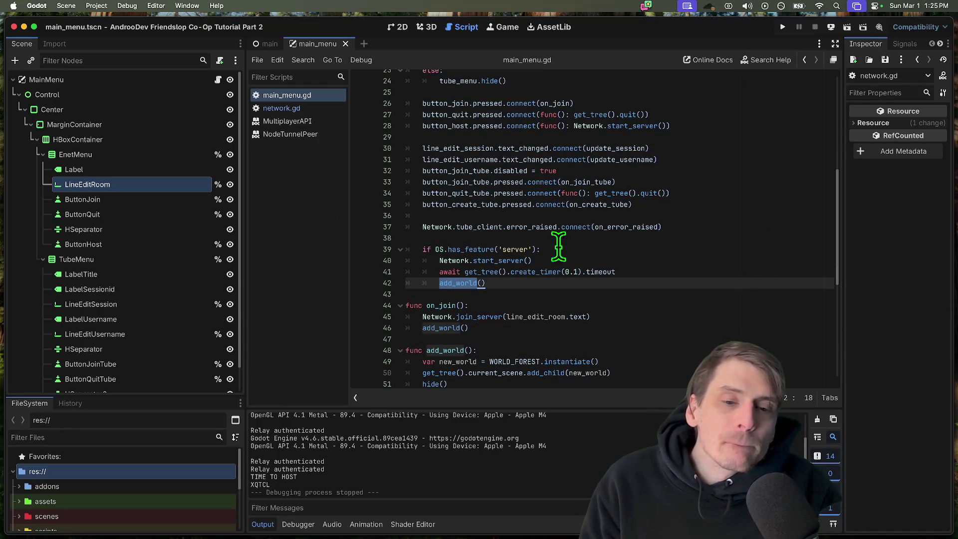
{"action": "scroll", "coordinate": [644, 255], "scroll_direction": "down", "scroll_amount": 3}
{"action": "scroll", "coordinate": [644, 255], "scroll_direction": "down", "scroll_amount": 3}
{"action": "double_click", "coordinate": [449, 299]}
{"action": "scroll", "coordinate": [660, 307], "scroll_direction": "down", "scroll_amount": 1}
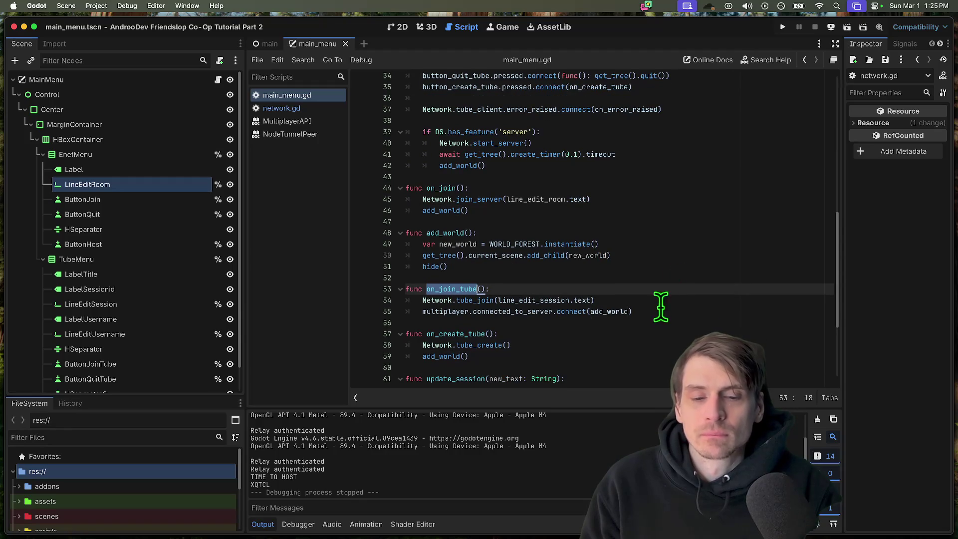
{"action": "double_click", "coordinate": [452, 334]}
{"action": "scroll", "coordinate": [479, 254], "scroll_direction": "down", "scroll_amount": 3}
{"action": "scroll", "coordinate": [509, 258], "scroll_direction": "down", "scroll_amount": 3}
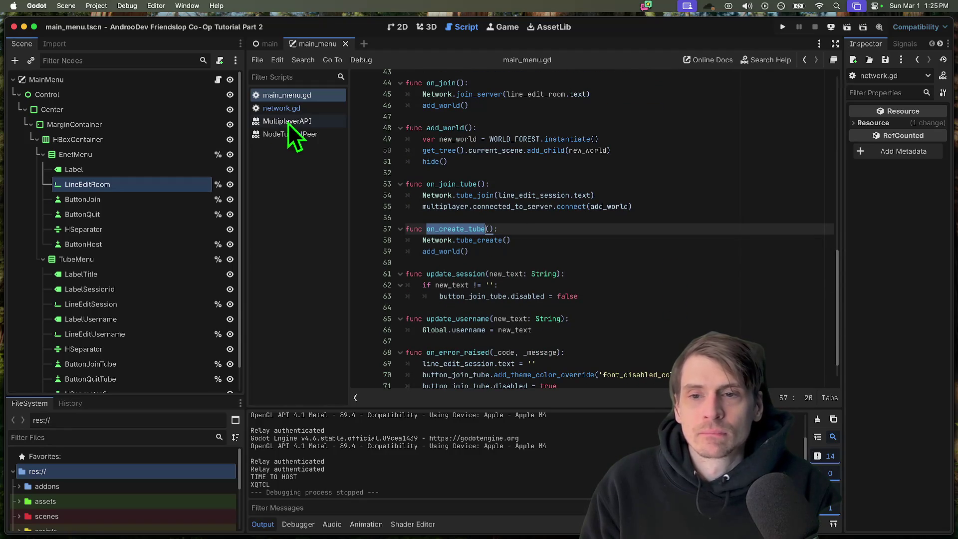
{"action": "scroll", "coordinate": [479, 255], "scroll_direction": "up", "scroll_amount": 5}
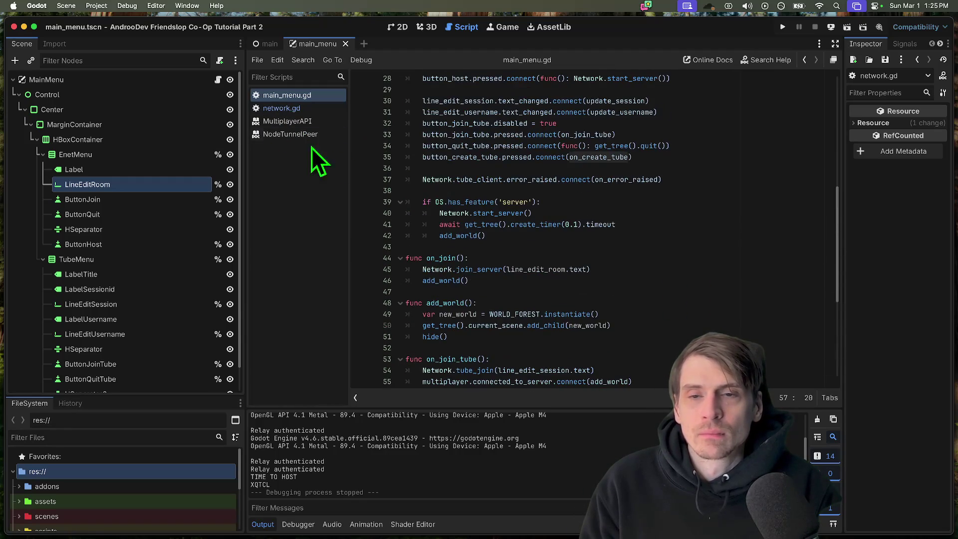
{"action": "left_click", "coordinate": [397, 27]}
{"action": "left_click", "coordinate": [494, 219]}
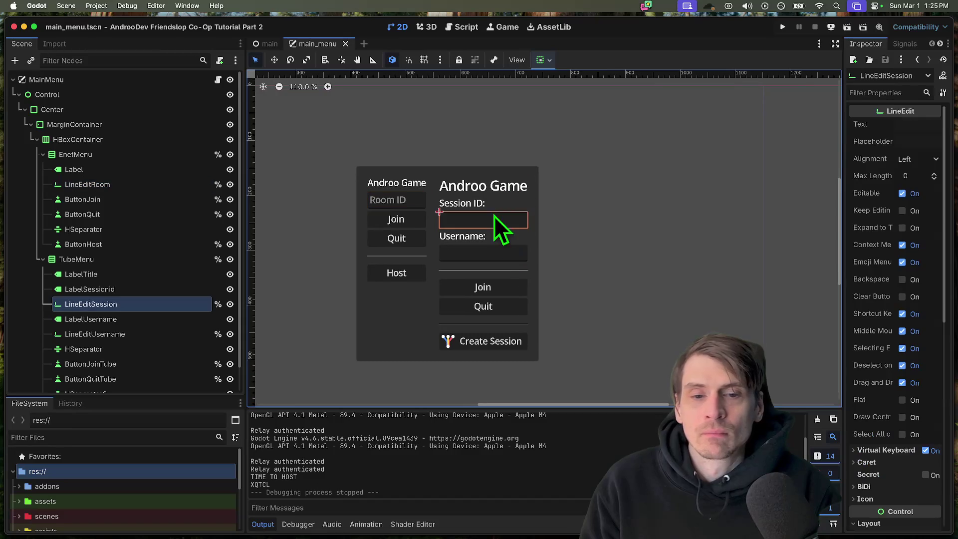
{"action": "left_click", "coordinate": [492, 253]}
{"action": "left_click", "coordinate": [494, 322]}
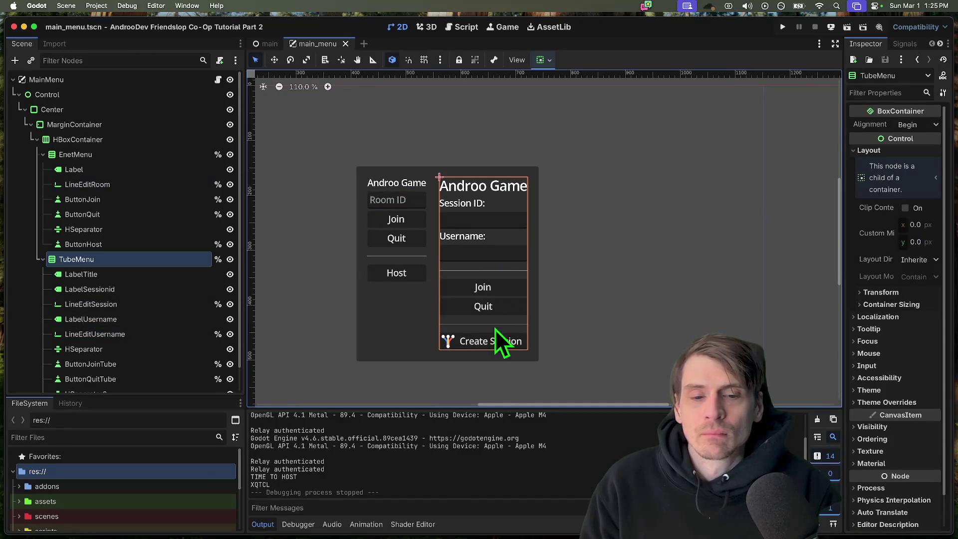
{"action": "left_click", "coordinate": [510, 369]}
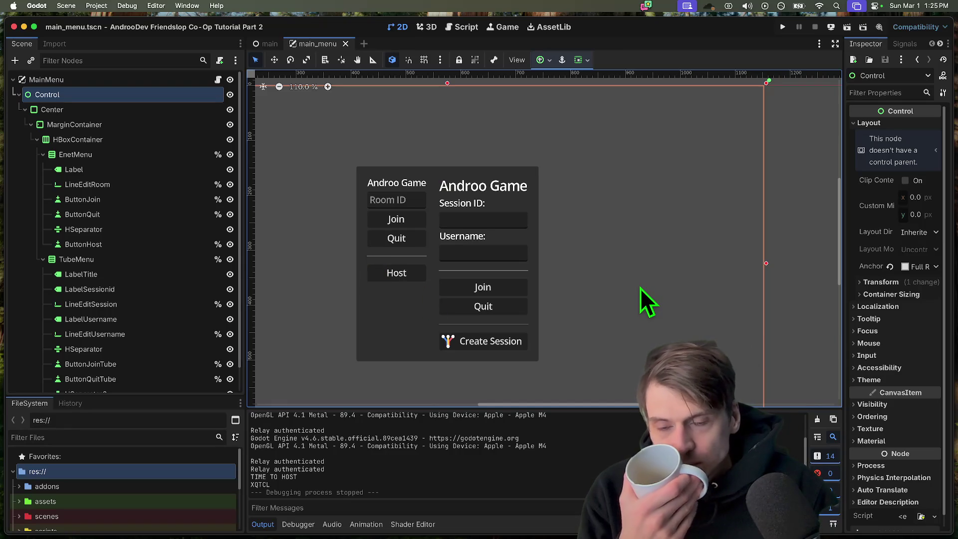
{"action": "left_click", "coordinate": [464, 27]}
{"action": "scroll", "coordinate": [560, 193], "scroll_direction": "down", "scroll_amount": 3}
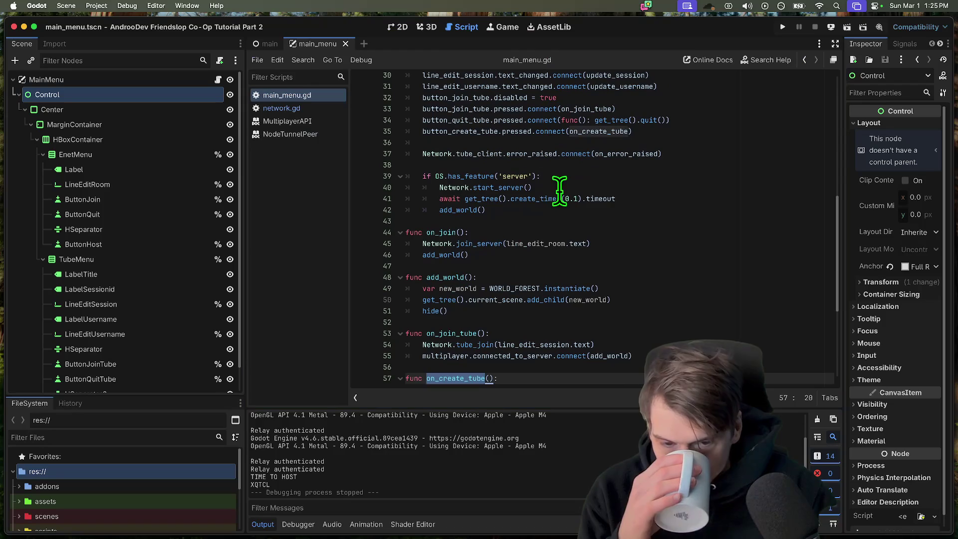
{"action": "scroll", "coordinate": [560, 193], "scroll_direction": "down", "scroll_amount": 4}
{"action": "scroll", "coordinate": [555, 193], "scroll_direction": "down", "scroll_amount": 4}
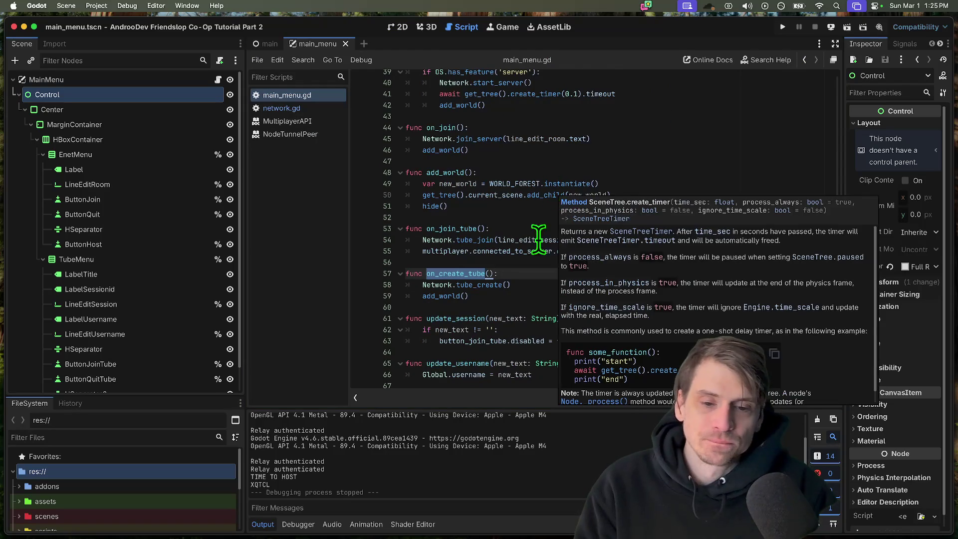
{"action": "mouse_move", "coordinate": [266, 508]}
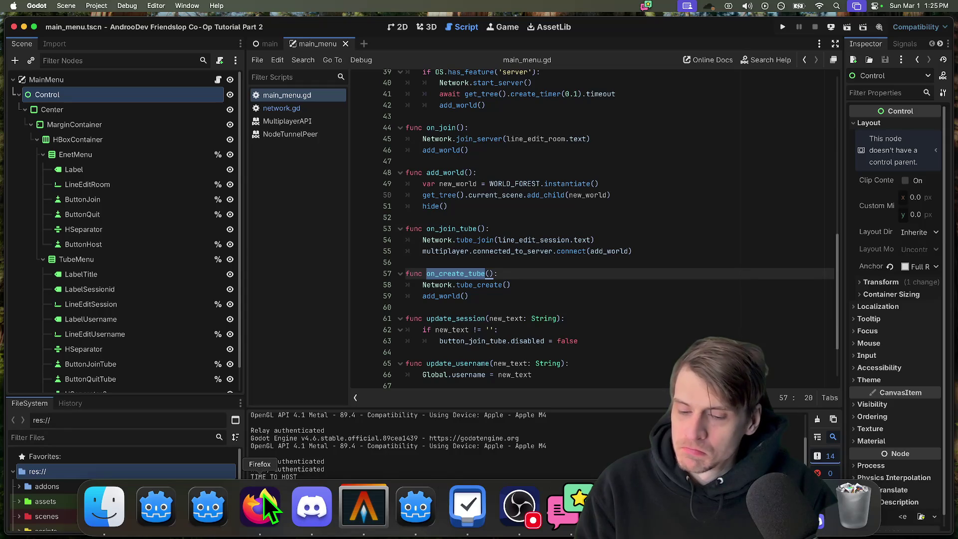
- Delete the server-only startup block and remove Network.start_server from the host button lambda
{"action": "left_click", "coordinate": [666, 307]}
{"action": "scroll", "coordinate": [667, 305], "scroll_direction": "up", "scroll_amount": 2}
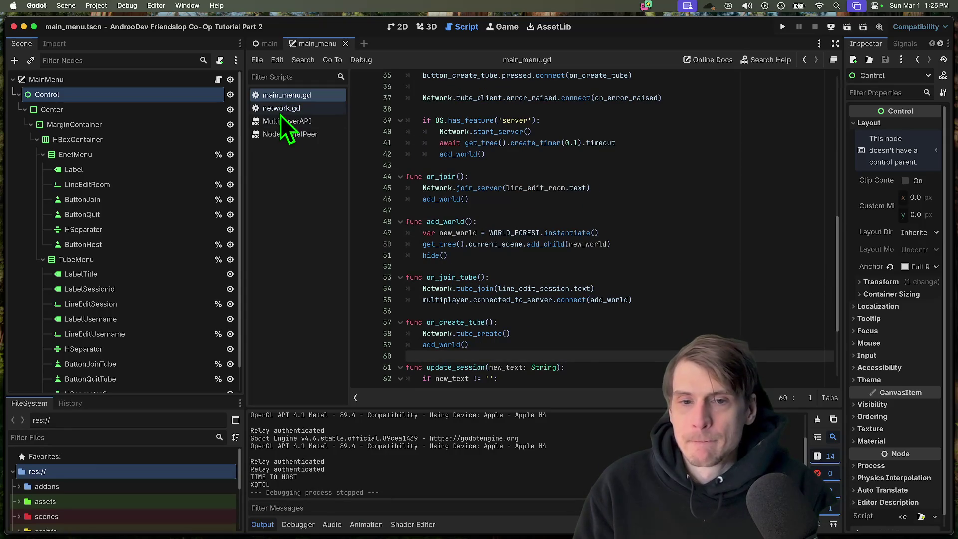
{"action": "scroll", "coordinate": [464, 285], "scroll_direction": "up", "scroll_amount": 5}
{"action": "scroll", "coordinate": [483, 288], "scroll_direction": "up", "scroll_amount": 5}
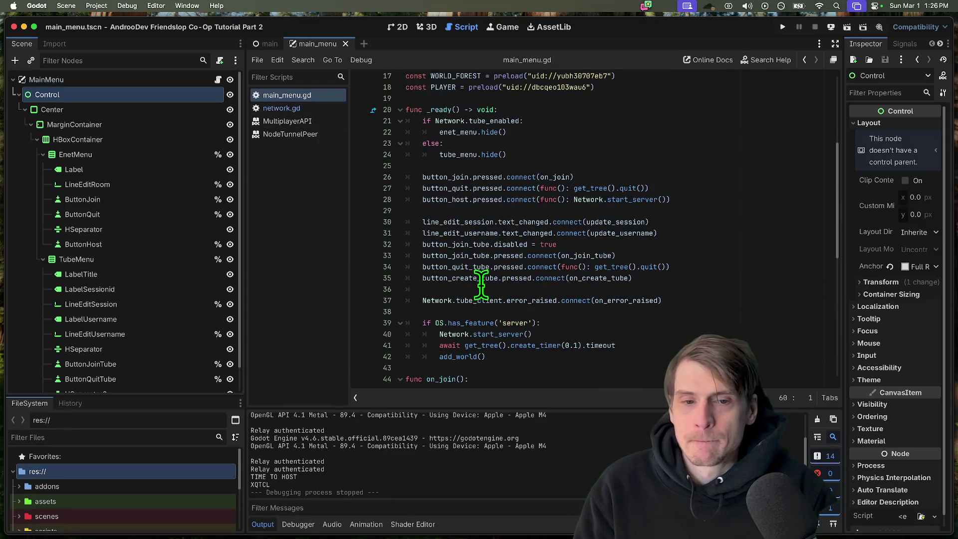
{"action": "left_click_drag", "start_coordinate": [661, 358], "coordinate": [352, 322]}
{"action": "key", "text": "BackSpace"}
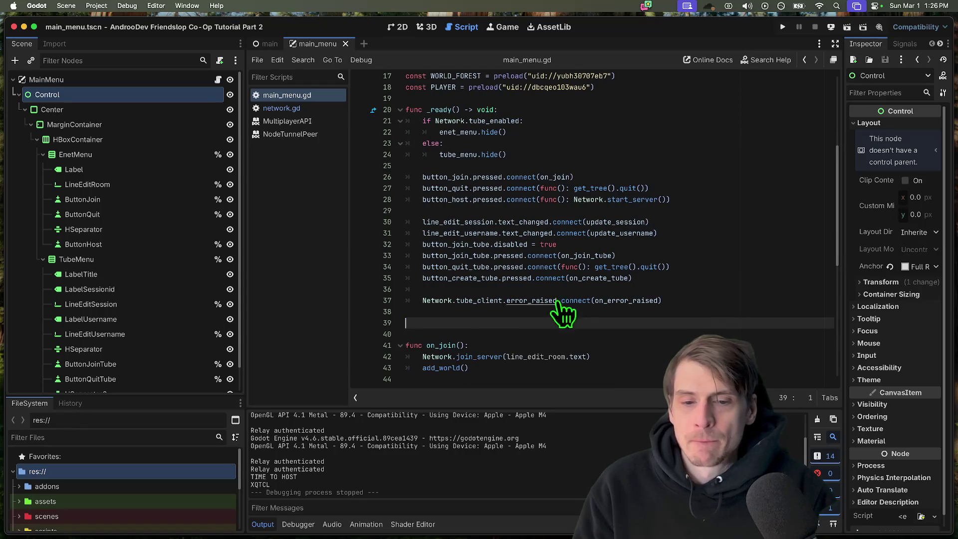
{"action": "left_click", "coordinate": [594, 201]}
{"action": "left_click_drag", "start_coordinate": [574, 200], "coordinate": [664, 201]}
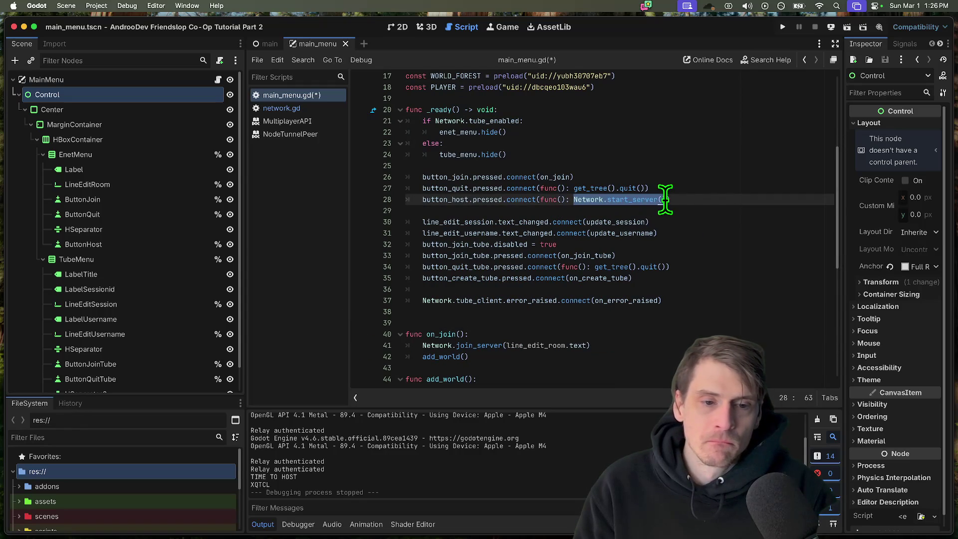
{"action": "key", "text": "BackSpace"}
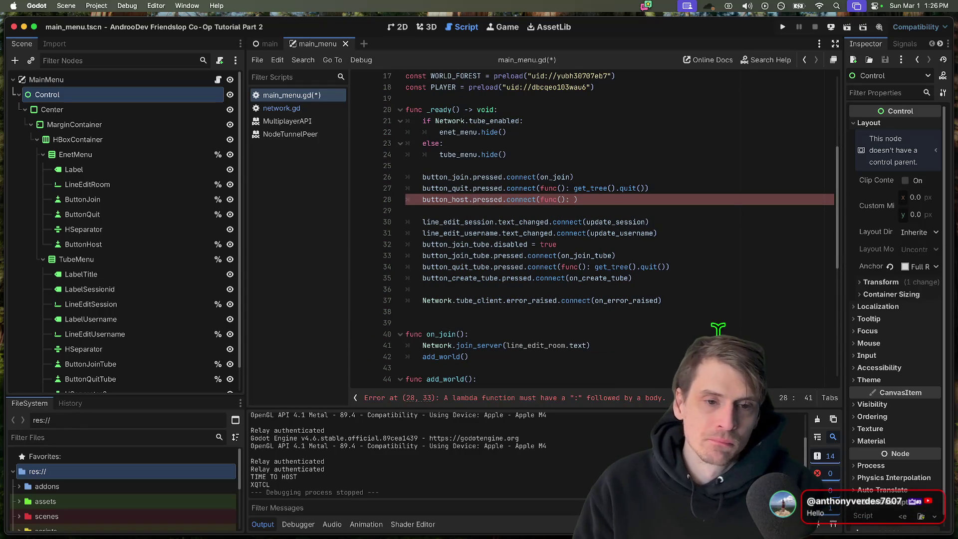
{"action": "type", "text": "on_start"}
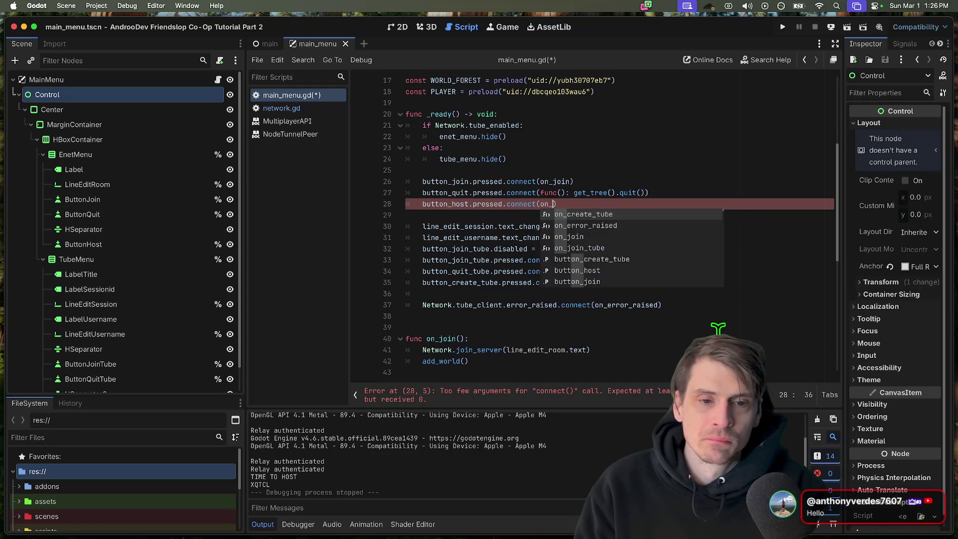
{"action": "type", "text": "_ene"}
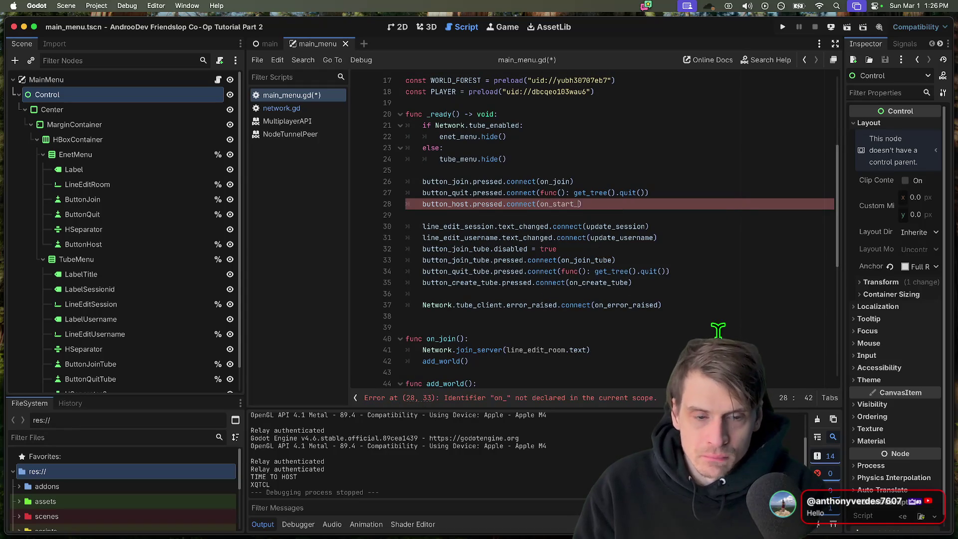
{"action": "type", "text": "t"}
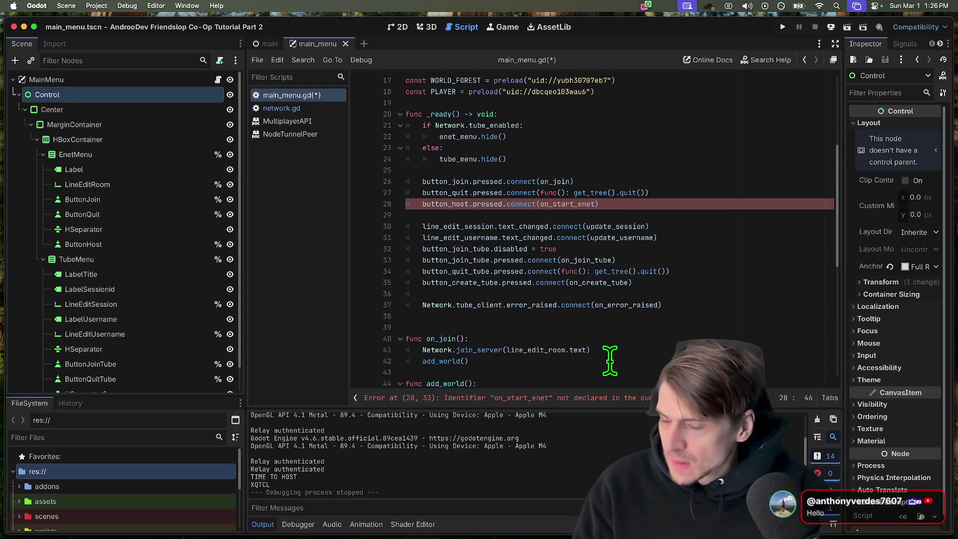
{"action": "scroll", "coordinate": [610, 299], "scroll_direction": "down", "scroll_amount": 4}
- Add a new 'func on_start_enet(): pass' stub after _ready for the host button to call
{"action": "double_click", "coordinate": [568, 158]}
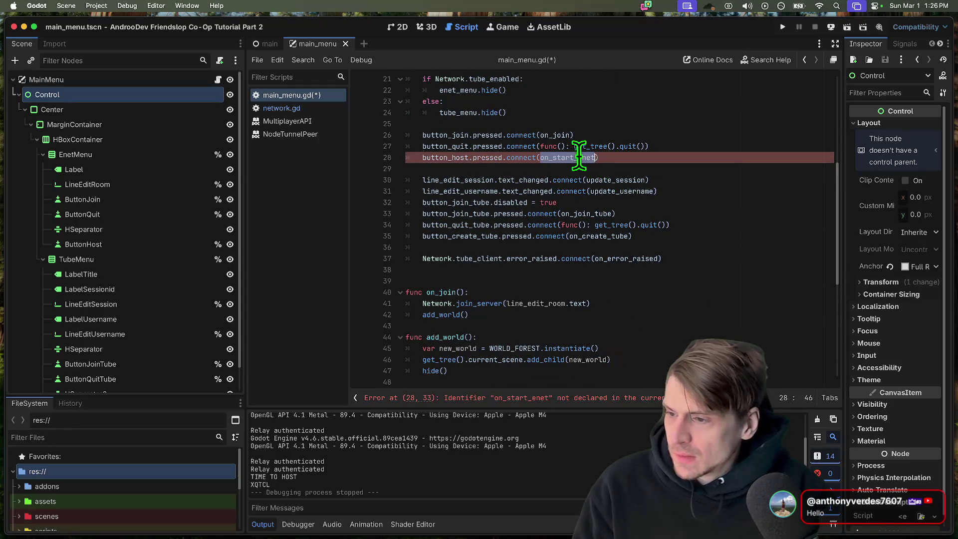
{"action": "left_click", "coordinate": [576, 261]}
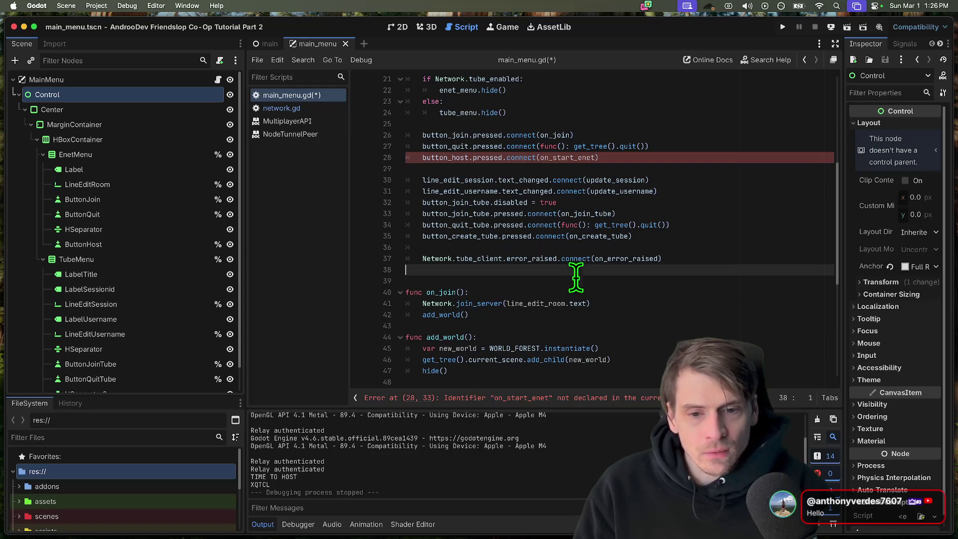
{"action": "key", "text": "Return"}
{"action": "key", "text": "Return"}
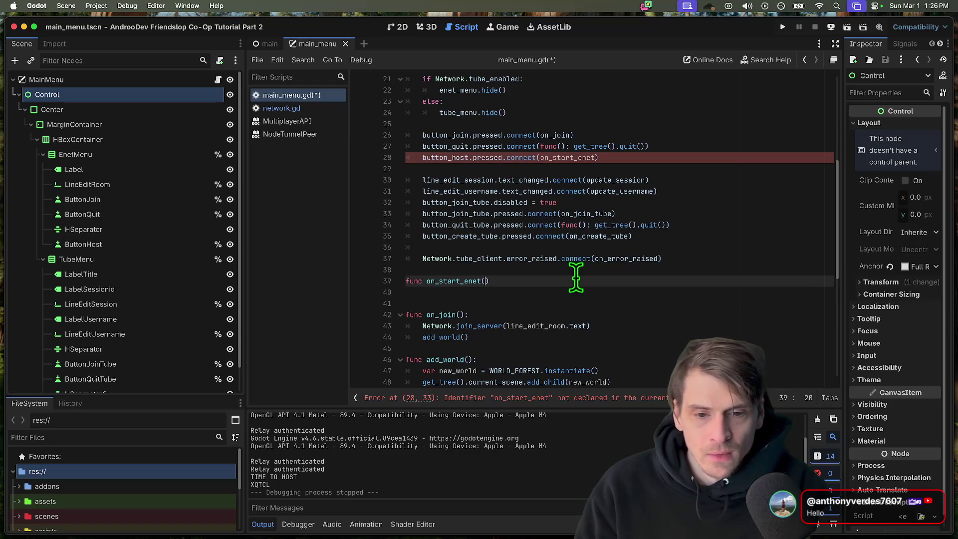
{"action": "type", "text": ":"}
{"action": "key", "text": "Return"}
{"action": "key", "text": "super+Tab"}
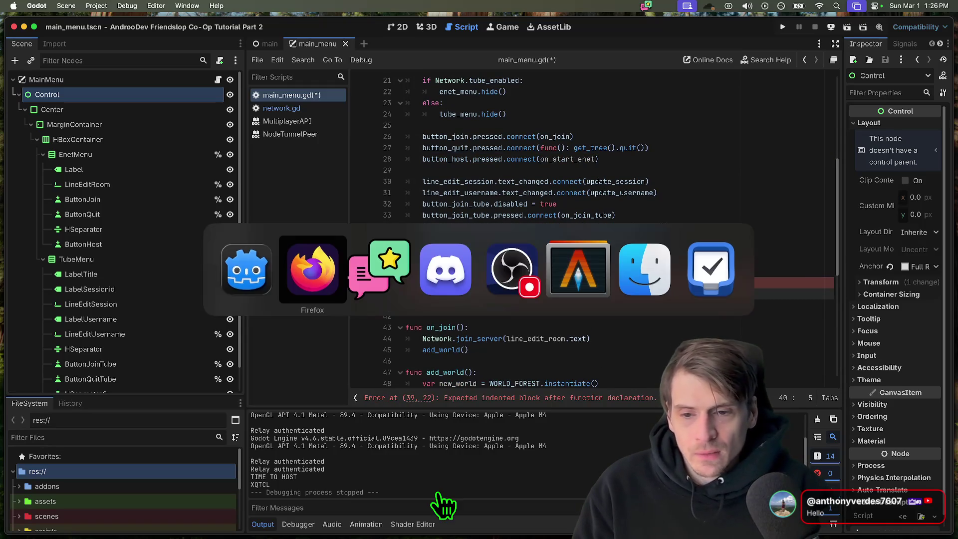
{"action": "key", "text": "Escape"}
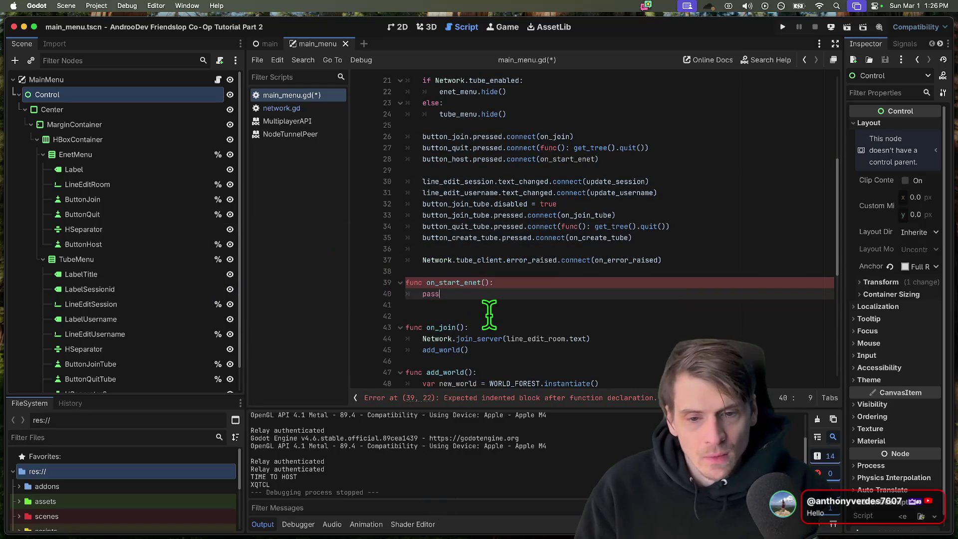
{"action": "key", "text": "Up"}
{"action": "key", "text": "End"}
{"action": "key", "text": "Return"}
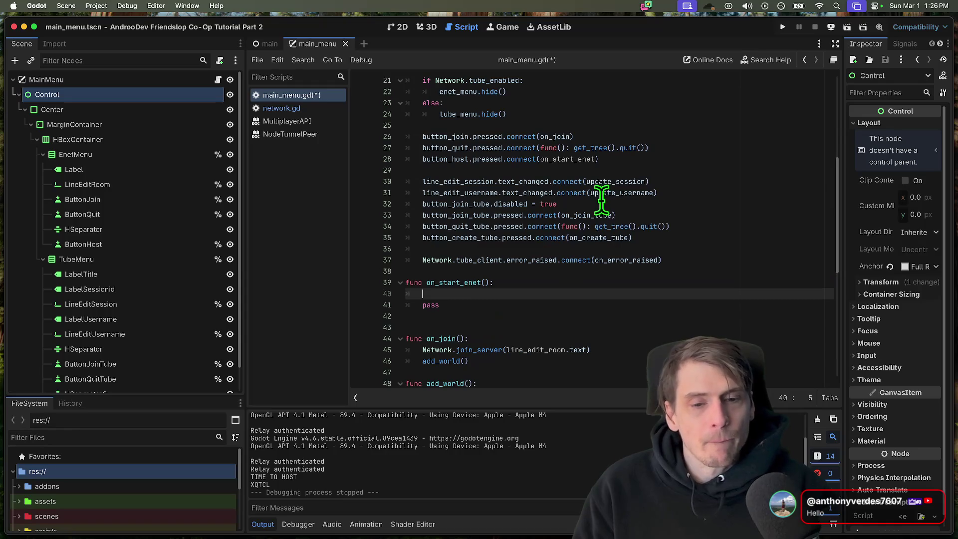
{"action": "scroll", "coordinate": [487, 289], "scroll_direction": "down", "scroll_amount": 2}
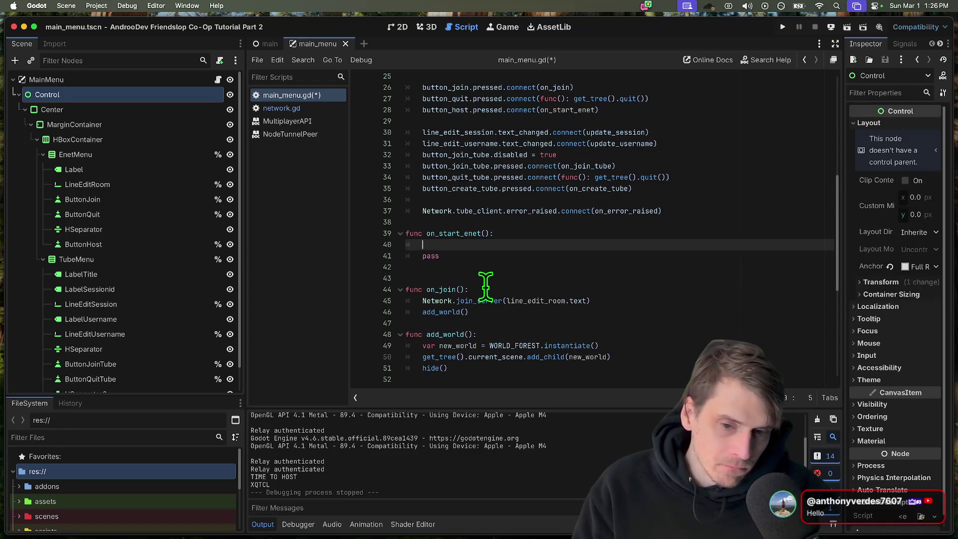
{"action": "scroll", "coordinate": [486, 289], "scroll_direction": "down", "scroll_amount": 3}
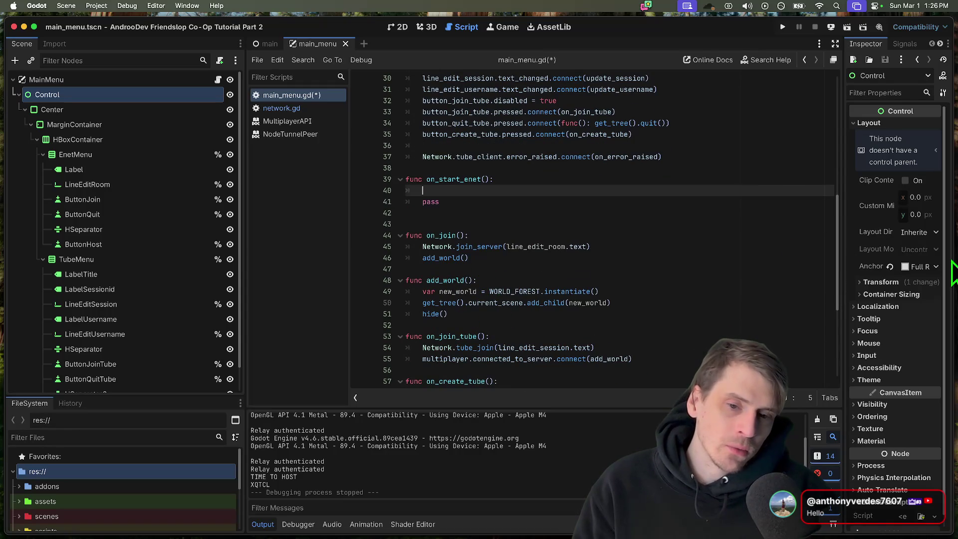
- Review on_join_tube's tube_join and connected_to_server lines, then delete add_world() from on_join
{"action": "left_click_drag", "start_coordinate": [650, 314], "coordinate": [365, 225]}
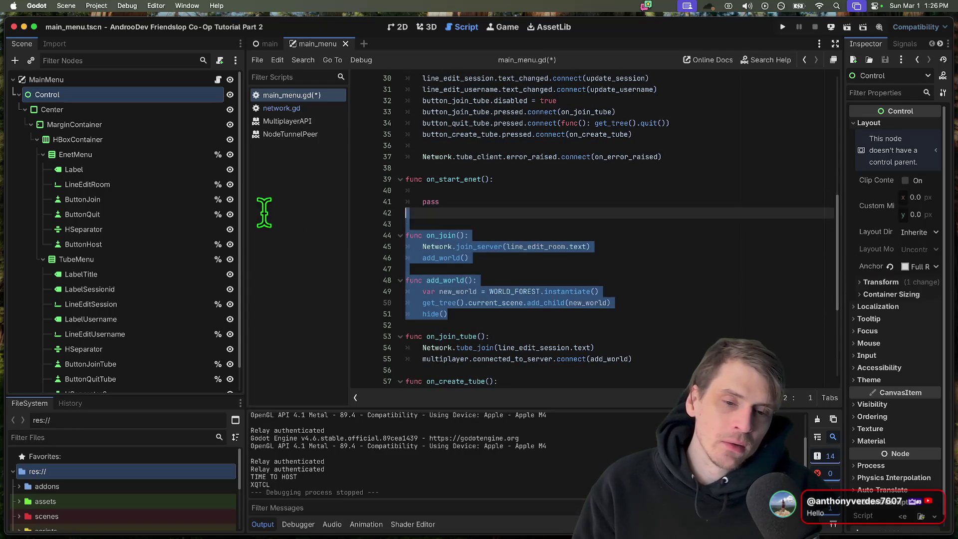
{"action": "double_click", "coordinate": [478, 257]}
{"action": "scroll", "coordinate": [550, 258], "scroll_direction": "down", "scroll_amount": 2}
{"action": "scroll", "coordinate": [636, 285], "scroll_direction": "down", "scroll_amount": 2}
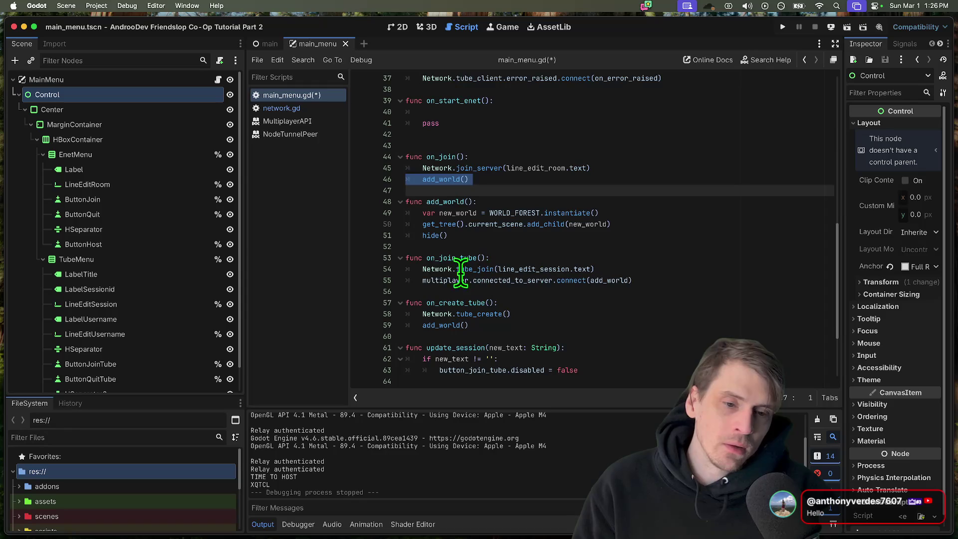
{"action": "left_click_drag", "start_coordinate": [457, 269], "coordinate": [595, 269]}
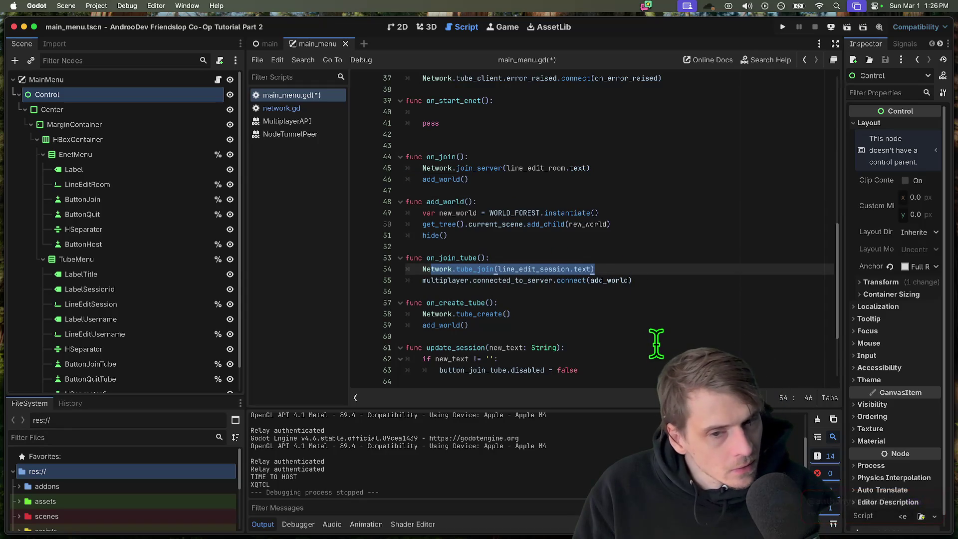
{"action": "double_click", "coordinate": [526, 279]}
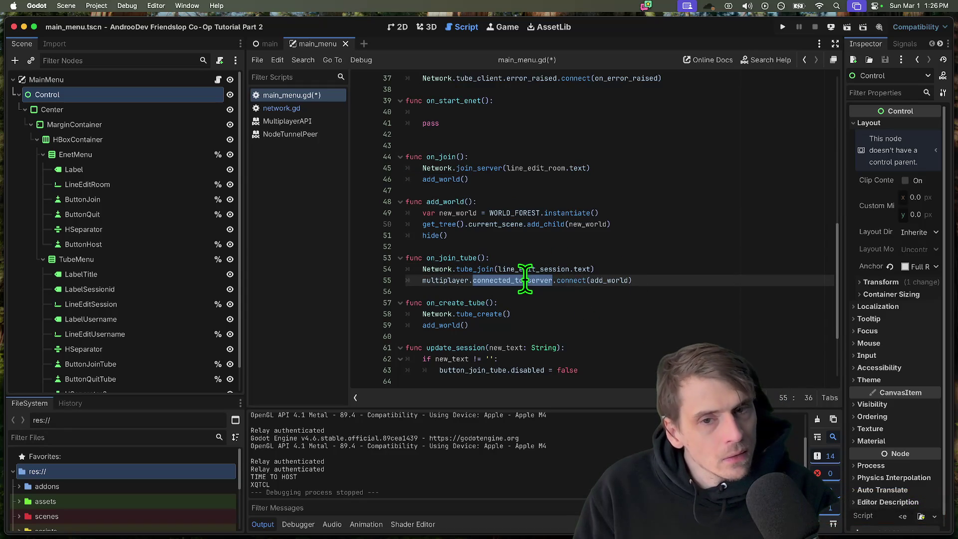
{"action": "double_click", "coordinate": [450, 179]}
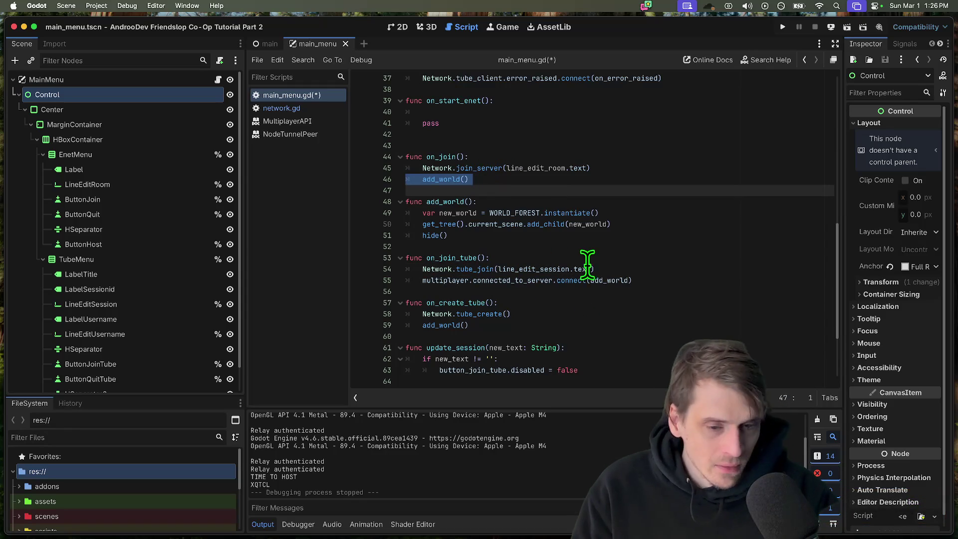
{"action": "key", "text": "BackSpace"}
- Look over the on_join_tube and on_create_tube bodies, then switch to network.gd
{"action": "left_click_drag", "start_coordinate": [633, 269], "coordinate": [340, 258]}
{"action": "left_click_drag", "start_coordinate": [479, 314], "coordinate": [367, 299]}
{"action": "left_click", "coordinate": [495, 280]}
{"action": "left_click_drag", "start_coordinate": [479, 315], "coordinate": [419, 300]}
{"action": "left_click", "coordinate": [650, 313]}
{"action": "left_click_drag", "start_coordinate": [471, 314], "coordinate": [360, 288]}
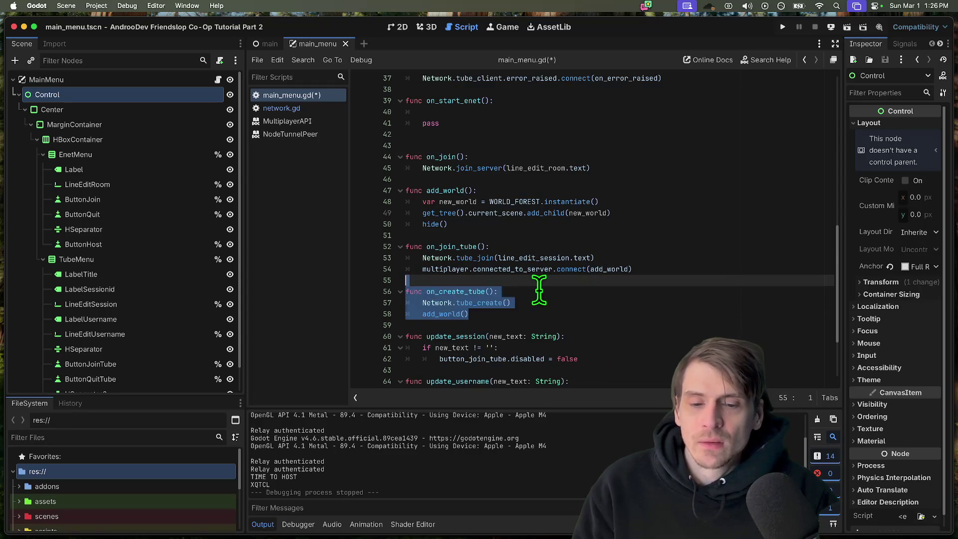
{"action": "scroll", "coordinate": [557, 295], "scroll_direction": "down", "scroll_amount": 3}
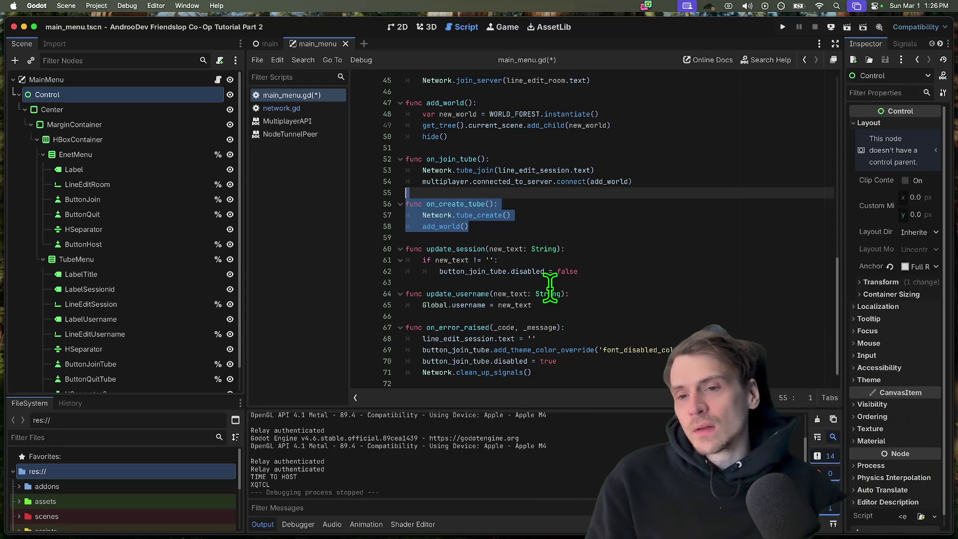
{"action": "left_click", "coordinate": [282, 108]}
{"action": "scroll", "coordinate": [705, 275], "scroll_direction": "up", "scroll_amount": 6}
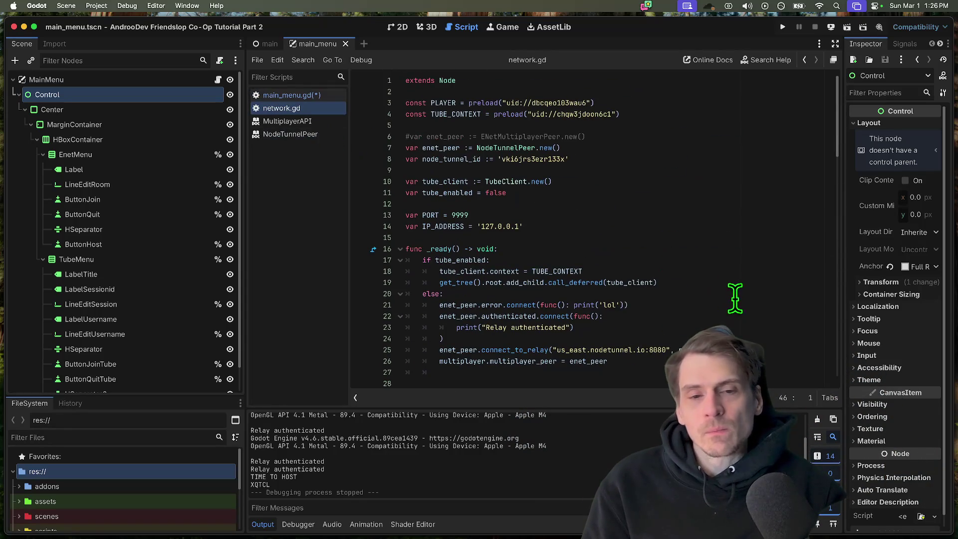
- Check the IP_ADDRESS and relay address lines and open blank lines above the enet_peer declaration
{"action": "left_click", "coordinate": [413, 226]}
{"action": "double_click", "coordinate": [423, 226]}
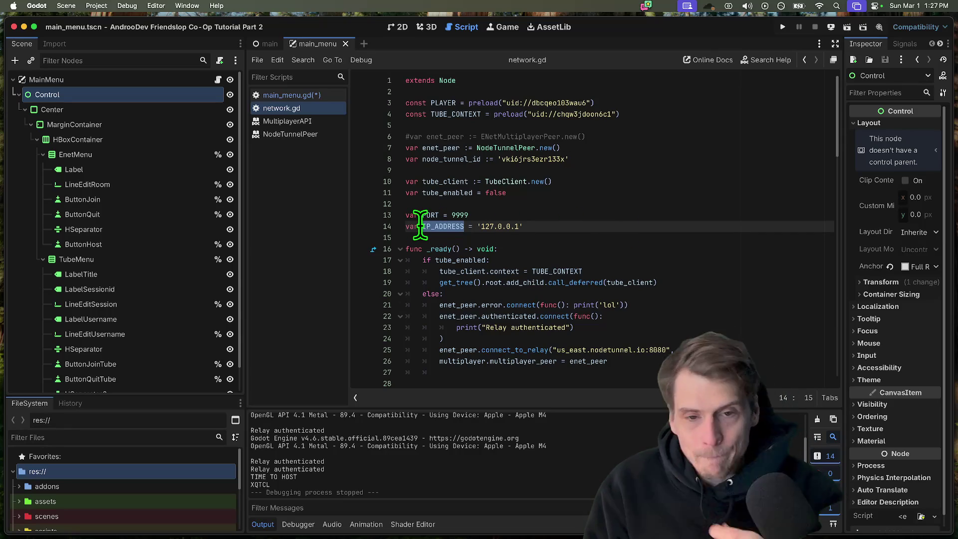
{"action": "left_click_drag", "start_coordinate": [558, 350], "coordinate": [643, 350]}
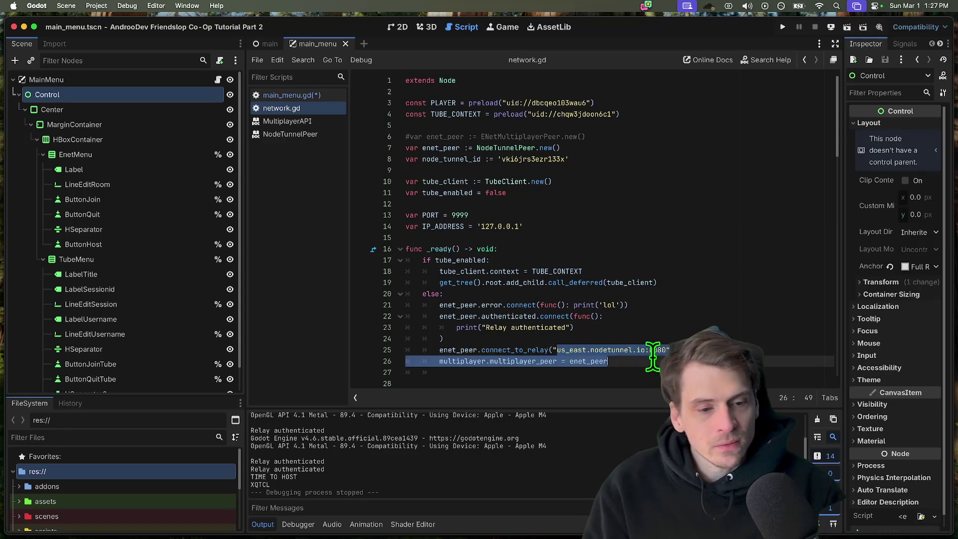
{"action": "left_click", "coordinate": [778, 170]}
{"action": "key", "text": "Up"}
{"action": "key", "text": "Up"}
{"action": "key", "text": "Up"}
{"action": "key", "text": "Return"}
{"action": "key", "text": "Return"}
{"action": "key", "text": "Return"}
{"action": "key", "text": "Up"}
{"action": "key", "text": "Up"}
{"action": "key", "text": "Up"}
{"action": "type", "text": "v"}
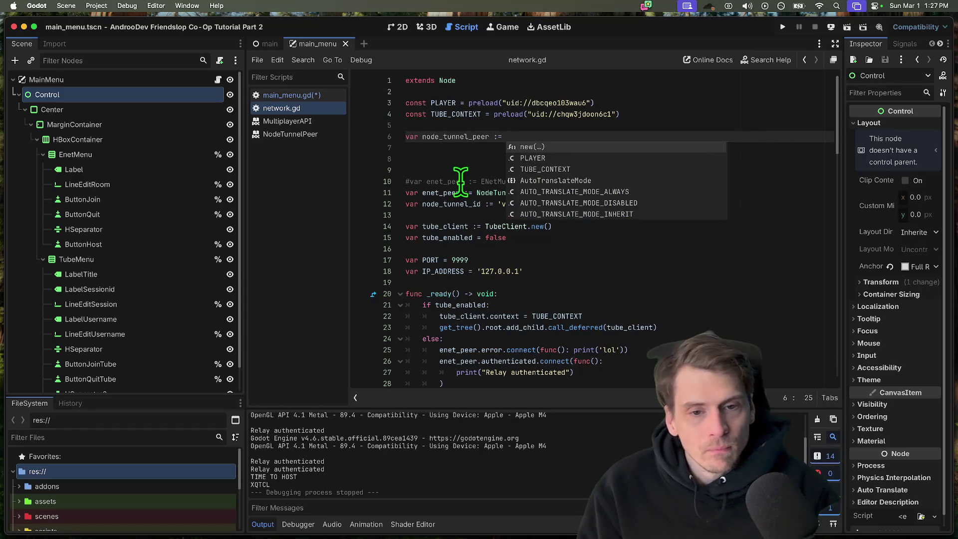
- Move the NodeTunnelPeer constructor into node_tunnel_peer and place node_tunnel_id directly under it
{"action": "double_click", "coordinate": [509, 192]}
{"action": "key", "text": "super+x"}
{"action": "left_click", "coordinate": [599, 136]}
{"action": "key", "text": "super+v"}
{"action": "left_click", "coordinate": [657, 204]}
{"action": "key", "text": "super+x"}
{"action": "key", "text": "Up"}
{"action": "key", "text": "Up"}
{"action": "key", "text": "Up"}
{"action": "key", "text": "super+v"}
{"action": "key", "text": "Delete"}
{"action": "key", "text": "Delete"}
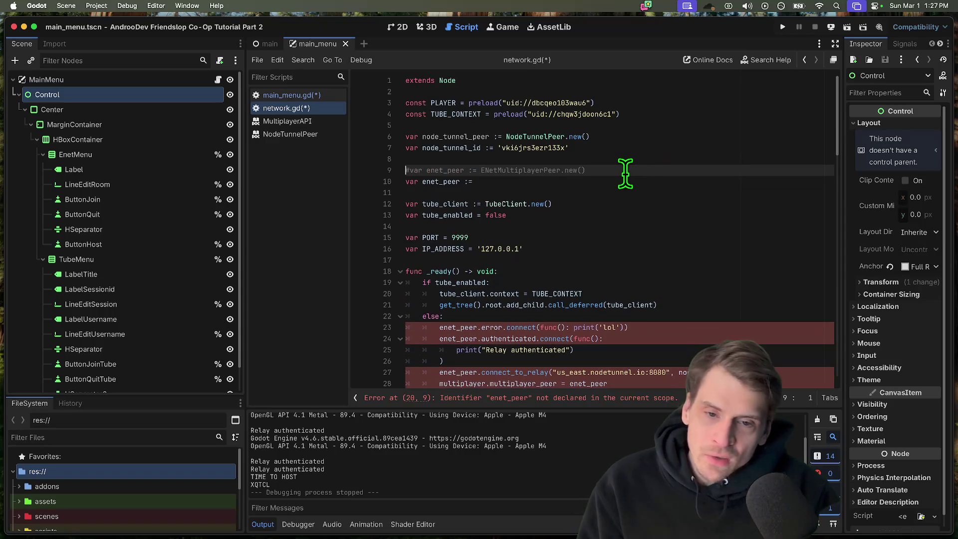
- Uncomment the ENetMultiplayerPeer enet_peer declaration and delete the incomplete duplicate line
{"action": "key", "text": "super+k"}
{"action": "double_click", "coordinate": [516, 170]}
{"action": "left_click", "coordinate": [528, 170]}
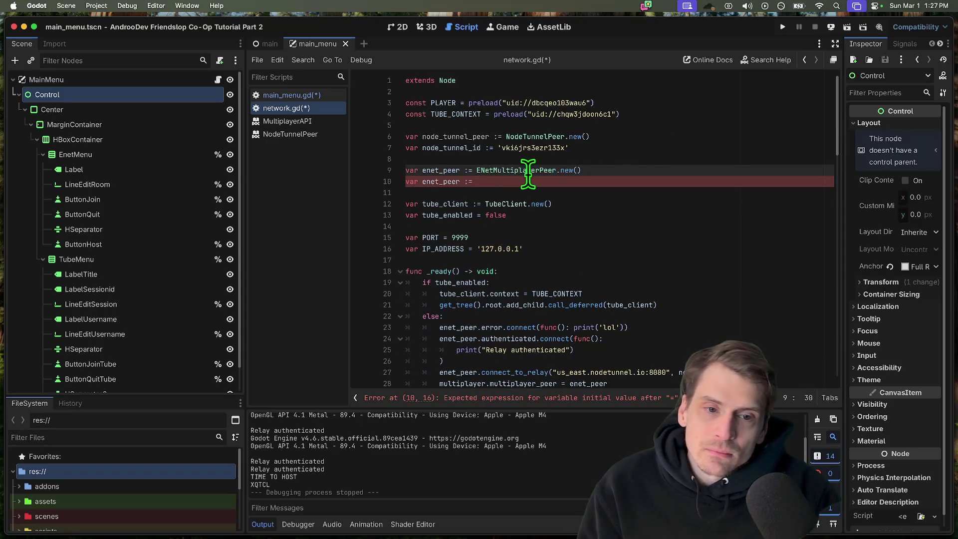
{"action": "double_click", "coordinate": [528, 170]}
{"action": "key", "text": "super+c"}
{"action": "left_click", "coordinate": [621, 182]}
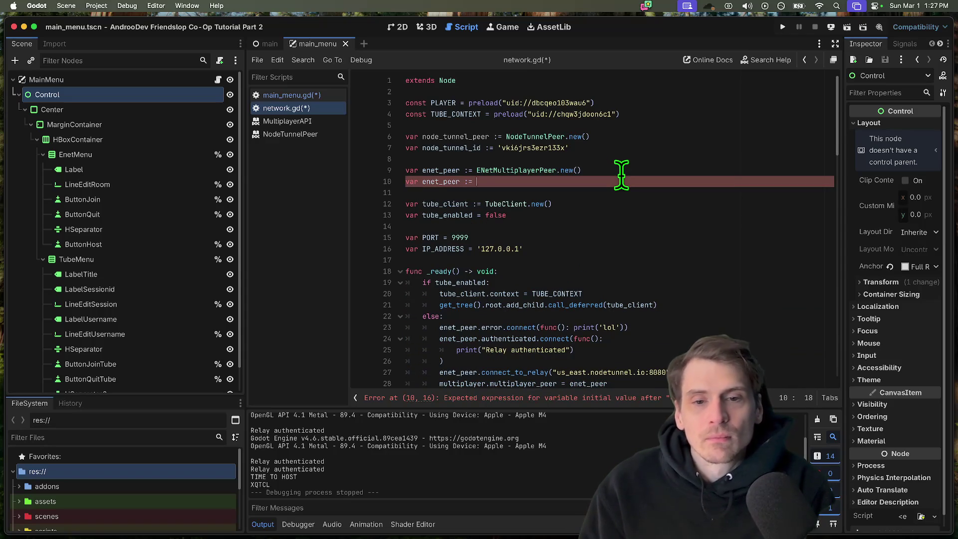
{"action": "key", "text": "Delete"}
{"action": "key", "text": "Delete"}
- Move the enet_peer declaration below the constants and tidy the blank lines between the variables
{"action": "key", "text": "shift+Up"}
{"action": "key", "text": "super+x"}
{"action": "key", "text": "Up"}
{"action": "key", "text": "Up"}
{"action": "key", "text": "Up"}
{"action": "key", "text": "Return"}
{"action": "key", "text": "Return"}
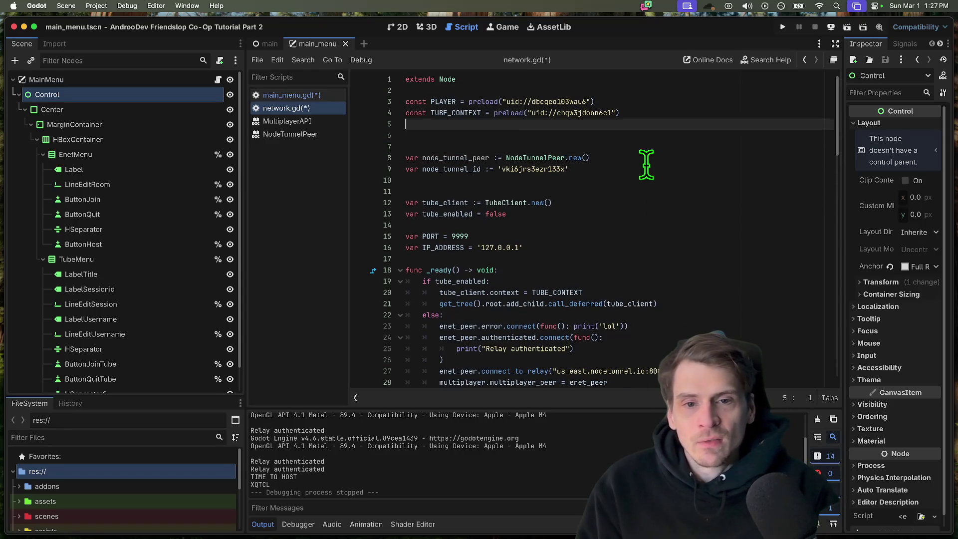
{"action": "key", "text": "super+v"}
{"action": "key", "text": "Up"}
{"action": "key", "text": "Up"}
{"action": "key", "text": "Return"}
{"action": "key", "text": "Down"}
{"action": "key", "text": "Down"}
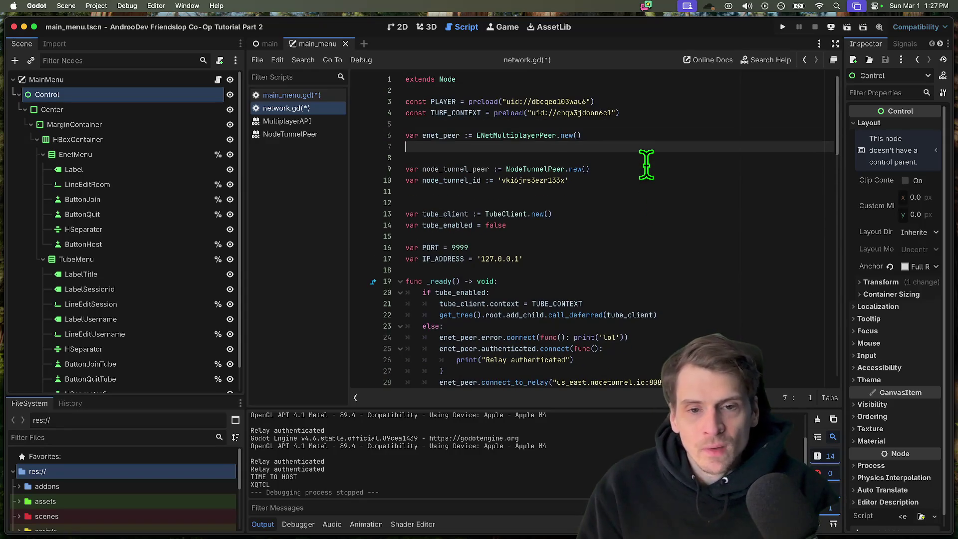
{"action": "key", "text": "Delete"}
{"action": "key", "text": "Down"}
{"action": "key", "text": "Down"}
{"action": "key", "text": "Down"}
{"action": "key", "text": "Delete"}
{"action": "key", "text": "Down"}
{"action": "key", "text": "Down"}
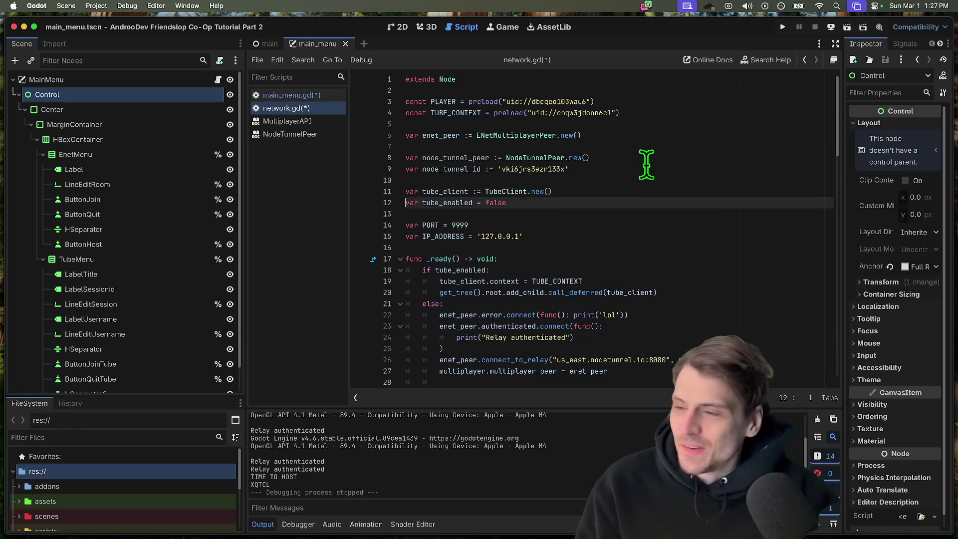
{"action": "key", "text": "Down"}
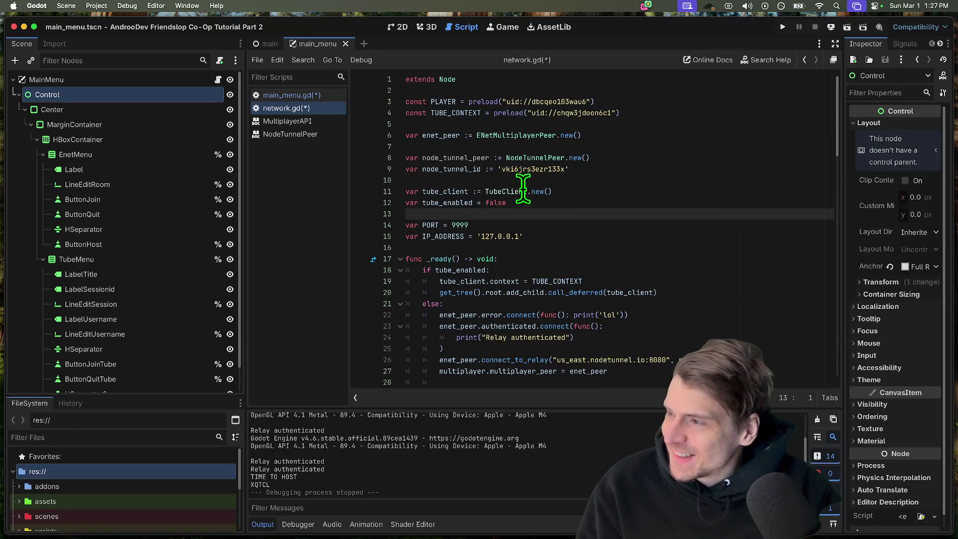
- Move the PORT and IP_ADDRESS lines under enet_peer and remove the extra blank lines before _ready
{"action": "left_click", "coordinate": [405, 135]}
{"action": "key", "text": "shift+Down"}
{"action": "key", "text": "shift+Down"}
{"action": "key", "text": "shift+Down"}
{"action": "key", "text": "shift+End"}
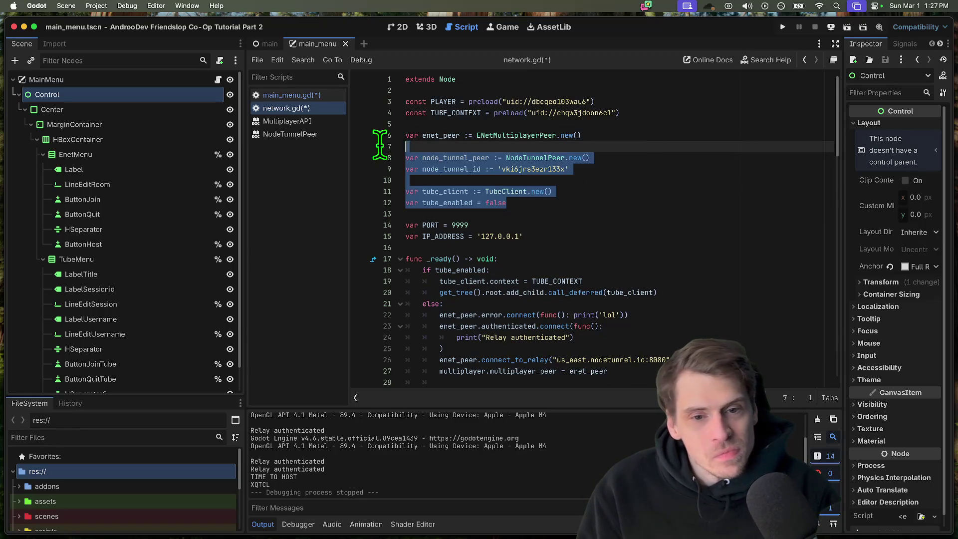
{"action": "left_click", "coordinate": [697, 168]}
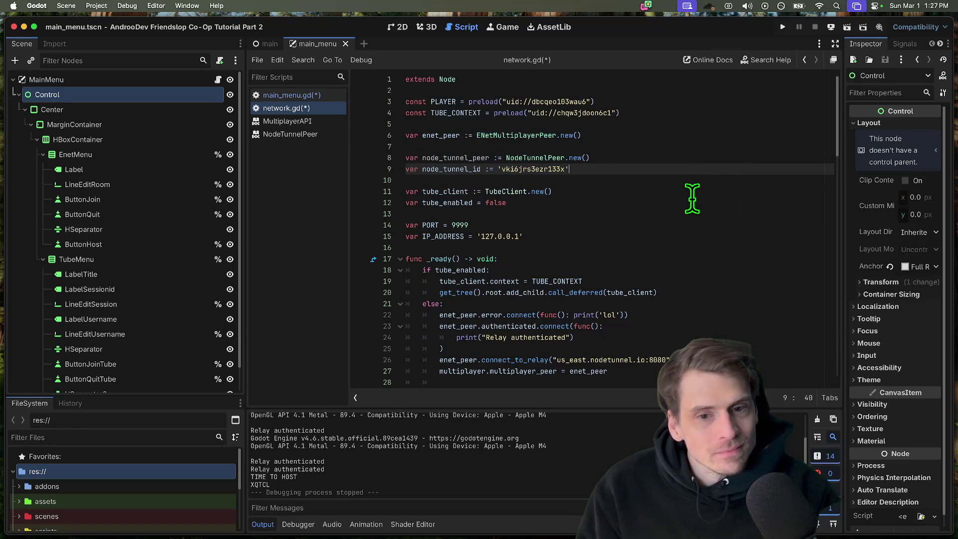
{"action": "key", "text": "shift+Up"}
{"action": "key", "text": "shift+Up"}
{"action": "key", "text": "shift+Up"}
{"action": "key", "text": "shift+Home"}
{"action": "left_click_drag", "start_coordinate": [523, 237], "coordinate": [395, 225]}
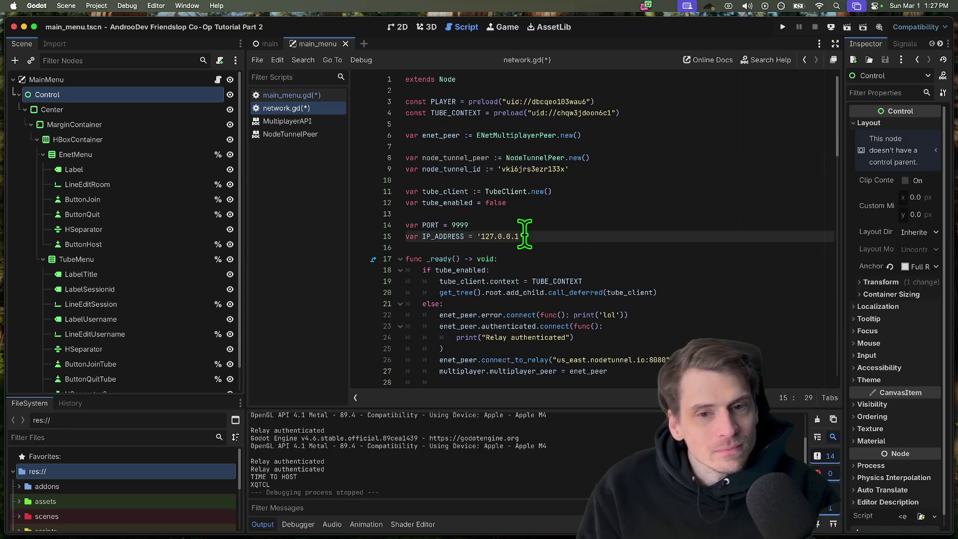
{"action": "key", "text": "super+x"}
{"action": "left_click", "coordinate": [646, 136]}
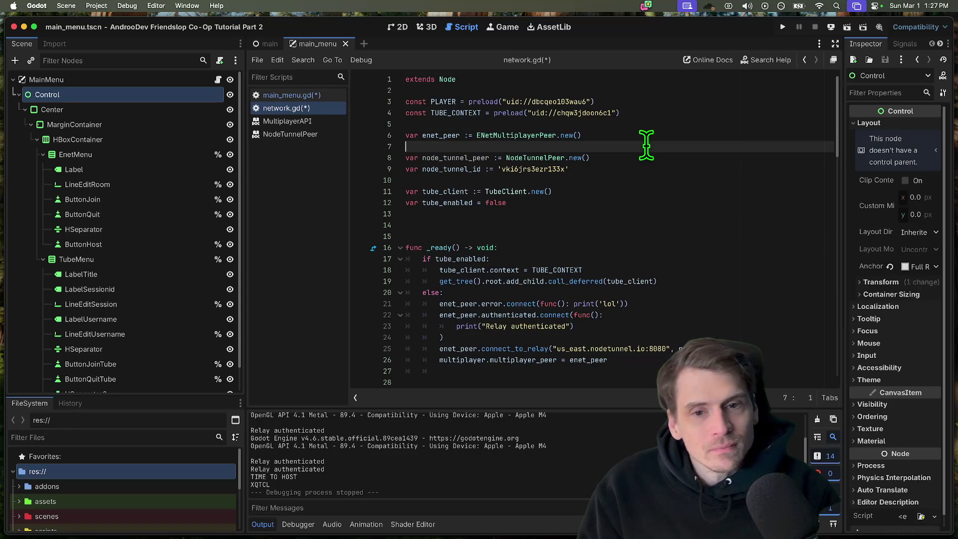
{"action": "key", "text": "Return"}
{"action": "key", "text": "super+v"}
{"action": "key", "text": "Down"}
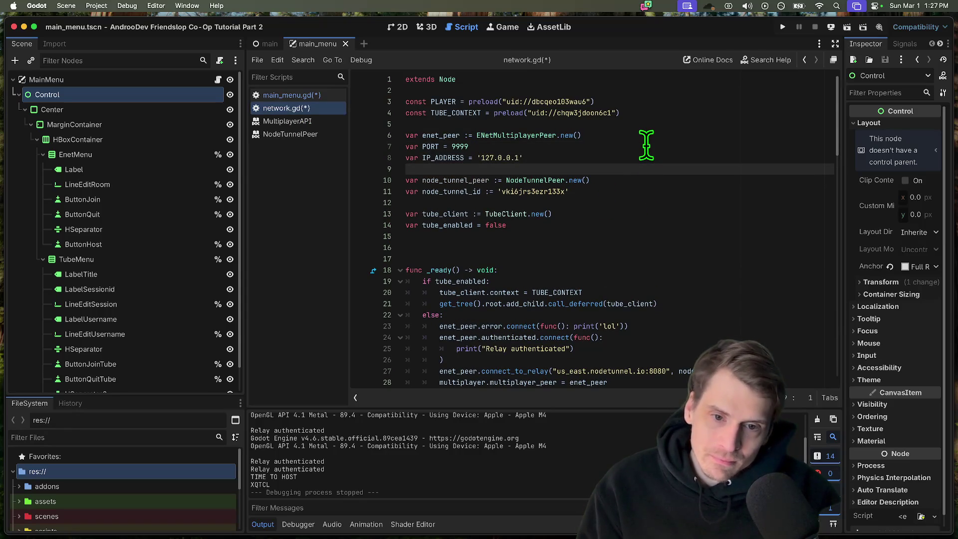
{"action": "left_click", "coordinate": [654, 258]}
{"action": "key", "text": "BackSpace"}
{"action": "key", "text": "BackSpace"}
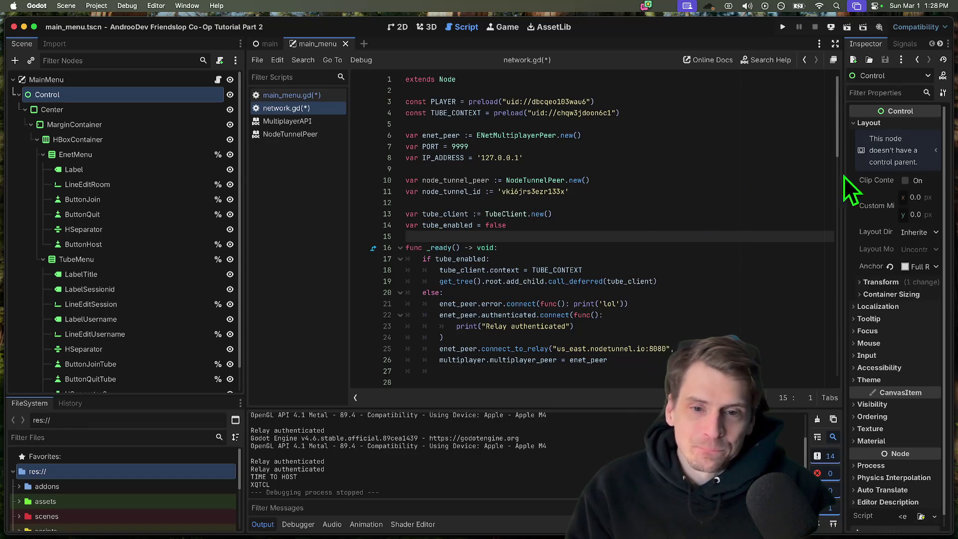
{"action": "scroll", "coordinate": [774, 236], "scroll_direction": "down", "scroll_amount": 1}
{"action": "scroll", "coordinate": [773, 237], "scroll_direction": "down", "scroll_amount": 1}
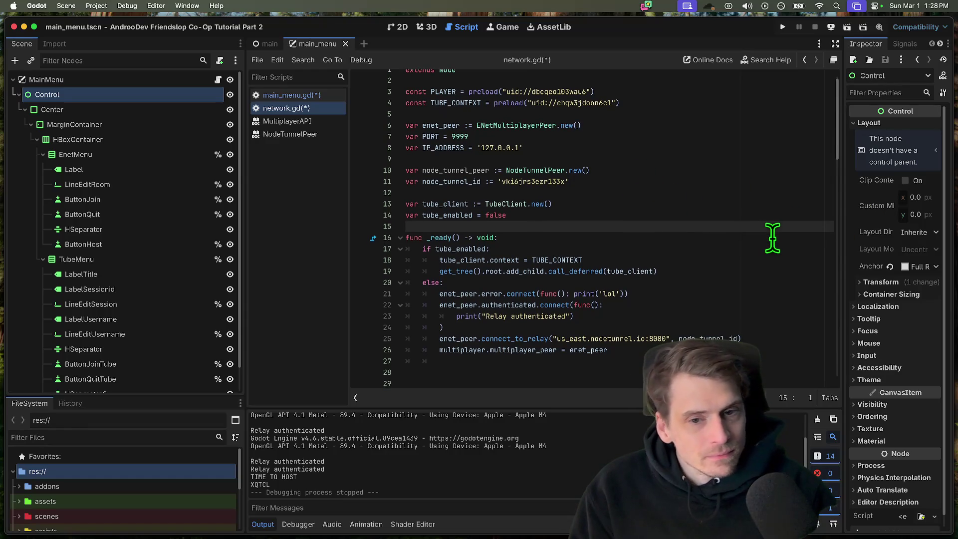
- Rework line 14 into 'var tube_enabled := false' with an inferred type, keeping the declaration
{"action": "triple_click", "coordinate": [463, 215]}
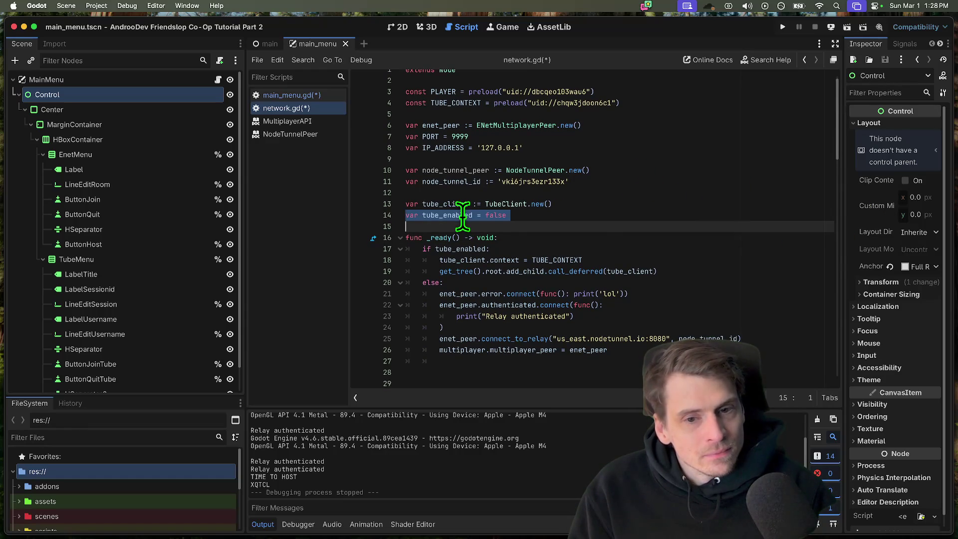
{"action": "key", "text": "BackSpace"}
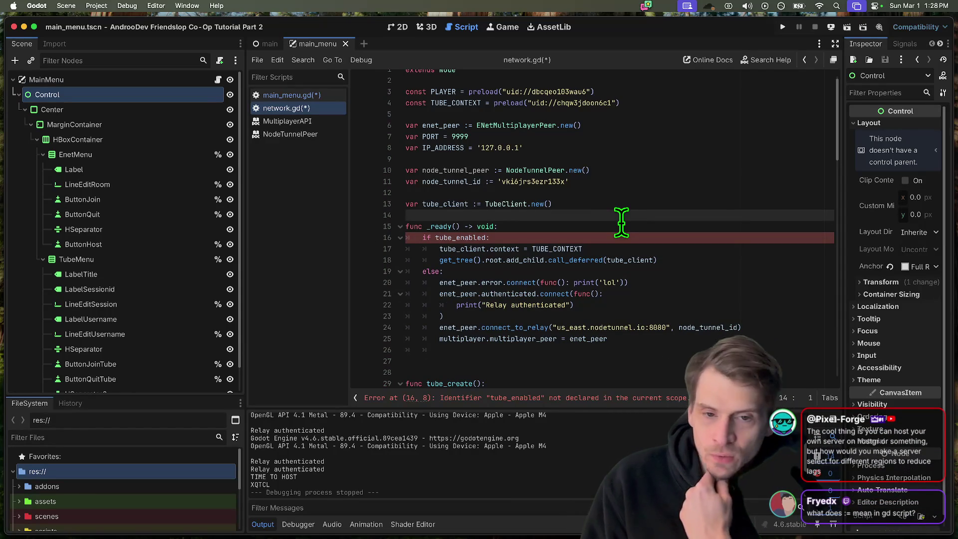
{"action": "key", "text": "super+z"}
{"action": "key", "text": "super+z"}
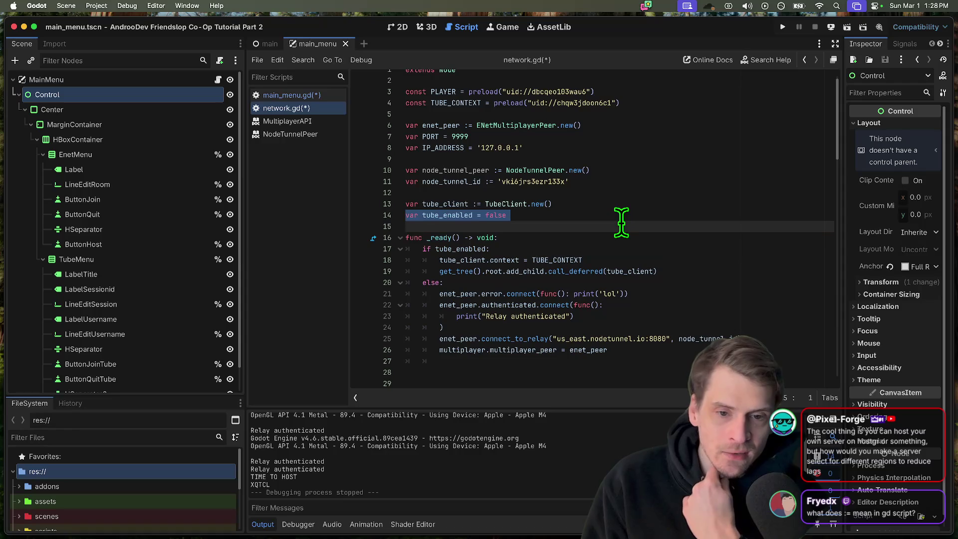
{"action": "key", "text": "super+z"}
{"action": "key", "text": "Up"}
{"action": "key", "text": "Up"}
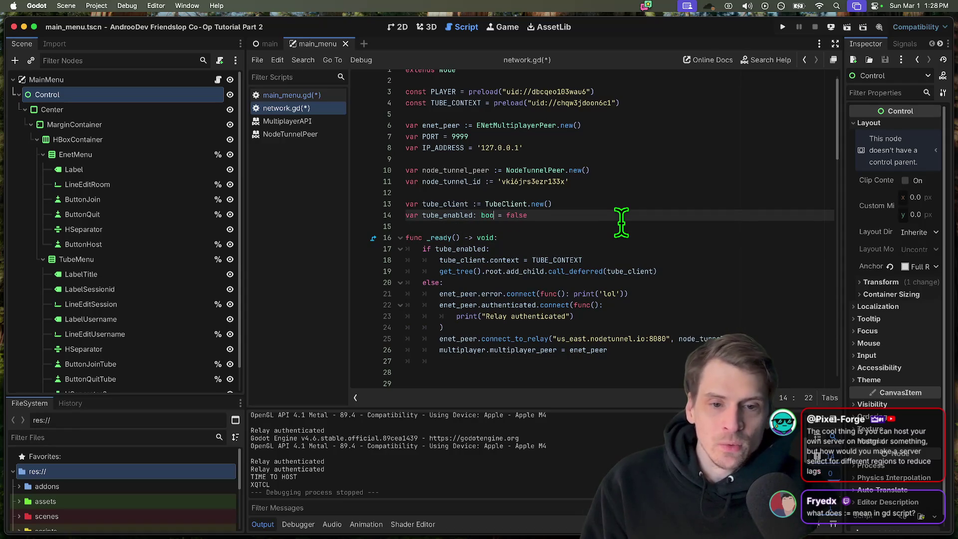
{"action": "key", "text": "Down"}
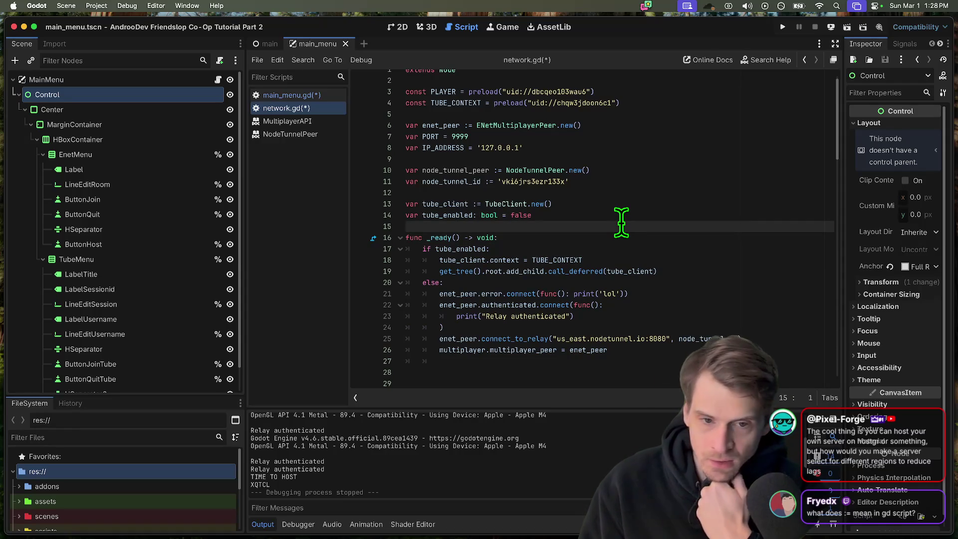
{"action": "key", "text": "Left"}
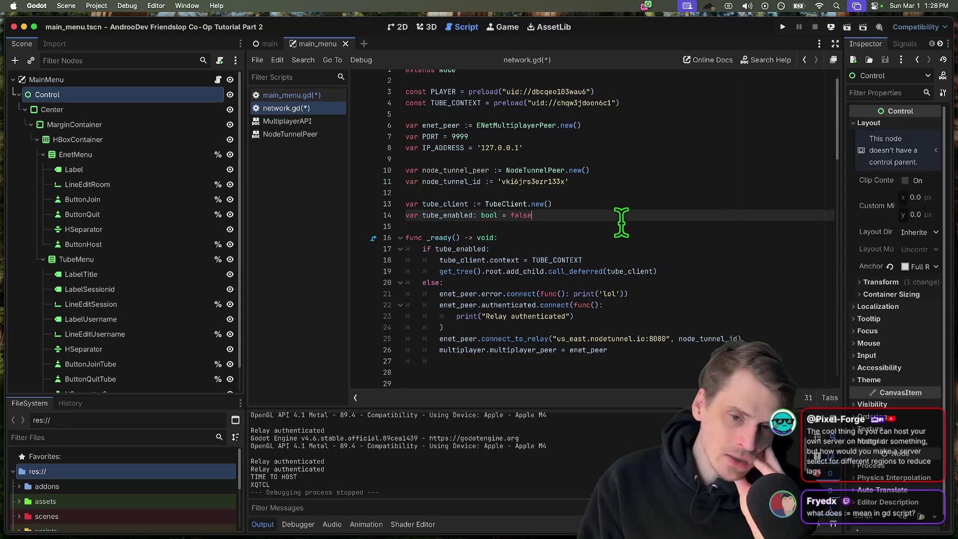
{"action": "key", "text": "Right"}
{"action": "key", "text": "Up"}
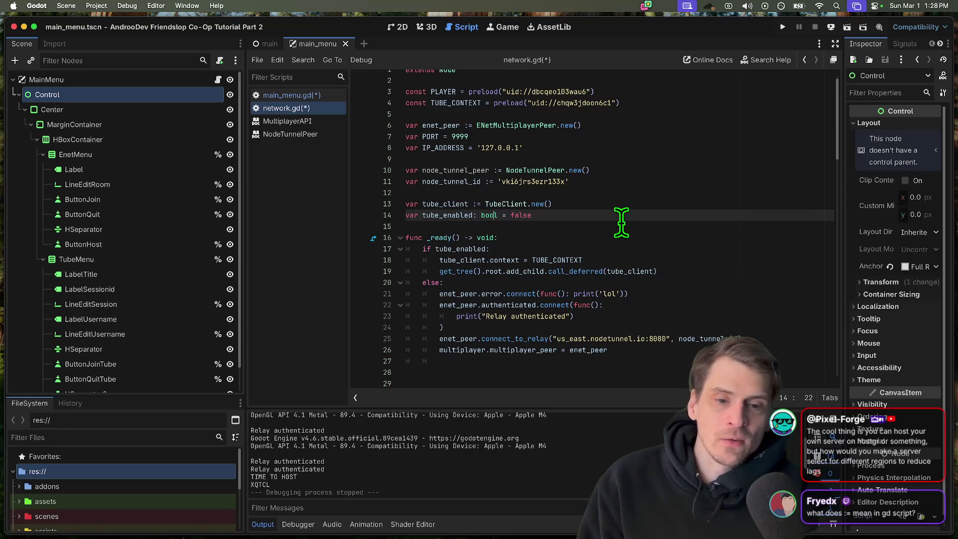
{"action": "key", "text": "Down"}
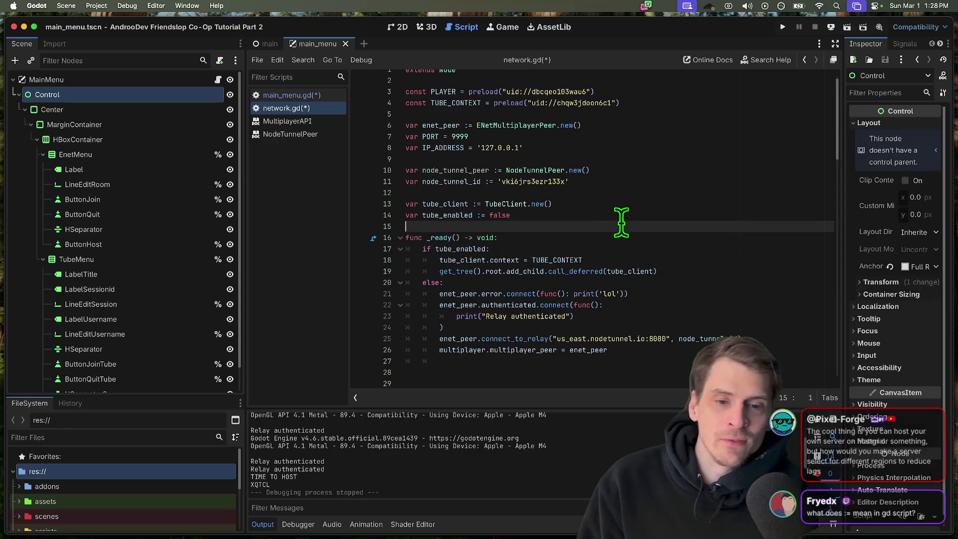
{"action": "key", "text": "Left"}
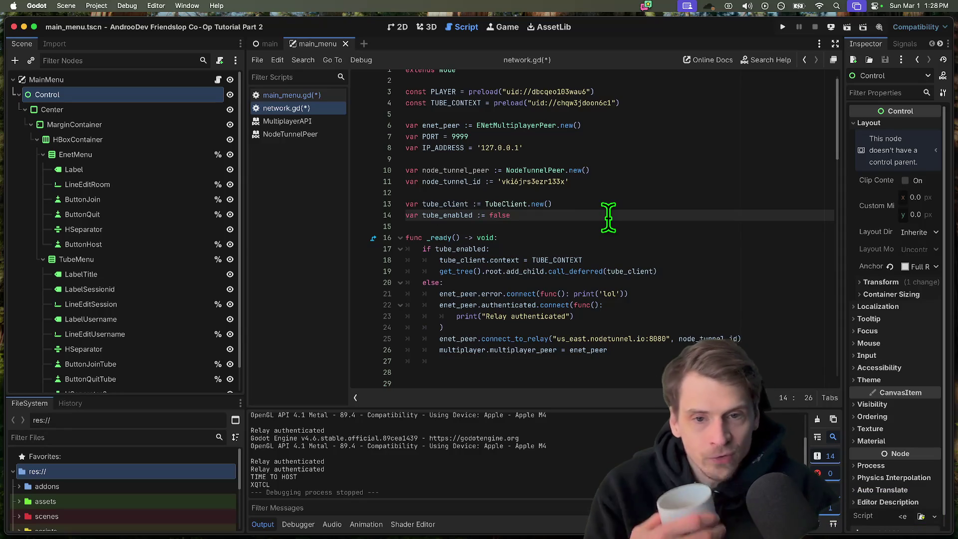
{"action": "left_click", "coordinate": [520, 160]}
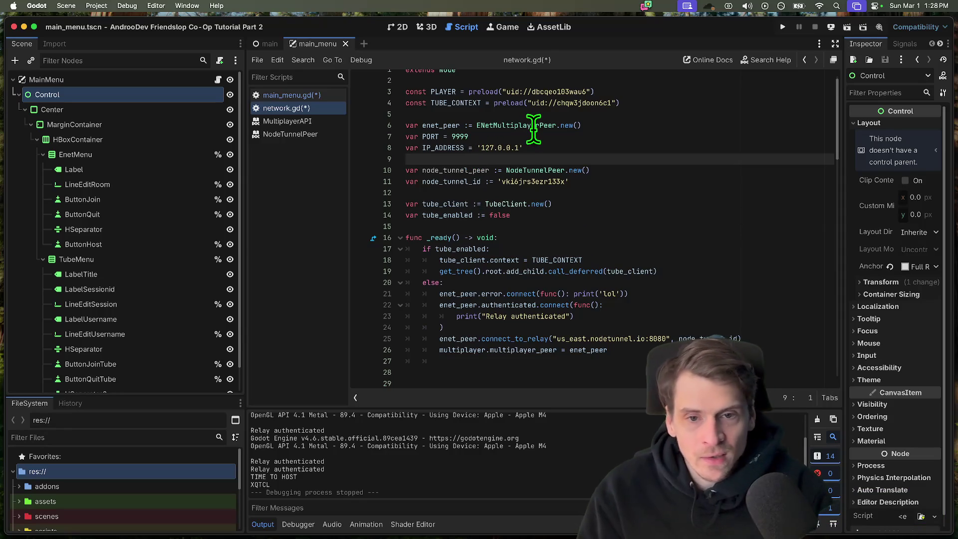
{"action": "left_click", "coordinate": [96, 6]}
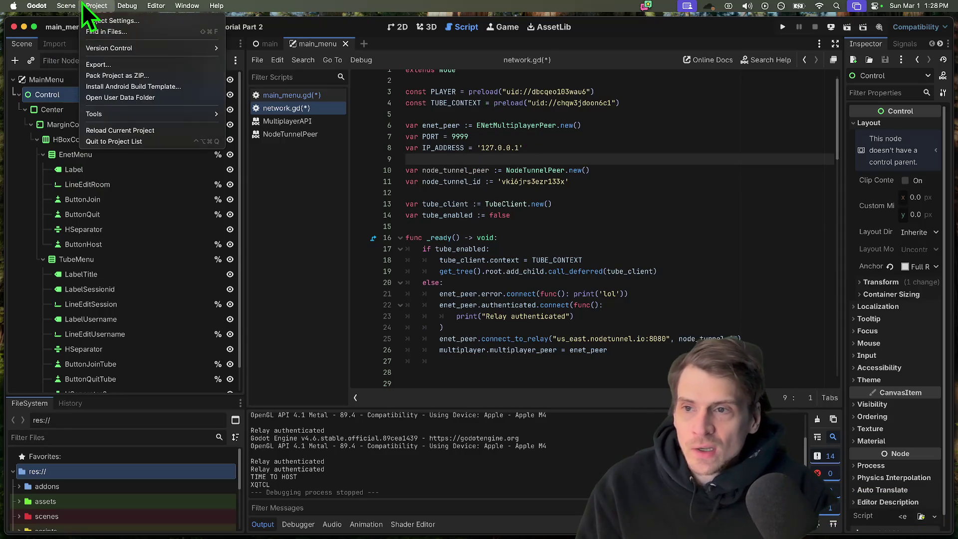
{"action": "left_click", "coordinate": [111, 21]}
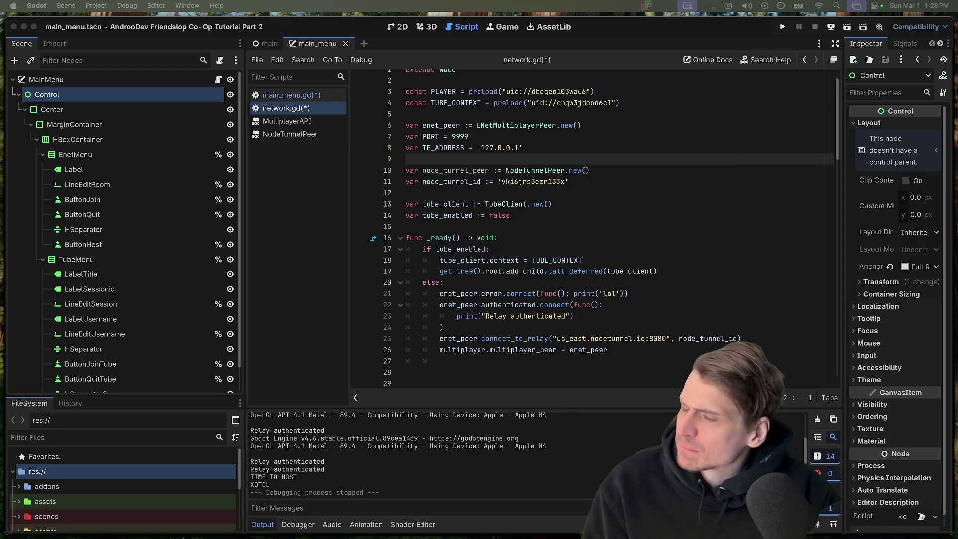
{"action": "key", "text": "ctrl+shift+p"}
{"action": "type", "text": "warn"}
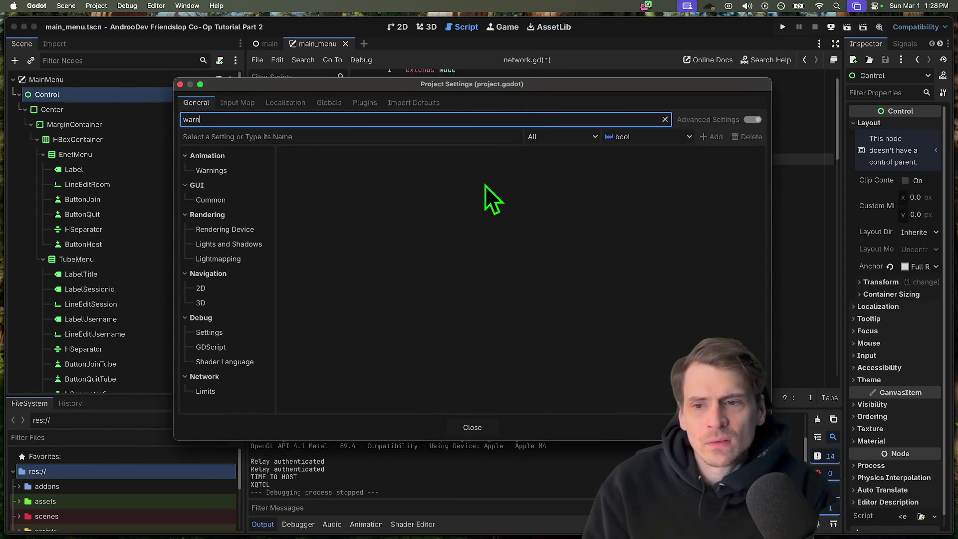
{"action": "key", "text": "Escape"}
{"action": "left_click", "coordinate": [96, 6]}
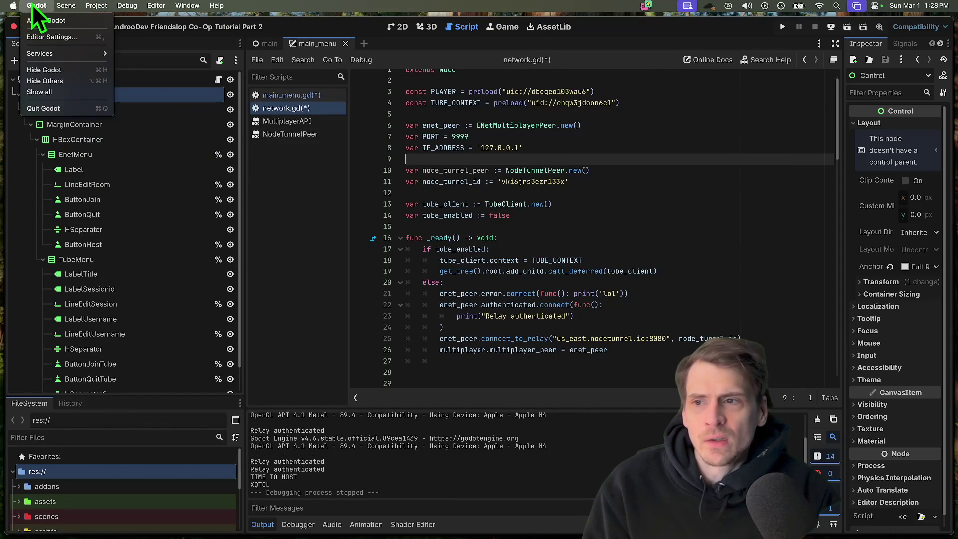
{"action": "left_click", "coordinate": [51, 36]}
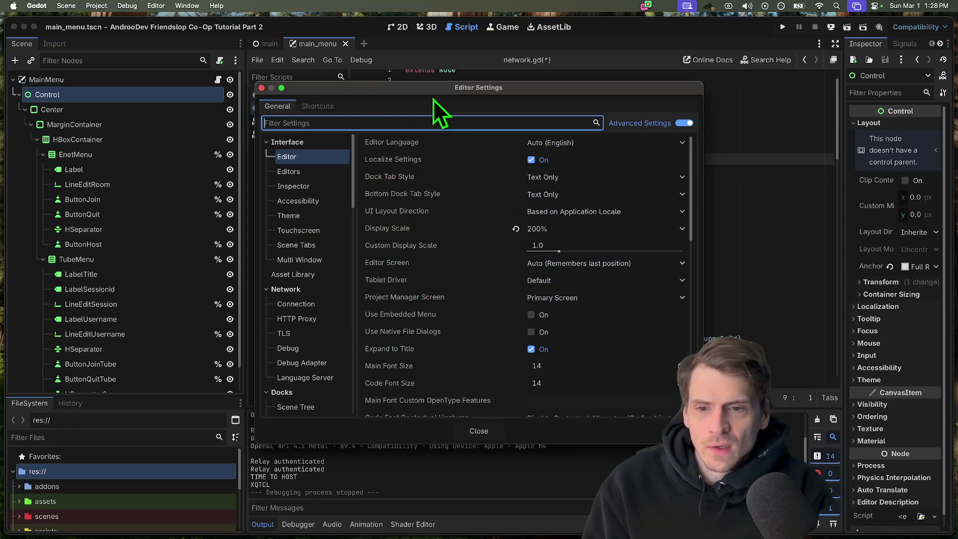
{"action": "type", "text": "wi"}
{"action": "key", "text": "BackSpace"}
{"action": "key", "text": "BackSpace"}
{"action": "type", "text": "type"}
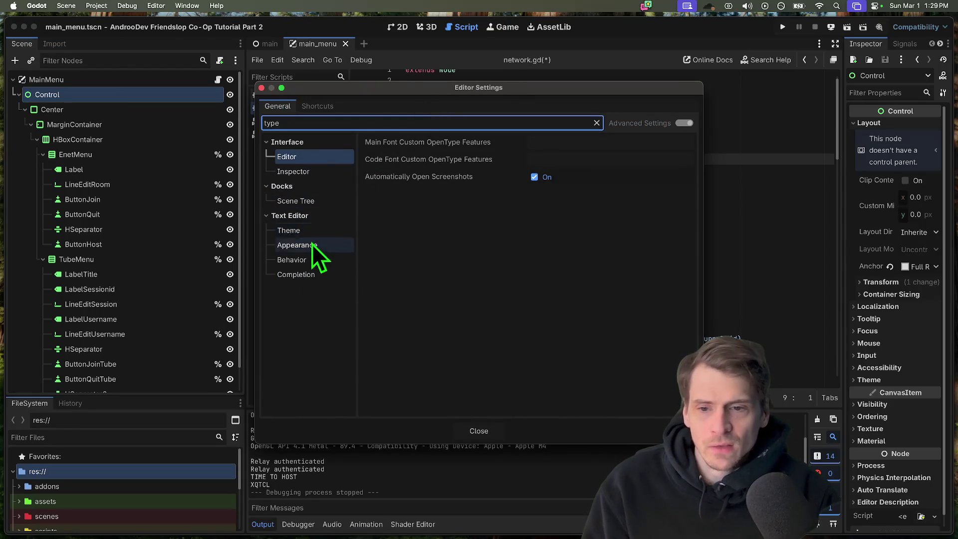
{"action": "key", "text": "BackSpace"}
{"action": "key", "text": "BackSpace"}
{"action": "key", "text": "BackSpace"}
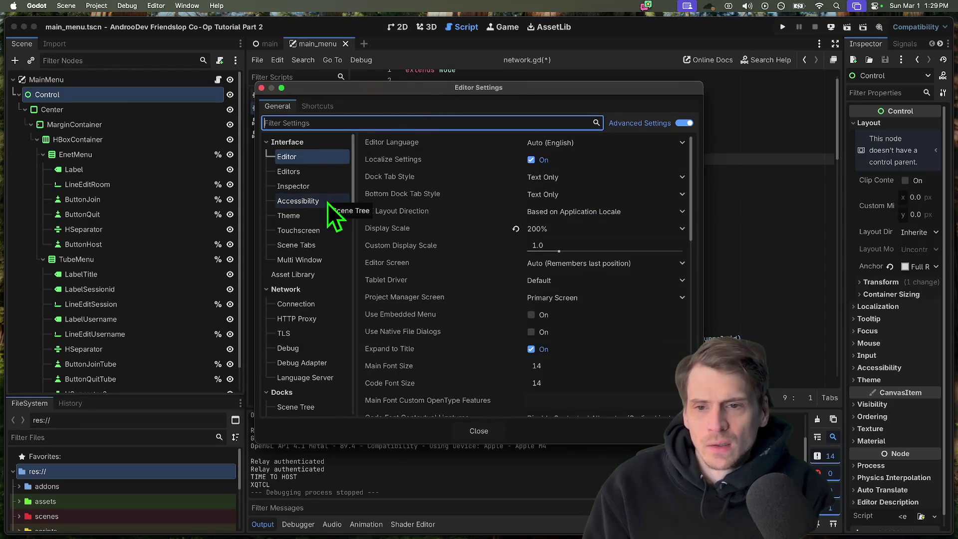
{"action": "scroll", "coordinate": [339, 260], "scroll_direction": "down", "scroll_amount": 3}
{"action": "scroll", "coordinate": [337, 256], "scroll_direction": "down", "scroll_amount": 3}
{"action": "scroll", "coordinate": [336, 256], "scroll_direction": "down", "scroll_amount": 3}
{"action": "scroll", "coordinate": [335, 255], "scroll_direction": "down", "scroll_amount": 3}
{"action": "key", "text": "Escape"}
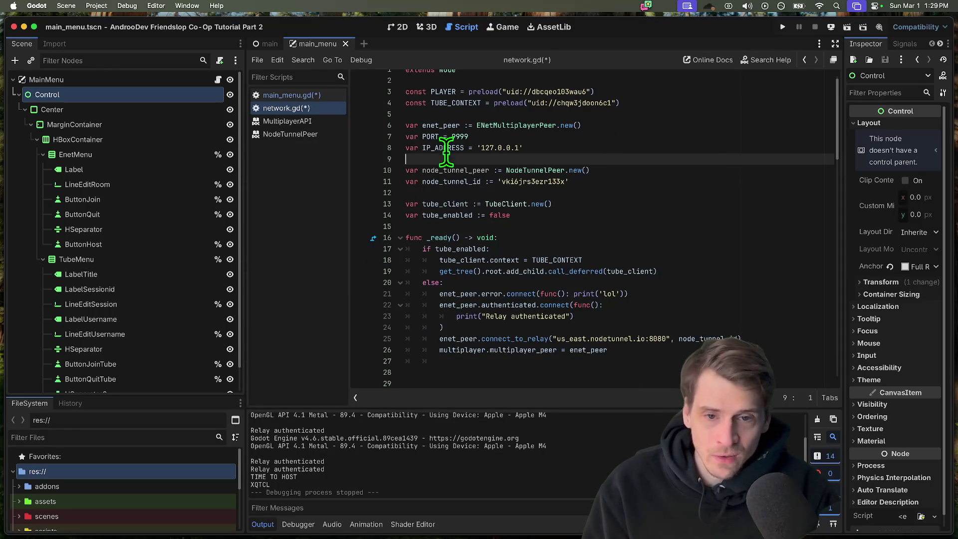
- Give PORT and IP_ADDRESS ':=' inferred-type declarations, review _ready, and widen the Inspector
{"action": "left_click_drag", "start_coordinate": [441, 137], "coordinate": [427, 137]}
{"action": "type", "text": ":"}
{"action": "key", "text": "Escape"}
{"action": "key", "text": "Down"}
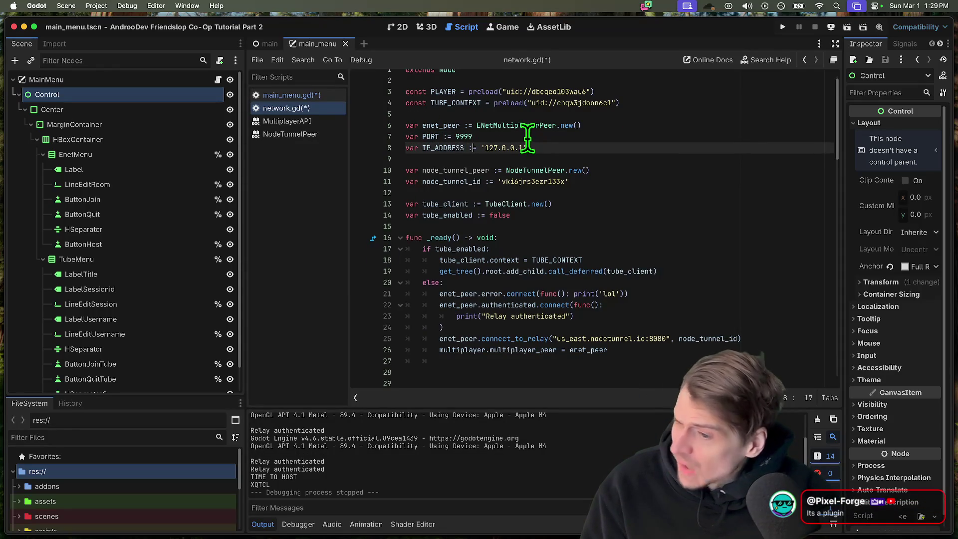
{"action": "left_click_drag", "start_coordinate": [556, 171], "coordinate": [578, 182]}
{"action": "left_click", "coordinate": [638, 241]}
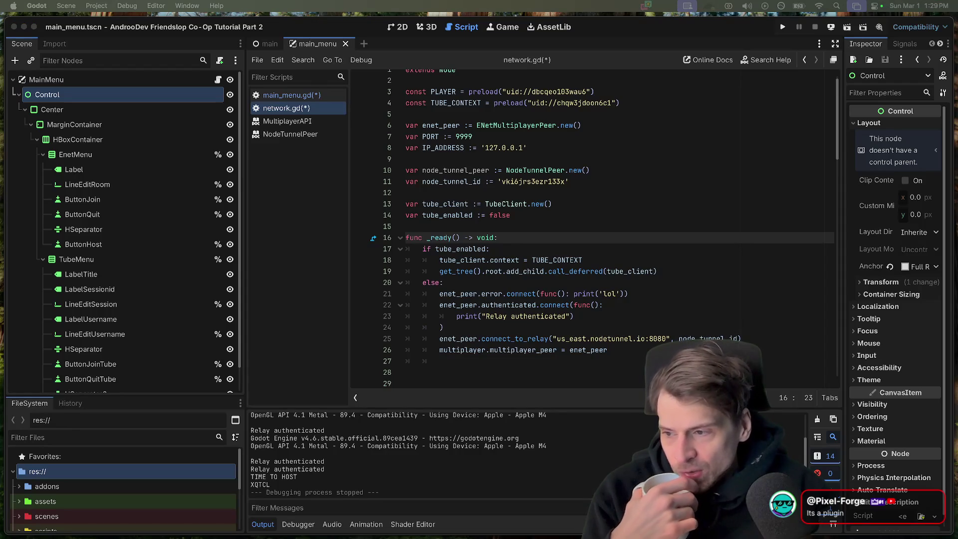
{"action": "left_click", "coordinate": [659, 350]}
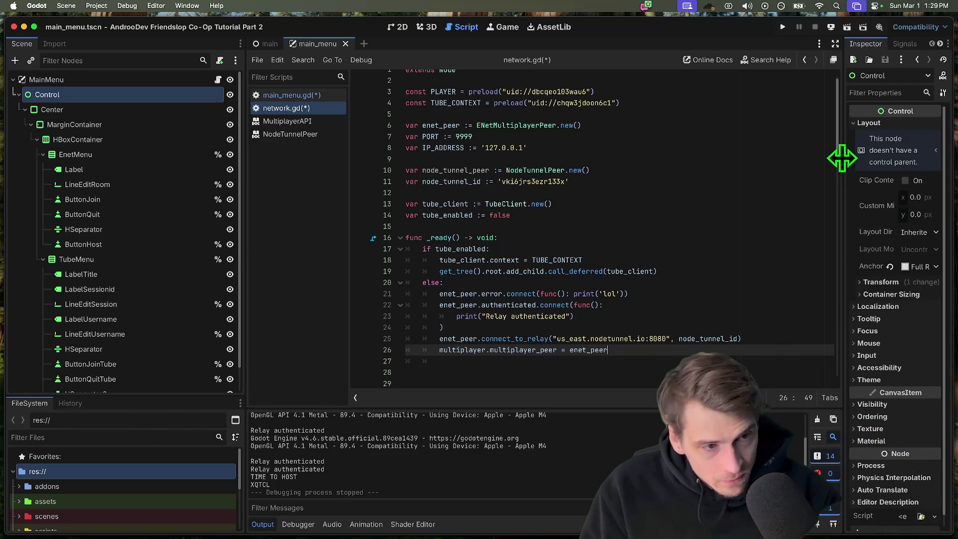
{"action": "left_click_drag", "start_coordinate": [842, 162], "coordinate": [696, 163]}
- Filter project files by 'tube' and expand the tube_context resource's Trackers URLs list
{"action": "left_click", "coordinate": [64, 437]}
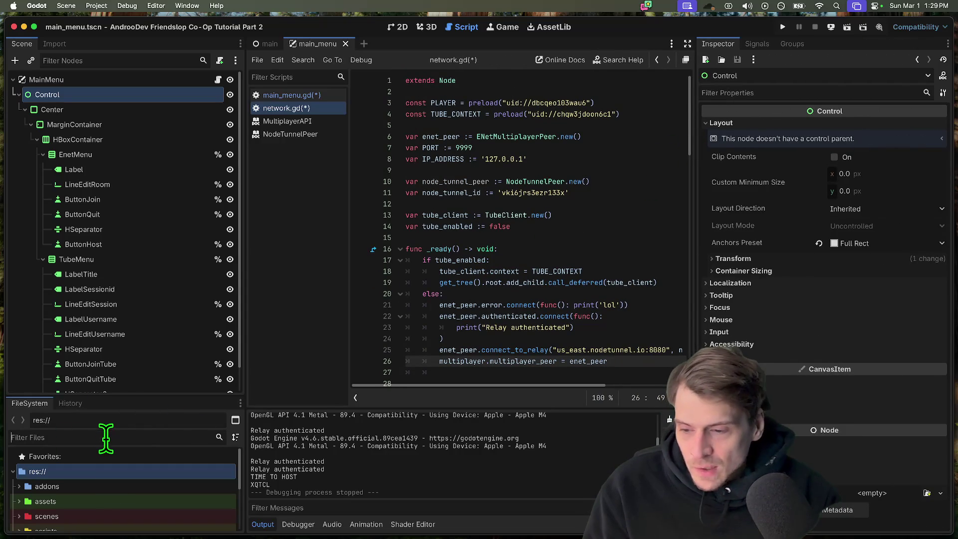
{"action": "type", "text": "tube"}
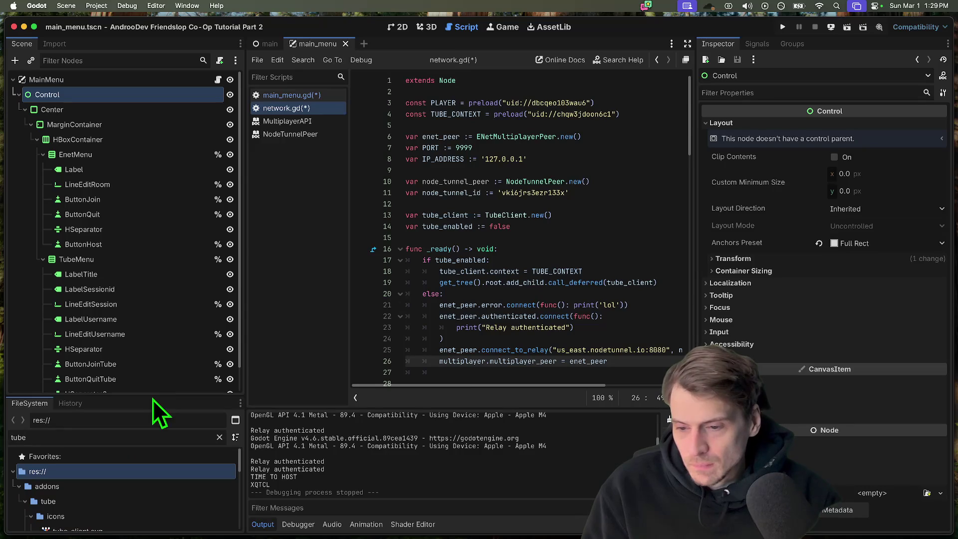
{"action": "left_click_drag", "start_coordinate": [152, 397], "coordinate": [153, 282]}
{"action": "scroll", "coordinate": [113, 461], "scroll_direction": "down", "scroll_amount": 3}
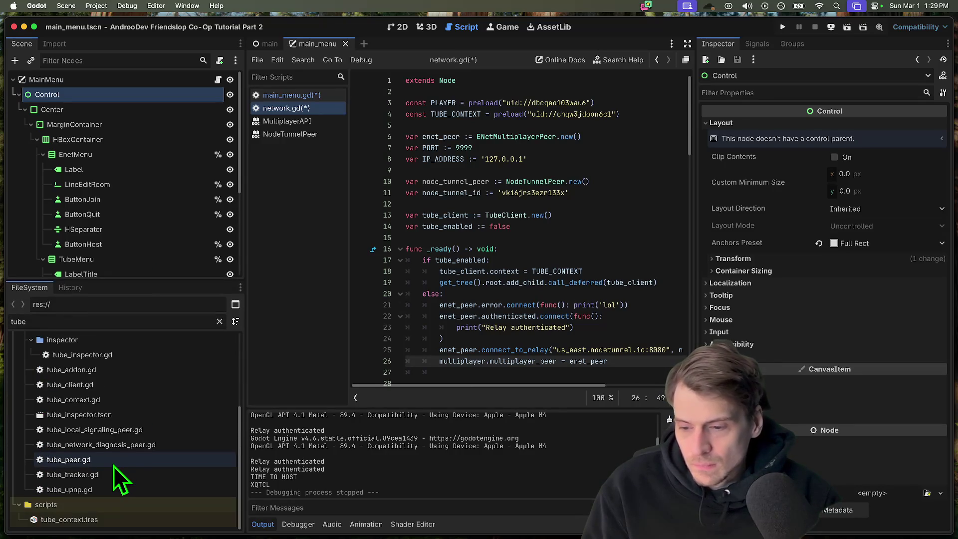
{"action": "left_click", "coordinate": [79, 415]}
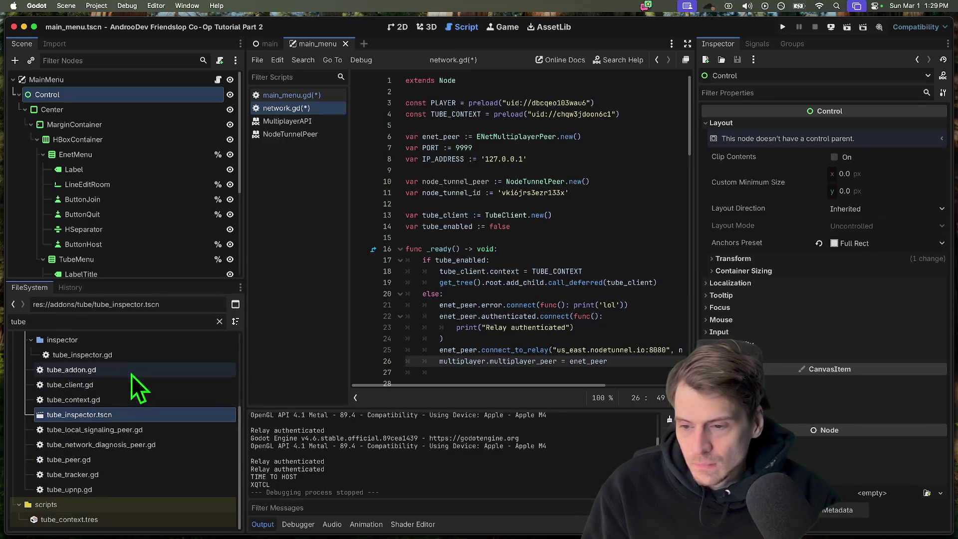
{"action": "left_click", "coordinate": [127, 520]}
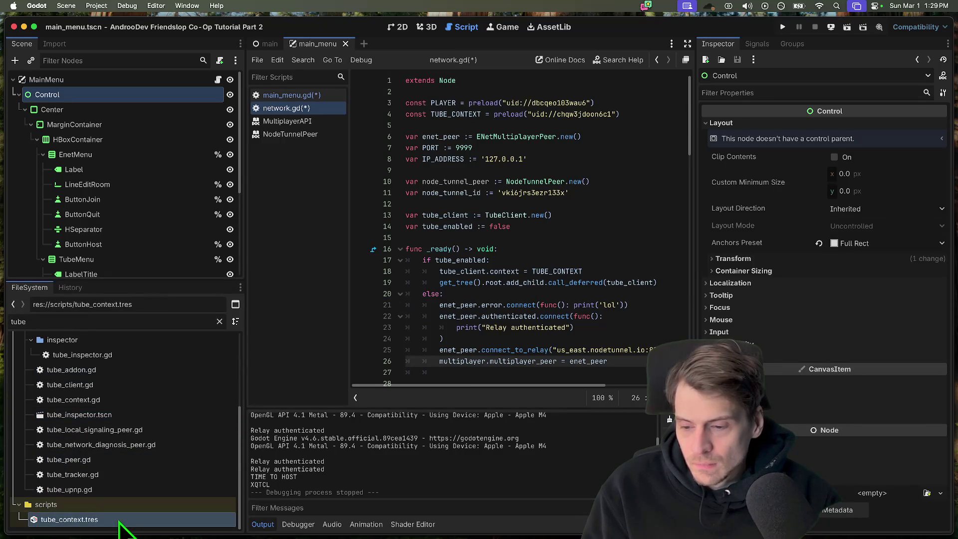
{"action": "left_click", "coordinate": [877, 238]}
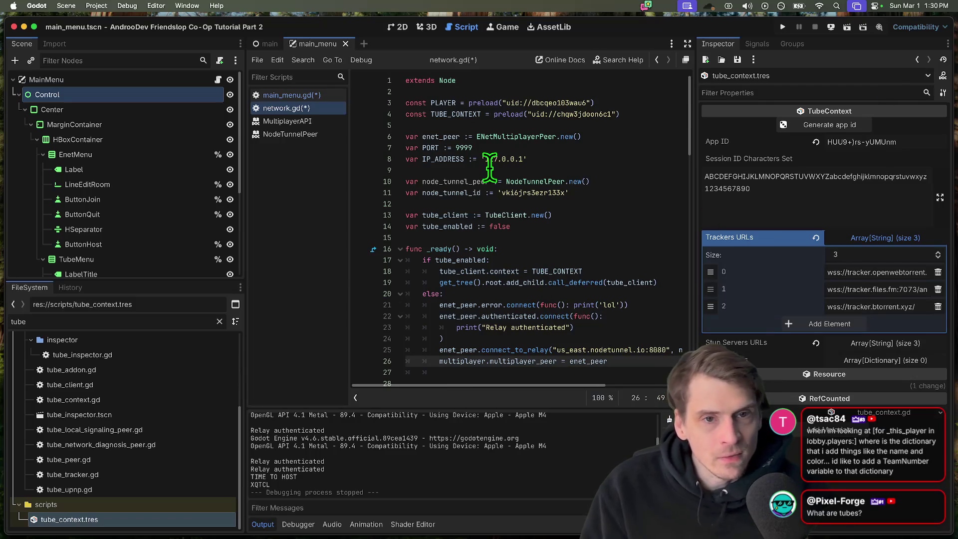
- Save network.gd and switch to Firefox with a new tab
{"action": "left_click", "coordinate": [479, 204]}
{"action": "key", "text": "super+s"}
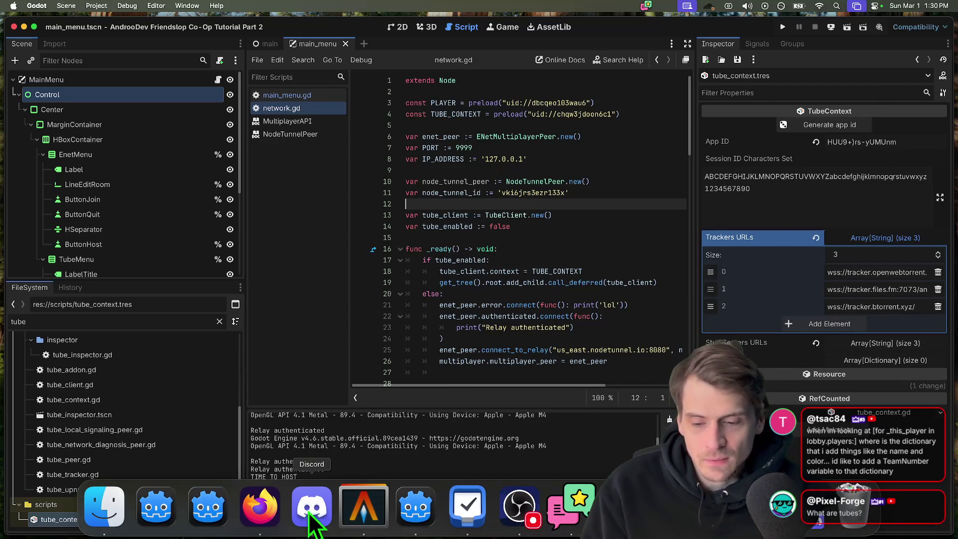
{"action": "left_click", "coordinate": [260, 505]}
{"action": "key", "text": "super+t"}
{"action": "type", "text": "p2p"}
- Load the WebRTC P2P repository page, view web_rtc_screen_1.png full size, and return to Godot
{"action": "key", "text": "Down"}
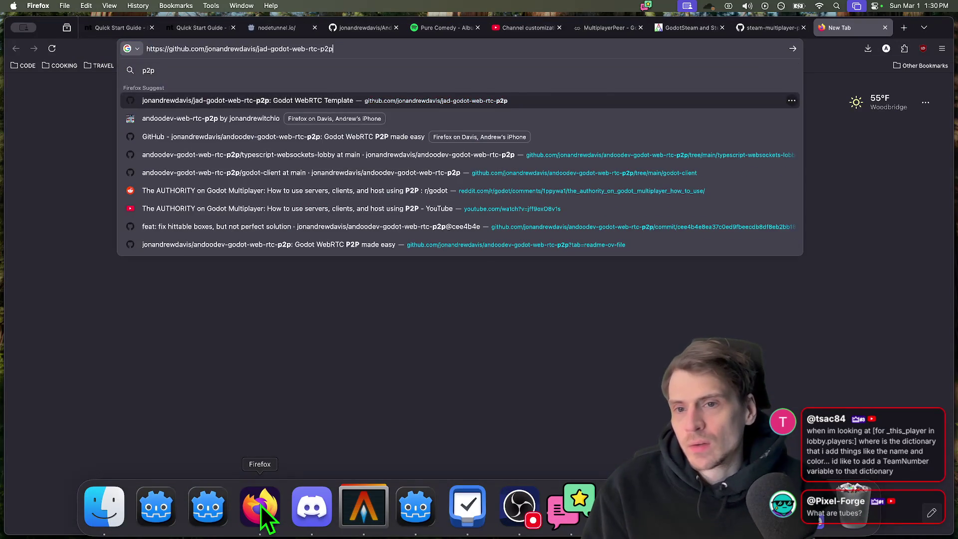
{"action": "key", "text": "Return"}
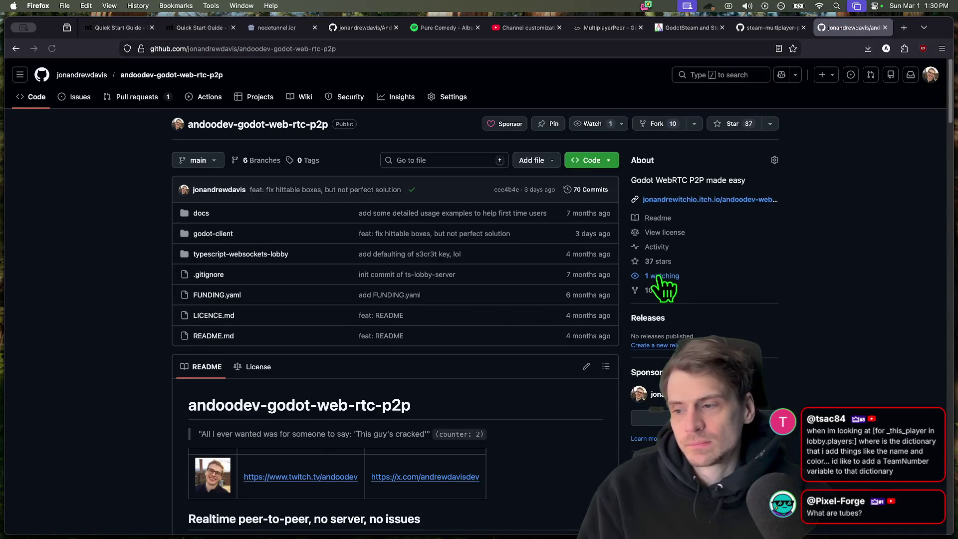
{"action": "scroll", "coordinate": [673, 255], "scroll_direction": "down", "scroll_amount": 8}
{"action": "scroll", "coordinate": [675, 253], "scroll_direction": "down", "scroll_amount": 4}
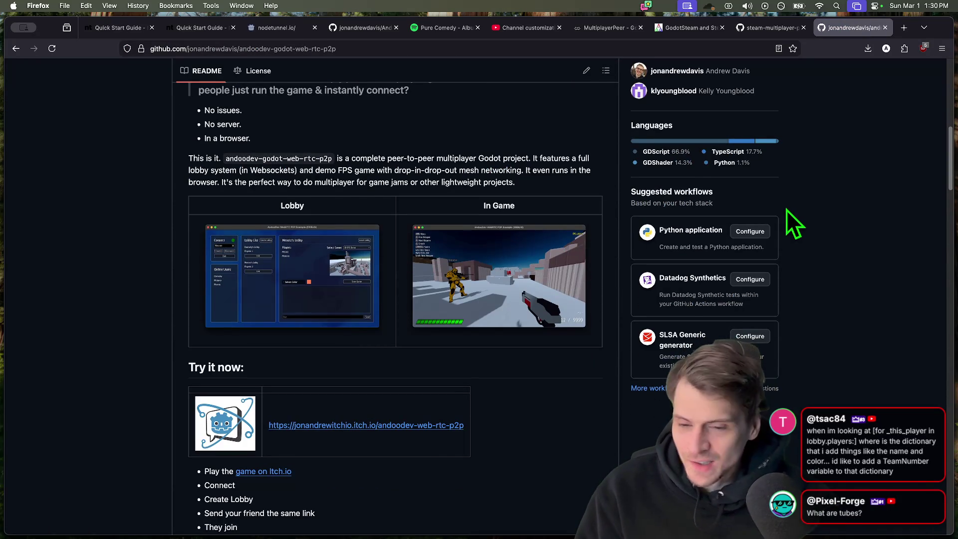
{"action": "scroll", "coordinate": [786, 210], "scroll_direction": "down", "scroll_amount": 4}
{"action": "scroll", "coordinate": [884, 214], "scroll_direction": "down", "scroll_amount": 1}
{"action": "scroll", "coordinate": [885, 213], "scroll_direction": "down", "scroll_amount": 2}
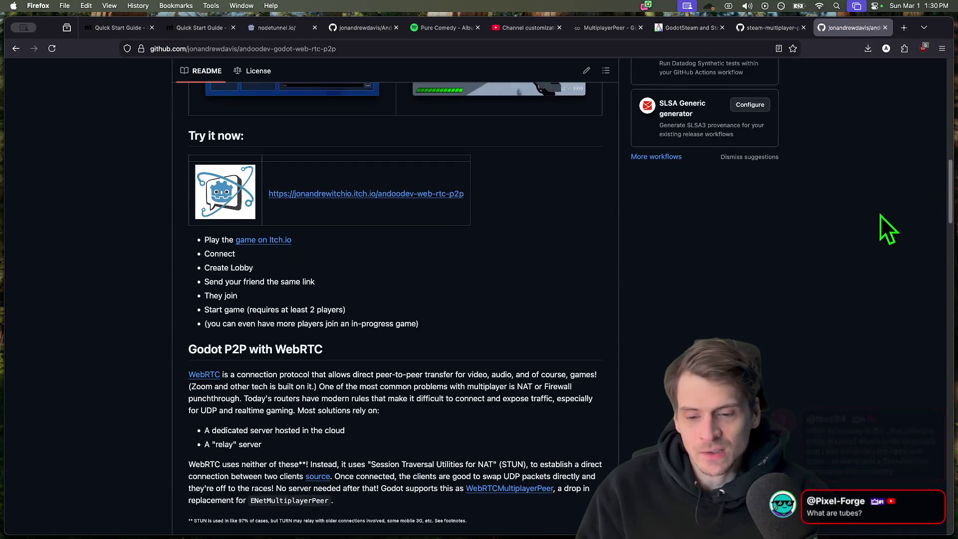
{"action": "scroll", "coordinate": [880, 215], "scroll_direction": "down", "scroll_amount": 2}
{"action": "scroll", "coordinate": [879, 215], "scroll_direction": "up", "scroll_amount": 10}
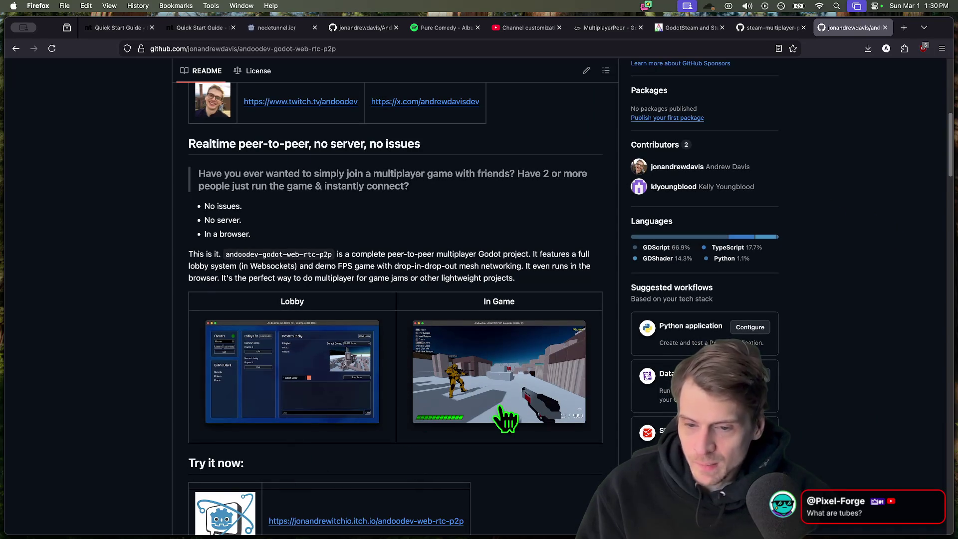
{"action": "left_click", "coordinate": [285, 352]}
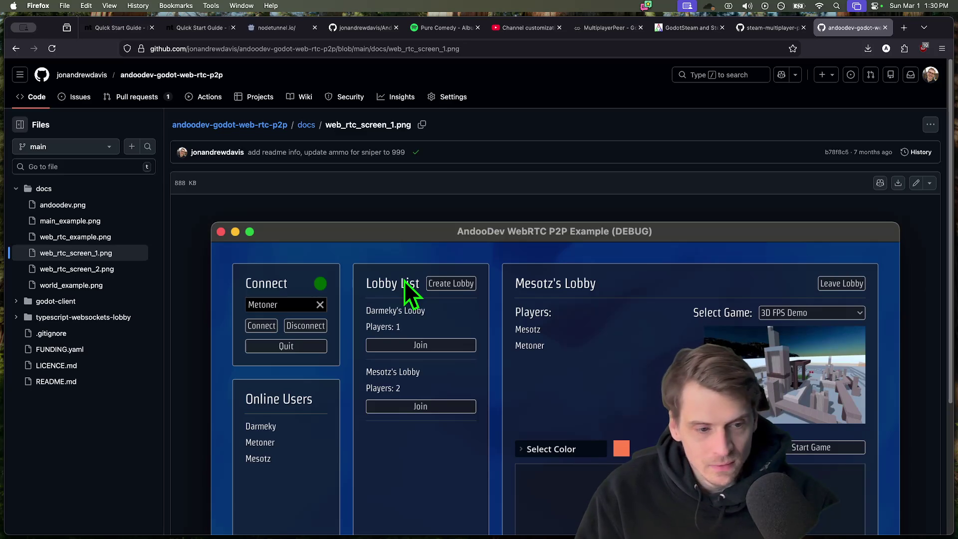
{"action": "scroll", "coordinate": [404, 281], "scroll_direction": "down", "scroll_amount": 1}
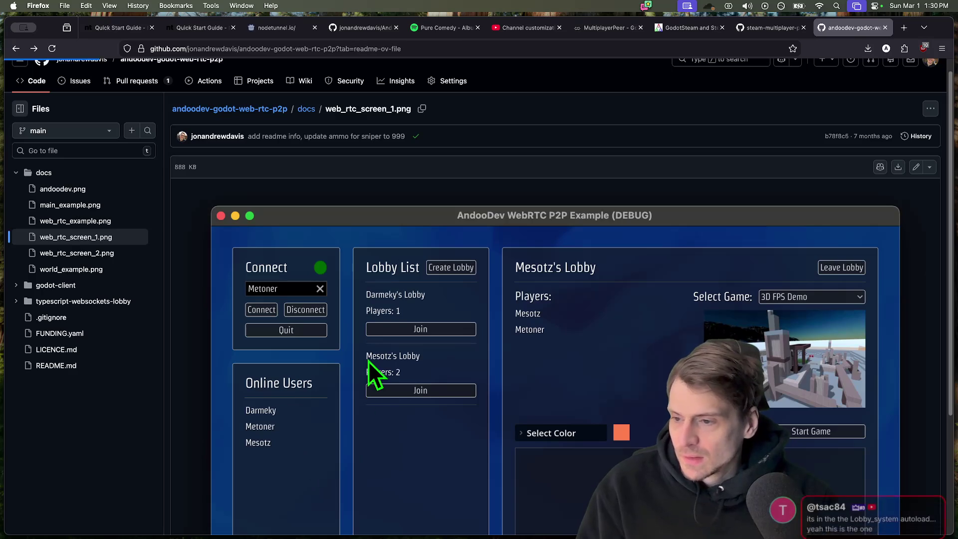
{"action": "key", "text": "ctrl+shift+Tab"}
{"action": "key", "text": "super+Tab"}
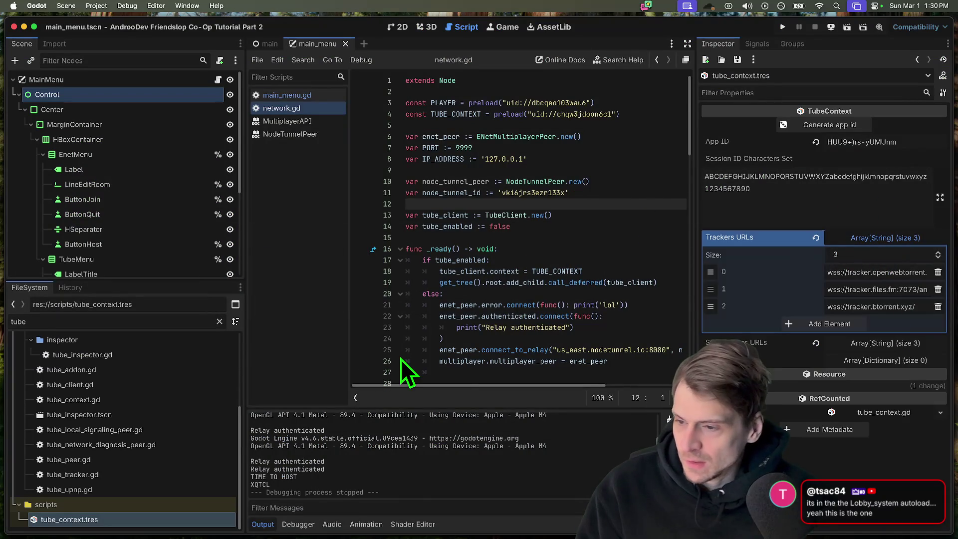
{"action": "mouse_move", "coordinate": [467, 507]}
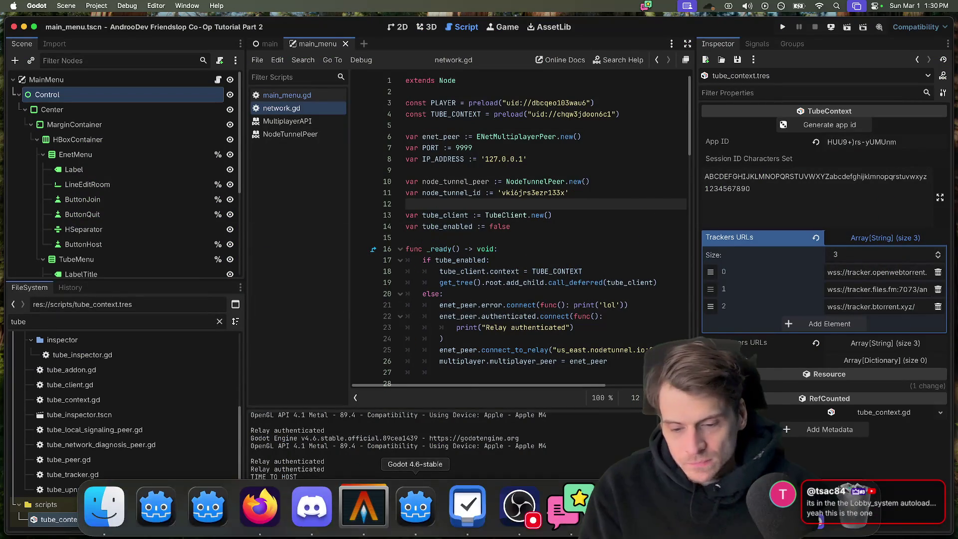
- Quit the Friendslop co-op project to the Godot project list
{"action": "left_click", "coordinate": [489, 306]}
{"action": "left_click", "coordinate": [96, 6]}
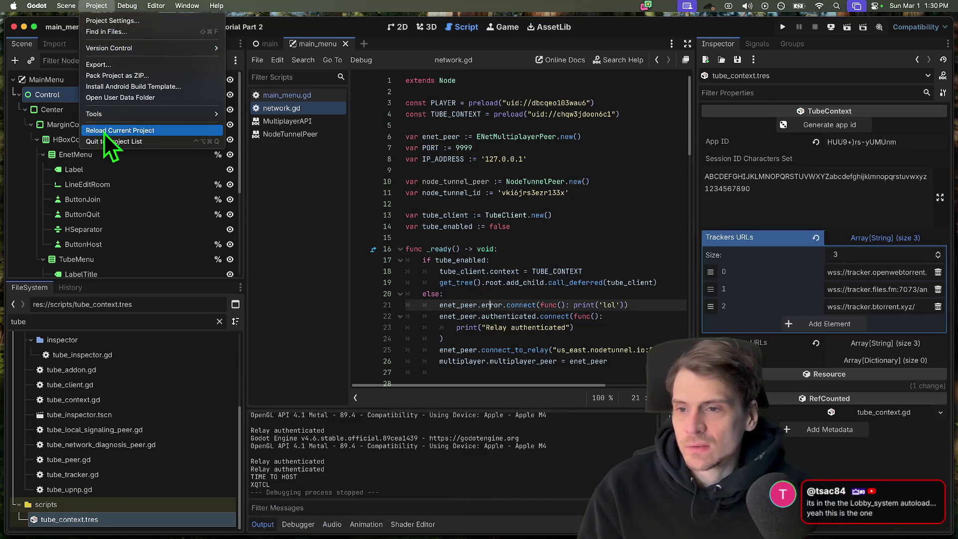
{"action": "left_click", "coordinate": [120, 134]}
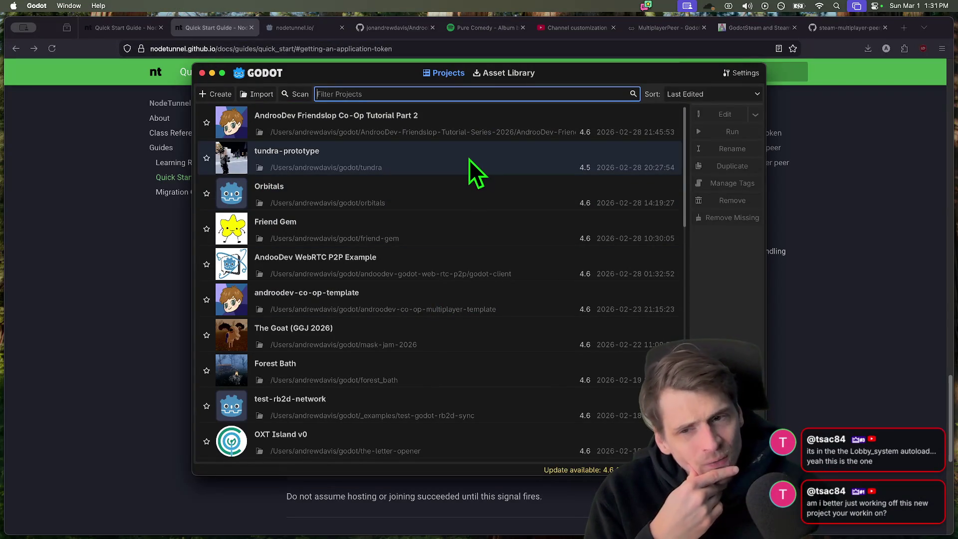
- Open the AndooDev WebRTC P2P Example project and load lobby_system.gd in the script editor
{"action": "double_click", "coordinate": [336, 257]}
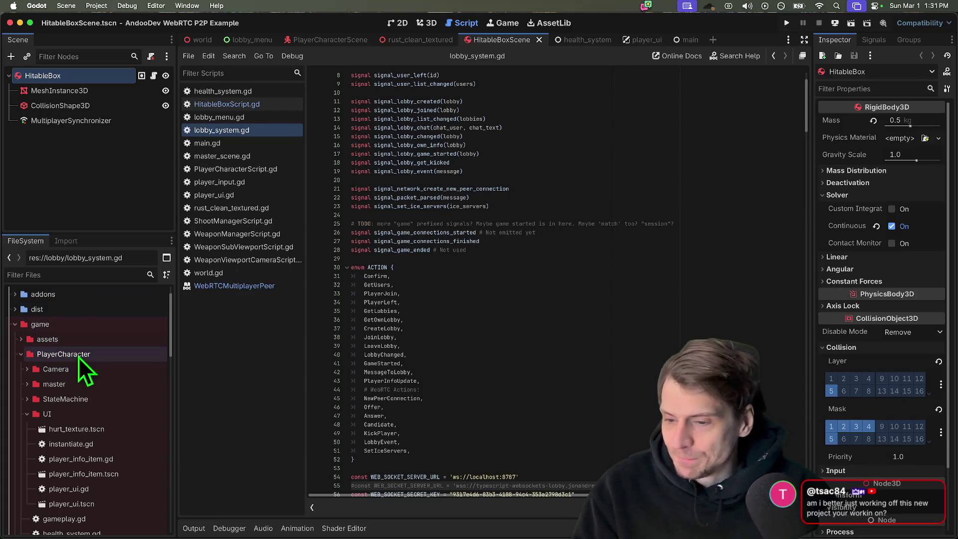
{"action": "scroll", "coordinate": [79, 356], "scroll_direction": "down", "scroll_amount": 1}
{"action": "scroll", "coordinate": [99, 396], "scroll_direction": "down", "scroll_amount": 3}
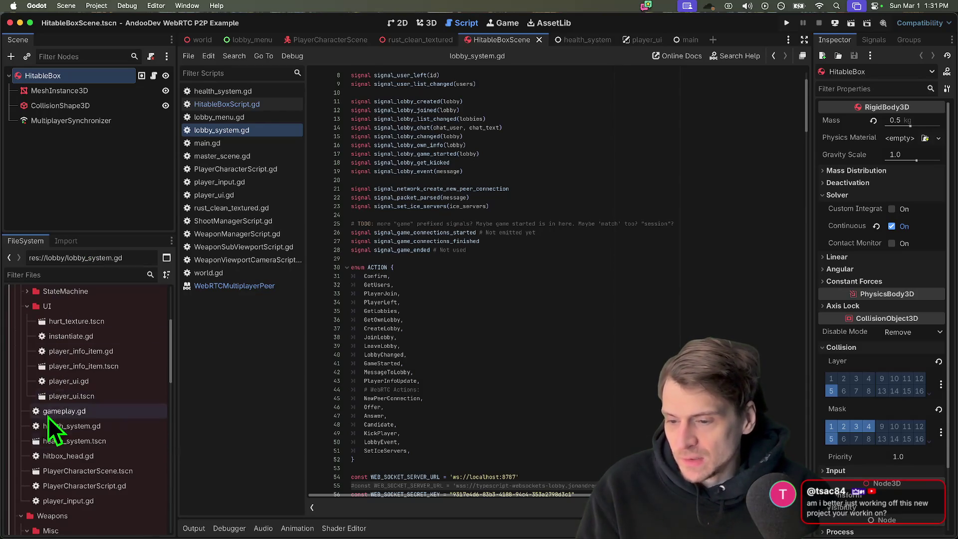
{"action": "mouse_move", "coordinate": [178, 482]}
{"action": "left_mouse_down"}
{"action": "mouse_move", "coordinate": [228, 509]}
{"action": "mouse_move", "coordinate": [188, 513]}
{"action": "mouse_move", "coordinate": [217, 512]}
{"action": "left_mouse_up"}
{"action": "scroll", "coordinate": [98, 472], "scroll_direction": "down", "scroll_amount": 3}
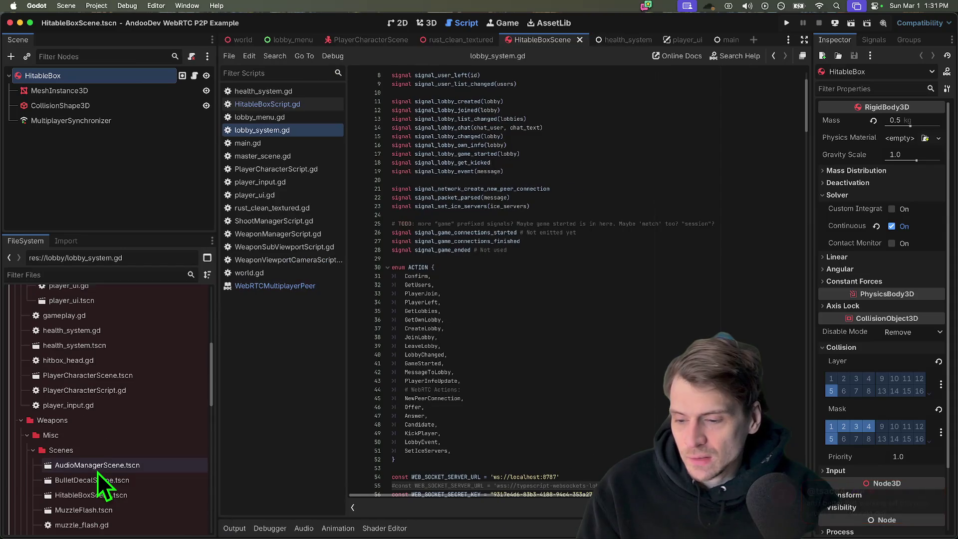
{"action": "scroll", "coordinate": [97, 472], "scroll_direction": "up", "scroll_amount": 5}
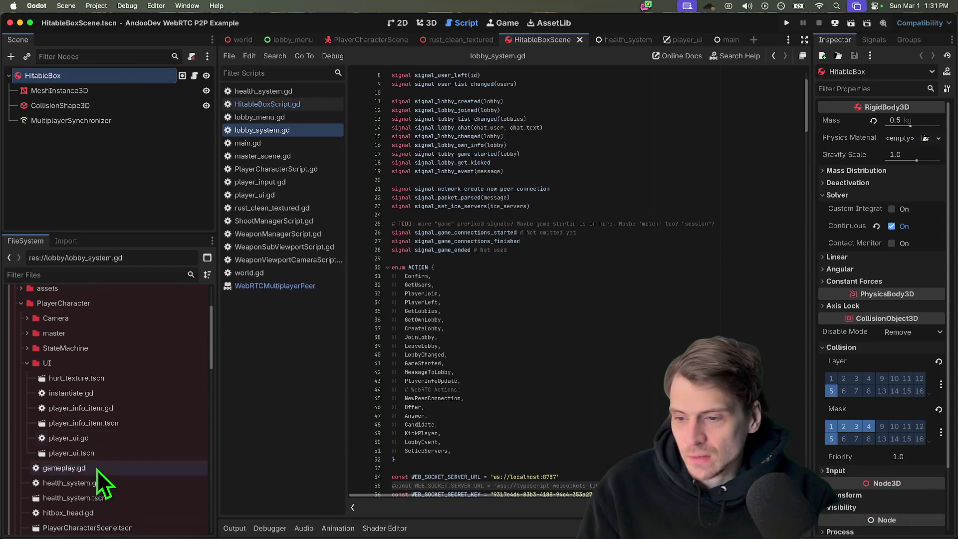
{"action": "left_click", "coordinate": [133, 274]}
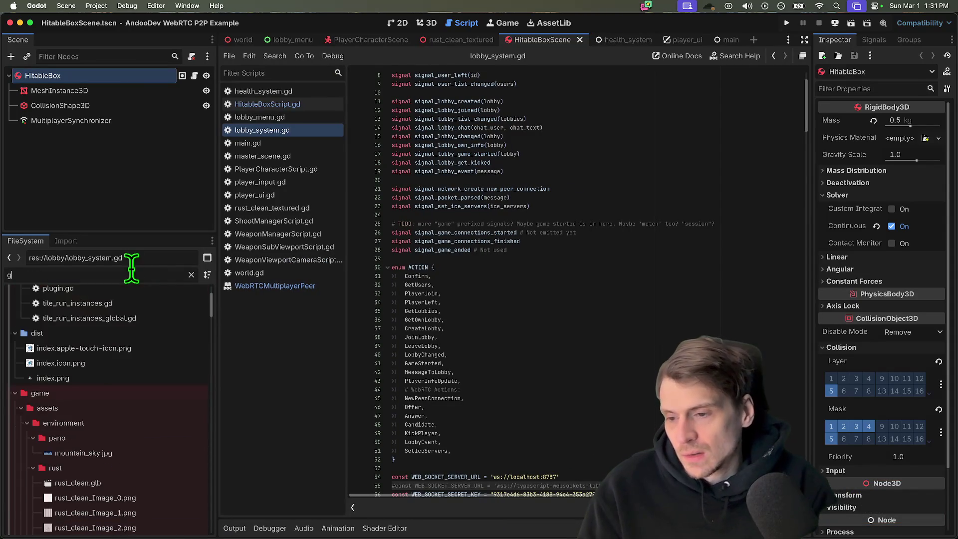
{"action": "type", "text": "net"}
{"action": "key", "text": "BackSpace"}
{"action": "key", "text": "BackSpace"}
{"action": "key", "text": "BackSpace"}
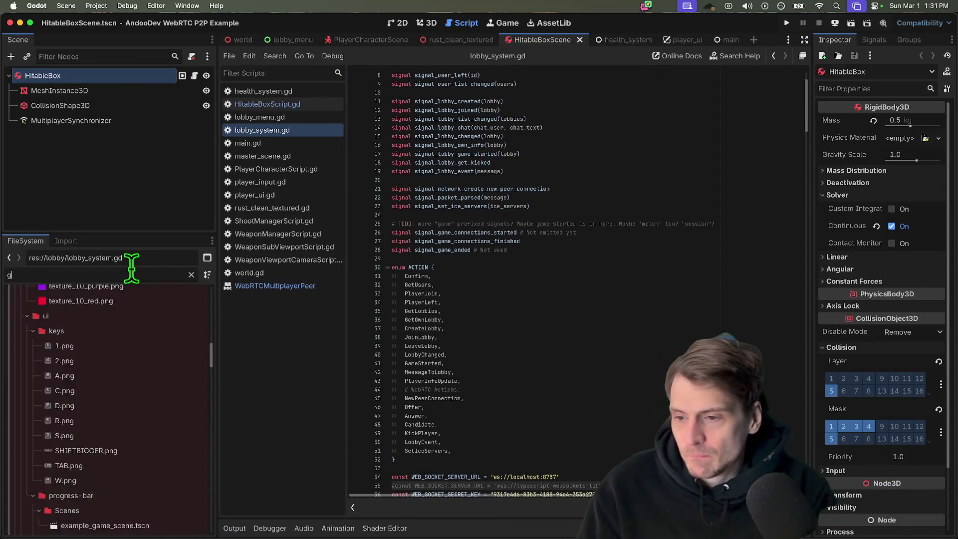
{"action": "scroll", "coordinate": [128, 315], "scroll_direction": "down", "scroll_amount": 3}
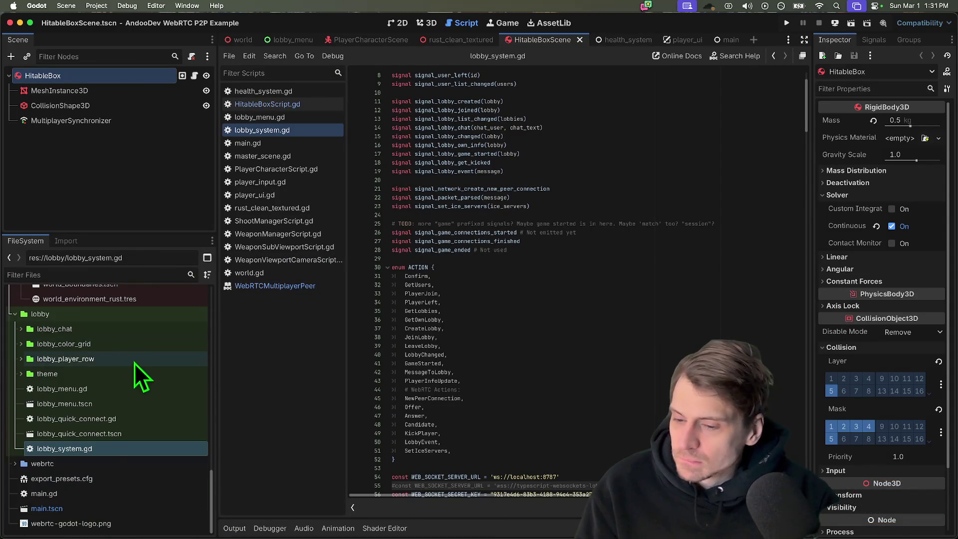
{"action": "double_click", "coordinate": [98, 451]}
{"action": "scroll", "coordinate": [624, 387], "scroll_direction": "down", "scroll_amount": 10}
{"action": "scroll", "coordinate": [620, 382], "scroll_direction": "down", "scroll_amount": 8}
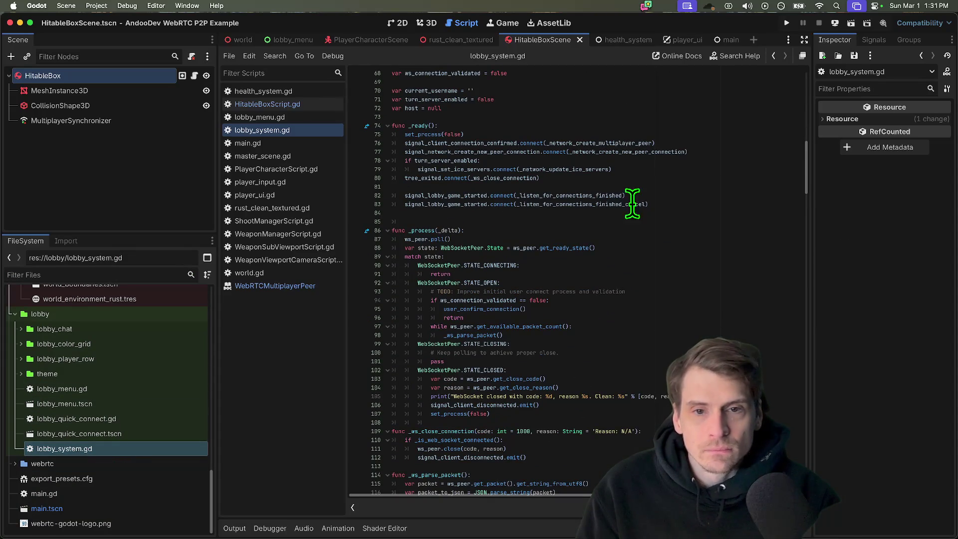
{"action": "scroll", "coordinate": [88, 417], "scroll_direction": "up", "scroll_amount": 2}
- Browse the project files, collapsing the PlayerCharacter, Weapons and world folders
{"action": "left_click", "coordinate": [88, 443]}
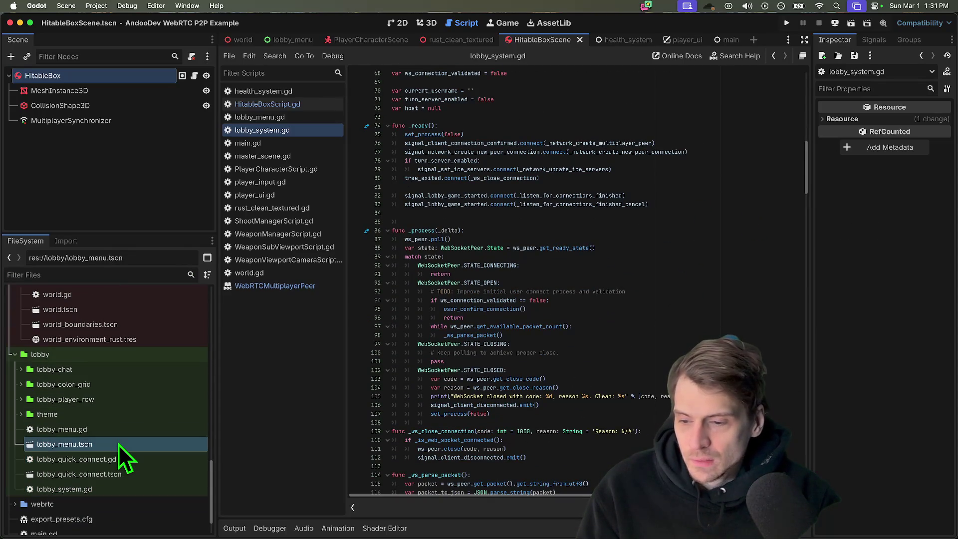
{"action": "scroll", "coordinate": [118, 444], "scroll_direction": "up", "scroll_amount": 5}
{"action": "scroll", "coordinate": [121, 436], "scroll_direction": "up", "scroll_amount": 5}
{"action": "scroll", "coordinate": [120, 437], "scroll_direction": "up", "scroll_amount": 3}
{"action": "scroll", "coordinate": [113, 430], "scroll_direction": "up", "scroll_amount": 3}
{"action": "left_click", "coordinate": [63, 383]}
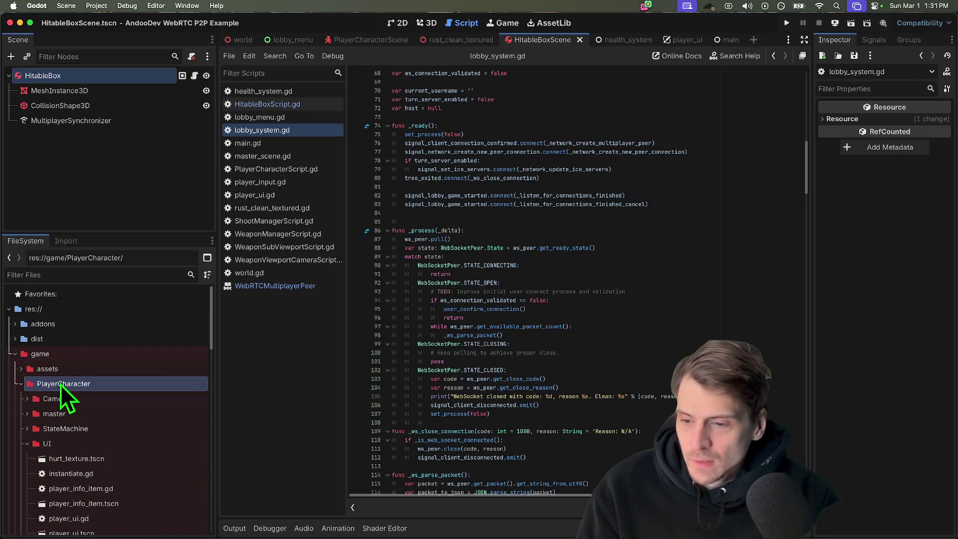
{"action": "left_click", "coordinate": [21, 384]}
{"action": "left_click", "coordinate": [22, 399]}
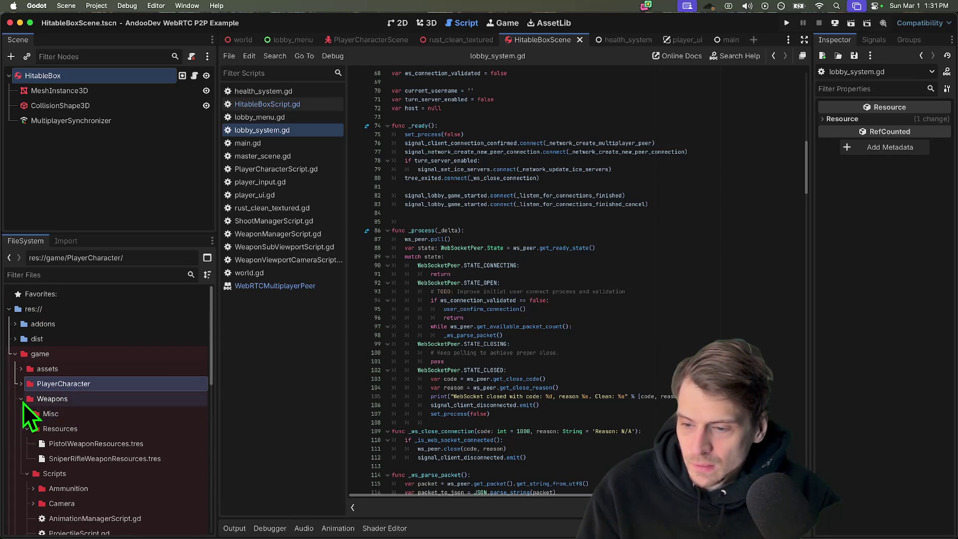
{"action": "left_click", "coordinate": [21, 414]}
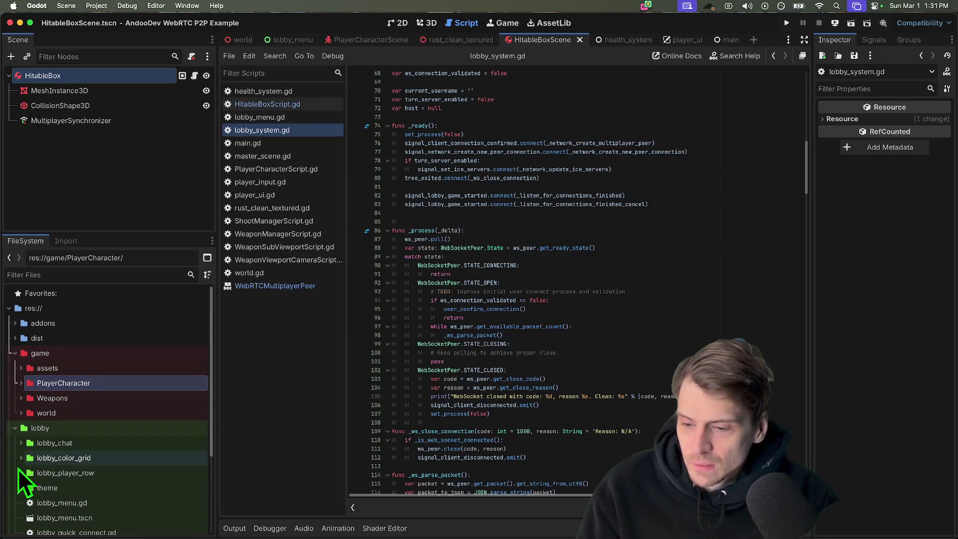
{"action": "scroll", "coordinate": [56, 369], "scroll_direction": "down", "scroll_amount": 3}
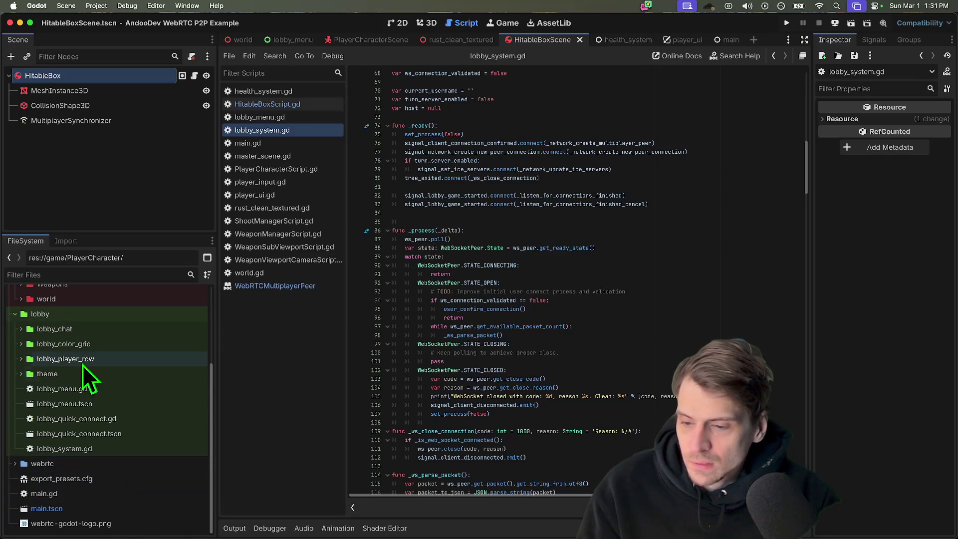
- Check the project's autoloaded singletons in Project Settings
{"action": "left_click", "coordinate": [95, 6]}
{"action": "key", "text": "Escape"}
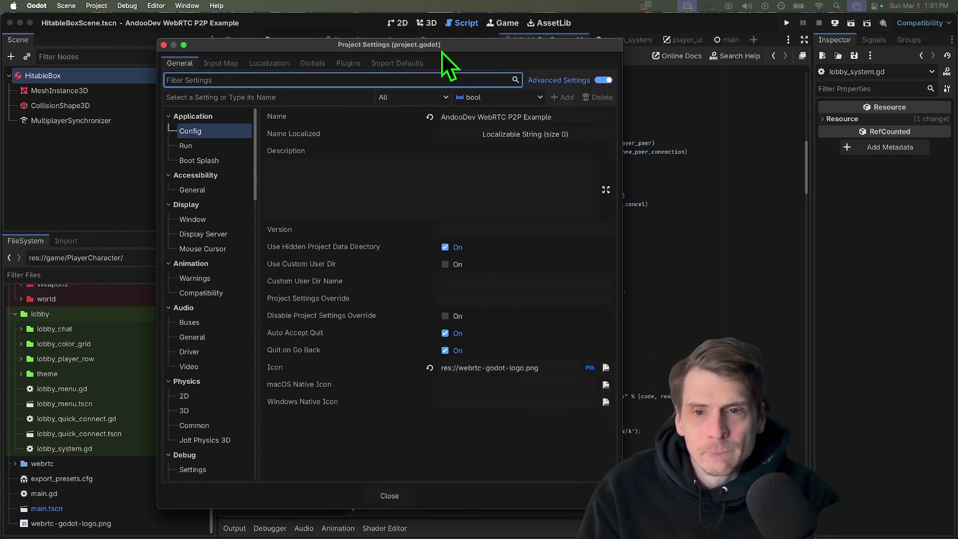
{"action": "left_click", "coordinate": [312, 63]}
{"action": "key", "text": "Escape"}
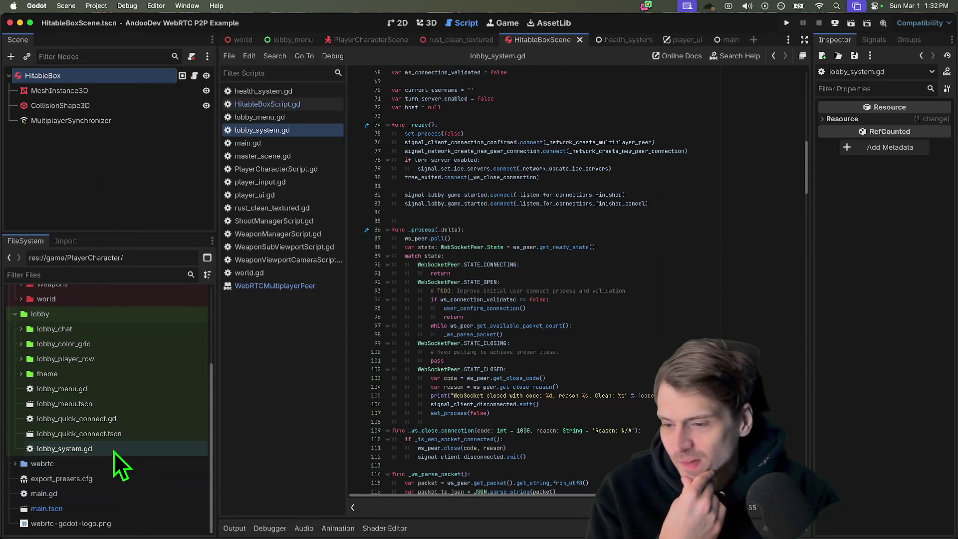
- Select lobby_system.gd and start a project-wide search for get_player
{"action": "left_click", "coordinate": [64, 448]}
{"action": "scroll", "coordinate": [581, 362], "scroll_direction": "down", "scroll_amount": 1}
{"action": "key", "text": "super+f"}
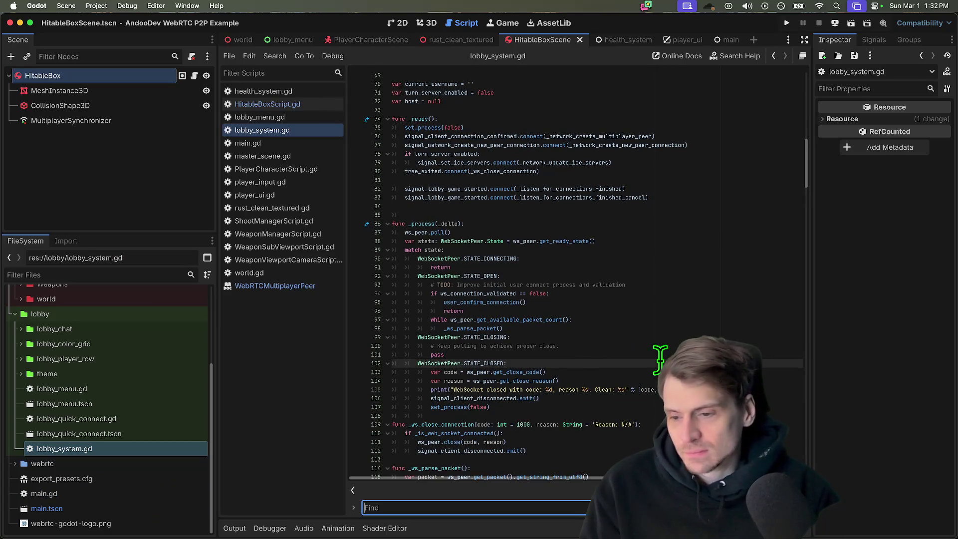
{"action": "type", "text": "get_play"}
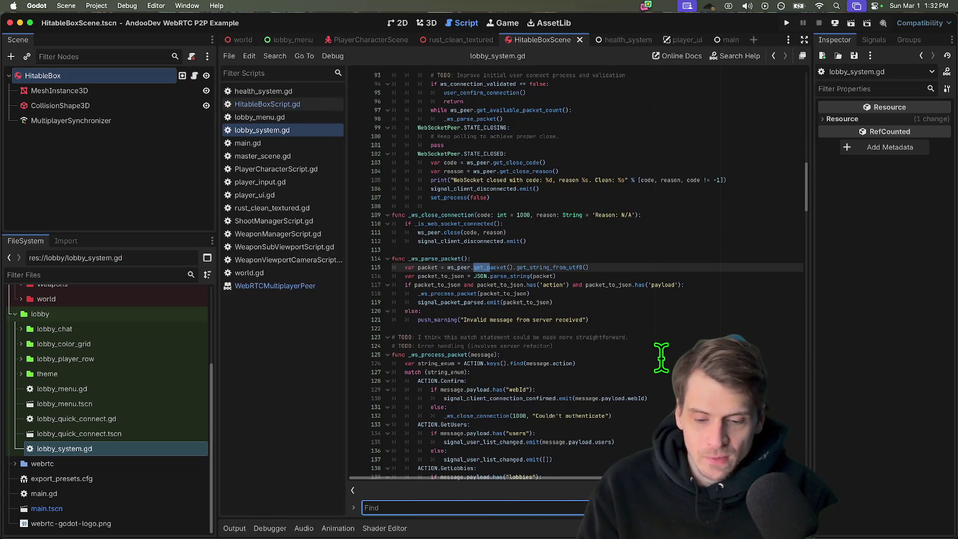
{"action": "key", "text": "ctrl+shift+f"}
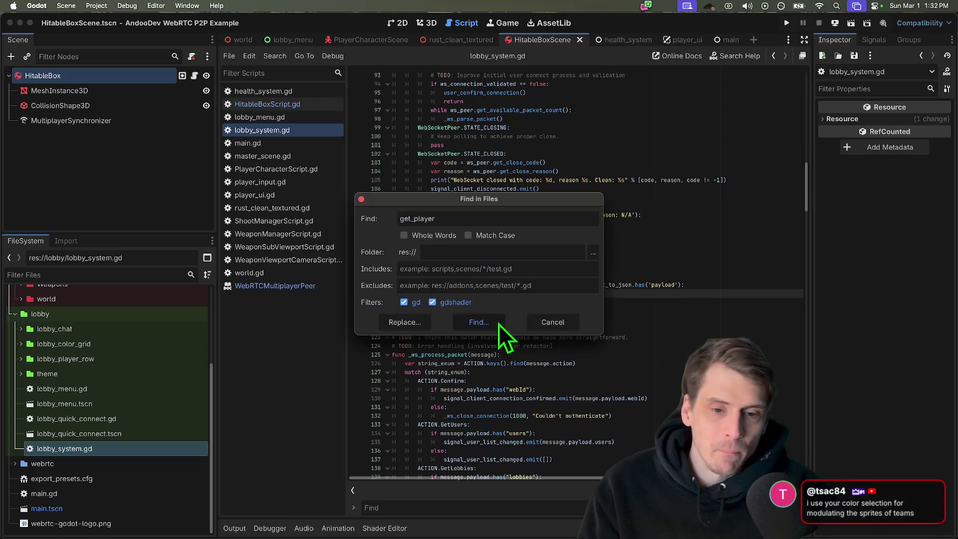
- Search the project for get_player, then for get_nodes_in
{"action": "left_click", "coordinate": [498, 325]}
{"action": "key", "text": "Escape"}
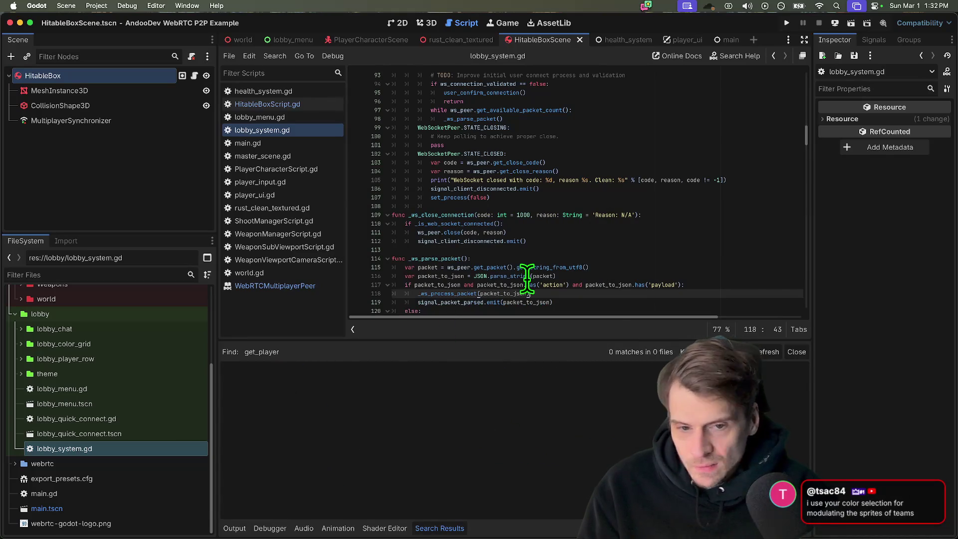
{"action": "key", "text": "ctrl+shift+f"}
{"action": "type", "text": "get_nodee"}
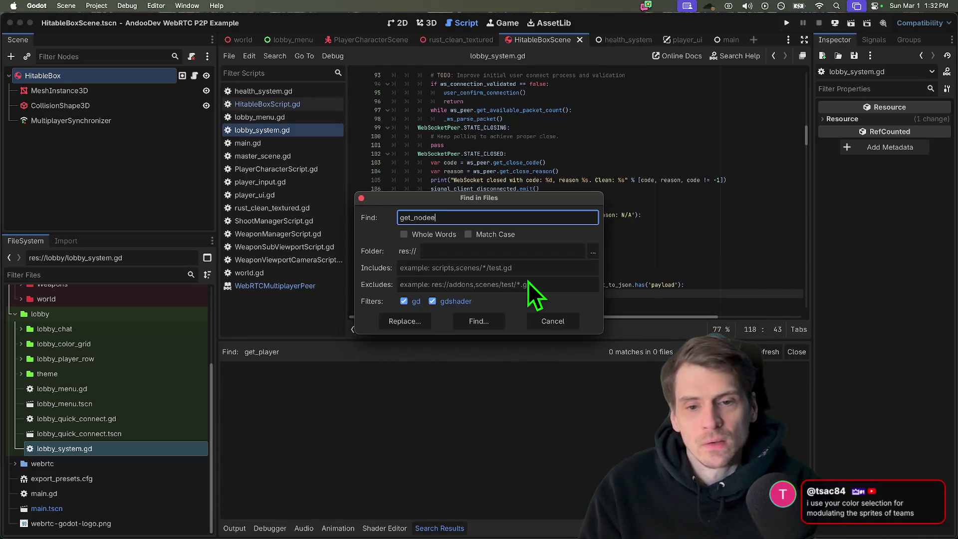
{"action": "key", "text": "BackSpace"}
{"action": "type", "text": "s_in"}
{"action": "key", "text": "Return"}
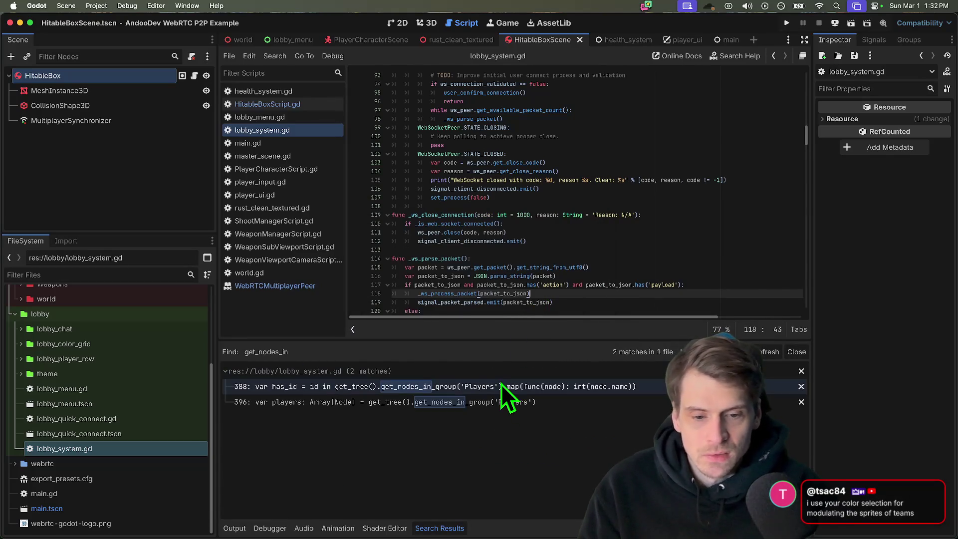
- Jump to the get_nodes_in matches on lines 388 and 396 and select the word Players
{"action": "left_click", "coordinate": [501, 386]}
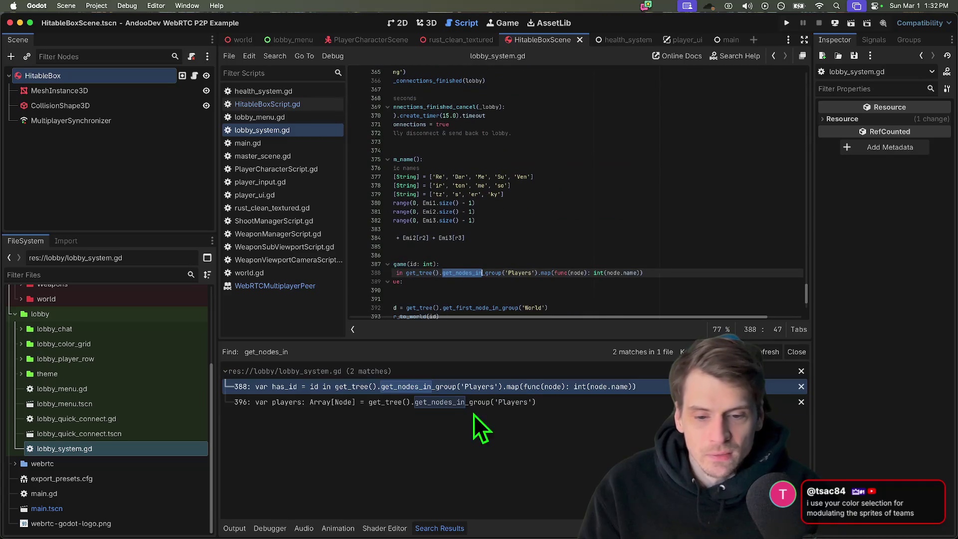
{"action": "left_click", "coordinate": [478, 402]}
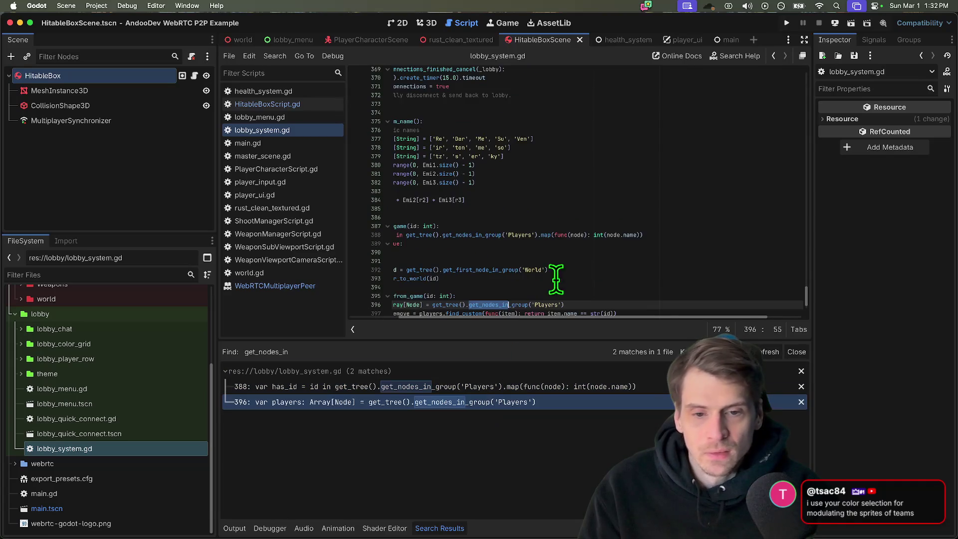
{"action": "left_click", "coordinate": [475, 373]}
{"action": "left_click", "coordinate": [467, 404]}
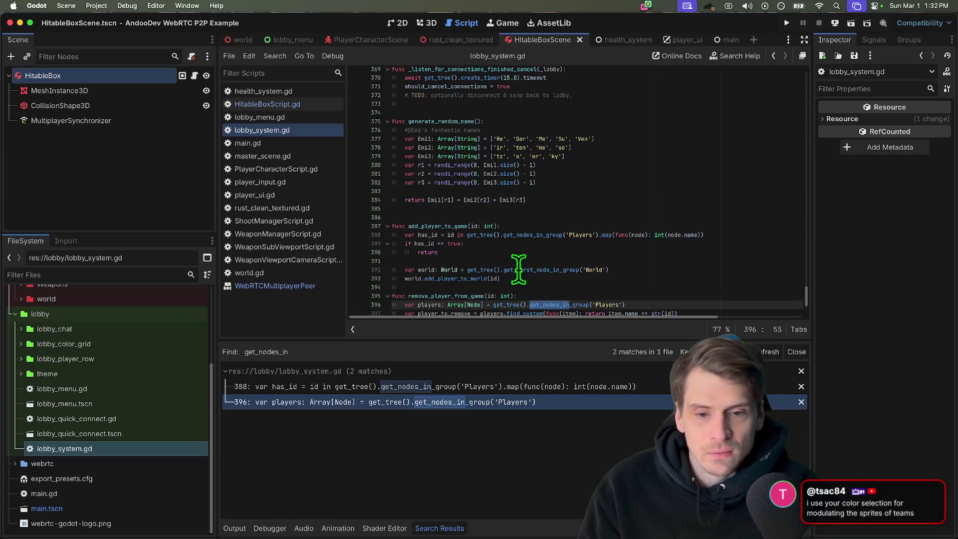
{"action": "scroll", "coordinate": [518, 269], "scroll_direction": "down", "scroll_amount": 2}
{"action": "left_click", "coordinate": [635, 305]}
{"action": "double_click", "coordinate": [602, 269]}
- Search all scripts for Players and open the world.gd match
{"action": "key", "text": "ctrl+shift+f"}
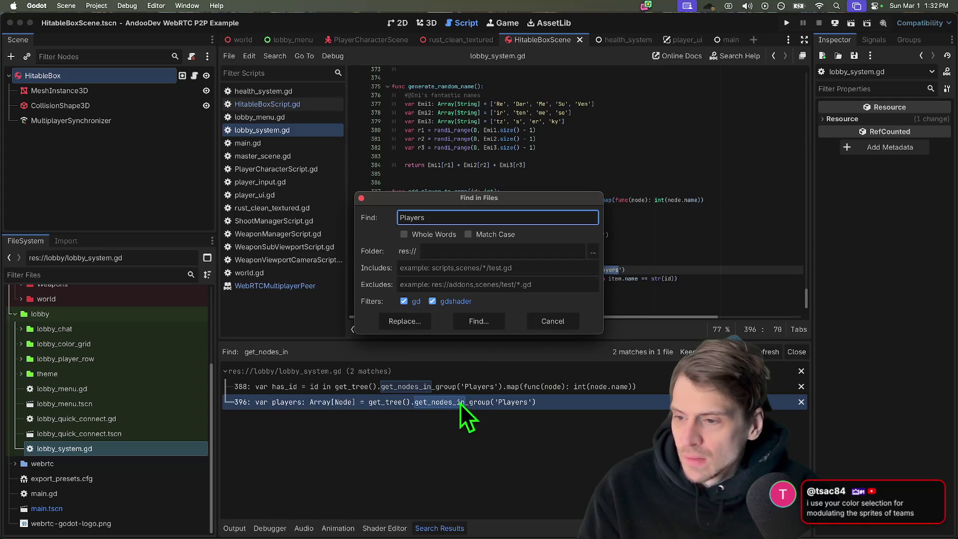
{"action": "left_click", "coordinate": [478, 321]}
{"action": "scroll", "coordinate": [456, 449], "scroll_direction": "down", "scroll_amount": 2}
{"action": "scroll", "coordinate": [456, 449], "scroll_direction": "up", "scroll_amount": 2}
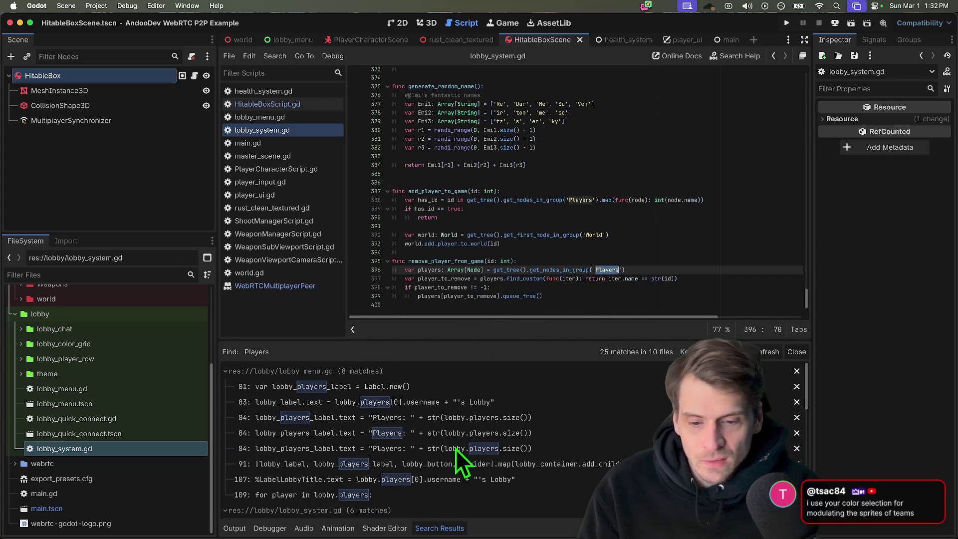
{"action": "scroll", "coordinate": [456, 449], "scroll_direction": "down", "scroll_amount": 3}
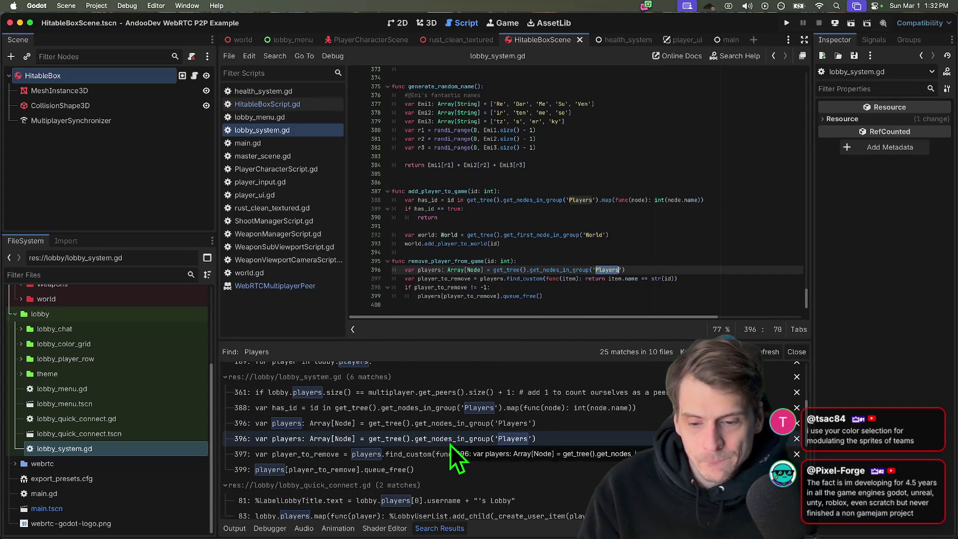
{"action": "scroll", "coordinate": [450, 444], "scroll_direction": "down", "scroll_amount": 2}
{"action": "scroll", "coordinate": [450, 445], "scroll_direction": "down", "scroll_amount": 2}
{"action": "scroll", "coordinate": [450, 446], "scroll_direction": "down", "scroll_amount": 2}
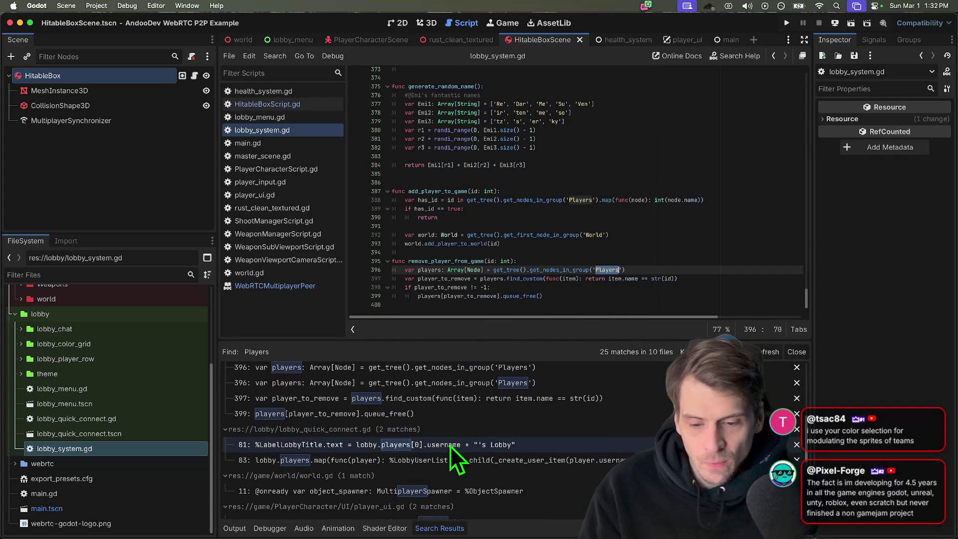
{"action": "scroll", "coordinate": [450, 447], "scroll_direction": "down", "scroll_amount": 2}
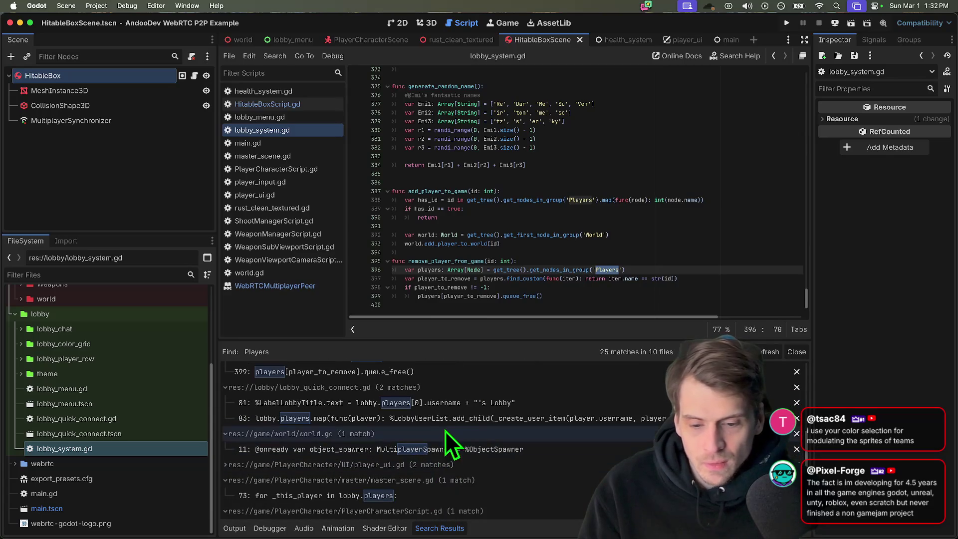
{"action": "left_click", "coordinate": [433, 459]}
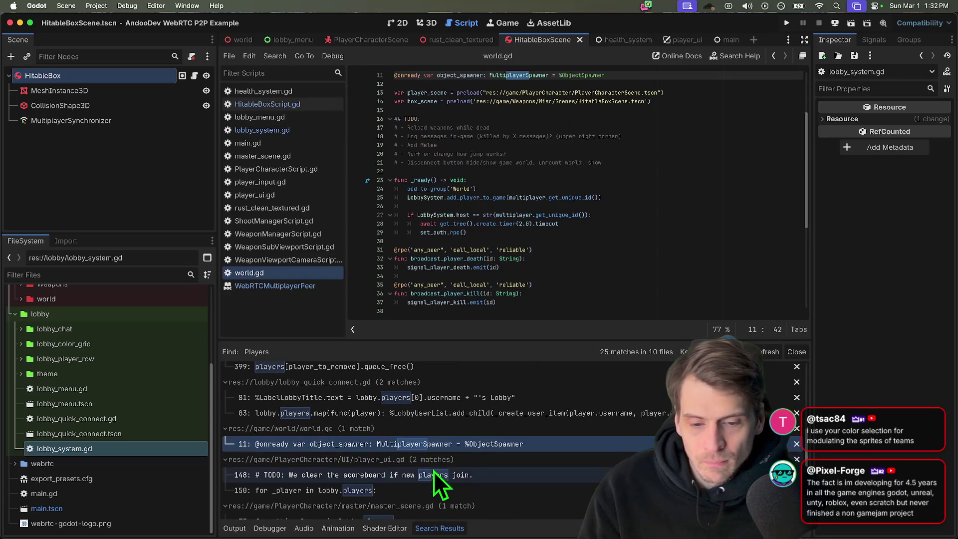
- Open the player_ui.gd line 148 match and review its players scoreboard loop
{"action": "left_click", "coordinate": [433, 475]}
{"action": "scroll", "coordinate": [536, 202], "scroll_direction": "up", "scroll_amount": 2}
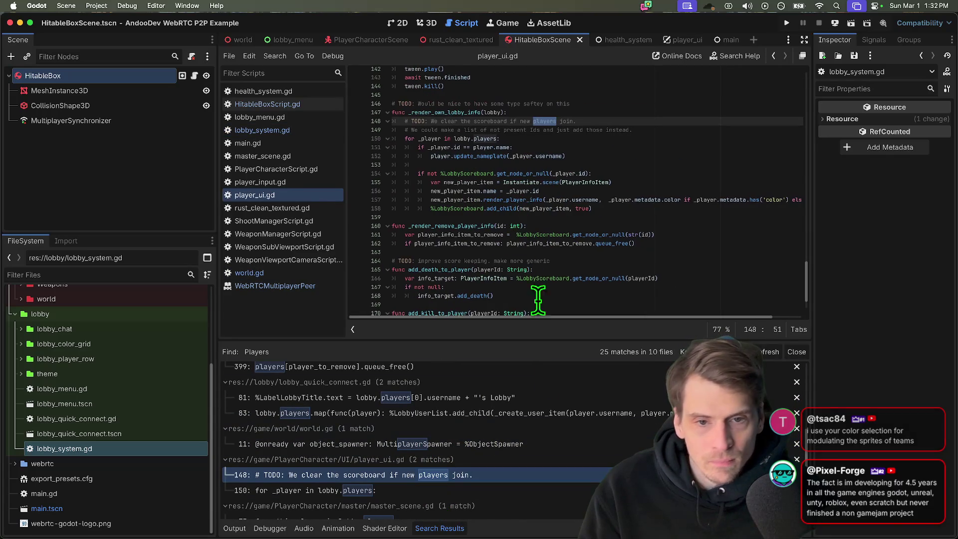
{"action": "left_click_drag", "start_coordinate": [543, 340], "coordinate": [522, 434]}
{"action": "left_click", "coordinate": [449, 170]}
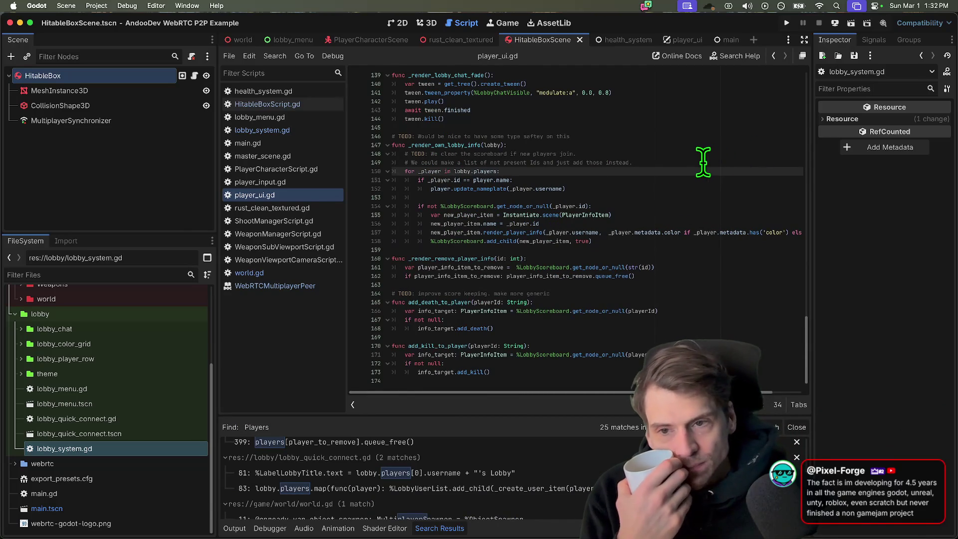
{"action": "scroll", "coordinate": [688, 163], "scroll_direction": "up", "scroll_amount": 4}
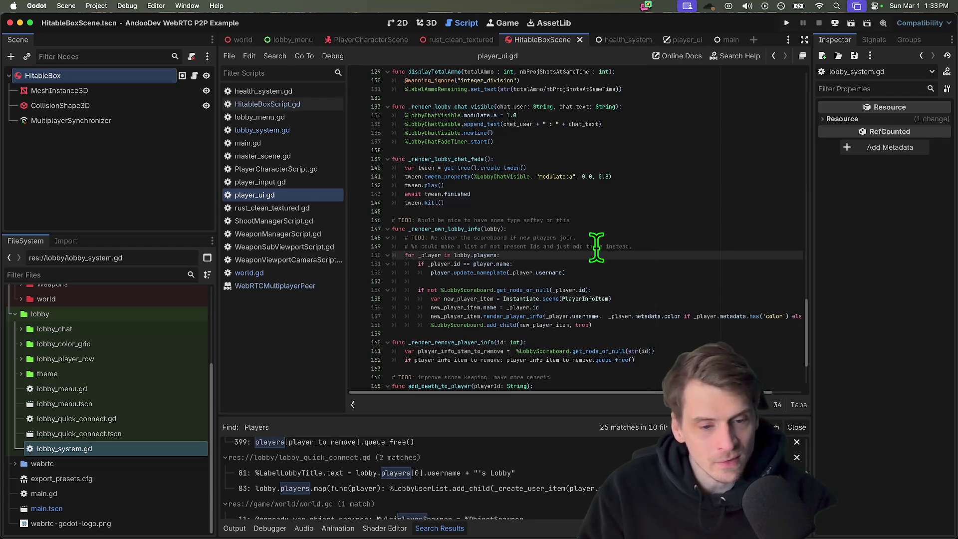
{"action": "scroll", "coordinate": [597, 247], "scroll_direction": "down", "scroll_amount": 3}
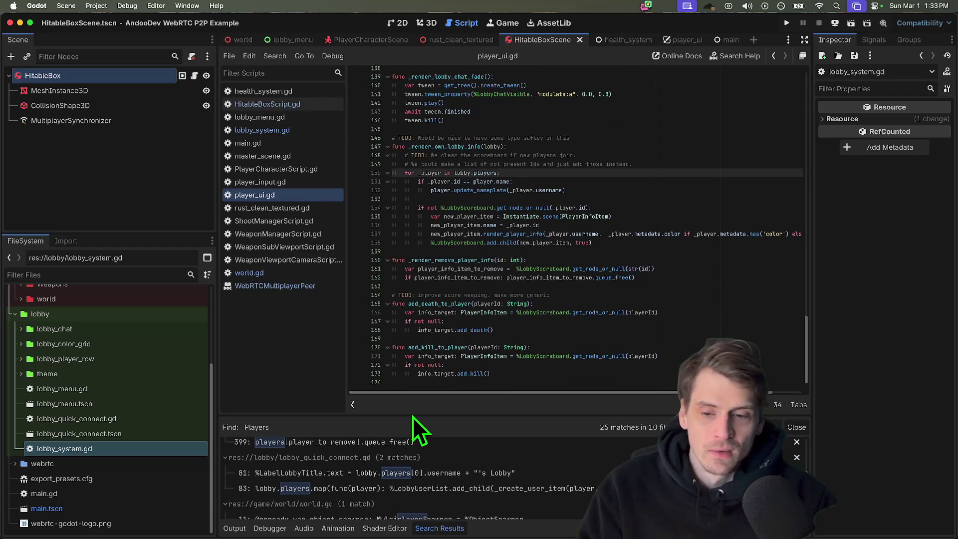
- Close the WebRTCMultiplayerPeer docs page, reopen lobby_system.gd, and switch to the terminal
{"action": "middle_click", "coordinate": [274, 284]}
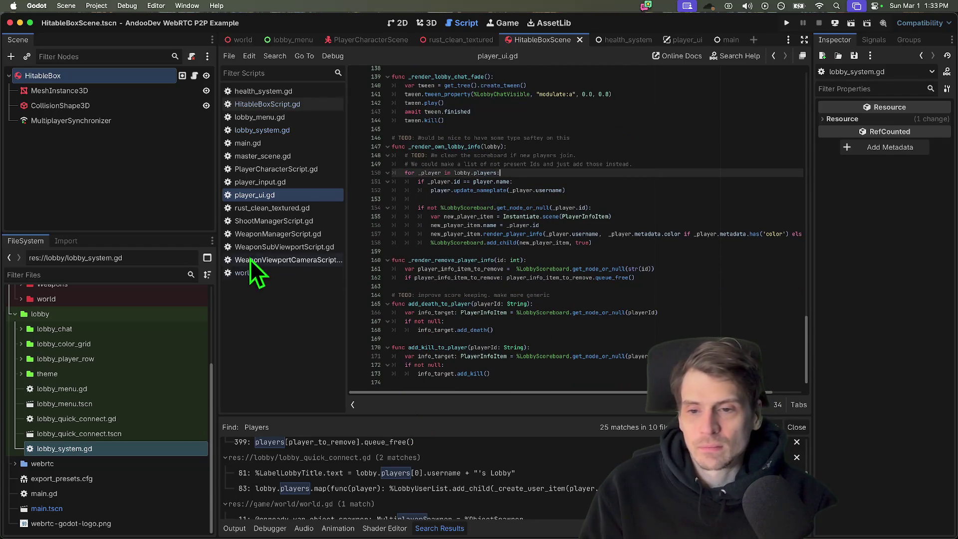
{"action": "scroll", "coordinate": [739, 267], "scroll_direction": "up", "scroll_amount": 2}
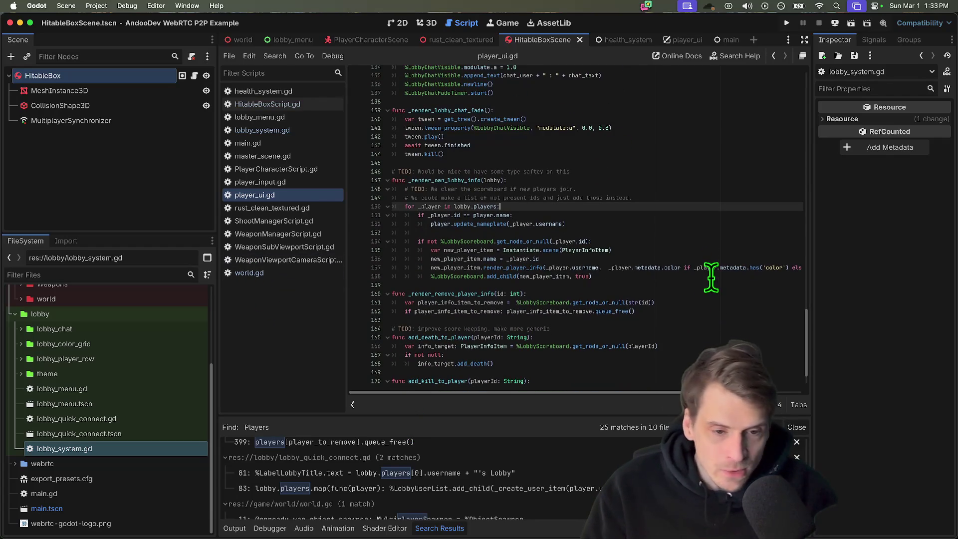
{"action": "left_click_drag", "start_coordinate": [811, 120], "coordinate": [805, 120]}
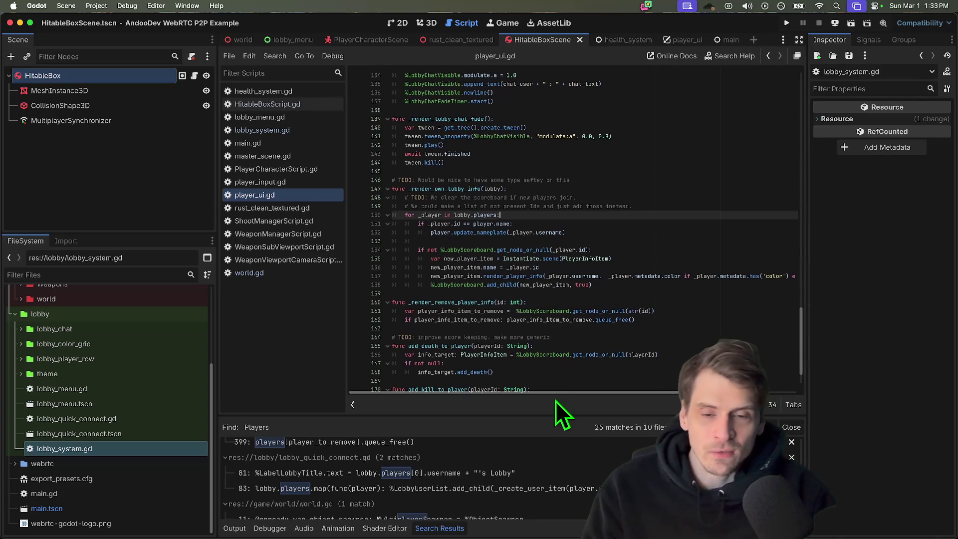
{"action": "left_click", "coordinate": [266, 130]}
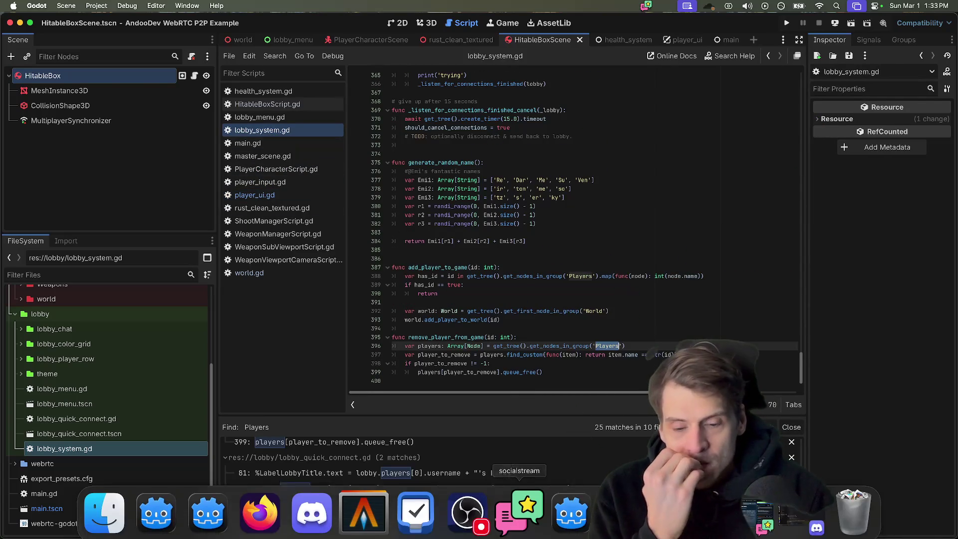
{"action": "left_click", "coordinate": [364, 513]}
- In a fresh terminal, jump to the p2p repo and view its git status and lobby_system.gd diff
{"action": "key", "text": "super+n"}
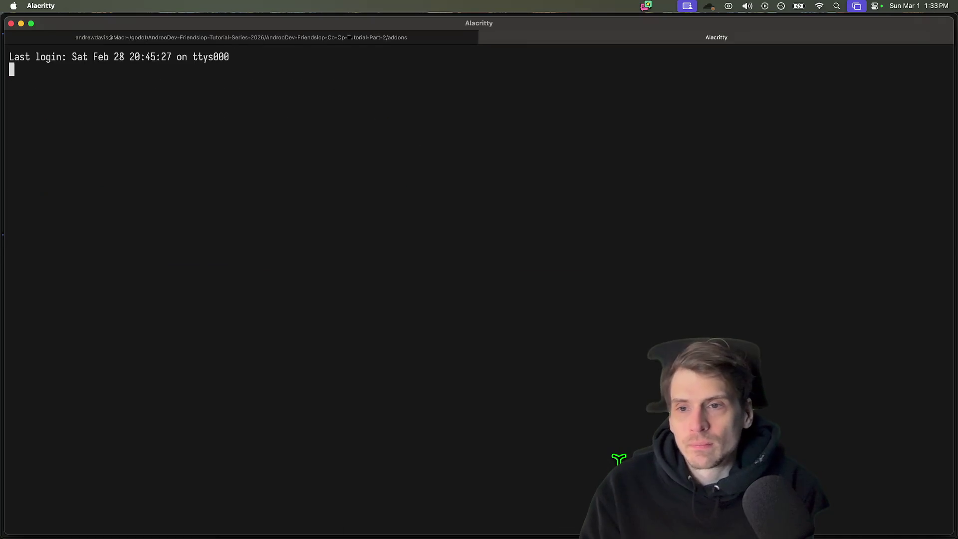
{"action": "type", "text": "j 2p"}
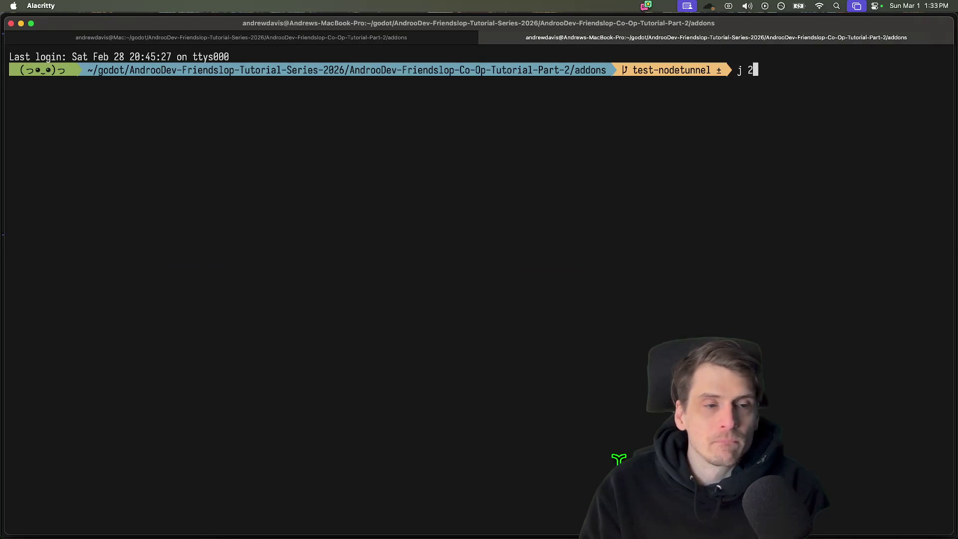
{"action": "key", "text": "Return"}
{"action": "type", "text": "c"}
{"action": "key", "text": "Return"}
{"action": "type", "text": "gd"}
{"action": "key", "text": "Return"}
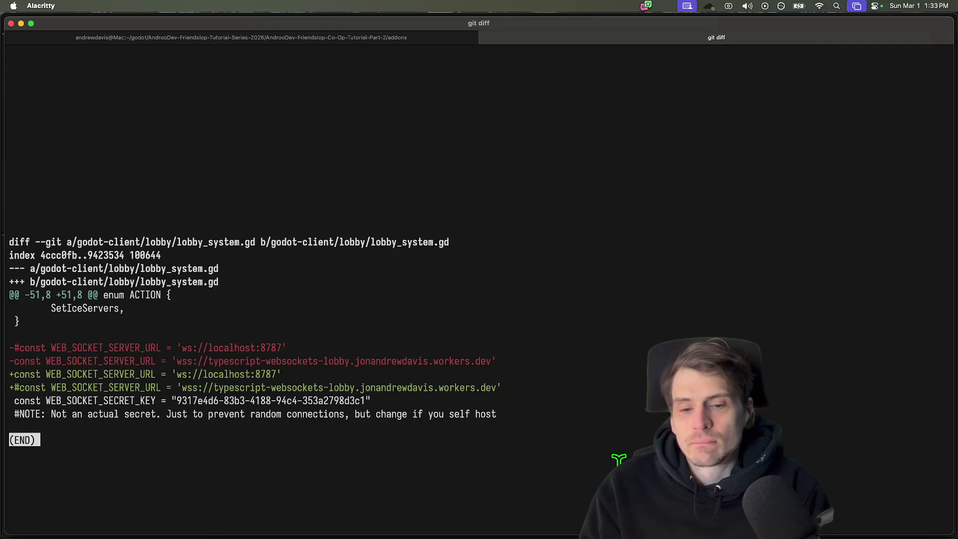
{"action": "key", "text": "q"}
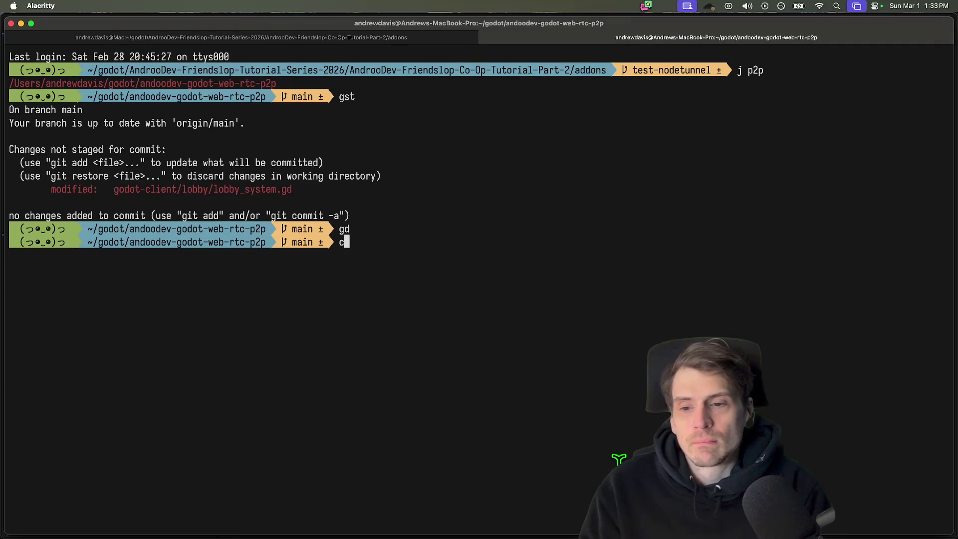
{"action": "type", "text": "d"}
- Navigate through godot-client into the typescript-websockets-lobby folder
{"action": "key", "text": "Tab"}
{"action": "key", "text": "Tab"}
{"action": "key", "text": "Tab"}
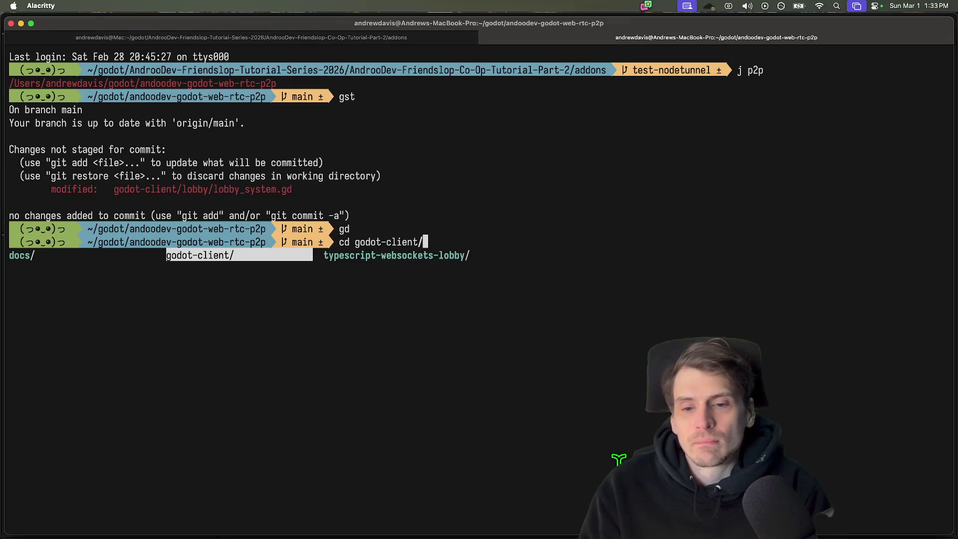
{"action": "key", "text": "Return"}
{"action": "key", "text": "Return"}
{"action": "key", "text": "Return"}
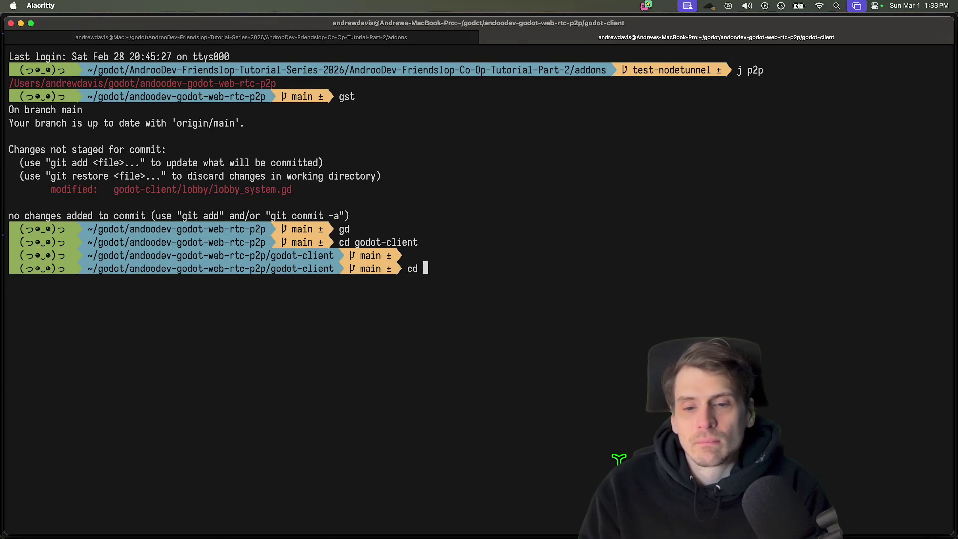
{"action": "type", "text": ".."}
{"action": "key", "text": "Return"}
{"action": "type", "text": "cd"}
{"action": "key", "text": "Tab"}
{"action": "key", "text": "Tab"}
{"action": "key", "text": "Tab"}
{"action": "key", "text": "Tab"}
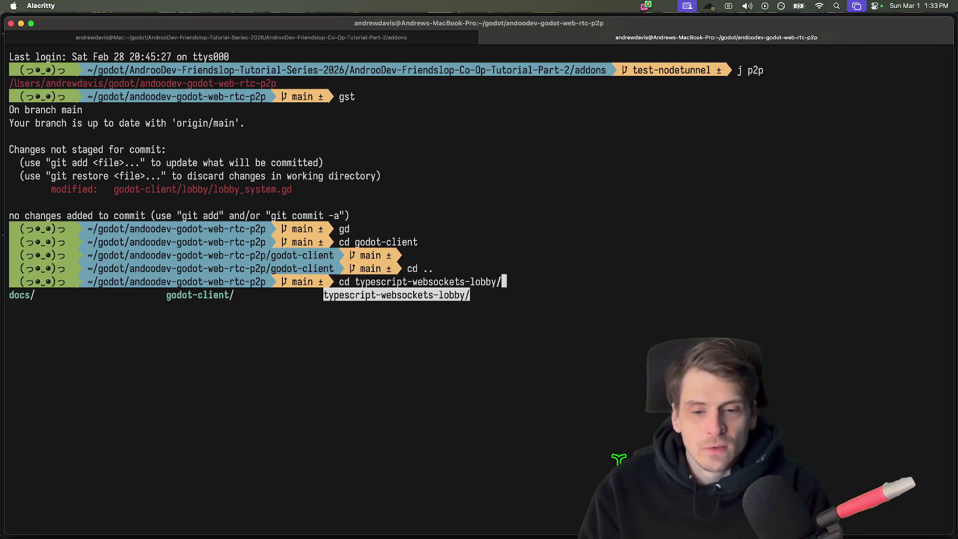
{"action": "key", "text": "Return"}
{"action": "key", "text": "Return"}
{"action": "type", "text": "code ."}
{"action": "key", "text": "Return"}
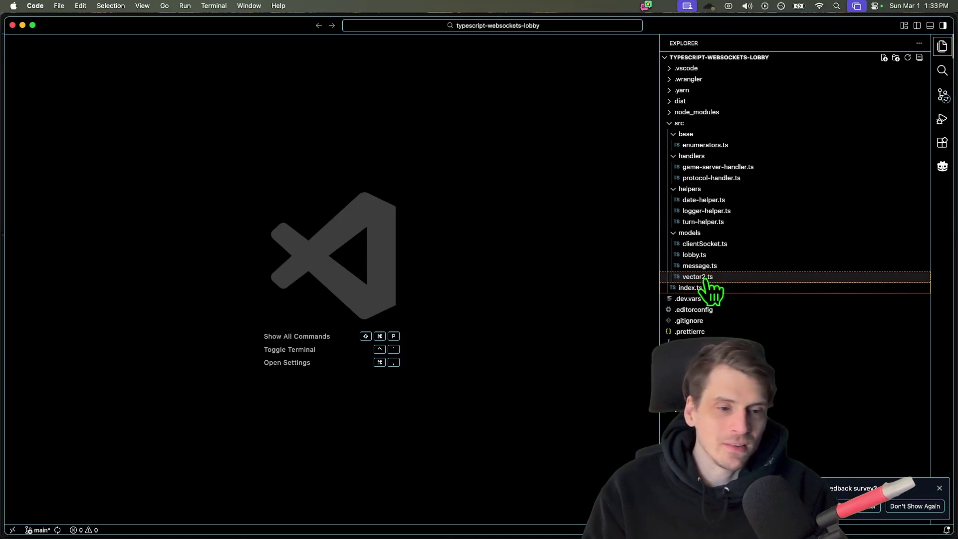
- Open lobby.ts and clientSocket.ts and jump to the metadata field declaration
{"action": "left_click", "coordinate": [695, 254]}
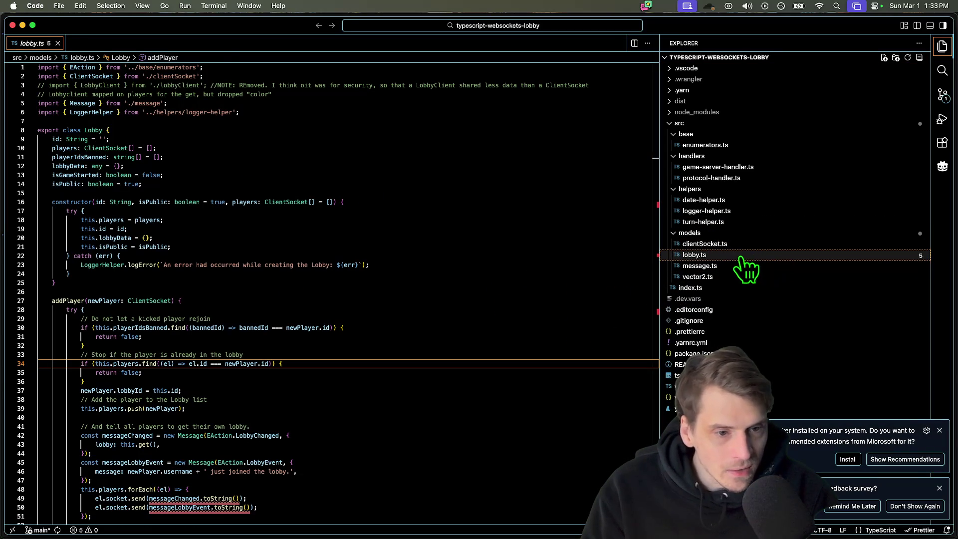
{"action": "left_click", "coordinate": [704, 244]}
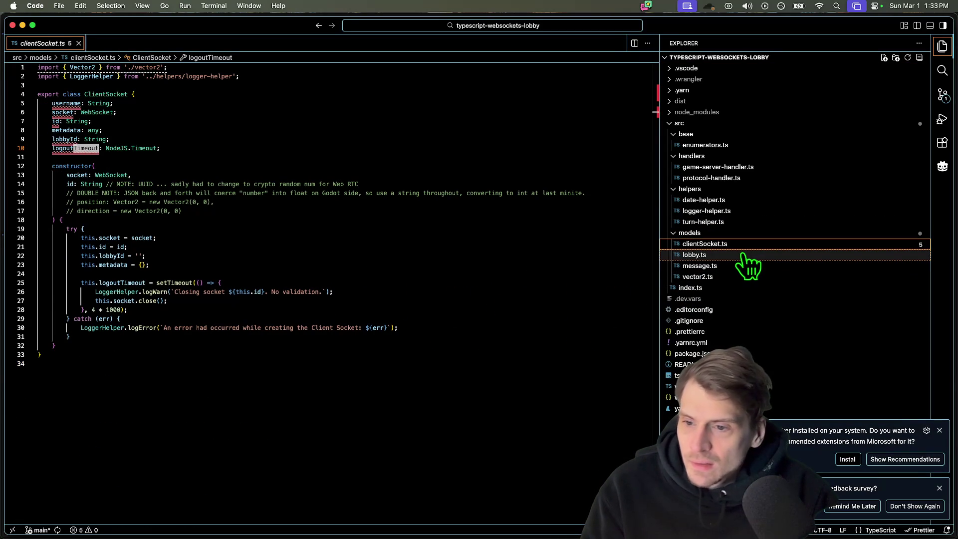
{"action": "left_click", "coordinate": [111, 264]}
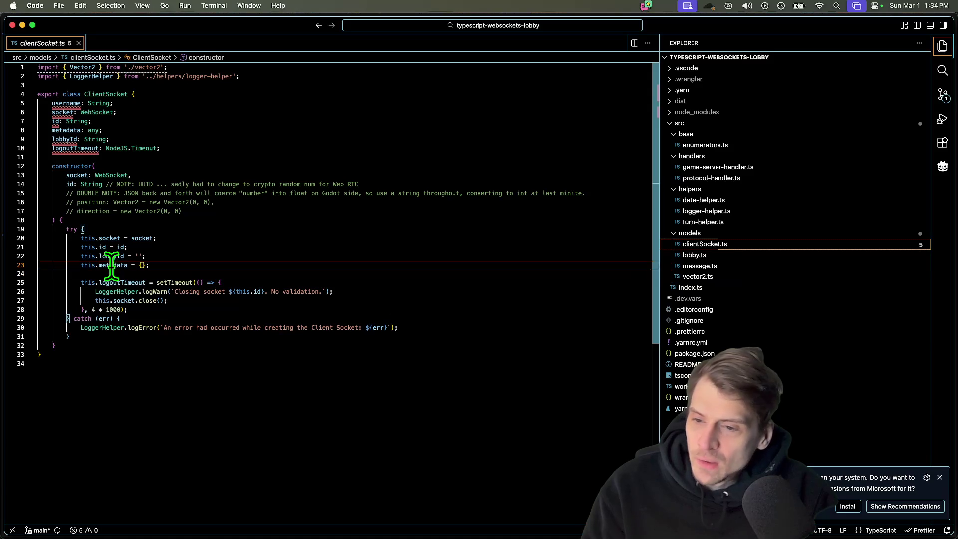
{"action": "double_click", "coordinate": [111, 263]}
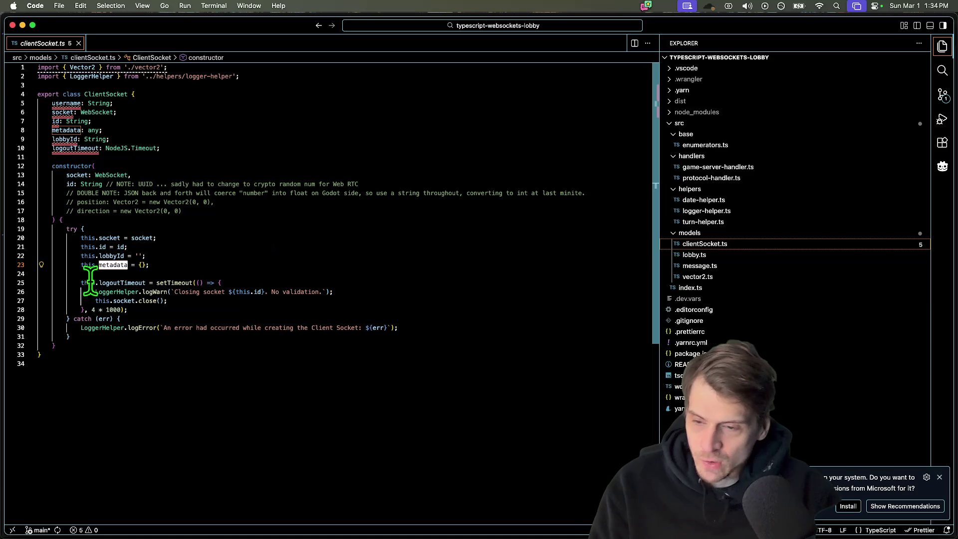
{"action": "key", "text": "F12"}
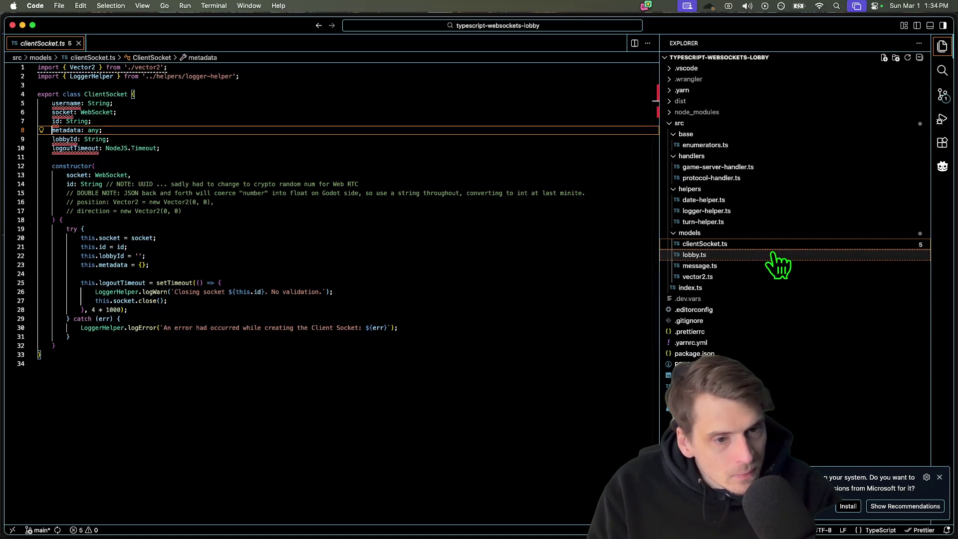
- Review game-server-handler.ts and index.ts, marking the protocol parsing call on line 90
{"action": "left_click", "coordinate": [771, 168]}
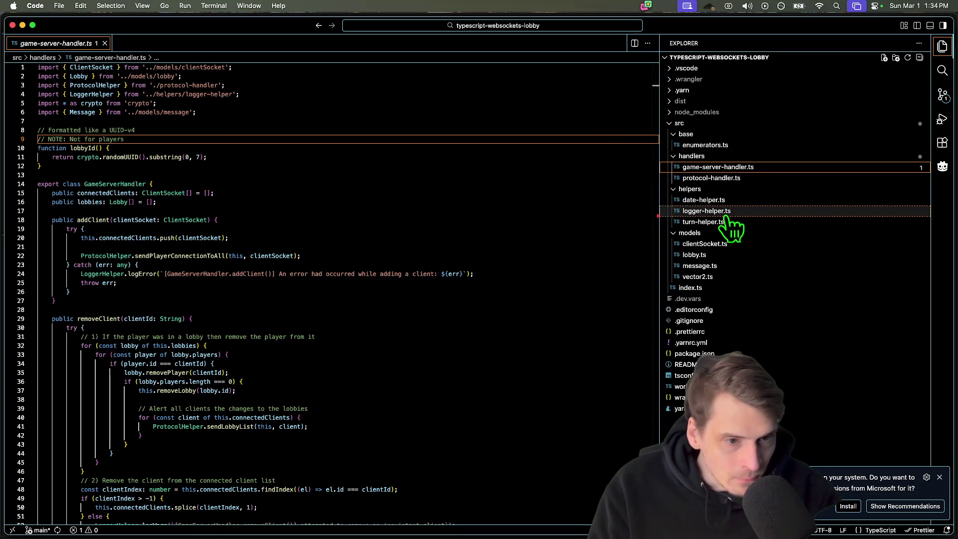
{"action": "left_click", "coordinate": [737, 244]}
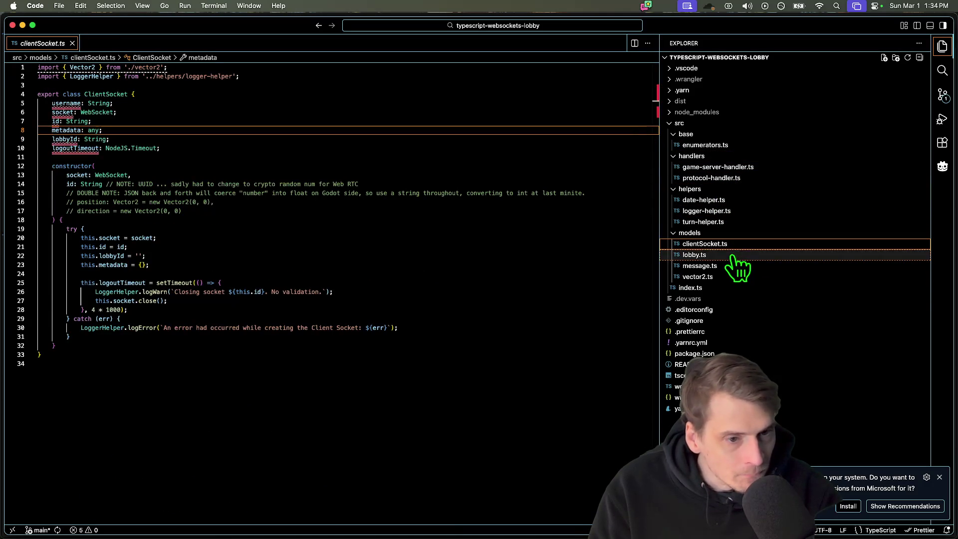
{"action": "left_click", "coordinate": [727, 287]}
{"action": "scroll", "coordinate": [321, 363], "scroll_direction": "down", "scroll_amount": 10}
{"action": "scroll", "coordinate": [322, 363], "scroll_direction": "down", "scroll_amount": 8}
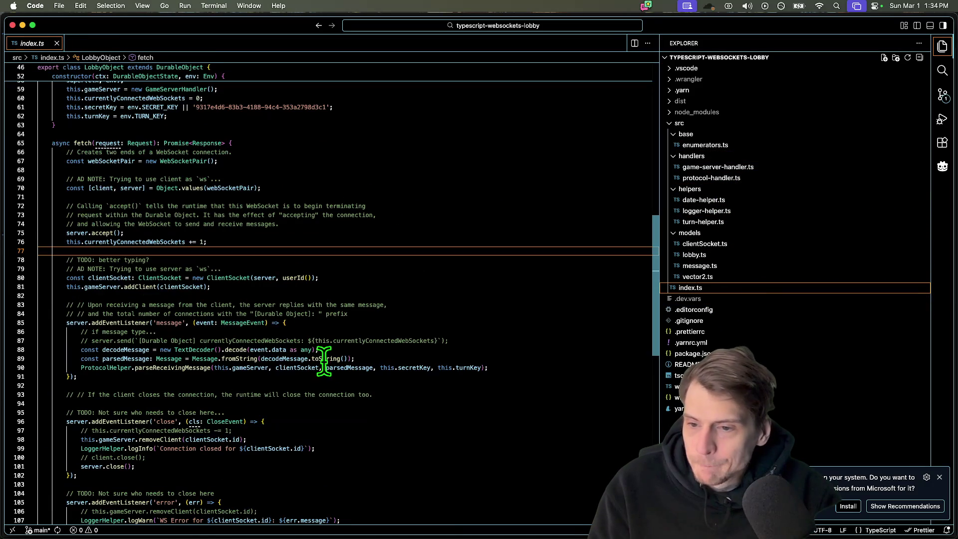
{"action": "scroll", "coordinate": [420, 387], "scroll_direction": "down", "scroll_amount": 6}
{"action": "scroll", "coordinate": [419, 387], "scroll_direction": "down", "scroll_amount": 3}
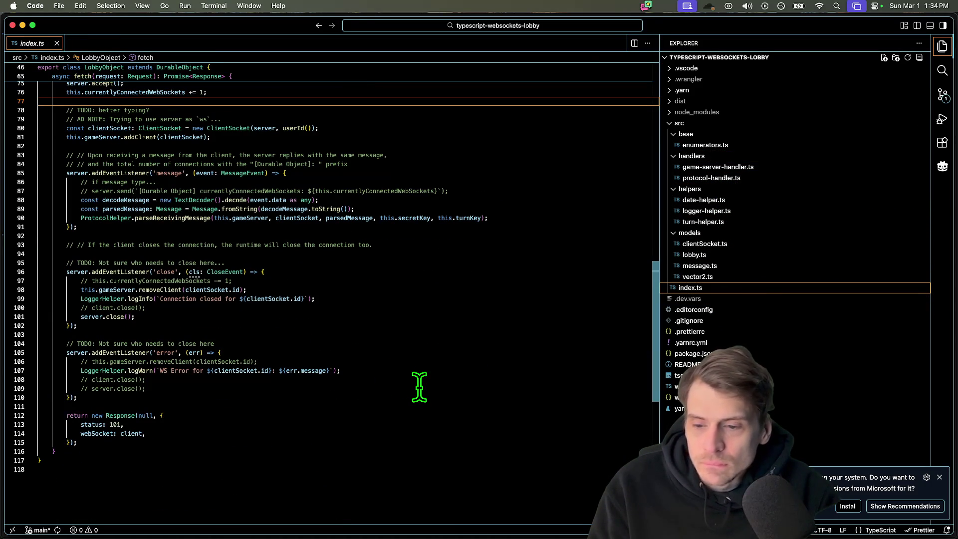
{"action": "scroll", "coordinate": [419, 387], "scroll_direction": "up", "scroll_amount": 3}
{"action": "scroll", "coordinate": [420, 387], "scroll_direction": "up", "scroll_amount": 3}
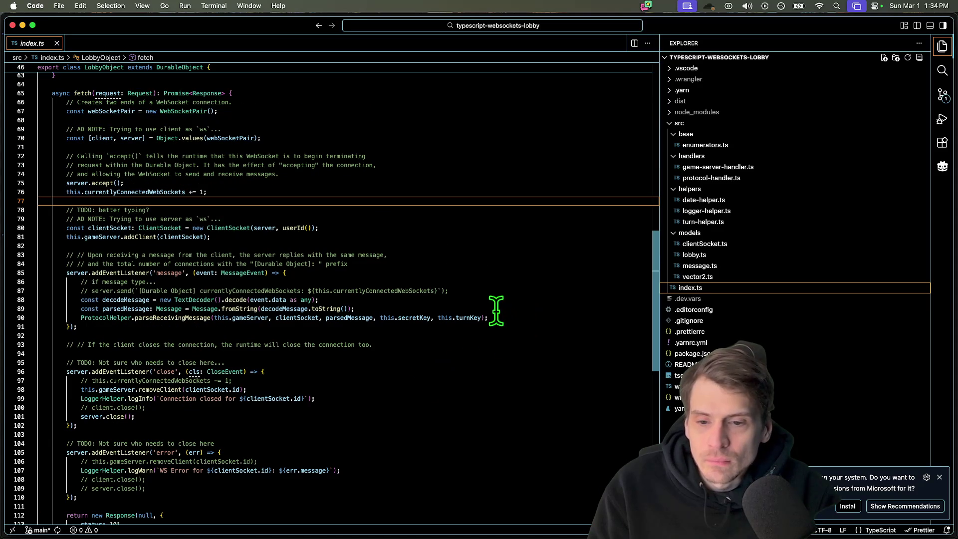
{"action": "scroll", "coordinate": [289, 315], "scroll_direction": "up", "scroll_amount": 2}
{"action": "left_click", "coordinate": [445, 346]}
{"action": "scroll", "coordinate": [445, 346], "scroll_direction": "up", "scroll_amount": 5}
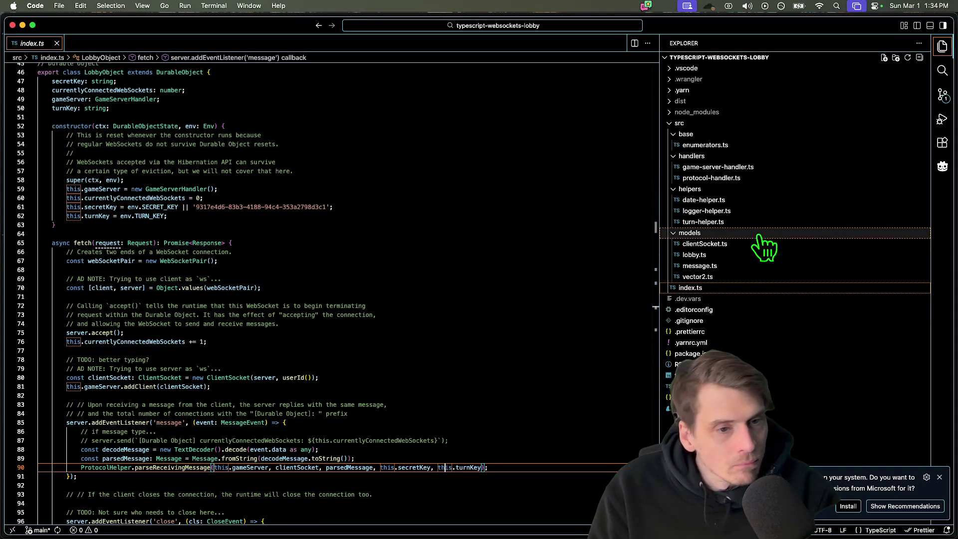
- Open protocol-handler.ts at connectToServer and start a project-wide search
{"action": "left_click", "coordinate": [771, 178]}
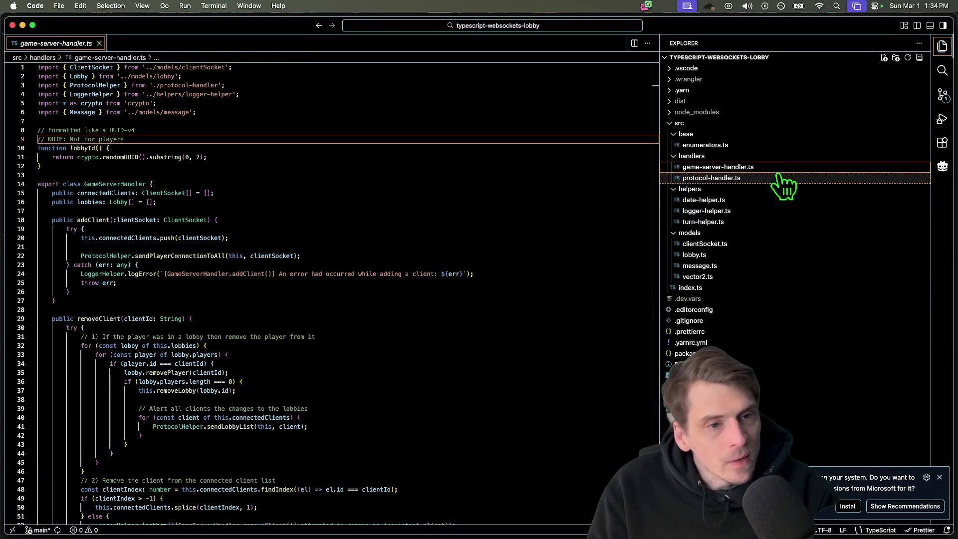
{"action": "scroll", "coordinate": [374, 392], "scroll_direction": "up", "scroll_amount": 15}
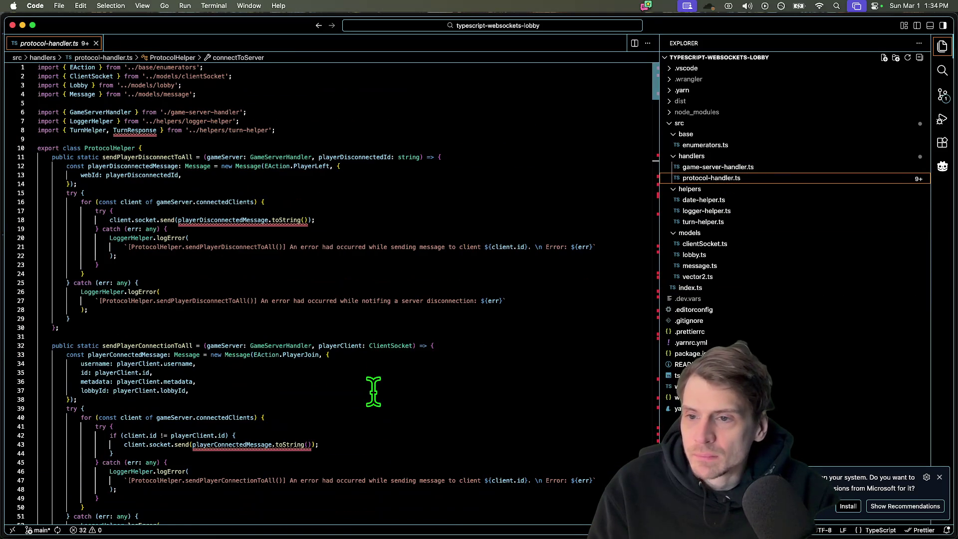
{"action": "scroll", "coordinate": [373, 392], "scroll_direction": "down", "scroll_amount": 10}
{"action": "scroll", "coordinate": [373, 392], "scroll_direction": "down", "scroll_amount": 5}
{"action": "scroll", "coordinate": [192, 352], "scroll_direction": "up", "scroll_amount": 15}
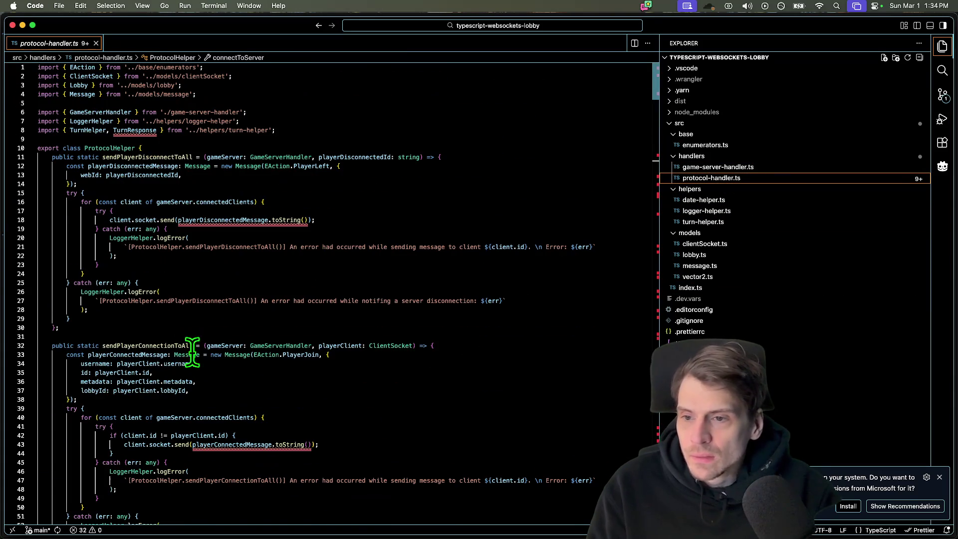
{"action": "scroll", "coordinate": [246, 374], "scroll_direction": "down", "scroll_amount": 15}
{"action": "scroll", "coordinate": [262, 383], "scroll_direction": "down", "scroll_amount": 5}
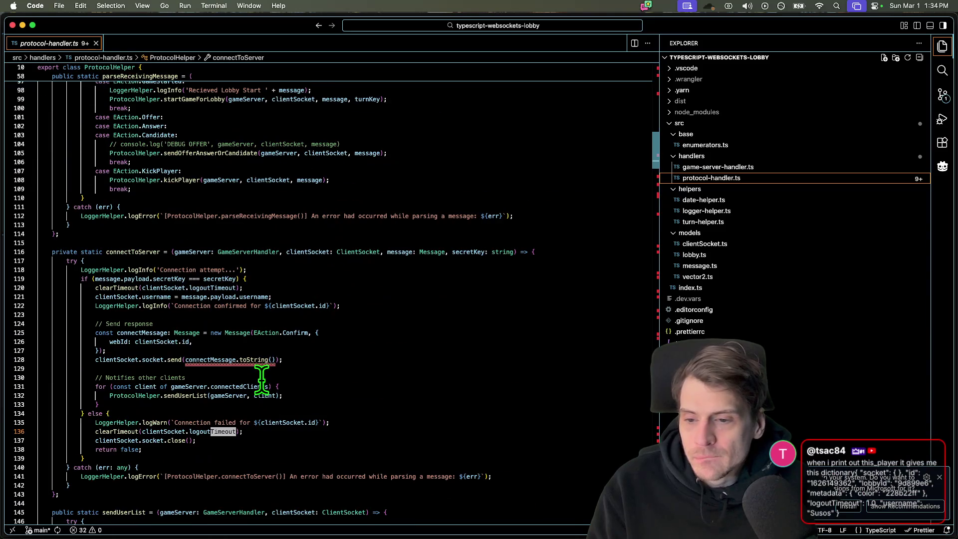
{"action": "scroll", "coordinate": [262, 378], "scroll_direction": "down", "scroll_amount": 5}
{"action": "scroll", "coordinate": [537, 374], "scroll_direction": "down", "scroll_amount": 3}
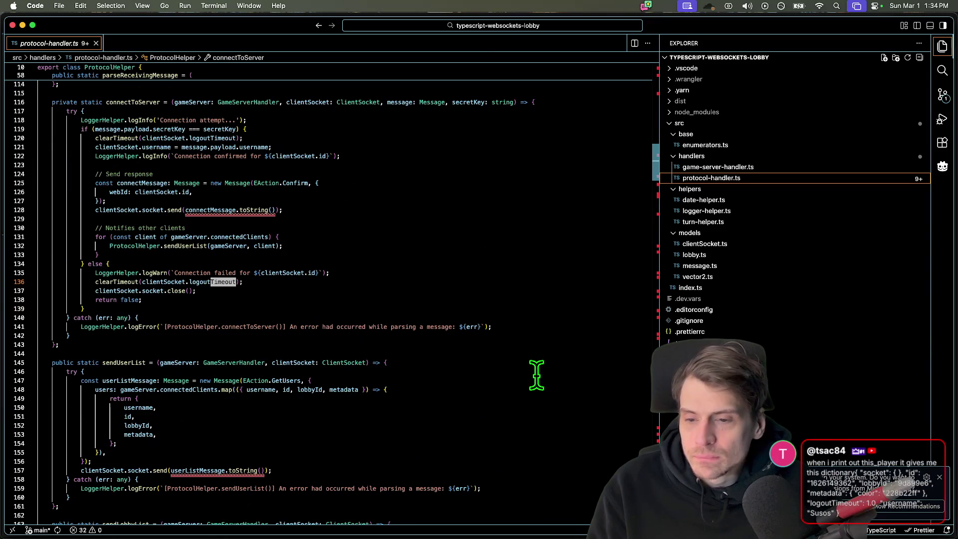
{"action": "scroll", "coordinate": [536, 374], "scroll_direction": "down", "scroll_amount": 3}
{"action": "key", "text": "cmd+shift+f"}
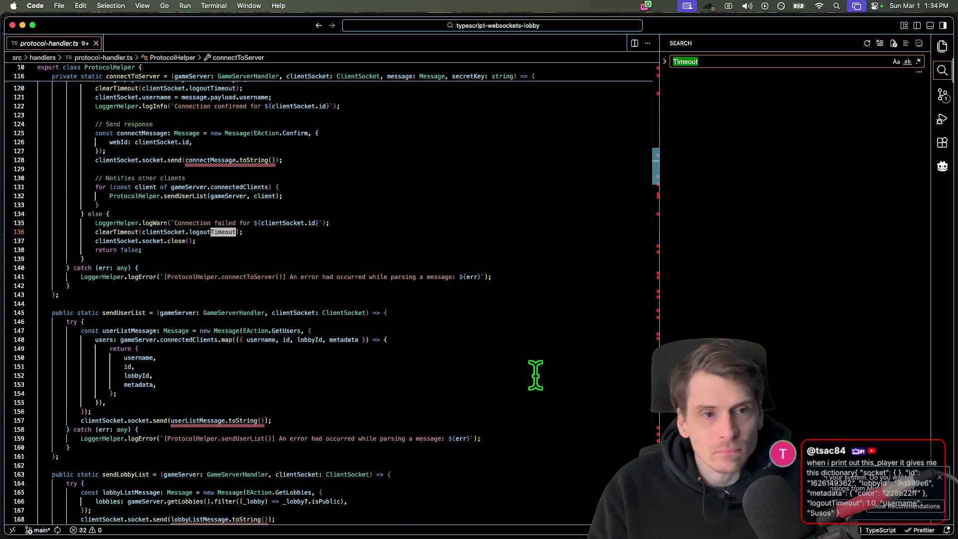
{"action": "type", "text": "Color"}
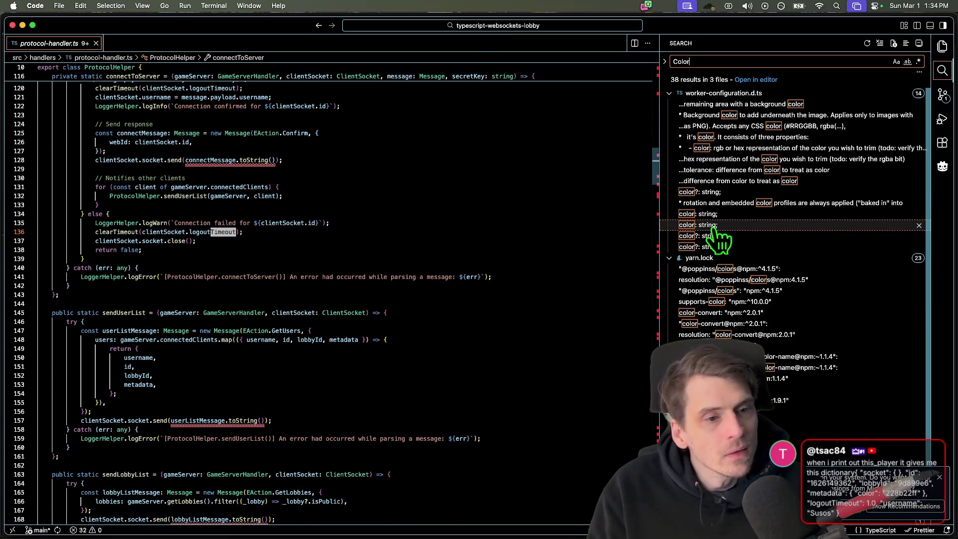
- Open the Color match in worker-configuration.d.ts, close it, show the Explorer, and return to Godot
{"action": "left_click", "coordinate": [704, 225]}
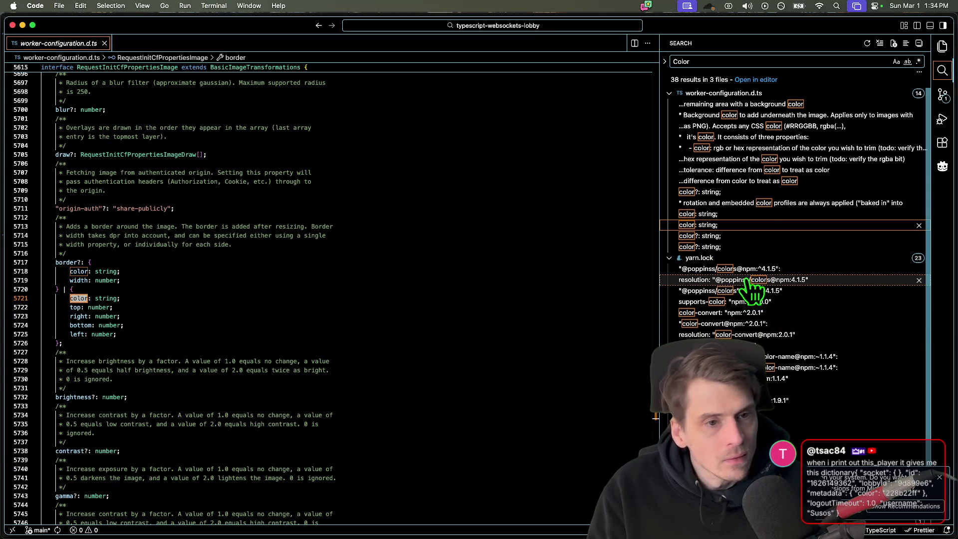
{"action": "key", "text": "cmd+w"}
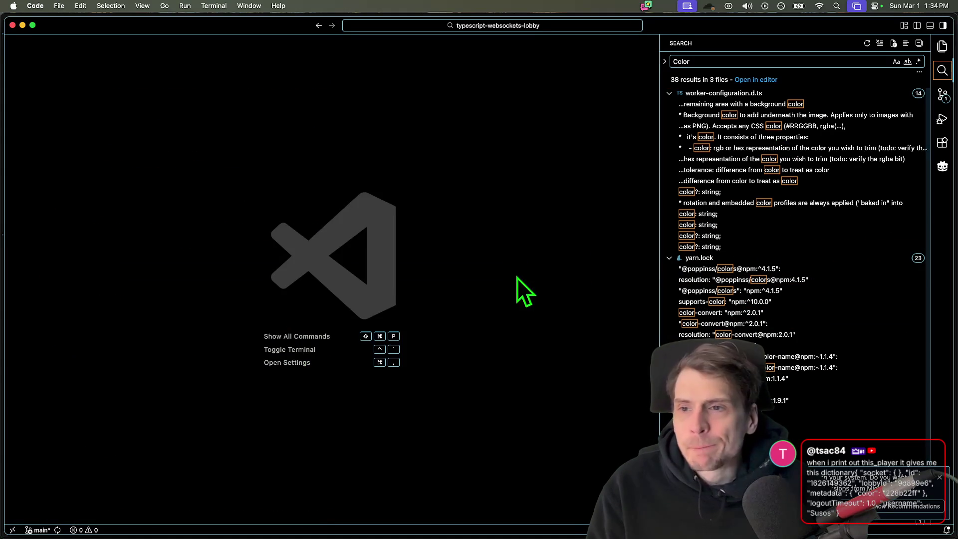
{"action": "left_click", "coordinate": [942, 46]}
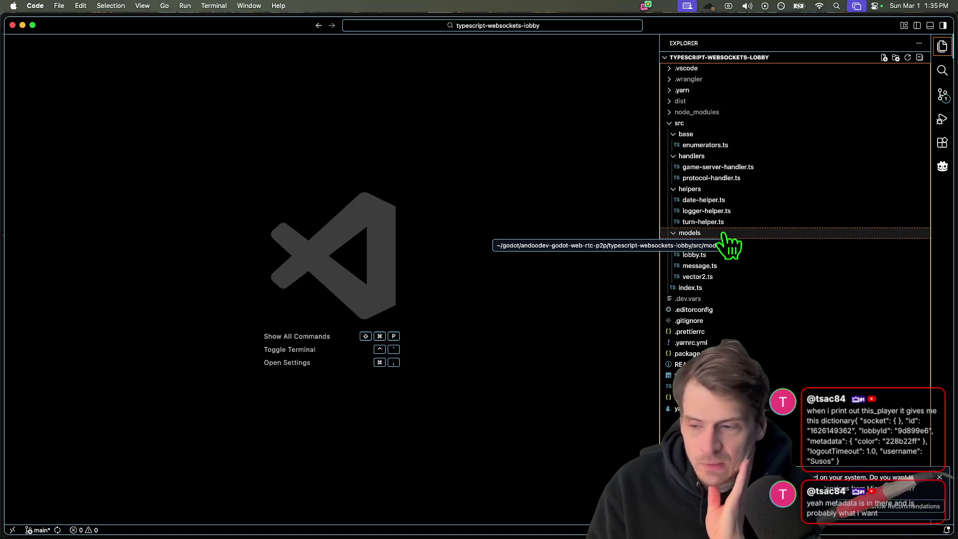
{"action": "key", "text": "super+Tab"}
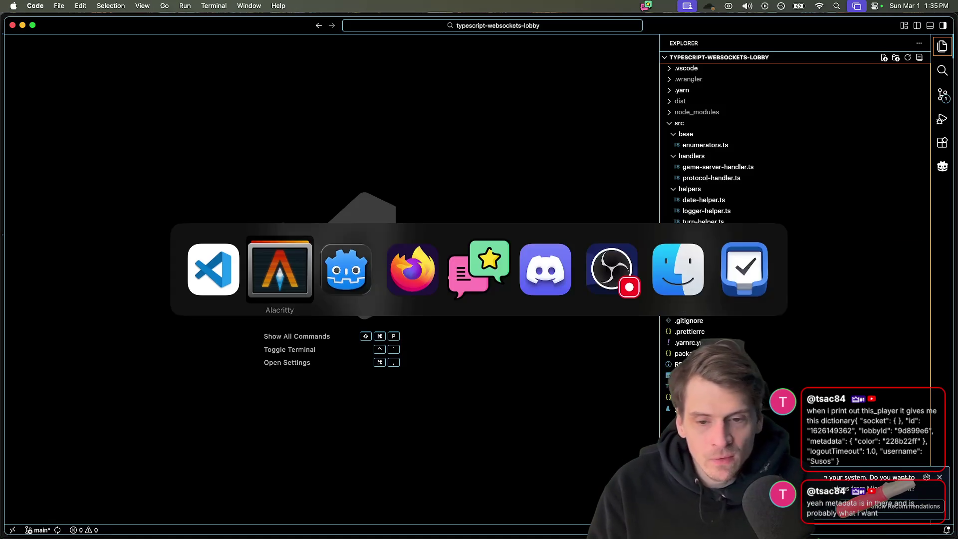
- Search the whole project for 'color' and jump to the metadata color line in master_scene.gd
{"action": "key", "text": "ctrl+shift+f"}
{"action": "type", "text": "col"}
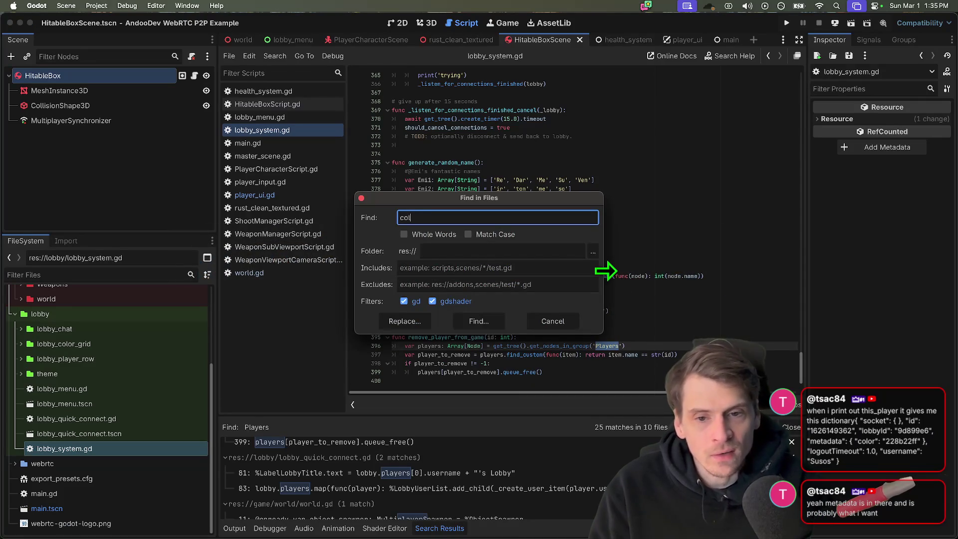
{"action": "type", "text": "or"}
{"action": "key", "text": "Return"}
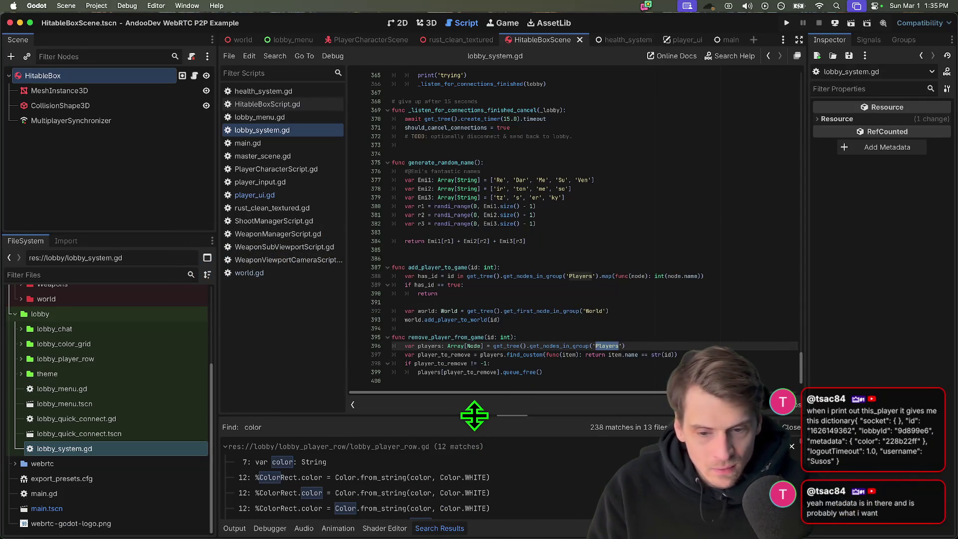
{"action": "left_click_drag", "start_coordinate": [475, 409], "coordinate": [503, 224]}
{"action": "scroll", "coordinate": [487, 286], "scroll_direction": "down", "scroll_amount": 3}
{"action": "scroll", "coordinate": [439, 376], "scroll_direction": "down", "scroll_amount": 3}
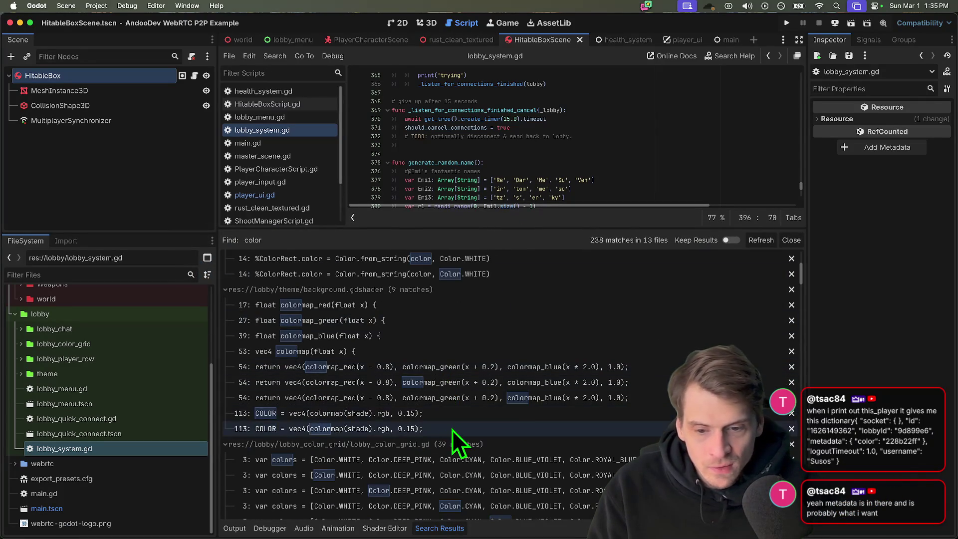
{"action": "scroll", "coordinate": [449, 420], "scroll_direction": "down", "scroll_amount": 4}
{"action": "scroll", "coordinate": [471, 427], "scroll_direction": "down", "scroll_amount": 5}
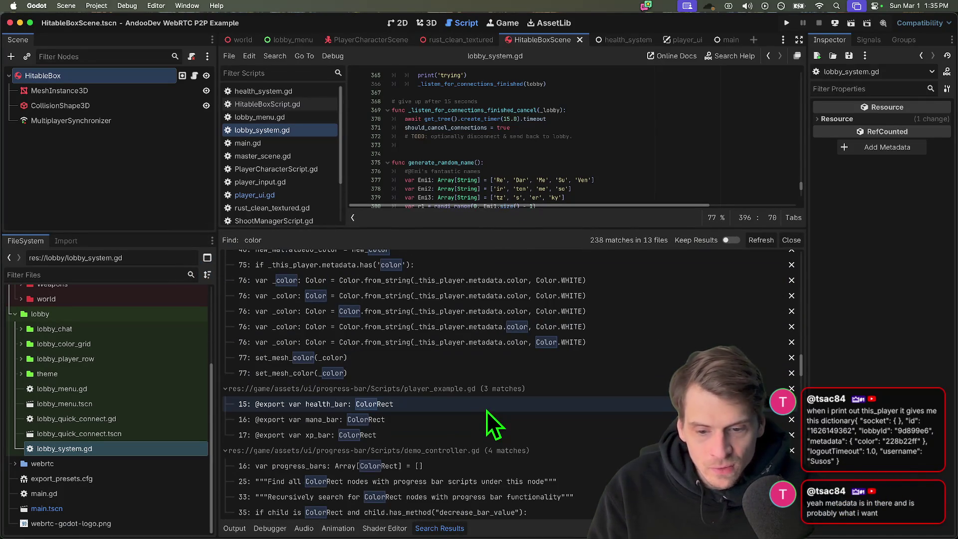
{"action": "left_click", "coordinate": [540, 326]}
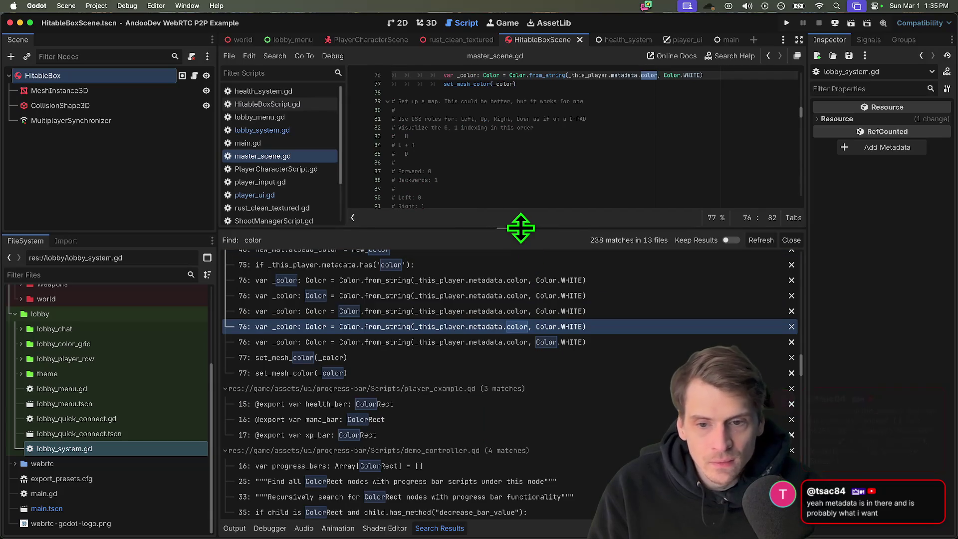
{"action": "left_click_drag", "start_coordinate": [522, 227], "coordinate": [522, 314]}
- Step through the master_scene.gd matches to line 76 reading the metadata color, dismissing a misspelled follow-up search
{"action": "left_click", "coordinate": [469, 349]}
{"action": "left_click", "coordinate": [466, 365]}
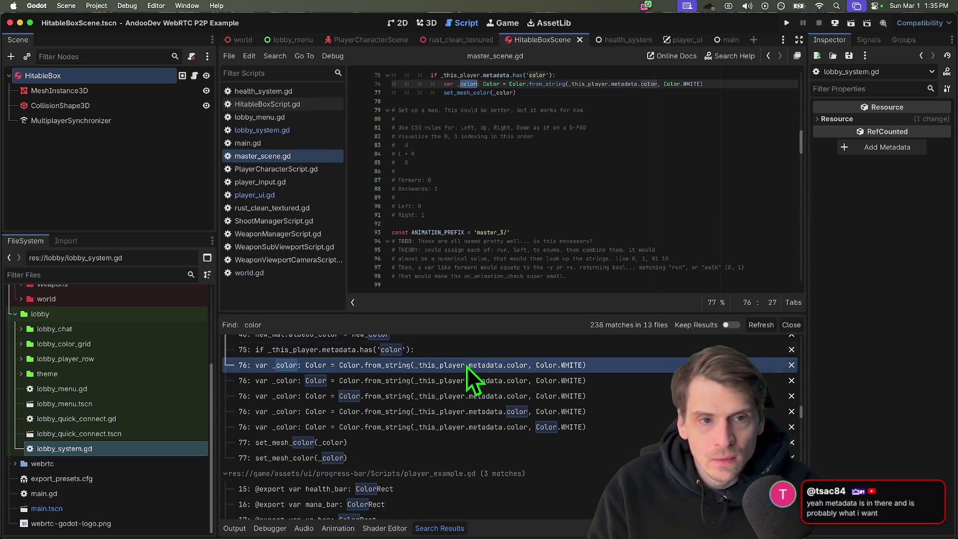
{"action": "left_click", "coordinate": [626, 84]}
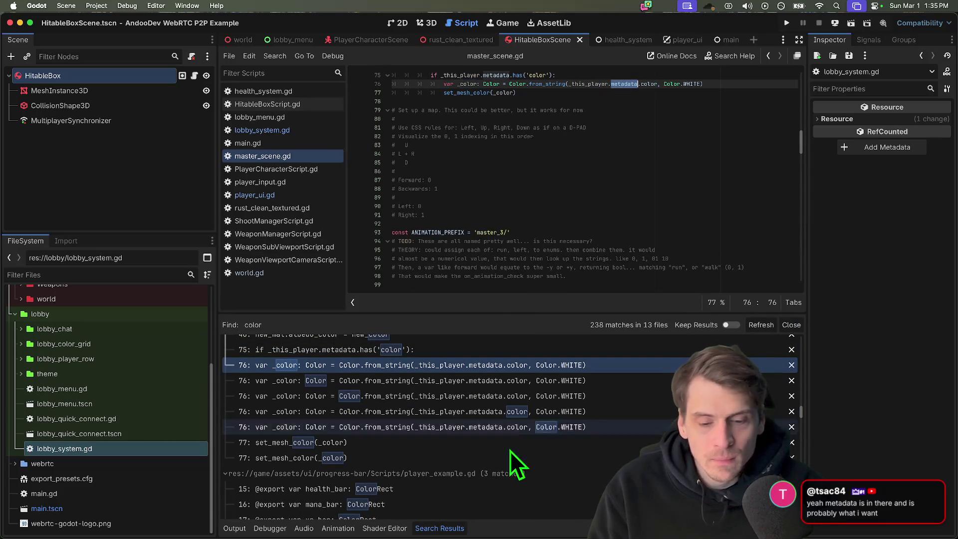
{"action": "scroll", "coordinate": [507, 453], "scroll_direction": "down", "scroll_amount": 5}
{"action": "scroll", "coordinate": [506, 456], "scroll_direction": "down", "scroll_amount": 3}
{"action": "scroll", "coordinate": [501, 454], "scroll_direction": "down", "scroll_amount": 5}
{"action": "scroll", "coordinate": [499, 453], "scroll_direction": "down", "scroll_amount": 5}
{"action": "scroll", "coordinate": [498, 453], "scroll_direction": "down", "scroll_amount": 5}
{"action": "scroll", "coordinate": [498, 453], "scroll_direction": "down", "scroll_amount": 5}
{"action": "scroll", "coordinate": [498, 453], "scroll_direction": "down", "scroll_amount": 5}
{"action": "scroll", "coordinate": [498, 453], "scroll_direction": "down", "scroll_amount": 5}
{"action": "scroll", "coordinate": [498, 453], "scroll_direction": "down", "scroll_amount": 5}
{"action": "scroll", "coordinate": [499, 453], "scroll_direction": "down", "scroll_amount": 3}
{"action": "scroll", "coordinate": [499, 452], "scroll_direction": "up", "scroll_amount": 5}
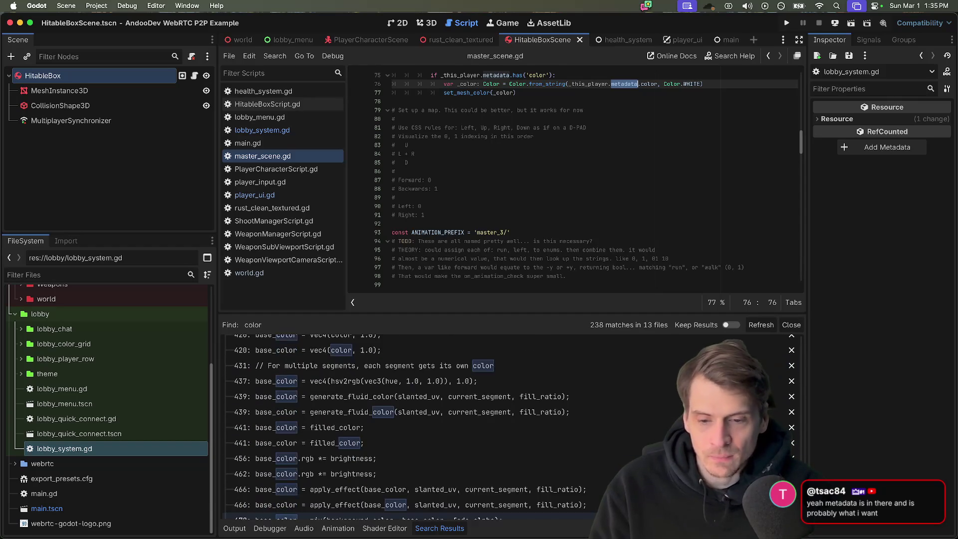
{"action": "scroll", "coordinate": [499, 453], "scroll_direction": "up", "scroll_amount": 5}
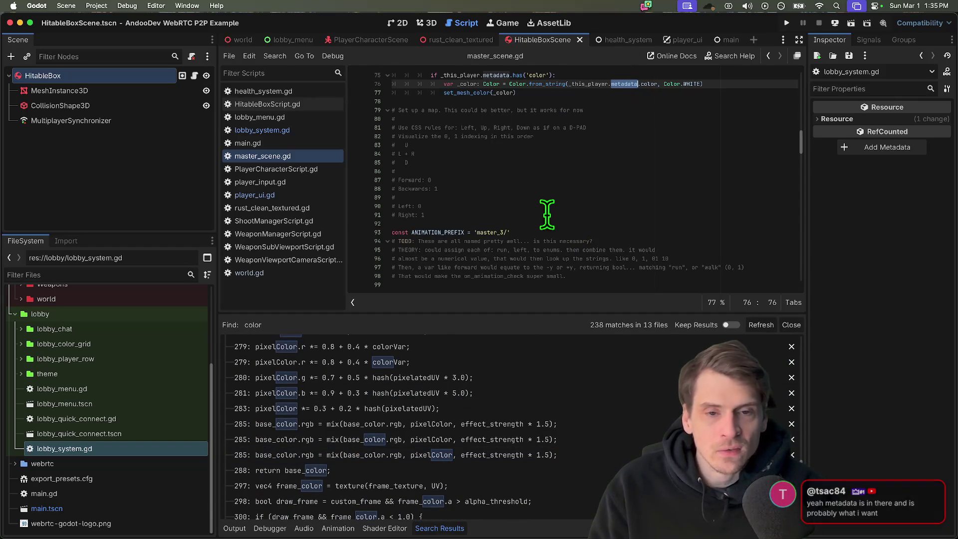
{"action": "scroll", "coordinate": [508, 405], "scroll_direction": "up", "scroll_amount": 5}
{"action": "scroll", "coordinate": [498, 413], "scroll_direction": "up", "scroll_amount": 5}
{"action": "scroll", "coordinate": [499, 459], "scroll_direction": "up", "scroll_amount": 5}
{"action": "scroll", "coordinate": [499, 459], "scroll_direction": "down", "scroll_amount": 5}
{"action": "scroll", "coordinate": [498, 459], "scroll_direction": "down", "scroll_amount": 3}
{"action": "scroll", "coordinate": [497, 456], "scroll_direction": "down", "scroll_amount": 5}
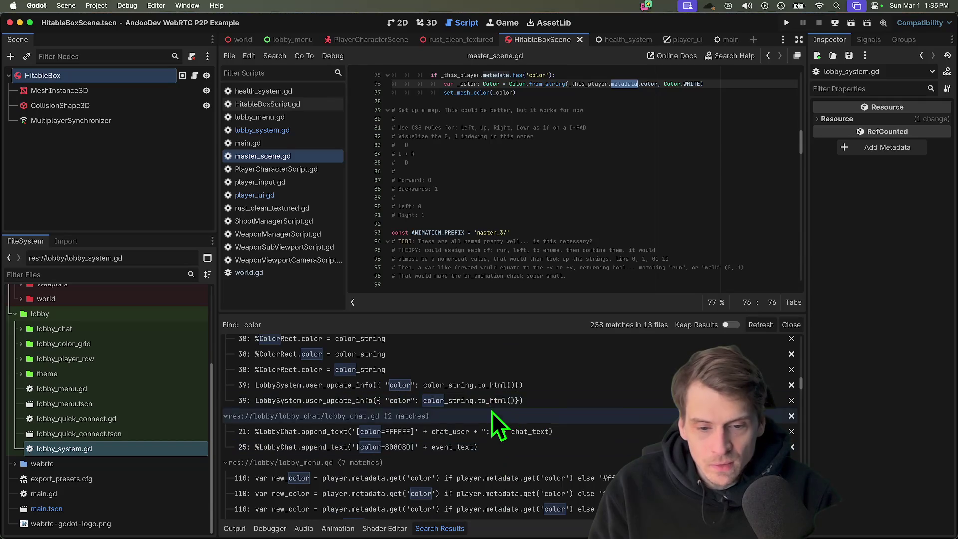
{"action": "scroll", "coordinate": [492, 412], "scroll_direction": "down", "scroll_amount": 5}
{"action": "scroll", "coordinate": [449, 404], "scroll_direction": "down", "scroll_amount": 5}
{"action": "key", "text": "ctrl+shift+f"}
{"action": "type", "text": "metadta"}
{"action": "key", "text": "Escape"}
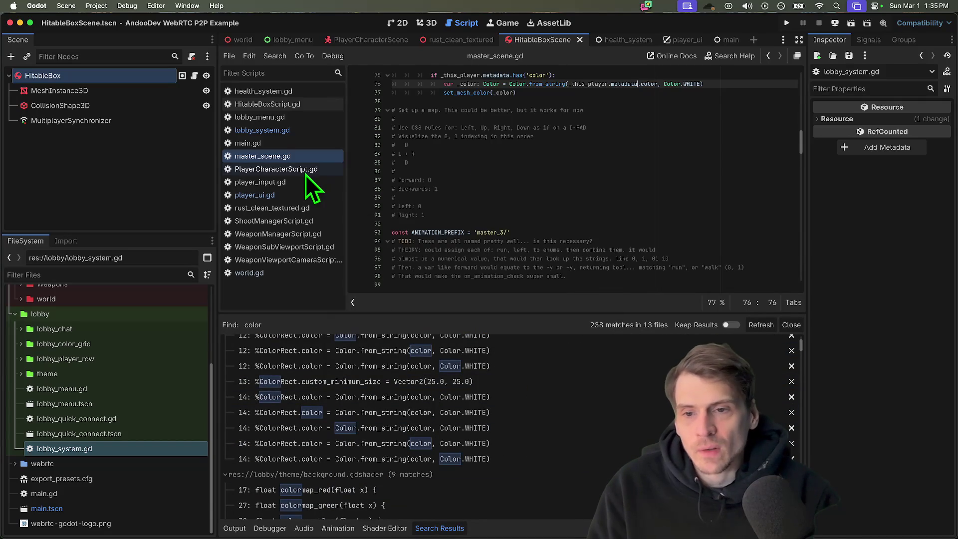
- Open player_ui.gd at line 157 where _player metadata is read, widening the editor to see it
{"action": "left_click", "coordinate": [255, 194]}
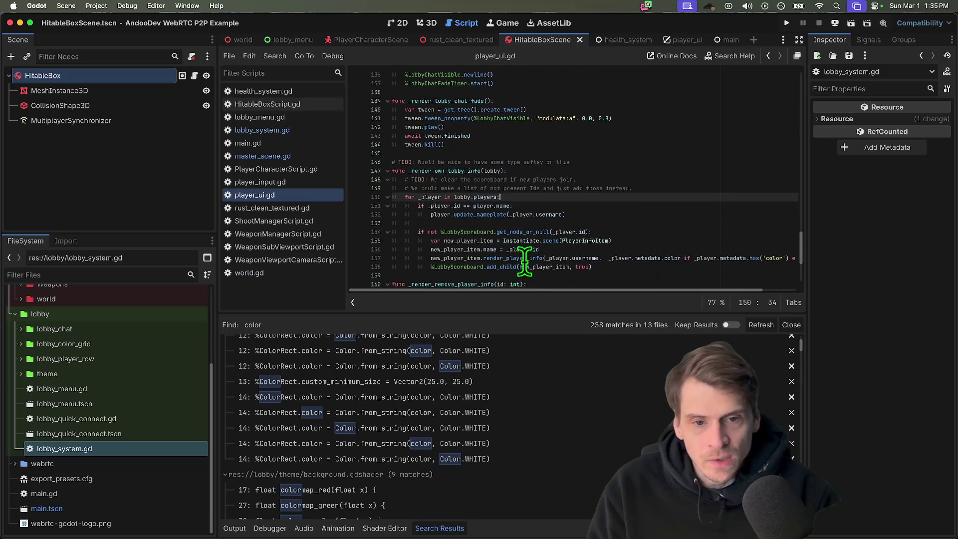
{"action": "scroll", "coordinate": [583, 218], "scroll_direction": "down", "scroll_amount": 2}
{"action": "left_click_drag", "start_coordinate": [614, 270], "coordinate": [659, 199]}
{"action": "left_click", "coordinate": [659, 198]}
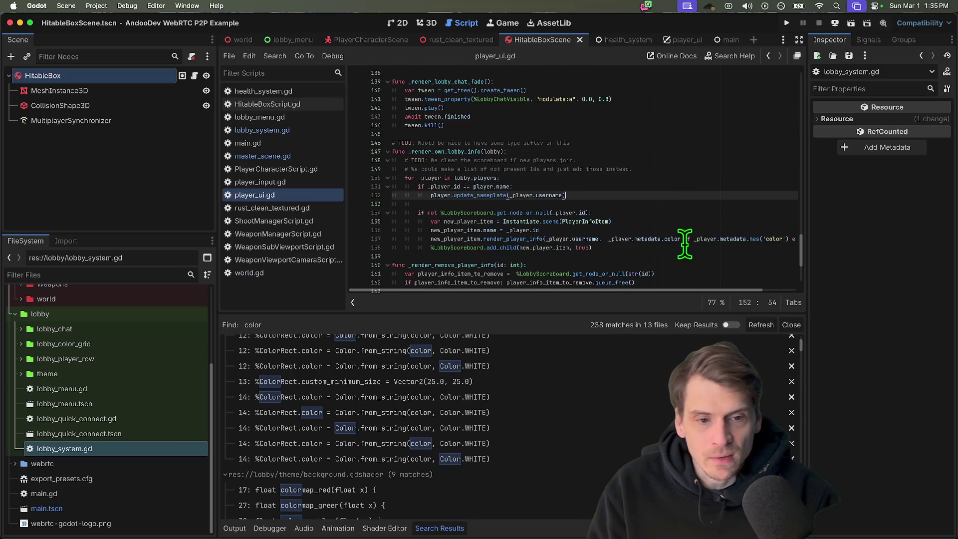
{"action": "double_click", "coordinate": [619, 240]}
{"action": "double_click", "coordinate": [647, 240]}
{"action": "scroll", "coordinate": [555, 238], "scroll_direction": "down", "scroll_amount": 1}
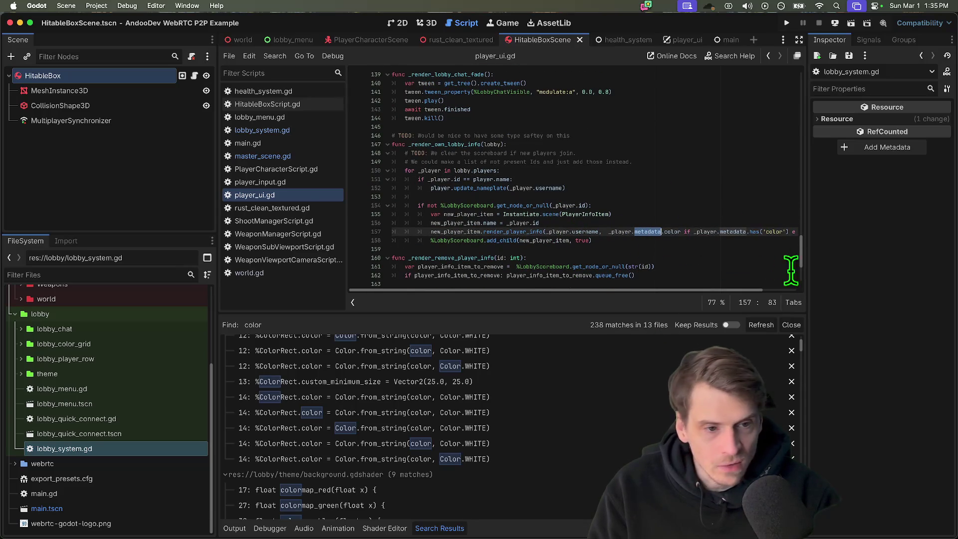
{"action": "left_click_drag", "start_coordinate": [804, 269], "coordinate": [850, 269]}
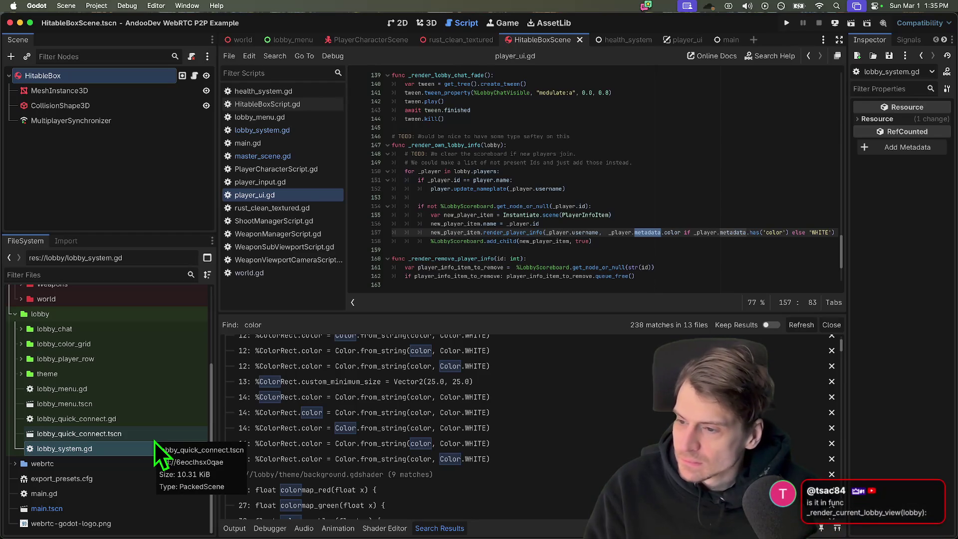
- Begin a project-wide search for 'render', correcting a mistyped term
{"action": "left_click", "coordinate": [524, 206]}
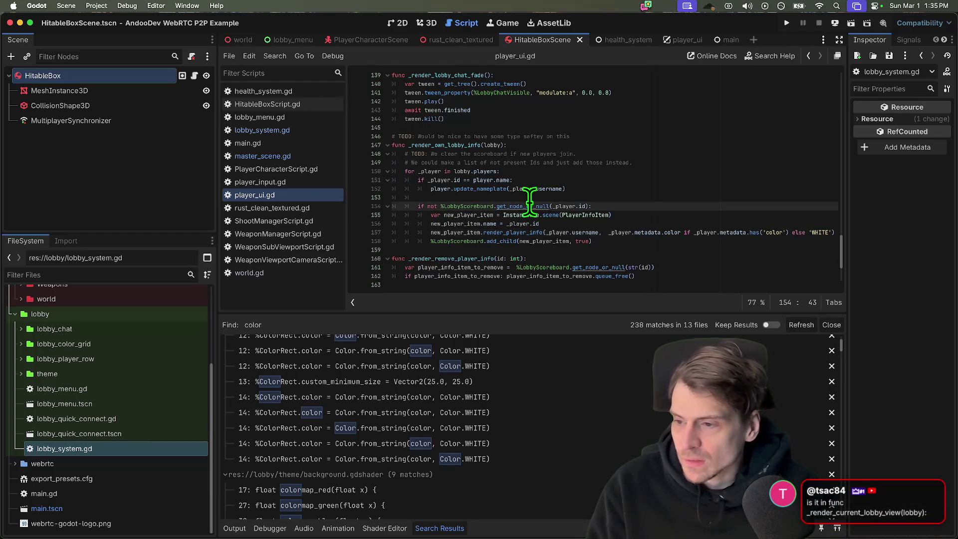
{"action": "key", "text": "super+shift+f"}
{"action": "type", "text": "render_curren"}
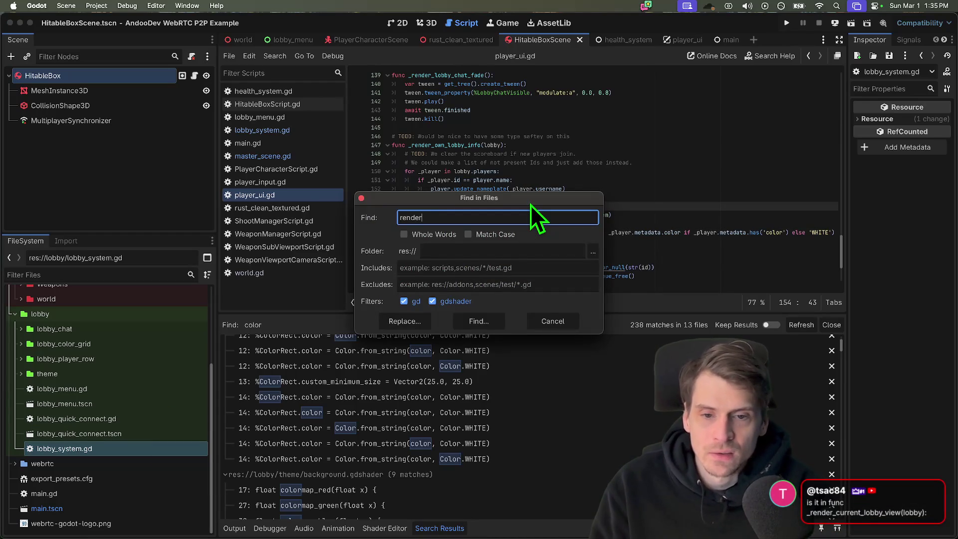
- Run the render_curren search and open lobby_menu.gd's _render_current_lobby_view at the player row color line
{"action": "key", "text": "Return"}
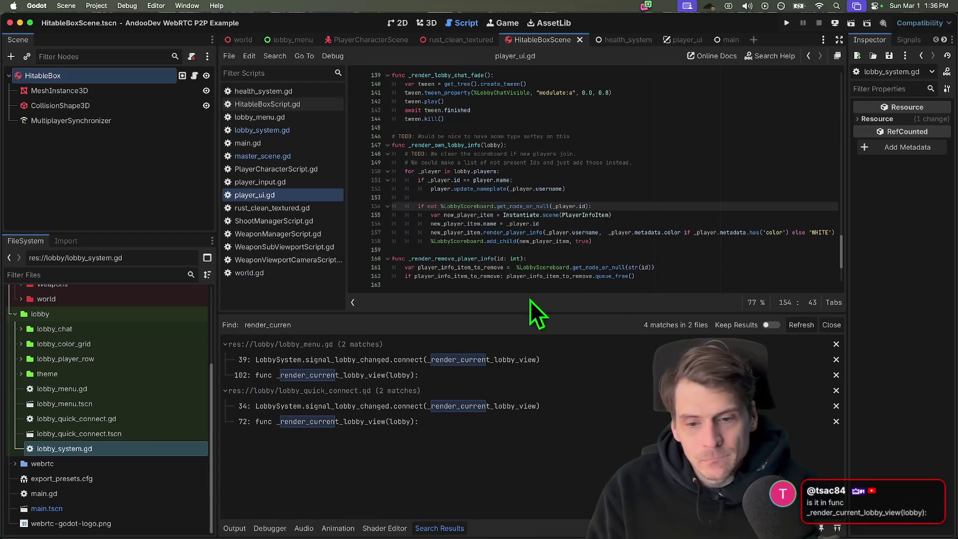
{"action": "left_click", "coordinate": [520, 374]}
{"action": "scroll", "coordinate": [576, 139], "scroll_direction": "down", "scroll_amount": 3}
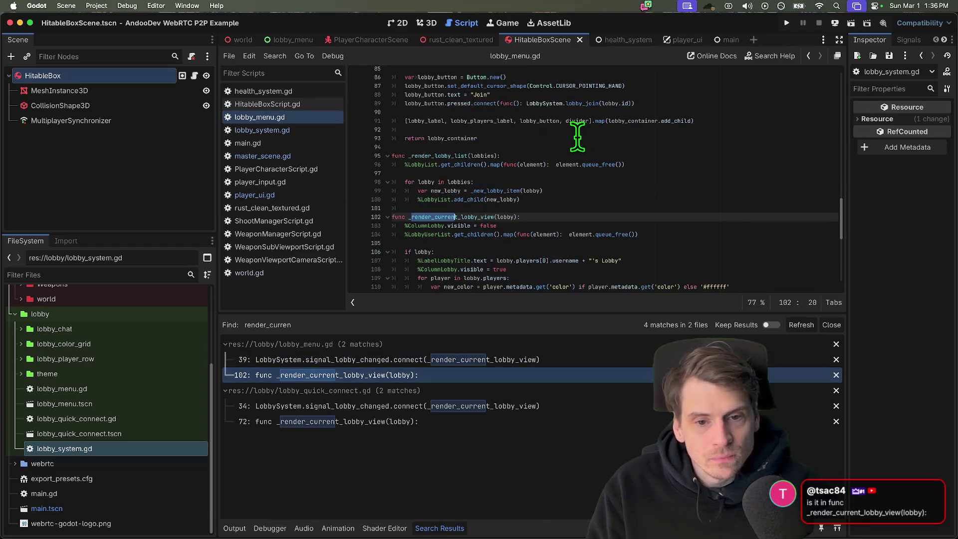
{"action": "scroll", "coordinate": [576, 138], "scroll_direction": "down", "scroll_amount": 3}
{"action": "scroll", "coordinate": [576, 138], "scroll_direction": "down", "scroll_amount": 3}
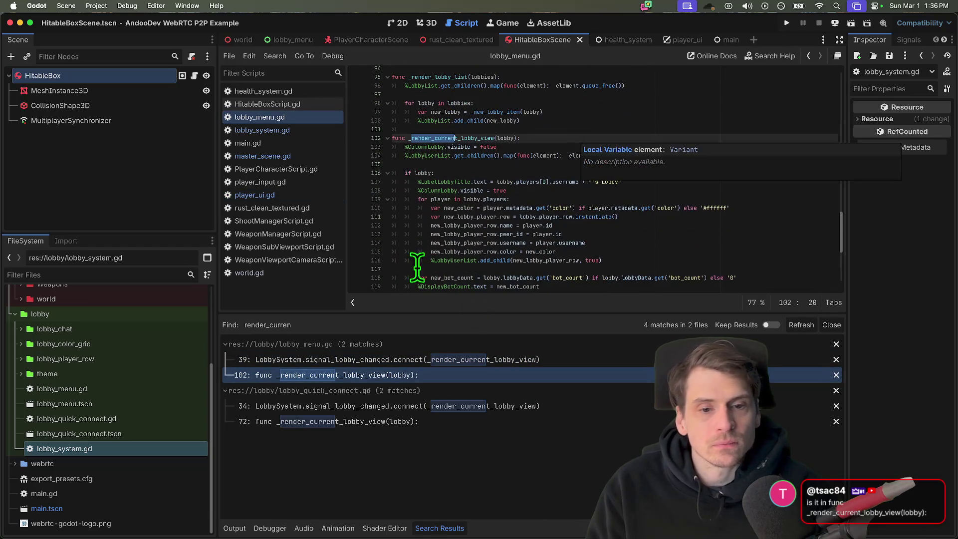
{"action": "left_click", "coordinate": [571, 251]}
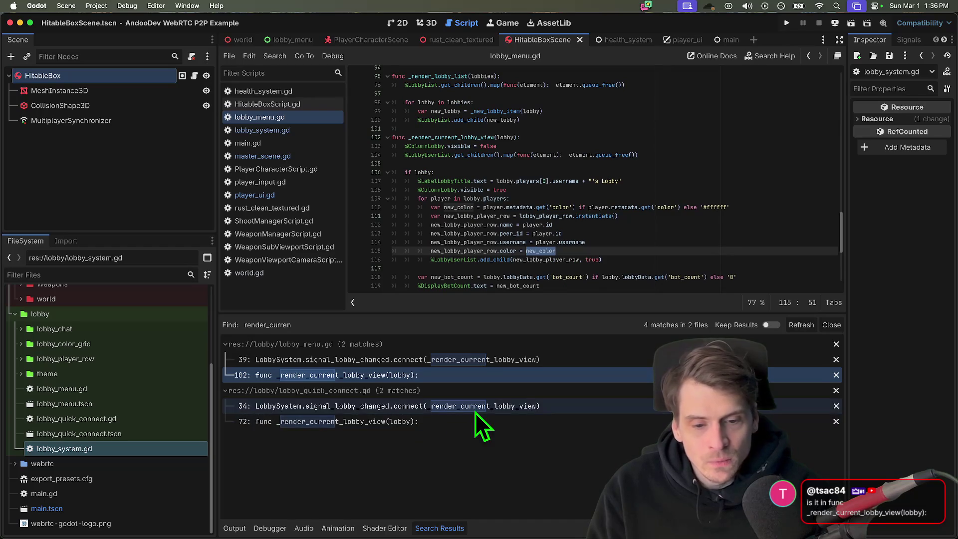
{"action": "scroll", "coordinate": [496, 185], "scroll_direction": "down", "scroll_amount": 1}
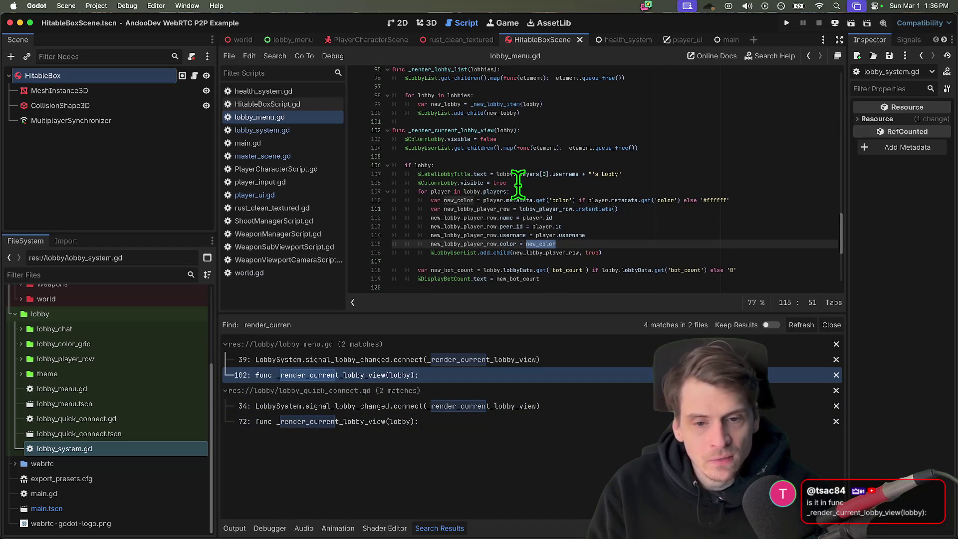
{"action": "left_click", "coordinate": [93, 275]}
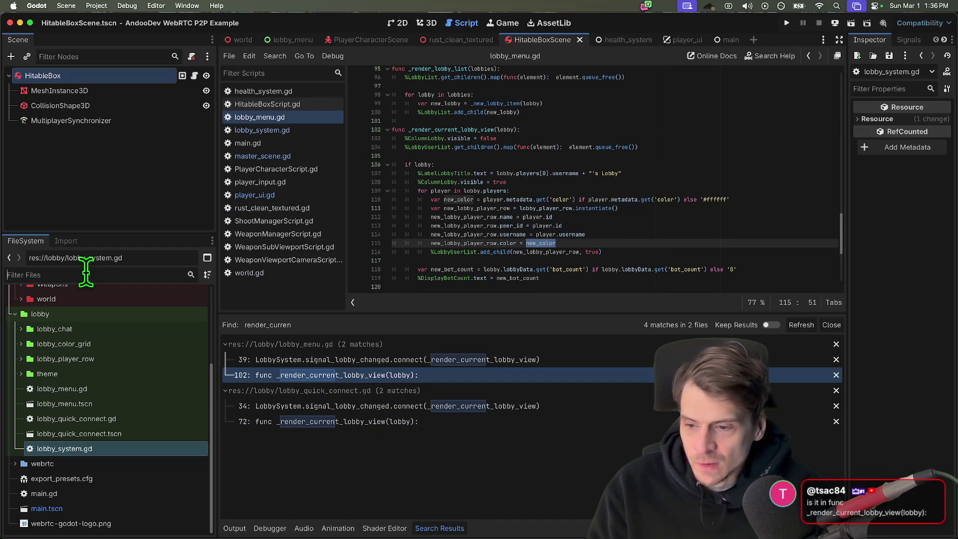
{"action": "type", "text": "color"}
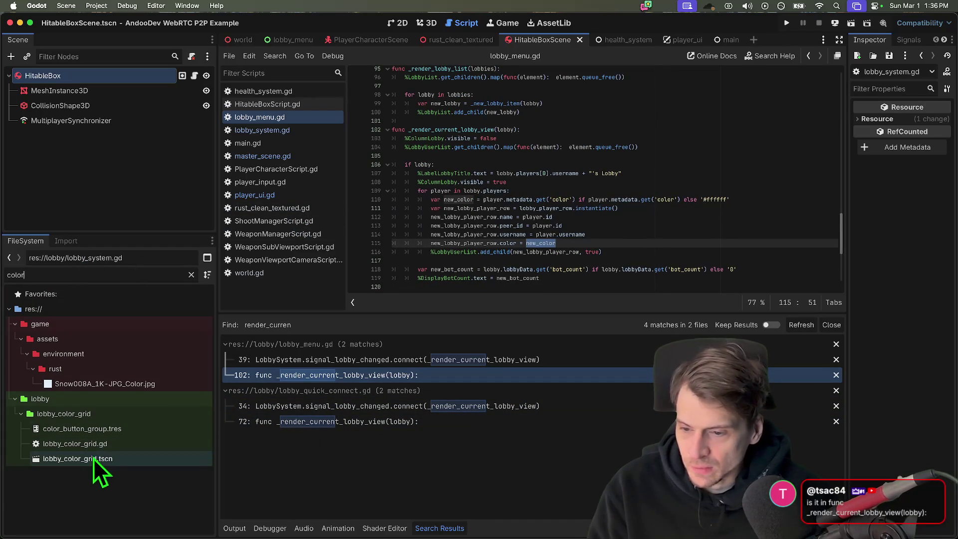
- Open the lobby_color_grid scene and mark the user_update_info call in its choose_color code
{"action": "left_click", "coordinate": [93, 459]}
{"action": "double_click", "coordinate": [105, 460]}
{"action": "scroll", "coordinate": [554, 172], "scroll_direction": "down", "scroll_amount": 5}
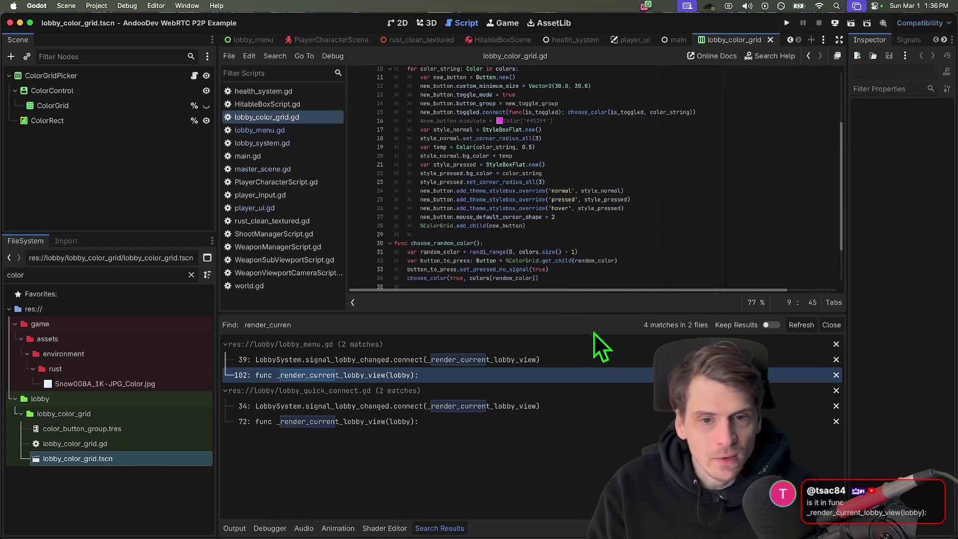
{"action": "left_click_drag", "start_coordinate": [563, 313], "coordinate": [563, 415]}
{"action": "scroll", "coordinate": [622, 224], "scroll_direction": "up", "scroll_amount": 3}
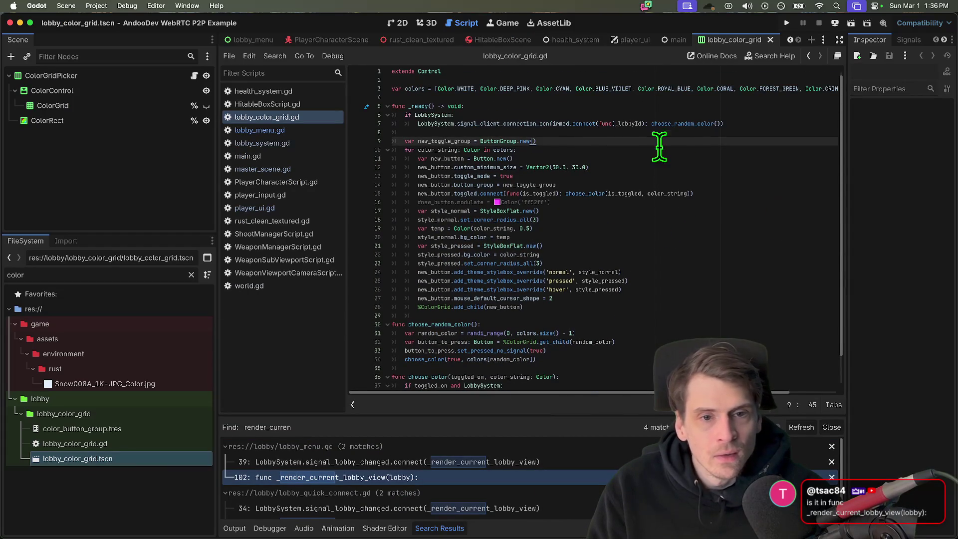
{"action": "double_click", "coordinate": [538, 124]}
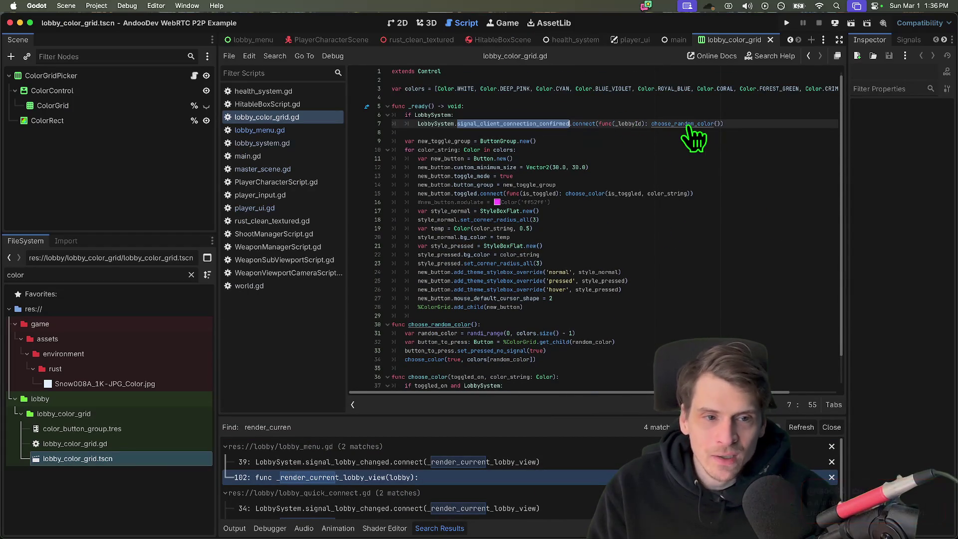
{"action": "scroll", "coordinate": [696, 172], "scroll_direction": "down", "scroll_amount": 1}
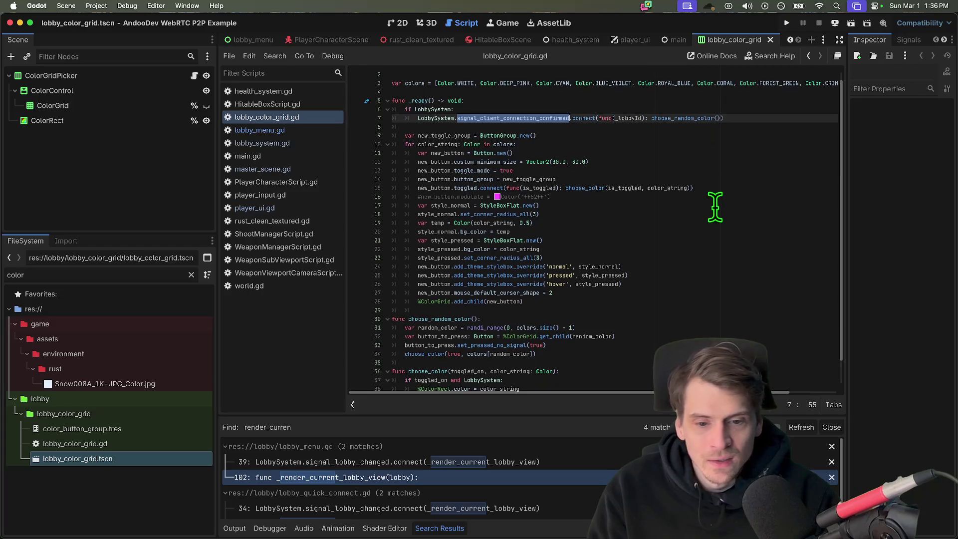
{"action": "scroll", "coordinate": [665, 317], "scroll_direction": "down", "scroll_amount": 1}
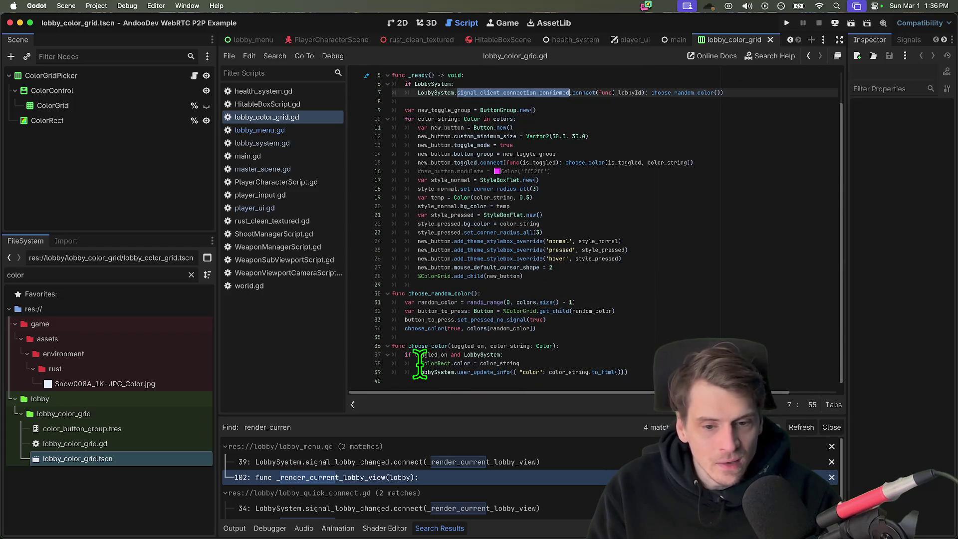
{"action": "left_click_drag", "start_coordinate": [397, 371], "coordinate": [652, 367]}
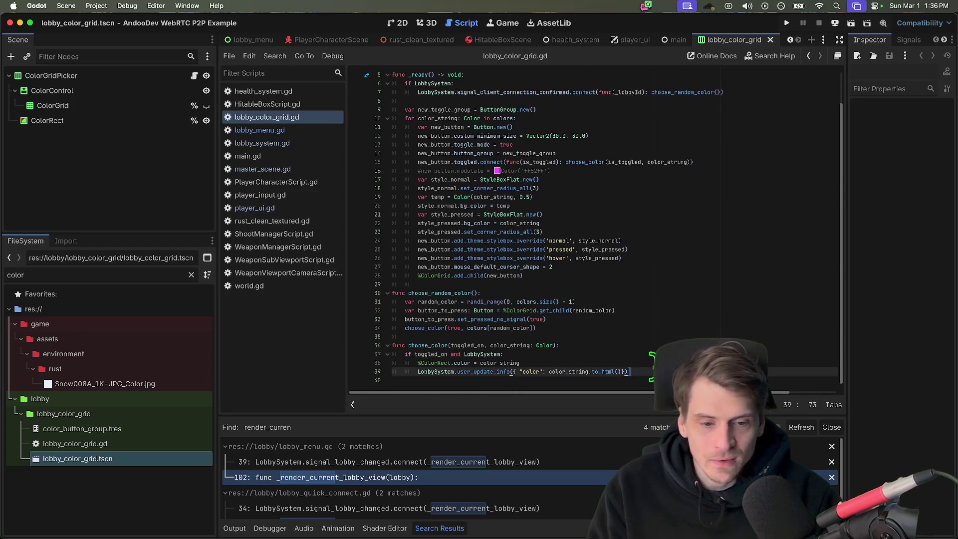
- Follow the user_update_info call to its definition in lobby_system.gd
{"action": "triple_click", "coordinate": [636, 372]}
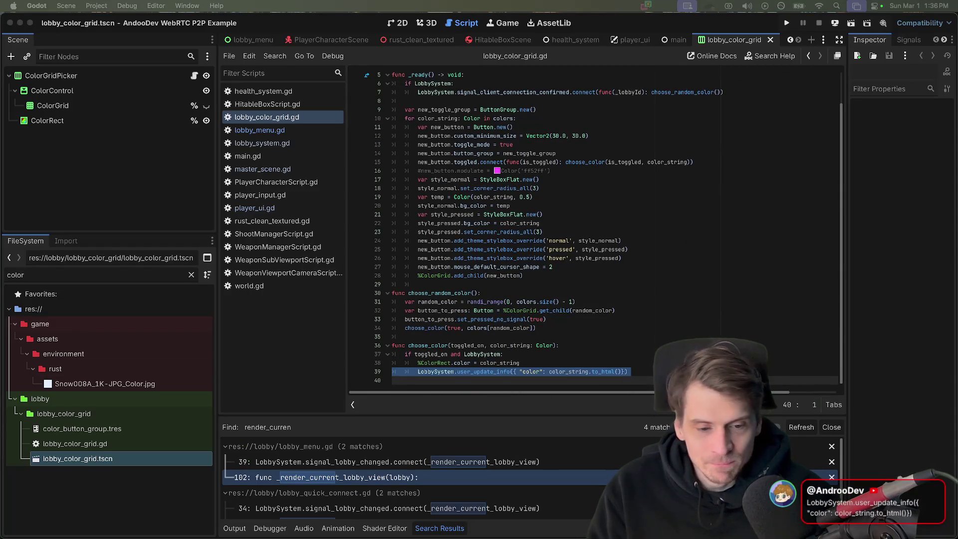
{"action": "double_click", "coordinate": [470, 373]}
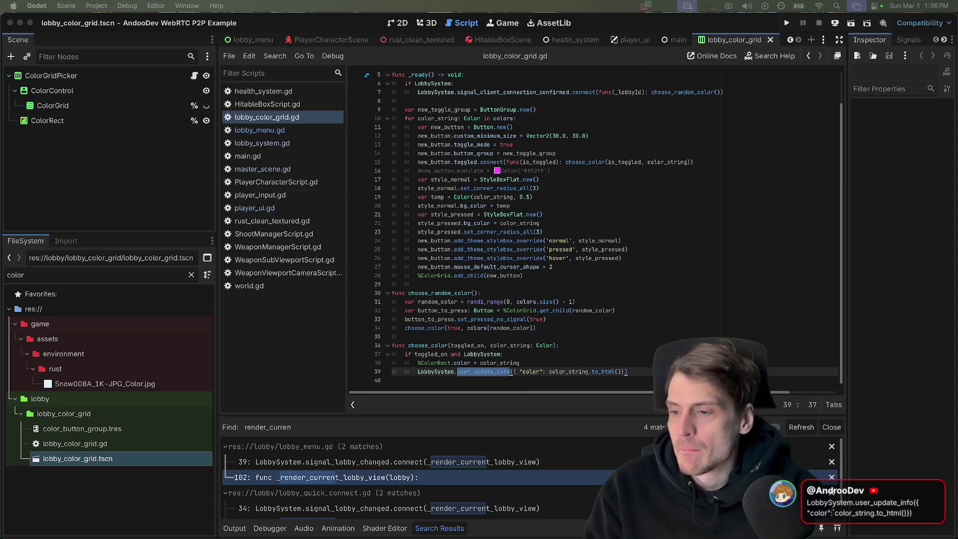
{"action": "left_click", "coordinate": [618, 338]}
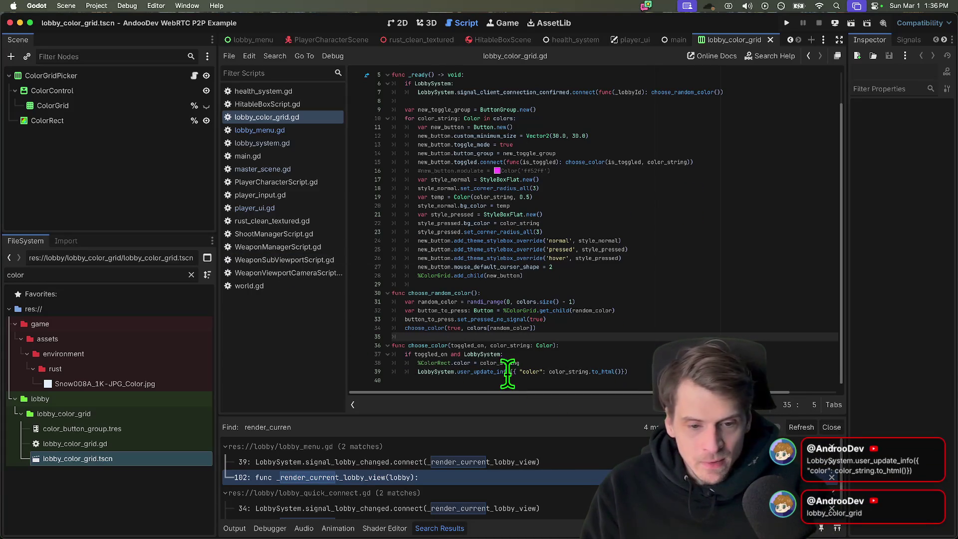
{"action": "left_click", "coordinate": [495, 373], "text": "ctrl"}
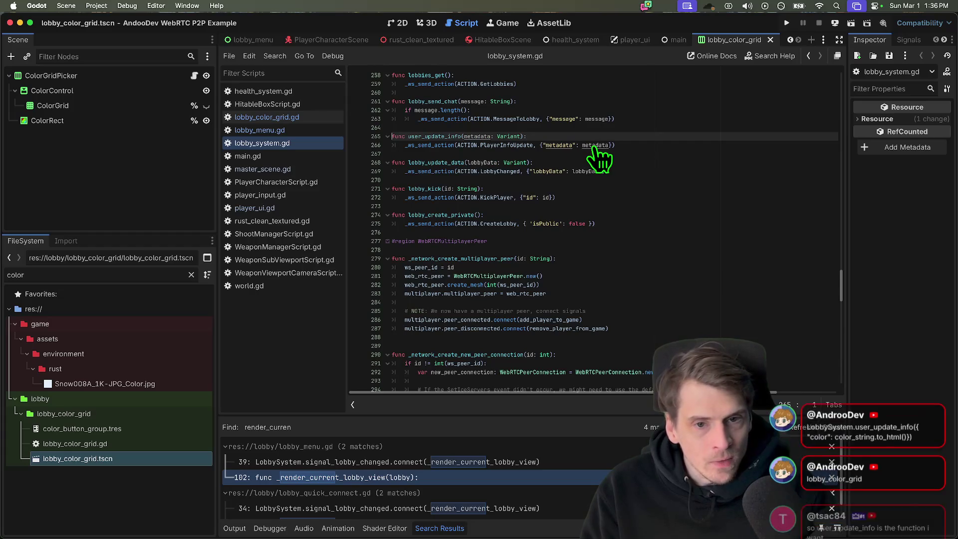
- Inspect user_update_info's _ws_send_action(ACTION.PlayerInfoUpdate) call on line 266
{"action": "left_click_drag", "start_coordinate": [465, 137], "coordinate": [446, 135]}
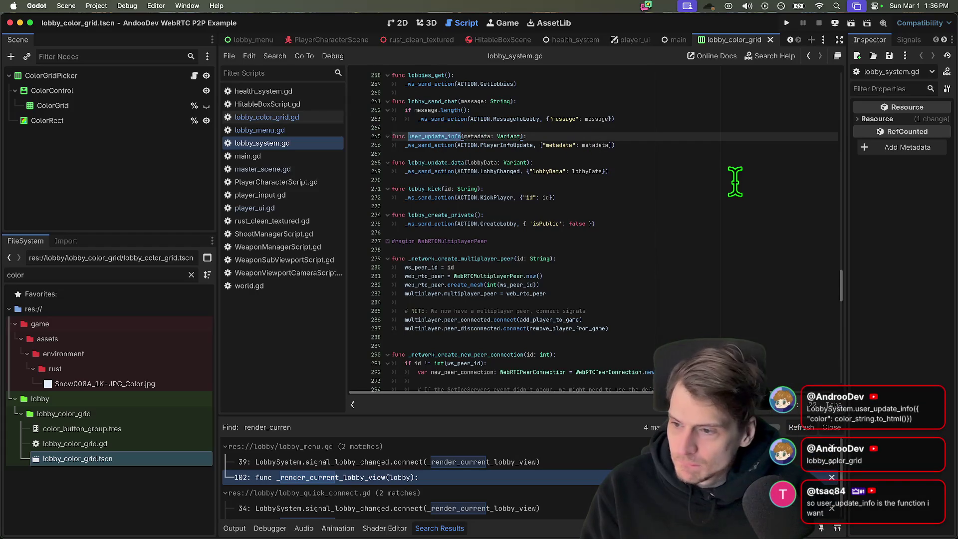
{"action": "key", "text": "super+Tab"}
{"action": "key", "text": "Escape"}
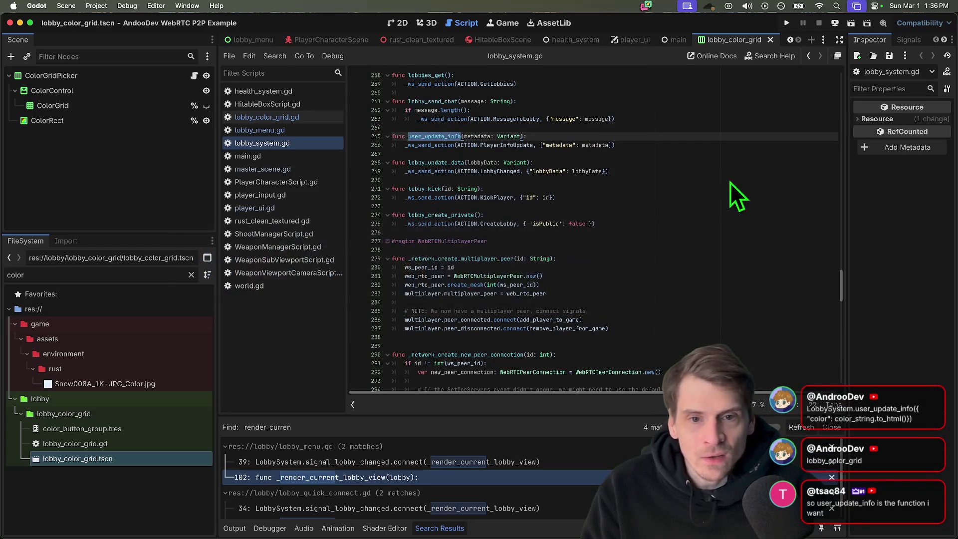
{"action": "scroll", "coordinate": [658, 251], "scroll_direction": "up", "scroll_amount": 2}
{"action": "scroll", "coordinate": [657, 251], "scroll_direction": "up", "scroll_amount": 2}
{"action": "scroll", "coordinate": [657, 251], "scroll_direction": "up", "scroll_amount": 1}
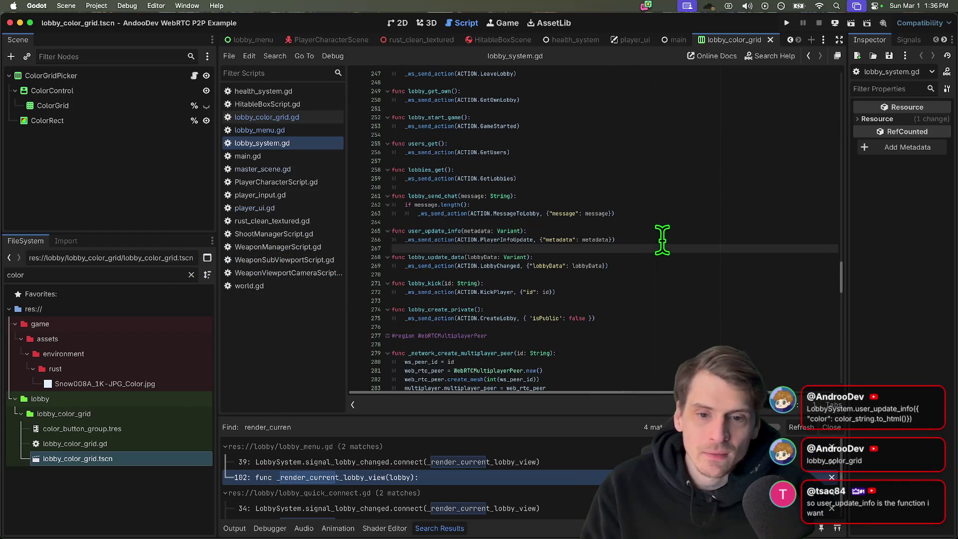
{"action": "double_click", "coordinate": [430, 240]}
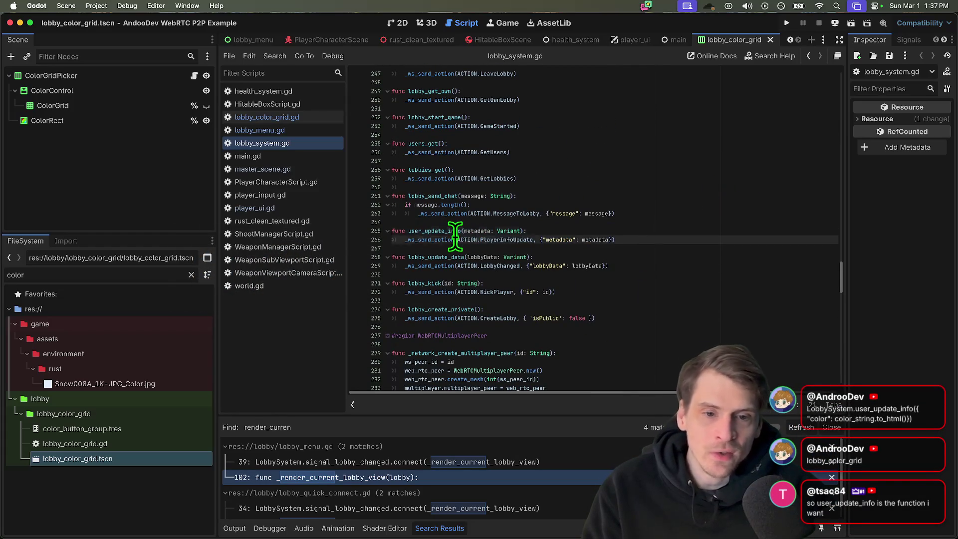
{"action": "left_click", "coordinate": [515, 240]}
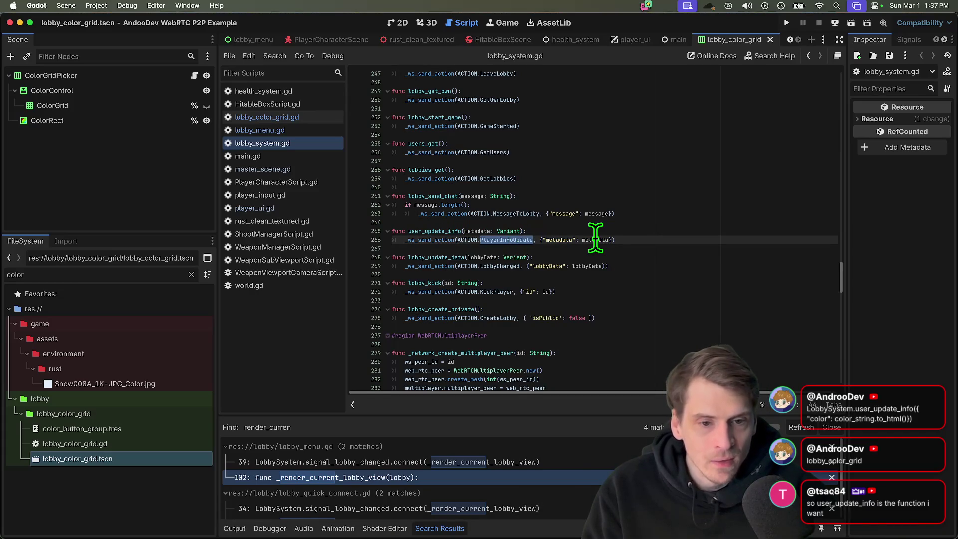
- Switch to VS Code and bring up the lobby server's PlayerInfoUpdate search results
{"action": "key", "text": "super+Tab"}
{"action": "key", "text": "Tab"}
{"action": "key", "text": "Tab"}
{"action": "key", "text": "Tab"}
{"action": "key", "text": "Tab"}
{"action": "key", "text": "super+Tab"}
{"action": "key", "text": "super+shift+f"}
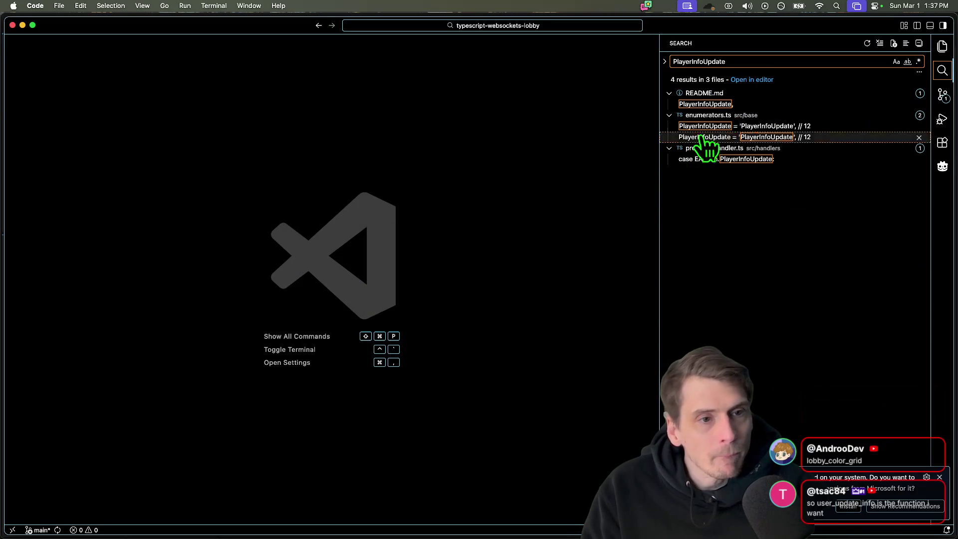
- Follow the PlayerInfoUpdate results to the playerUpdateInfo handler in protocol-handler.ts and highlight its metadata references on line 472
{"action": "left_click", "coordinate": [719, 126]}
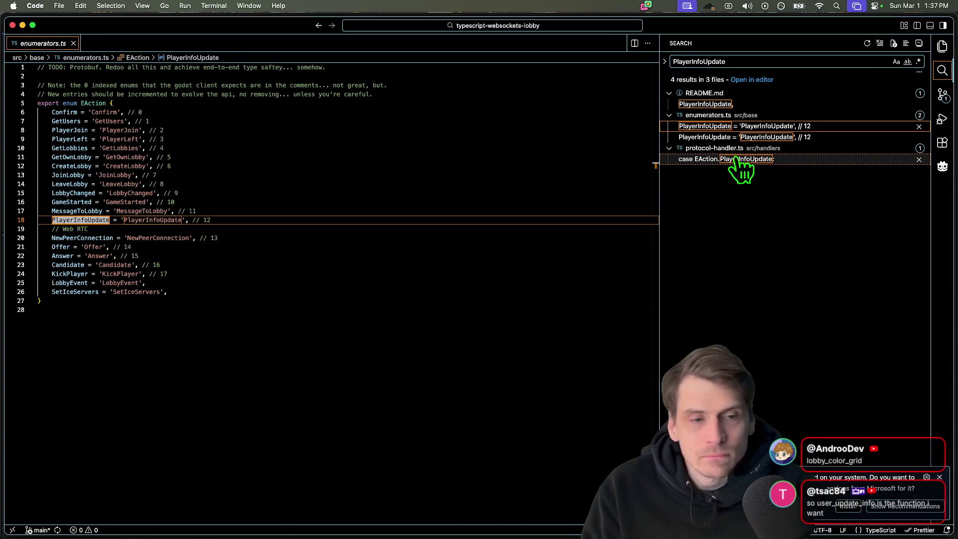
{"action": "left_click", "coordinate": [740, 160]}
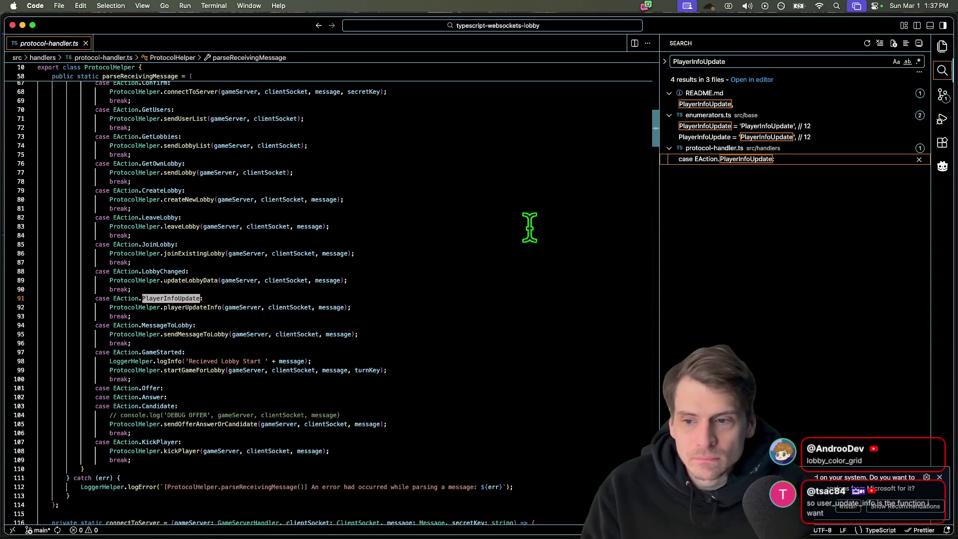
{"action": "left_click", "coordinate": [191, 308], "text": "super"}
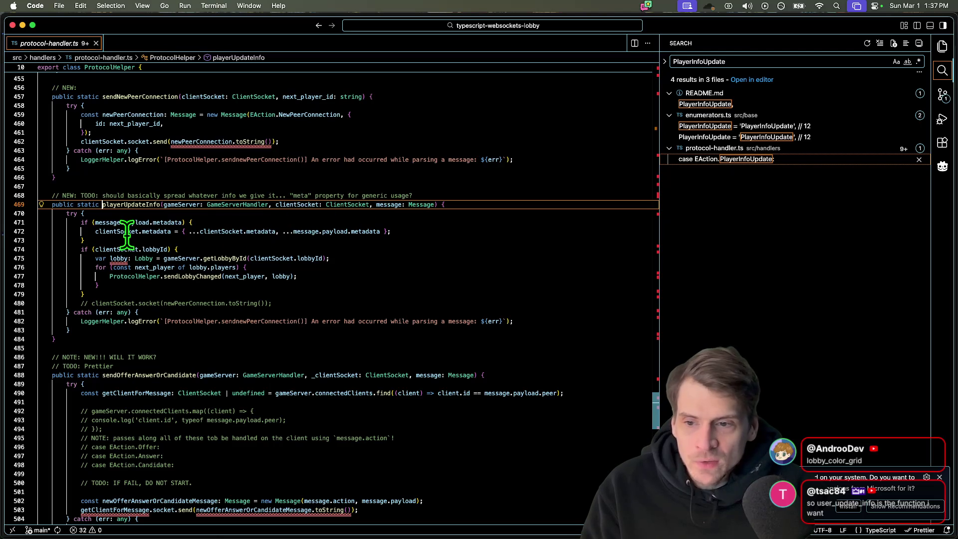
{"action": "double_click", "coordinate": [156, 231]}
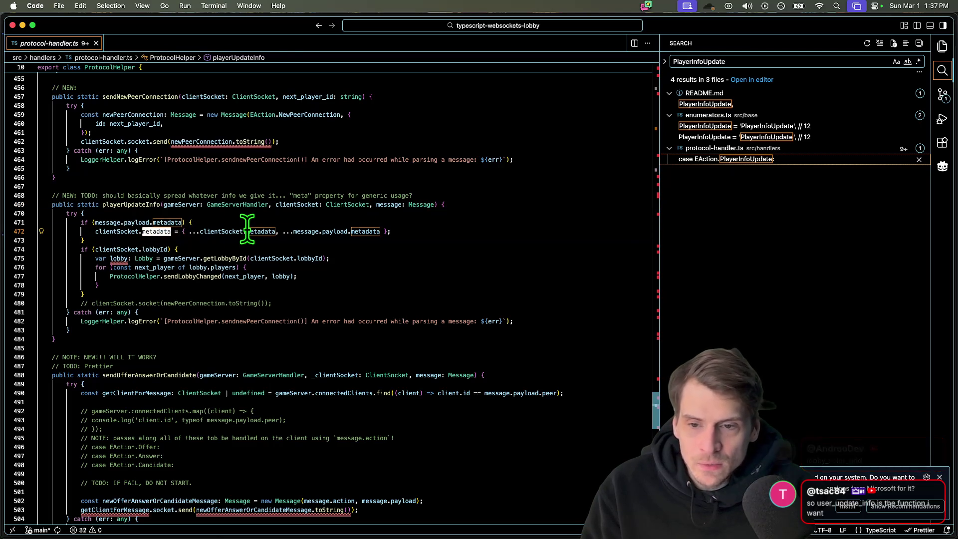
{"action": "double_click", "coordinate": [261, 232]}
{"action": "double_click", "coordinate": [366, 231]}
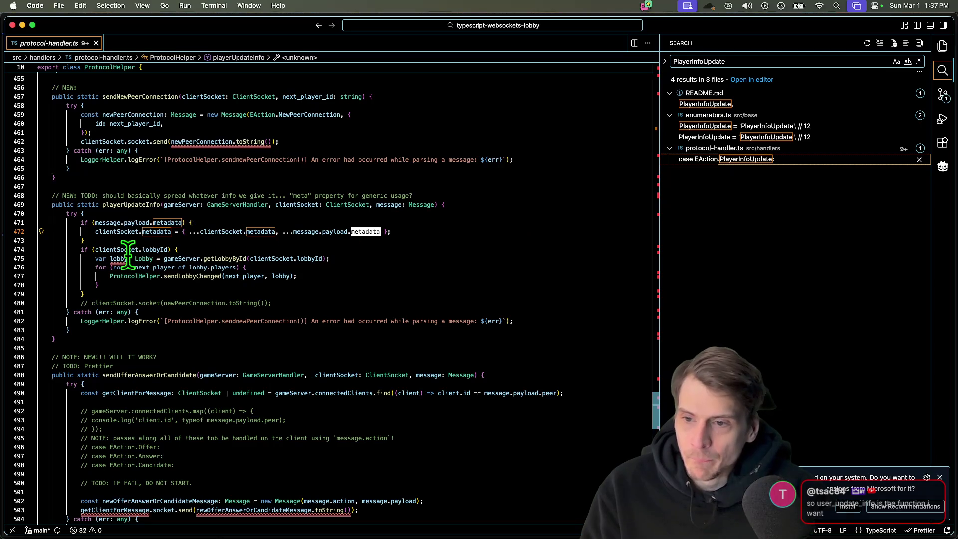
- Examine the clientSocket.metadata and message.payload.metadata merge on lines 471–472, placing the caret after it
{"action": "left_click", "coordinate": [154, 231]}
{"action": "double_click", "coordinate": [154, 231]}
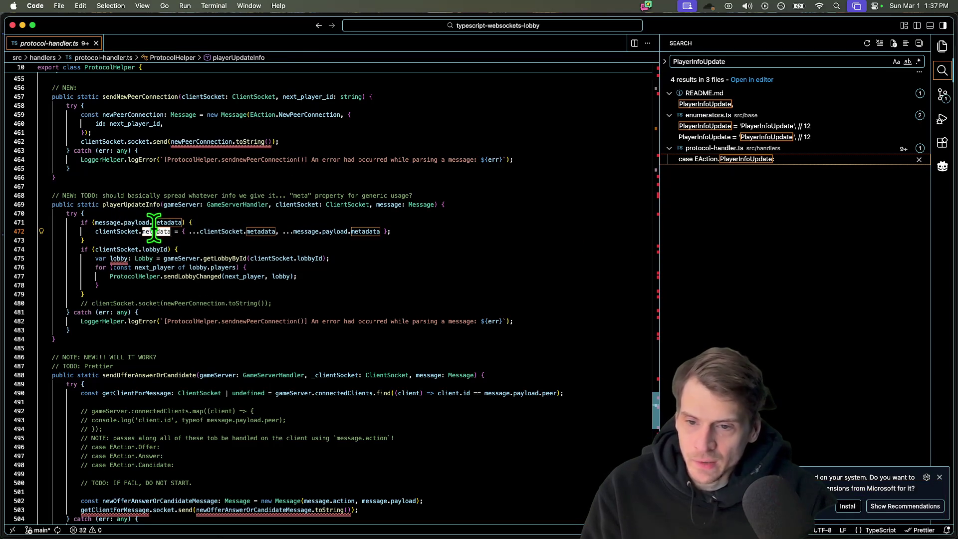
{"action": "left_click_drag", "start_coordinate": [218, 232], "coordinate": [225, 223]}
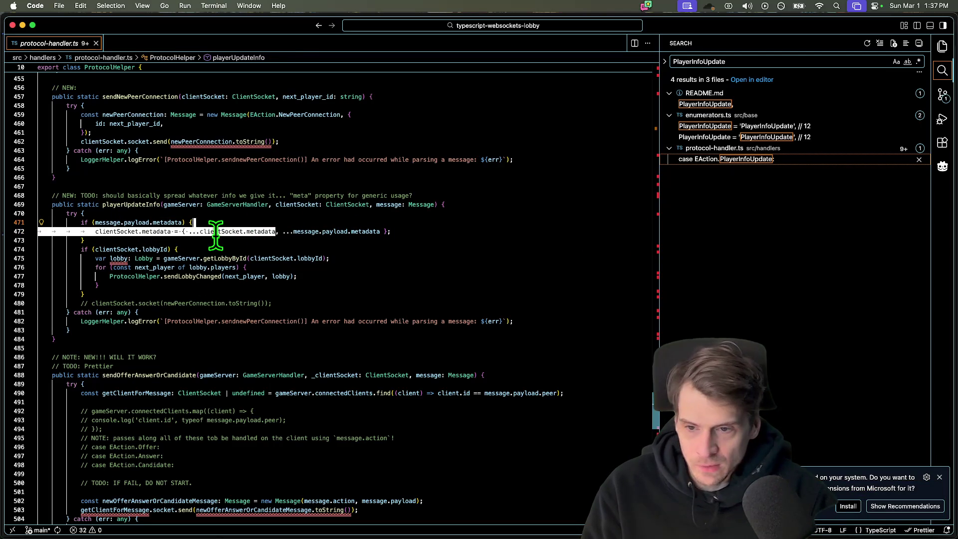
{"action": "double_click", "coordinate": [239, 231]}
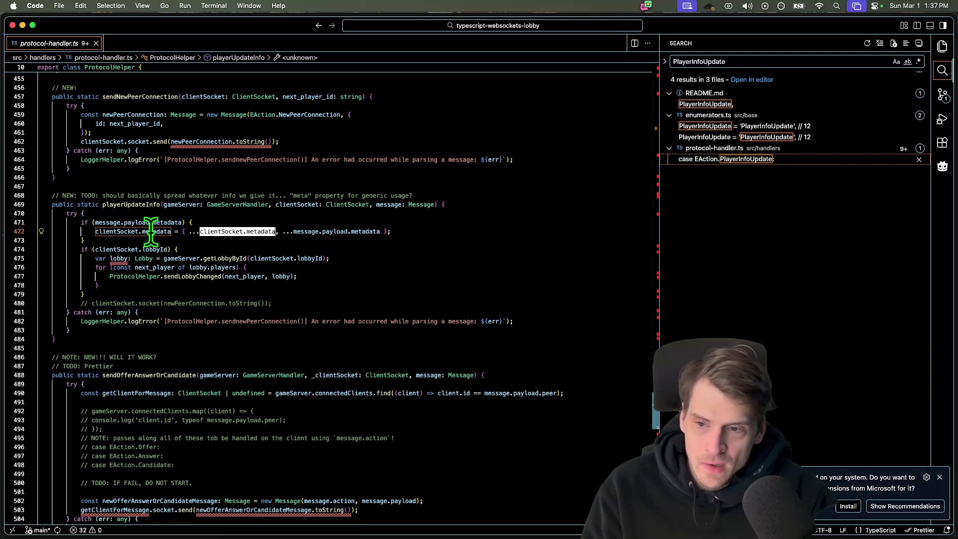
{"action": "left_click", "coordinate": [381, 231]}
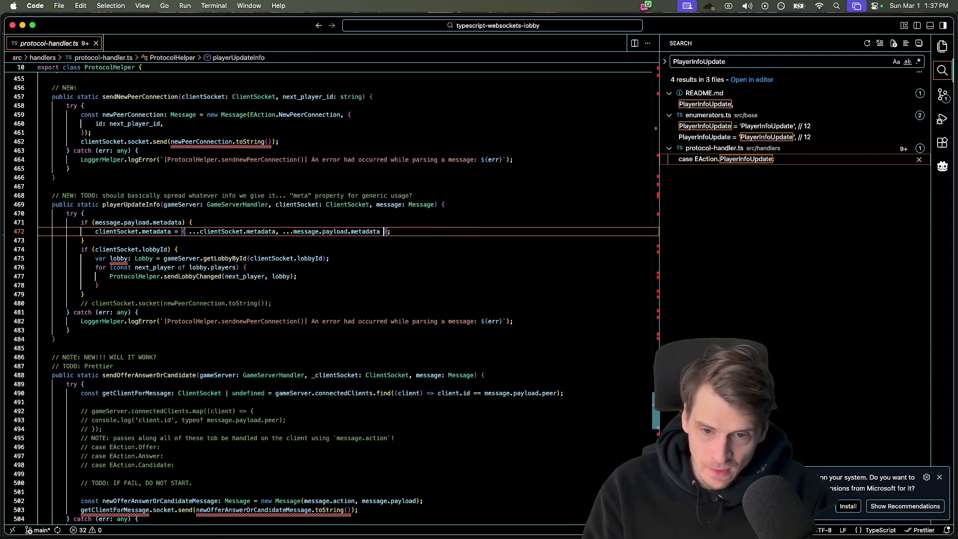
{"action": "type", "text": ", tamea"}
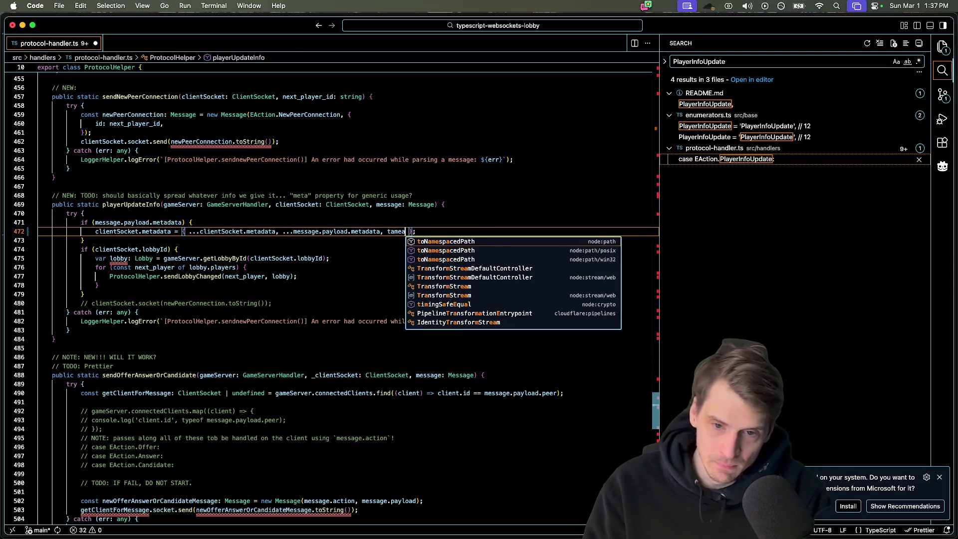
{"action": "type", "text": "team:"}
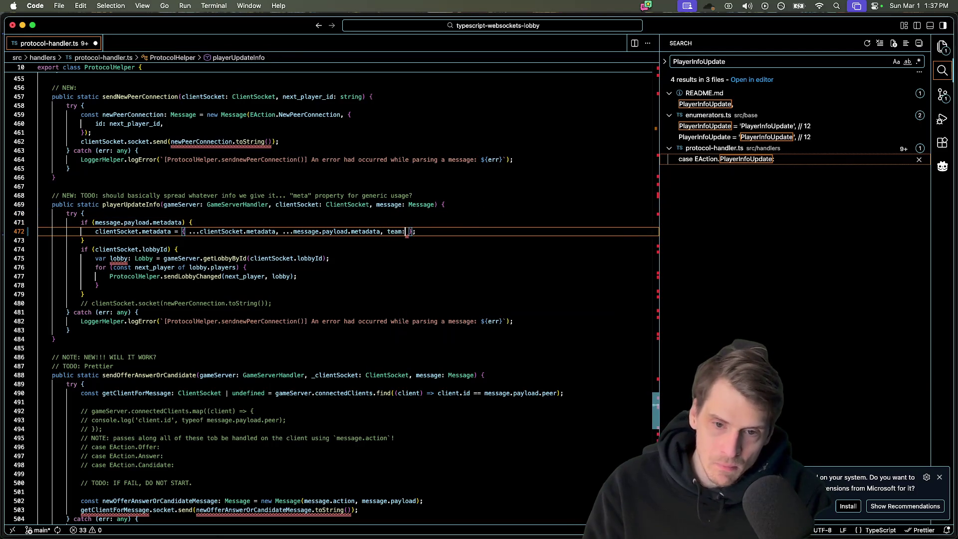
{"action": "type", "text": "'2'"}
- Delete the trial team: '2' entry, leaving { ...clientSocket.metadata, ...message.payload.metadata } in playerUpdateInfo
{"action": "left_click", "coordinate": [518, 220]}
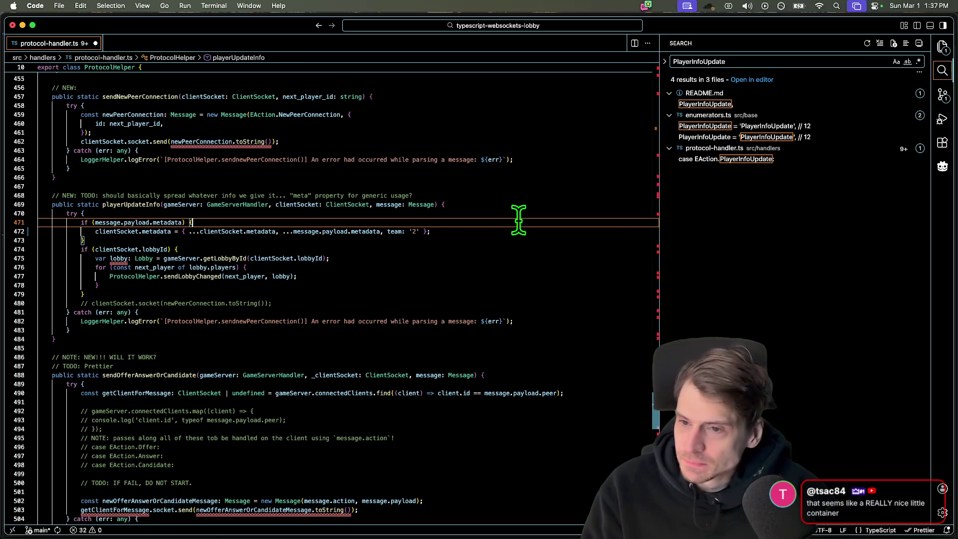
{"action": "double_click", "coordinate": [120, 204]}
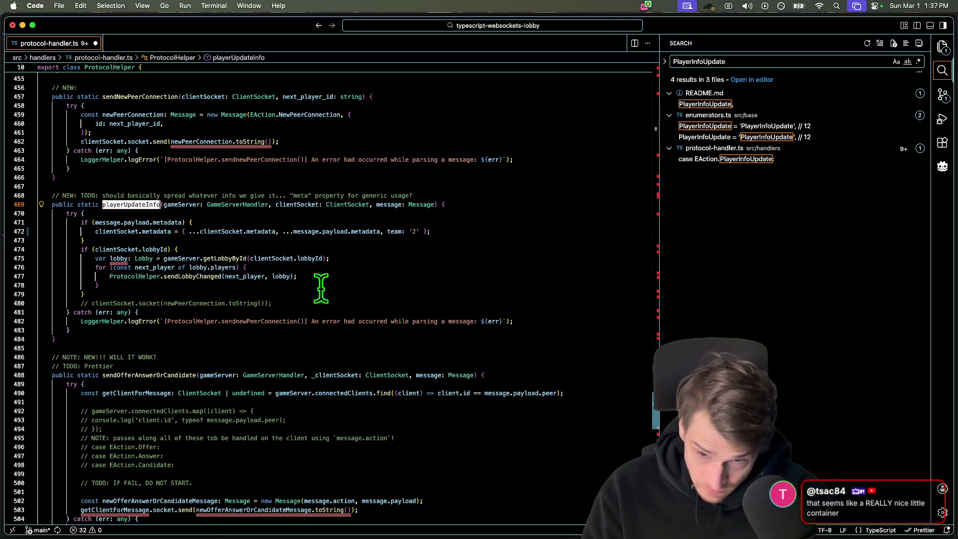
{"action": "left_click_drag", "start_coordinate": [276, 231], "coordinate": [200, 231]}
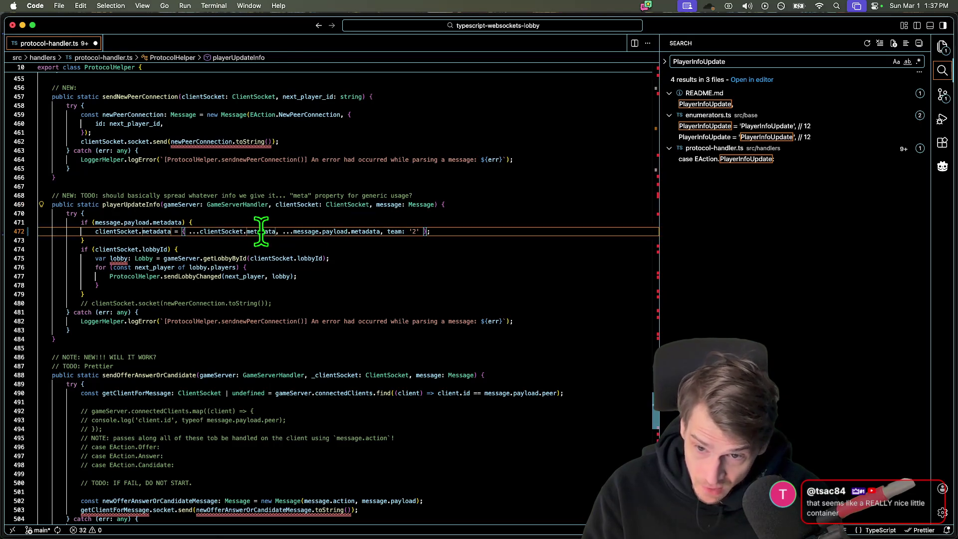
{"action": "left_click", "coordinate": [431, 231]}
{"action": "type", "text": ","}
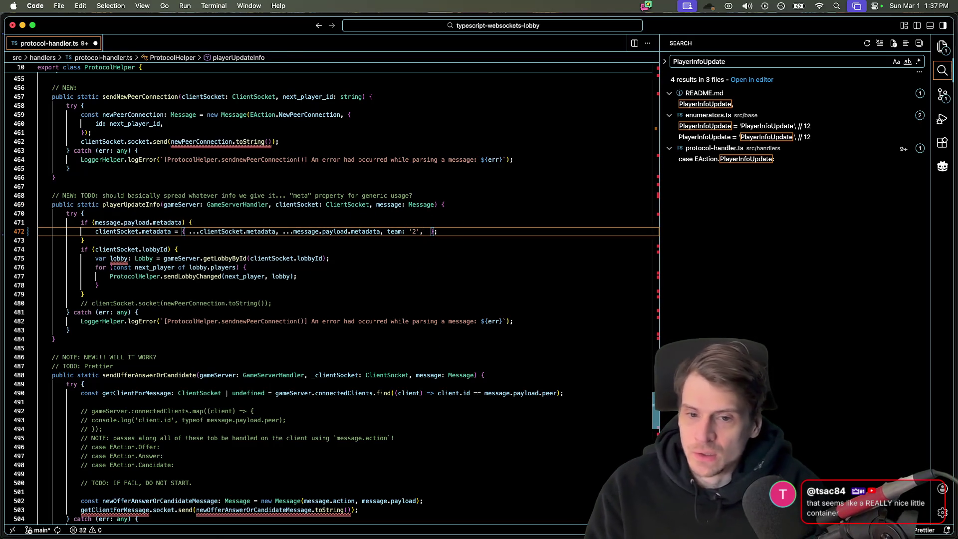
{"action": "key", "text": "BackSpace"}
{"action": "key", "text": "BackSpace"}
{"action": "key", "text": "BackSpace"}
{"action": "type", "text": "3',"}
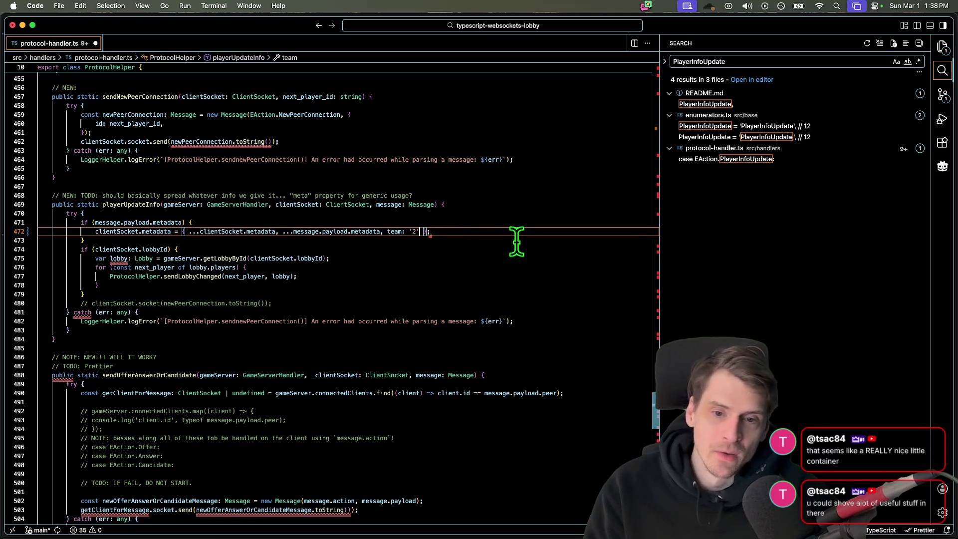
{"action": "key", "text": "BackSpace"}
{"action": "key", "text": "BackSpace"}
{"action": "key", "text": "BackSpace"}
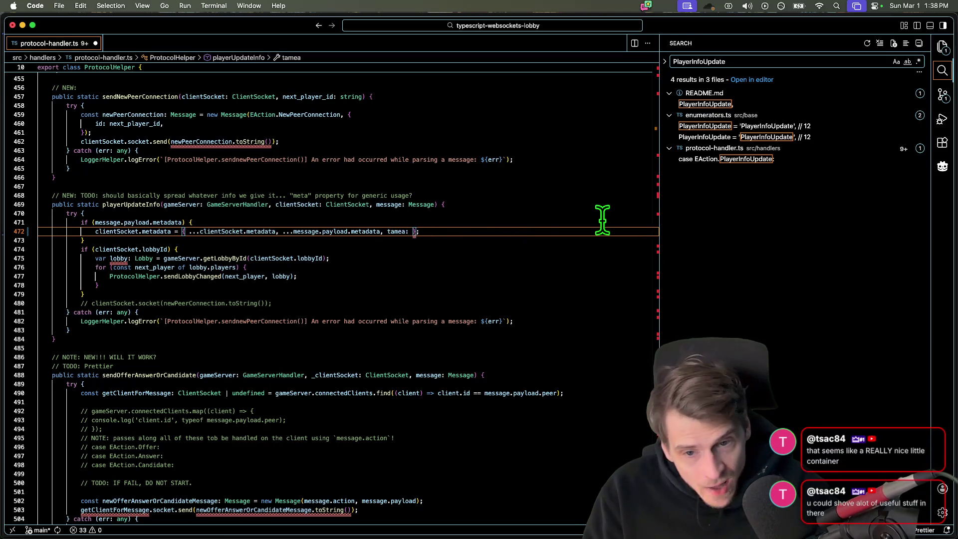
{"action": "key", "text": "BackSpace"}
{"action": "key", "text": "BackSpace"}
{"action": "key", "text": "BackSpace"}
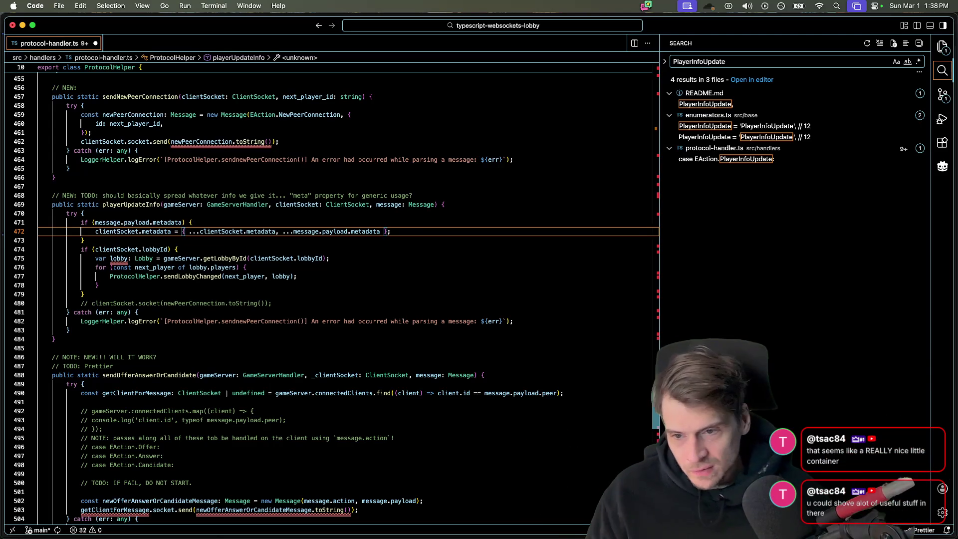
{"action": "scroll", "coordinate": [591, 217], "scroll_direction": "up", "scroll_amount": 2}
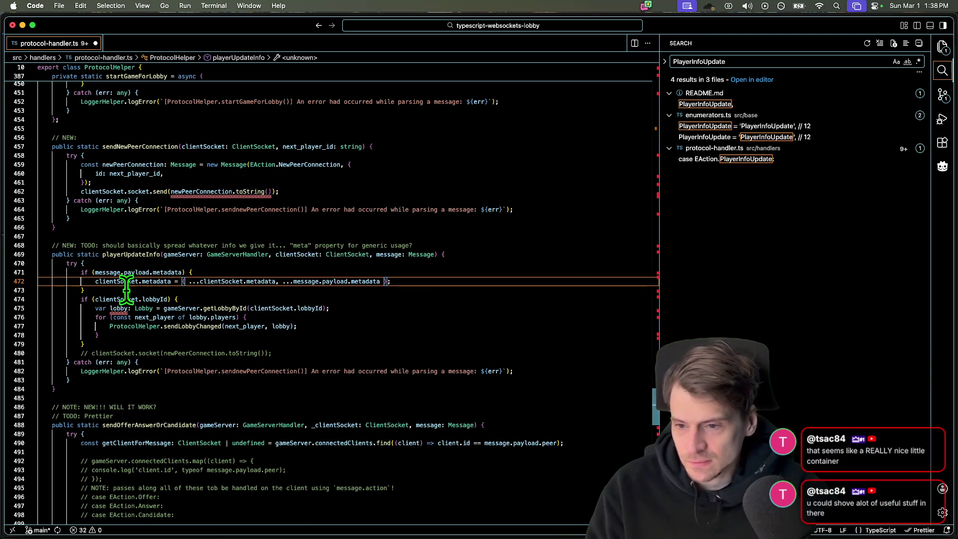
{"action": "scroll", "coordinate": [247, 231], "scroll_direction": "down", "scroll_amount": 10}
{"action": "scroll", "coordinate": [246, 230], "scroll_direction": "up", "scroll_amount": 6}
- Look through sendOfferAnswerOrCandidate and the player-joined message code in protocol-handler.ts
{"action": "left_click", "coordinate": [225, 340]}
{"action": "left_click", "coordinate": [334, 323]}
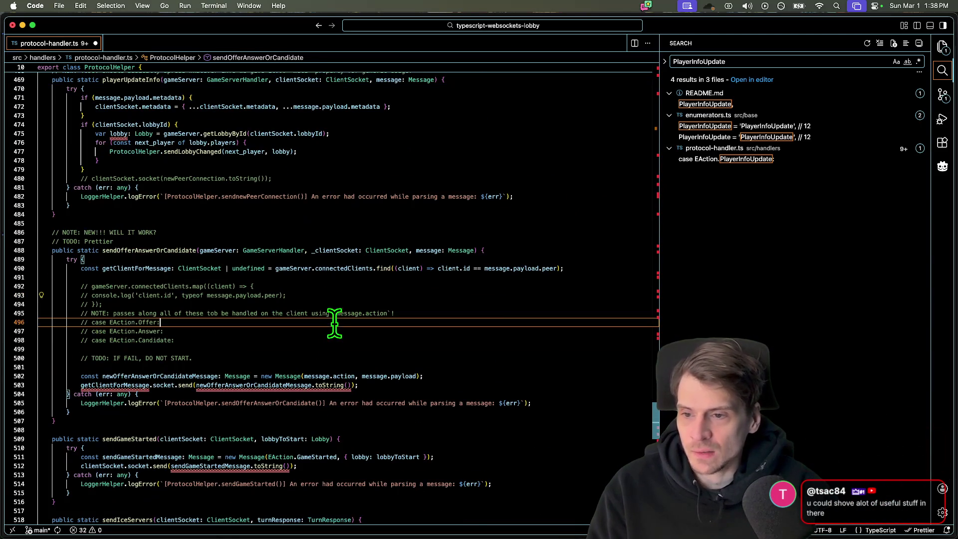
{"action": "left_click", "coordinate": [333, 232]}
{"action": "scroll", "coordinate": [450, 239], "scroll_direction": "down", "scroll_amount": 10}
{"action": "scroll", "coordinate": [488, 257], "scroll_direction": "down", "scroll_amount": 5}
{"action": "scroll", "coordinate": [487, 257], "scroll_direction": "down", "scroll_amount": 10}
{"action": "scroll", "coordinate": [487, 257], "scroll_direction": "down", "scroll_amount": 5}
{"action": "scroll", "coordinate": [487, 257], "scroll_direction": "up", "scroll_amount": 15}
{"action": "scroll", "coordinate": [487, 257], "scroll_direction": "up", "scroll_amount": 10}
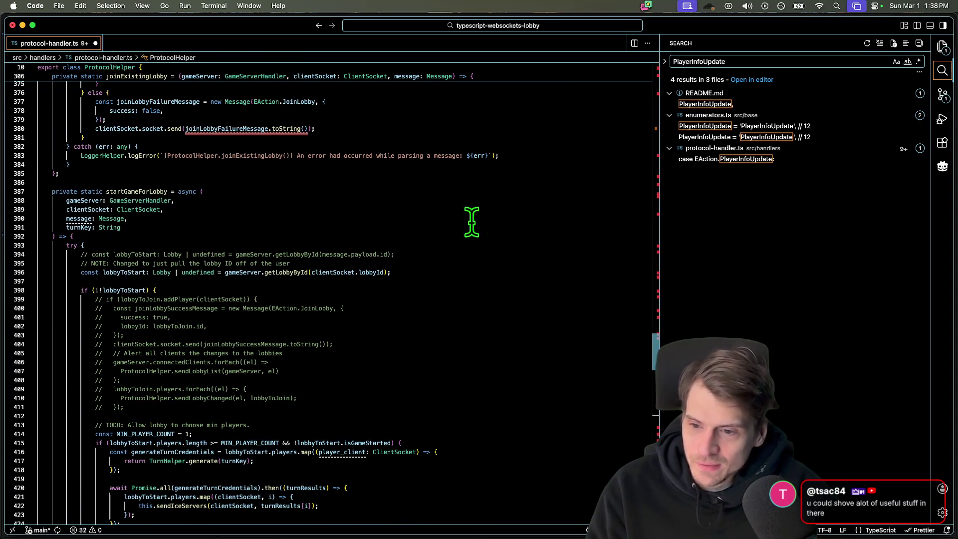
{"action": "scroll", "coordinate": [481, 404], "scroll_direction": "up", "scroll_amount": 5}
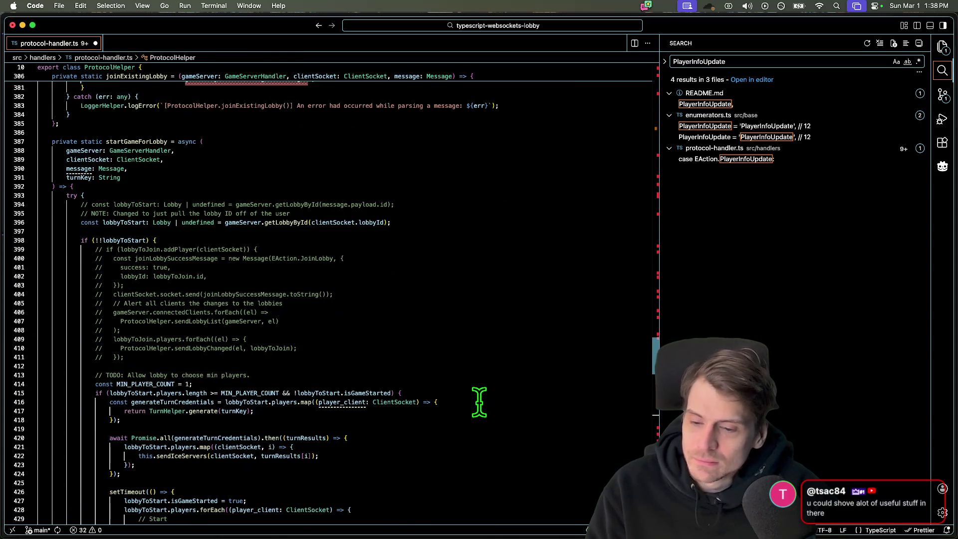
{"action": "scroll", "coordinate": [481, 404], "scroll_direction": "up", "scroll_amount": 5}
{"action": "scroll", "coordinate": [481, 404], "scroll_direction": "up", "scroll_amount": 5}
{"action": "scroll", "coordinate": [481, 404], "scroll_direction": "up", "scroll_amount": 3}
{"action": "scroll", "coordinate": [482, 404], "scroll_direction": "down", "scroll_amount": 3}
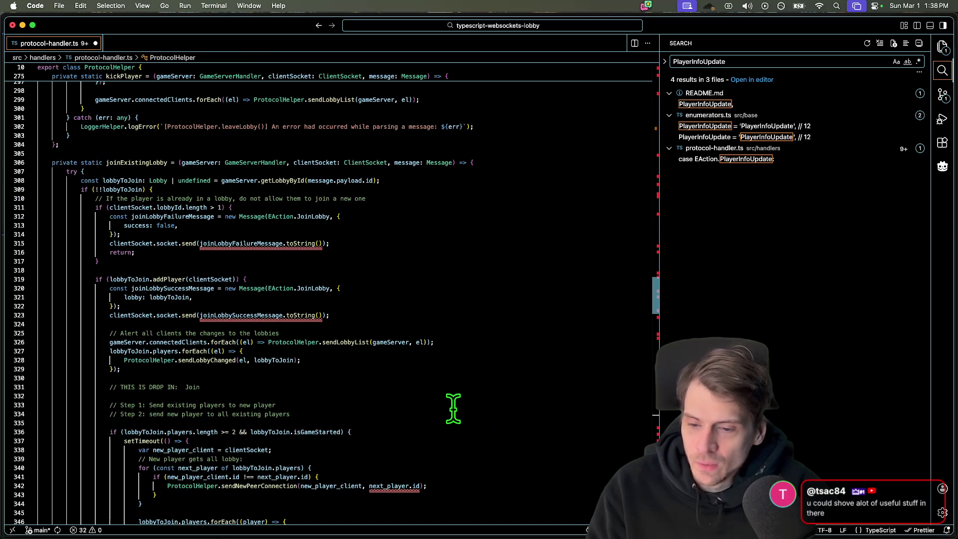
{"action": "left_click", "coordinate": [449, 405]}
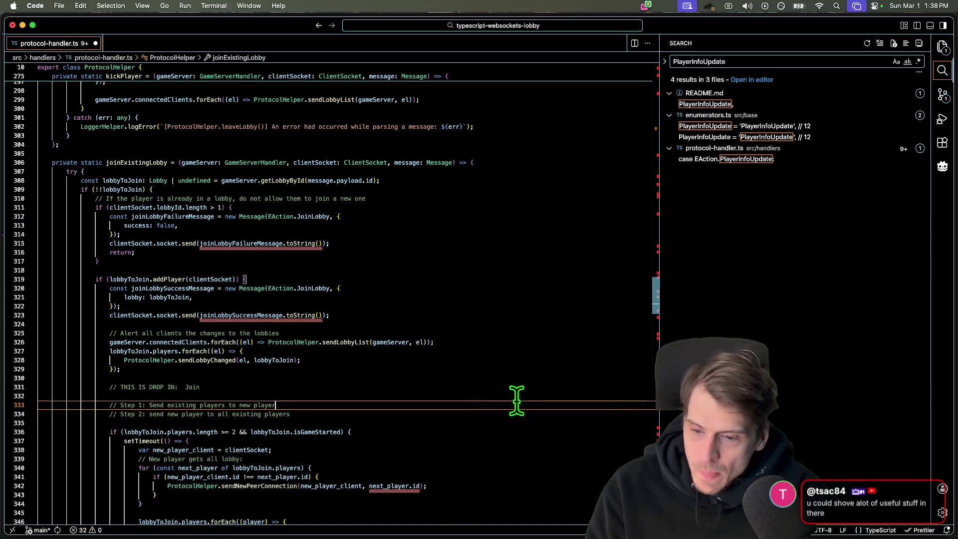
{"action": "key", "text": "shift+Up"}
{"action": "key", "text": "shift+Down"}
{"action": "key", "text": "shift+Down"}
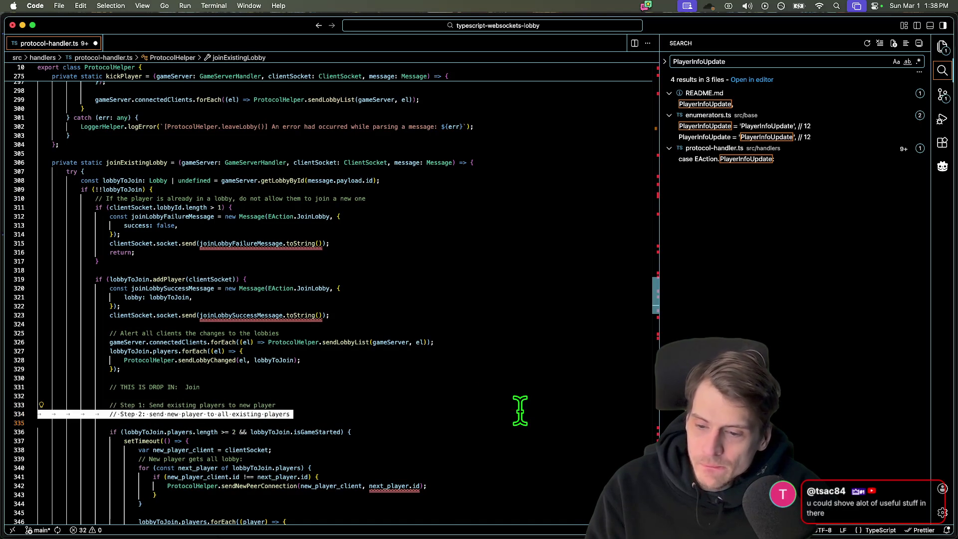
{"action": "scroll", "coordinate": [521, 410], "scroll_direction": "up", "scroll_amount": 2}
{"action": "scroll", "coordinate": [533, 400], "scroll_direction": "up", "scroll_amount": 5}
{"action": "scroll", "coordinate": [533, 401], "scroll_direction": "up", "scroll_amount": 8}
{"action": "scroll", "coordinate": [533, 400], "scroll_direction": "up", "scroll_amount": 8}
{"action": "scroll", "coordinate": [534, 400], "scroll_direction": "up", "scroll_amount": 8}
{"action": "scroll", "coordinate": [525, 389], "scroll_direction": "up", "scroll_amount": 8}
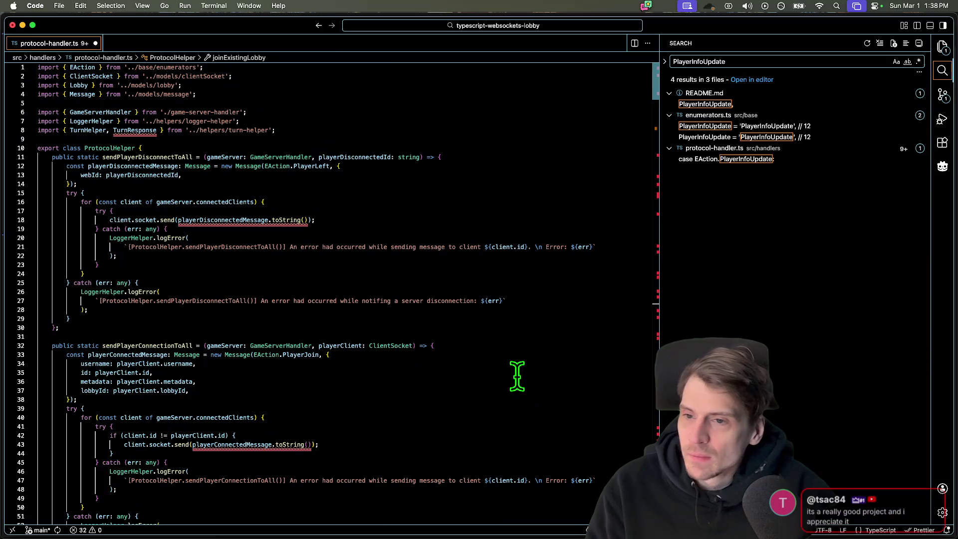
{"action": "left_click", "coordinate": [518, 374]}
- Close protocol-handler.ts, saving its changes, leaving only the search results
{"action": "key", "text": "super+w"}
{"action": "key", "text": "Tab"}
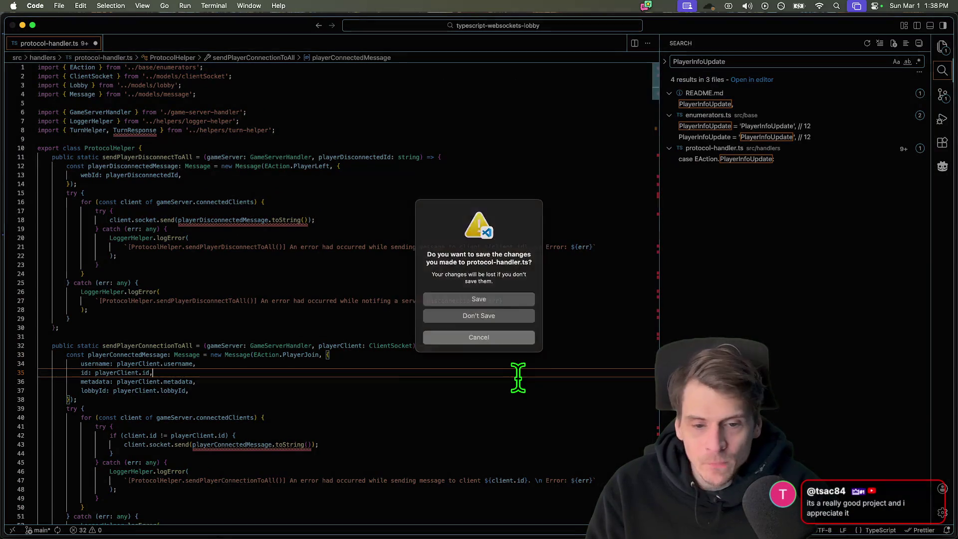
{"action": "key", "text": "Return"}
{"action": "key", "text": "BackSpace"}
{"action": "key", "text": "BackSpace"}
{"action": "key", "text": "BackSpace"}
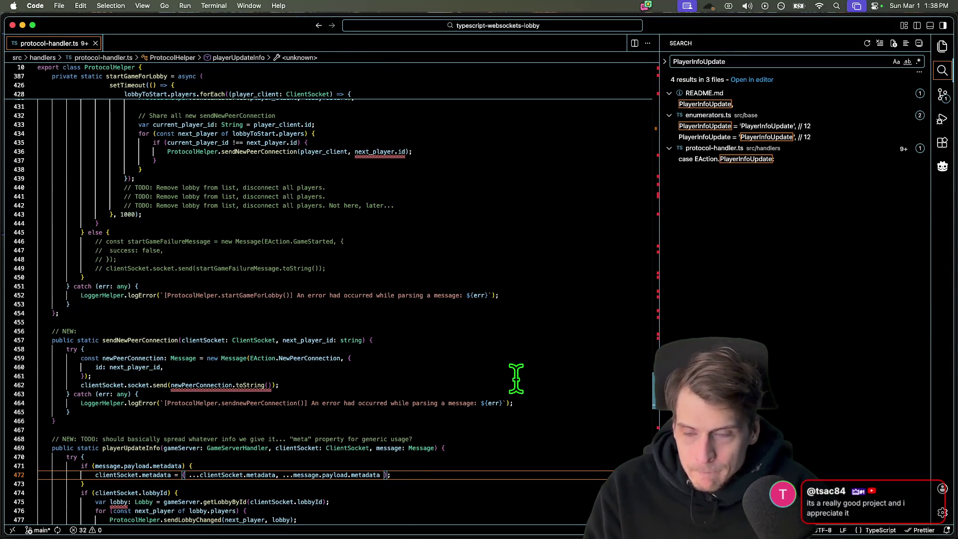
{"action": "key", "text": "super+w"}
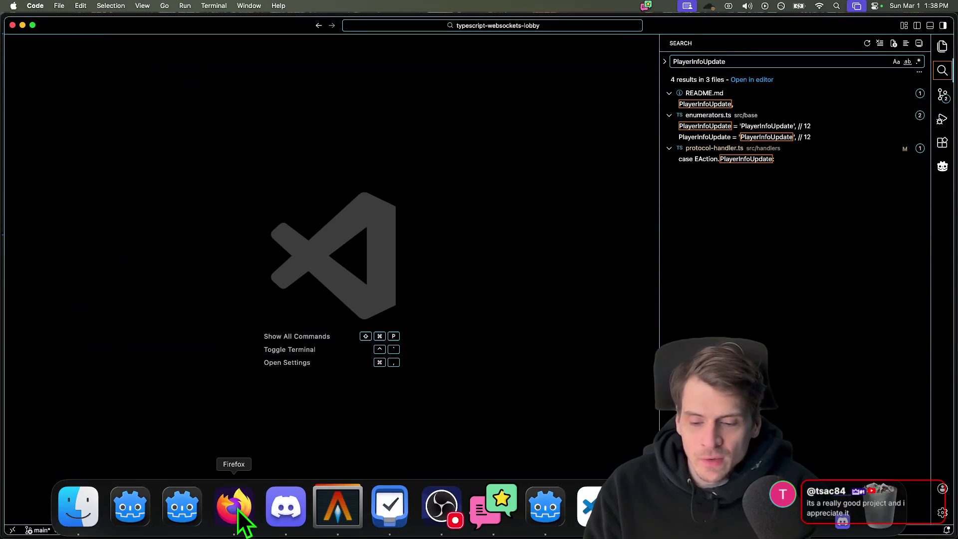
- Open the foxssake/nohub GitHub repository in a new Firefox tab from the address bar suggestion
{"action": "left_click", "coordinate": [238, 524]}
{"action": "key", "text": "super+t"}
{"action": "type", "text": "netfox.foxssake.studio/"}
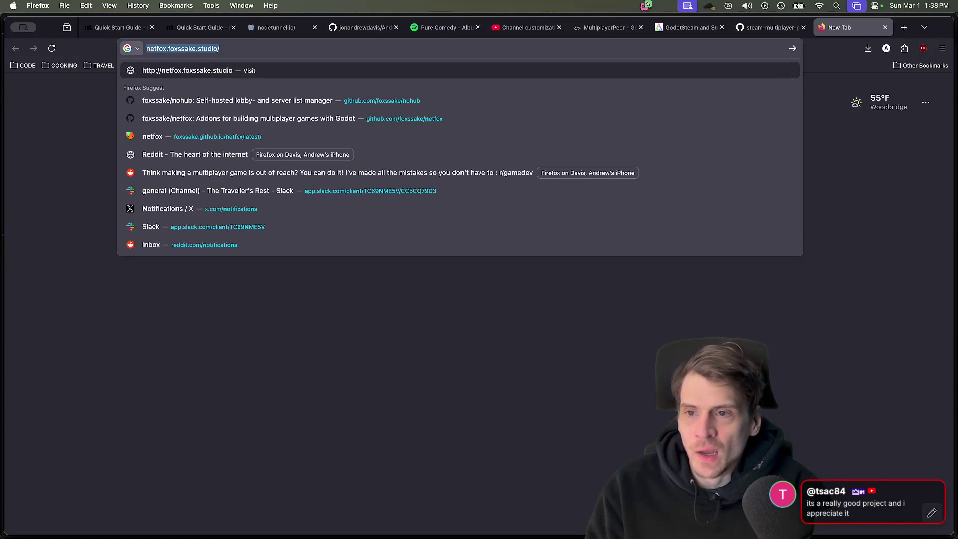
{"action": "key", "text": "Down"}
{"action": "key", "text": "Return"}
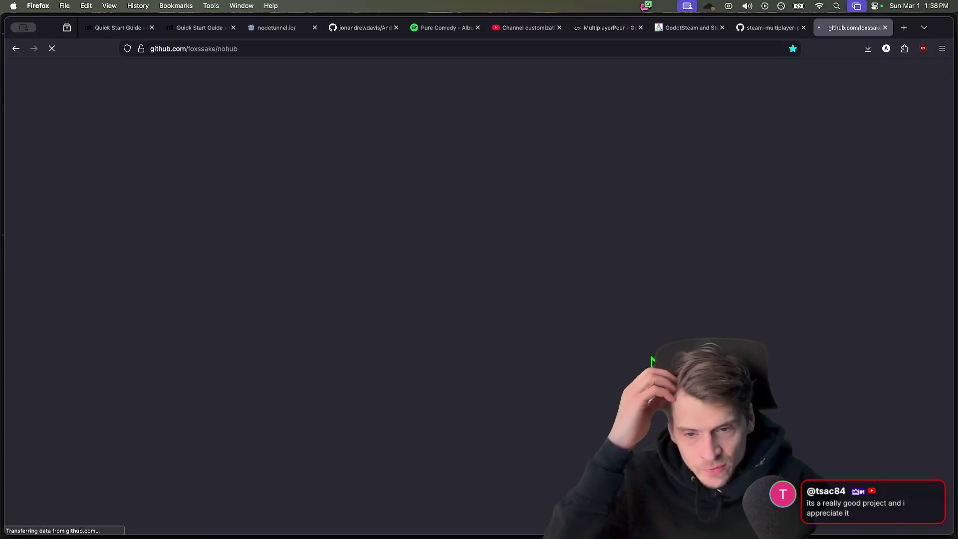
{"action": "scroll", "coordinate": [873, 349], "scroll_direction": "down", "scroll_amount": 5}
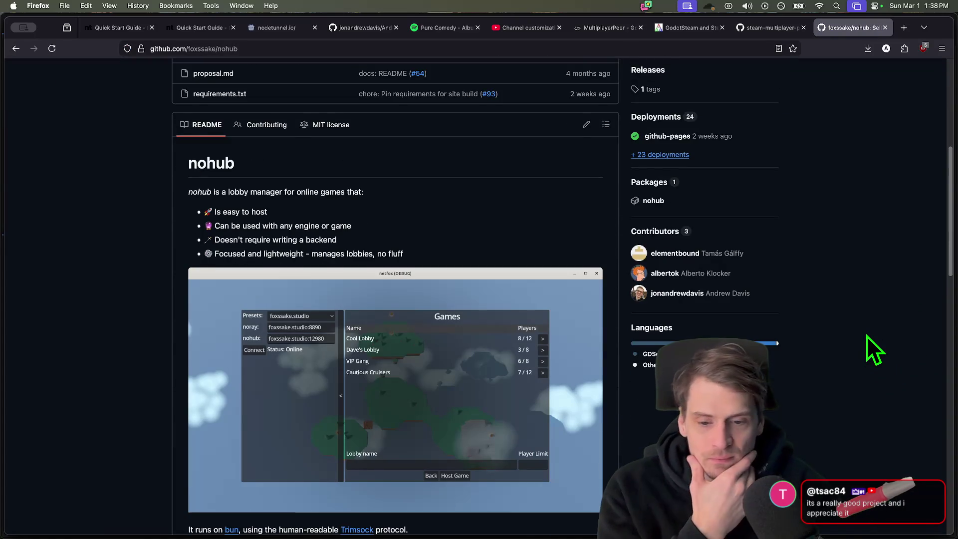
{"action": "scroll", "coordinate": [867, 336], "scroll_direction": "down", "scroll_amount": 2}
{"action": "scroll", "coordinate": [867, 336], "scroll_direction": "down", "scroll_amount": 2}
{"action": "scroll", "coordinate": [865, 336], "scroll_direction": "down", "scroll_amount": 1}
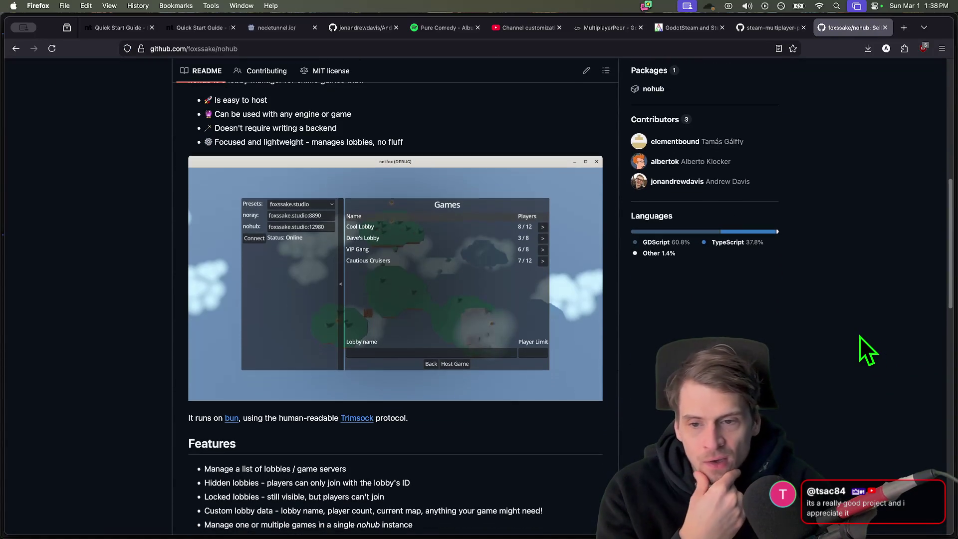
{"action": "scroll", "coordinate": [531, 517], "scroll_direction": "down", "scroll_amount": 2}
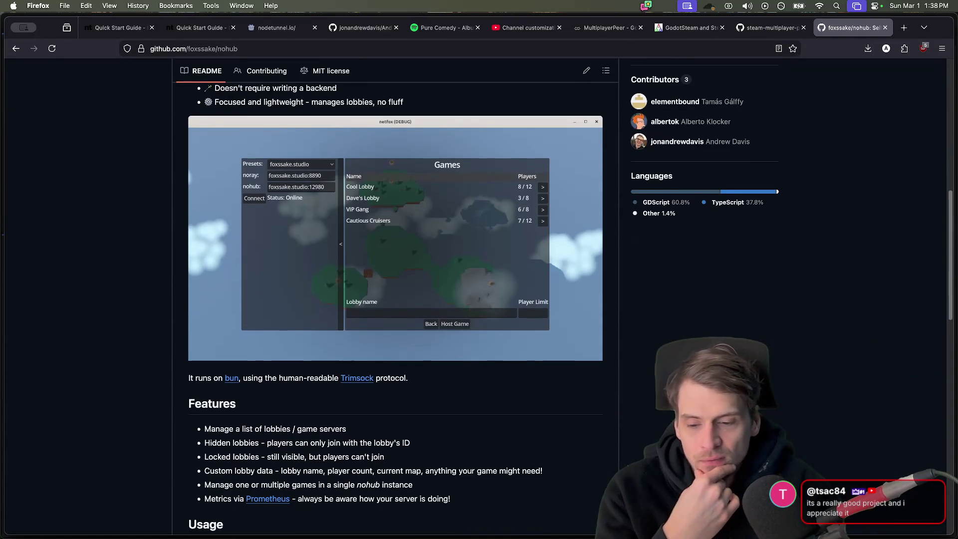
{"action": "scroll", "coordinate": [330, 456], "scroll_direction": "down", "scroll_amount": 2}
{"action": "scroll", "coordinate": [330, 456], "scroll_direction": "down", "scroll_amount": 2}
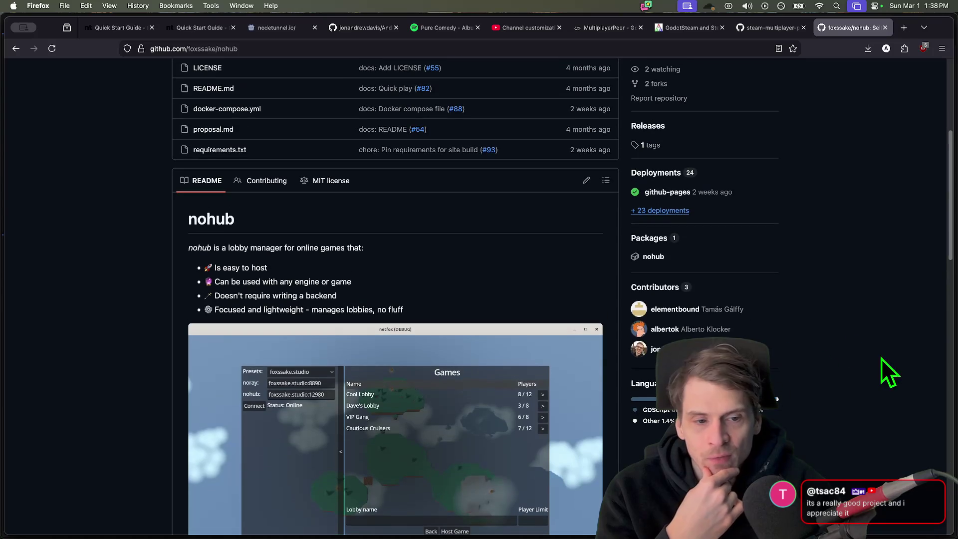
{"action": "scroll", "coordinate": [824, 311], "scroll_direction": "up", "scroll_amount": 1}
{"action": "scroll", "coordinate": [824, 322], "scroll_direction": "up", "scroll_amount": 10}
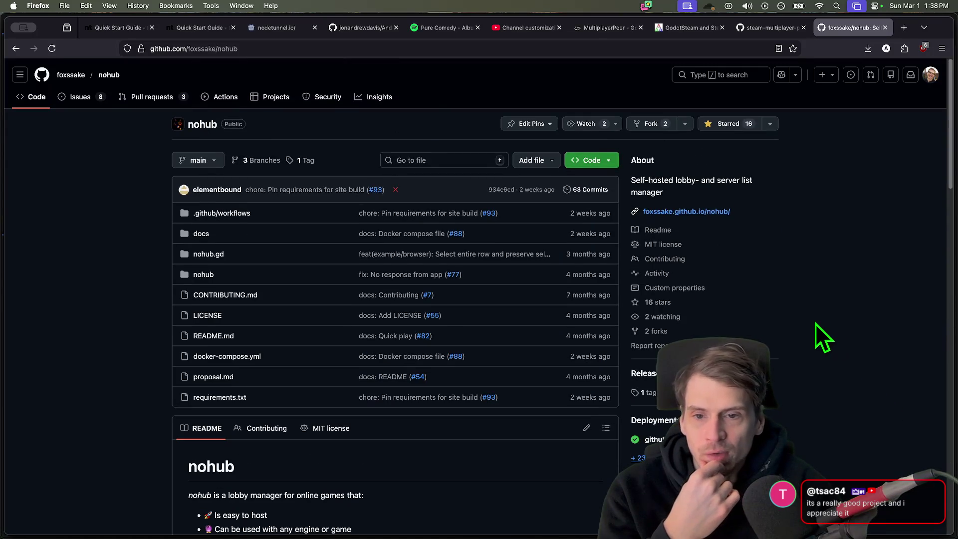
- Open nohub pull request #90 'feat: add lobby sessions, join, leave, and broadcast module' from the Pull requests list
{"action": "left_click", "coordinate": [152, 96]}
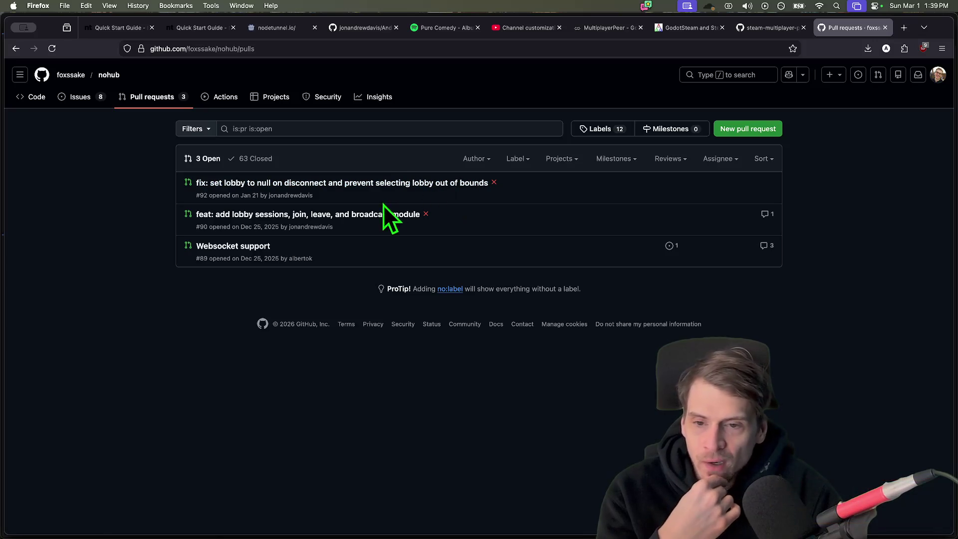
{"action": "mouse_move", "coordinate": [308, 214]}
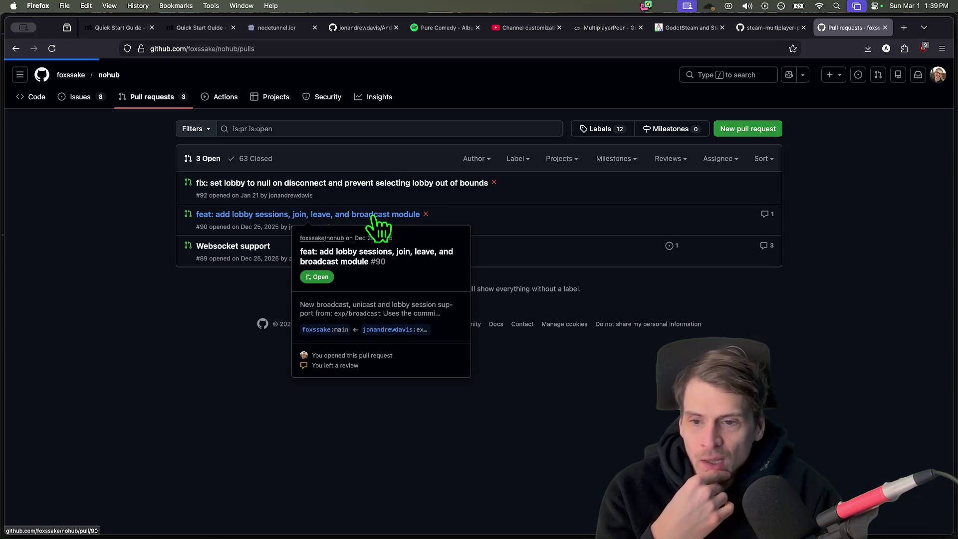
{"action": "left_click", "coordinate": [380, 217]}
{"action": "scroll", "coordinate": [479, 225], "scroll_direction": "down", "scroll_amount": 3}
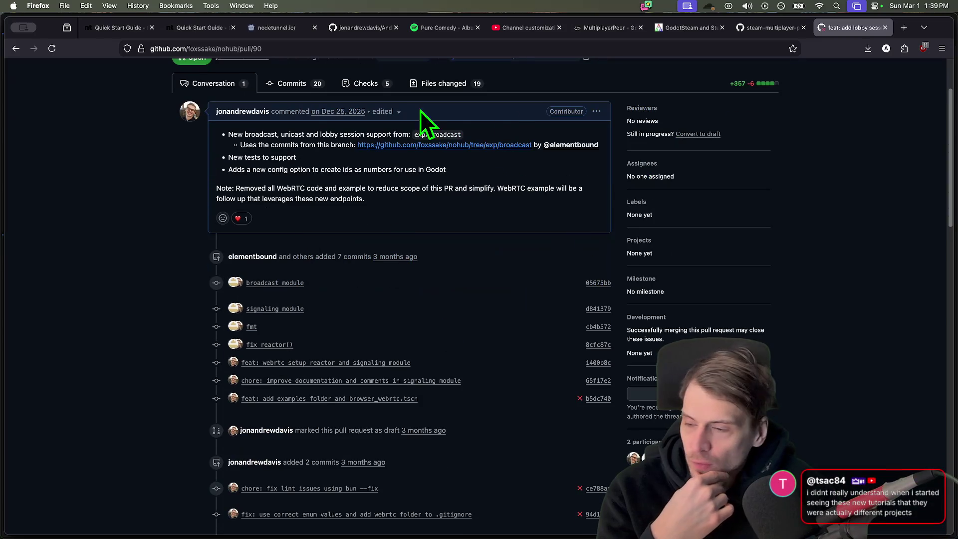
{"action": "scroll", "coordinate": [646, 281], "scroll_direction": "up", "scroll_amount": 3}
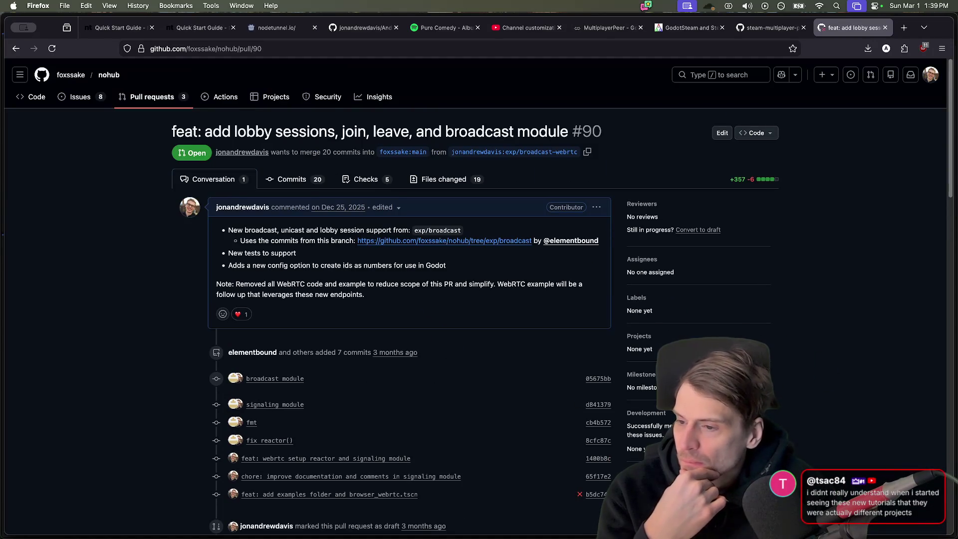
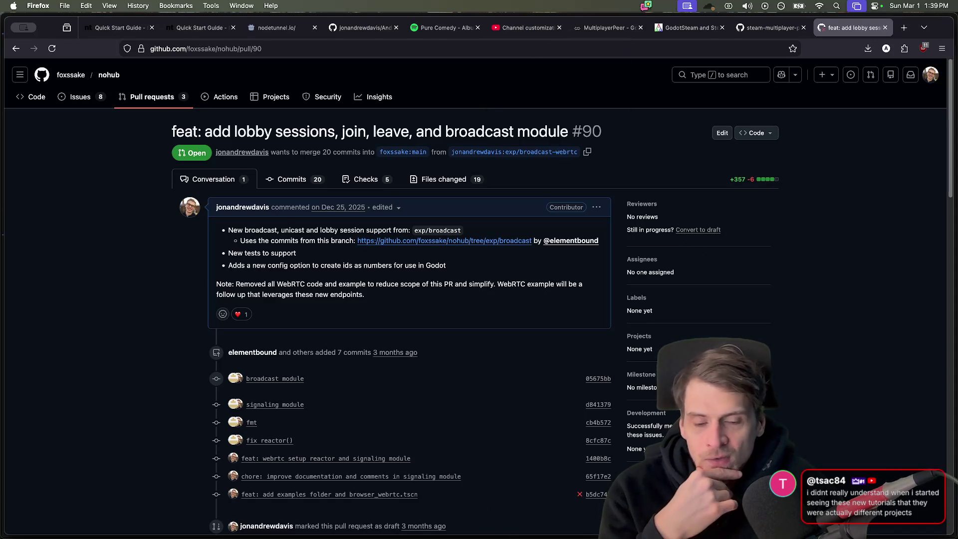
- Review lobby_system.gd and lobby_color_grid.gd, then quit the WebRTC P2P Example to the project list
{"action": "left_click", "coordinate": [545, 508]}
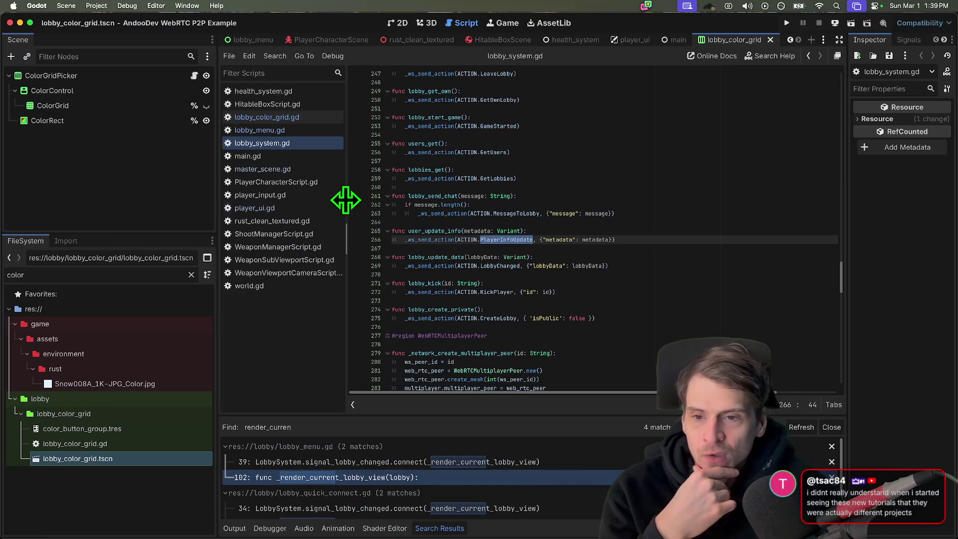
{"action": "scroll", "coordinate": [464, 262], "scroll_direction": "down", "scroll_amount": 5}
{"action": "scroll", "coordinate": [465, 262], "scroll_direction": "down", "scroll_amount": 3}
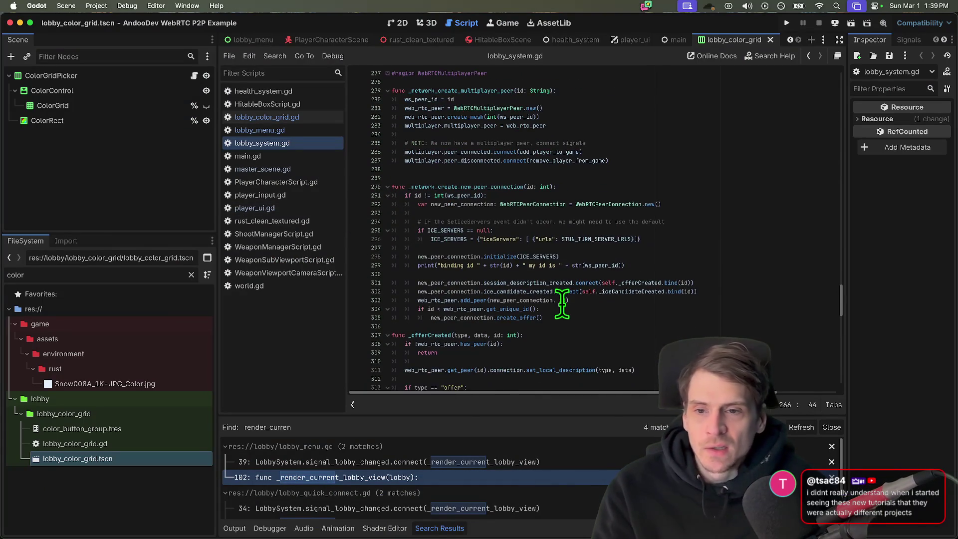
{"action": "scroll", "coordinate": [457, 352], "scroll_direction": "down", "scroll_amount": 3}
{"action": "left_click", "coordinate": [801, 222]}
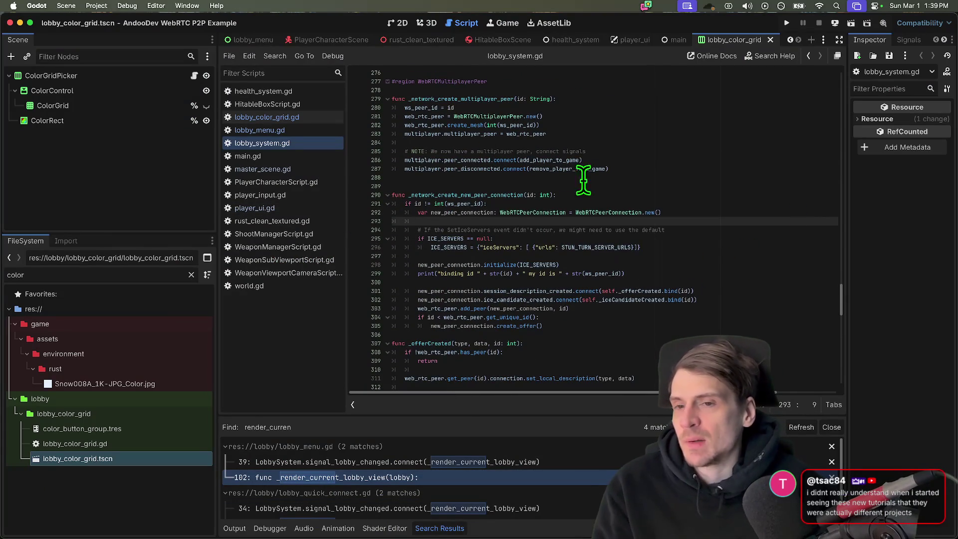
{"action": "left_click", "coordinate": [737, 38]}
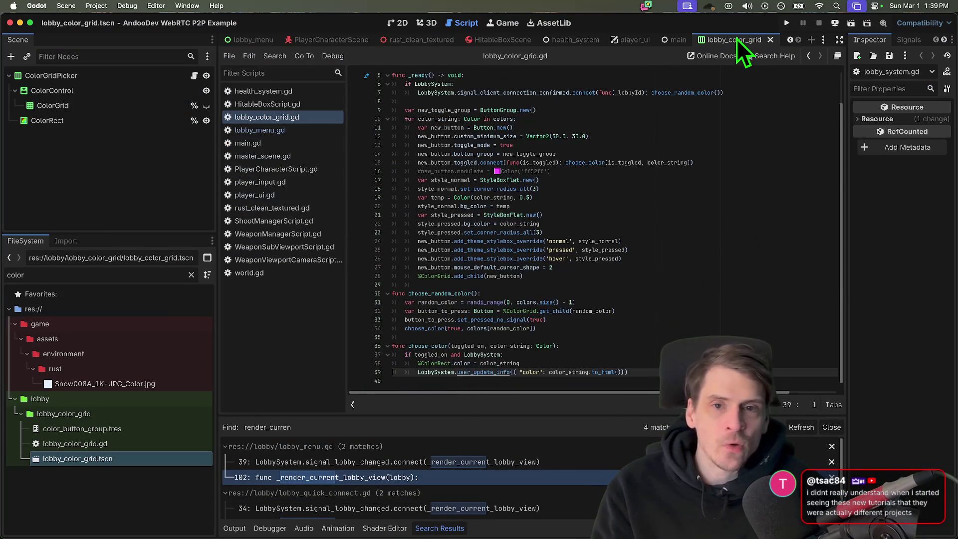
{"action": "left_click", "coordinate": [96, 5]}
{"action": "left_click", "coordinate": [113, 148]}
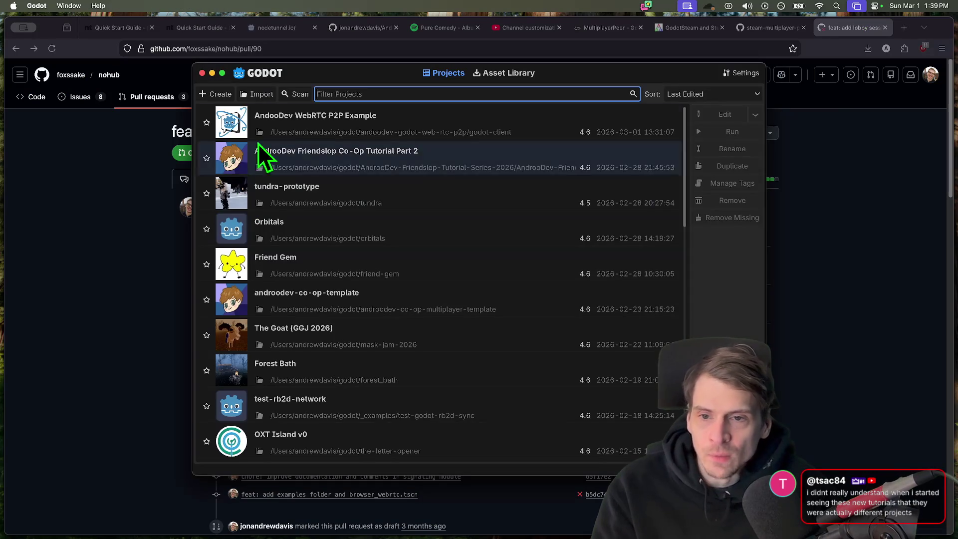
- Open Friendslop Co-Op Tutorial Part 2 and narrow the docks to widen network.gd
{"action": "double_click", "coordinate": [307, 162]}
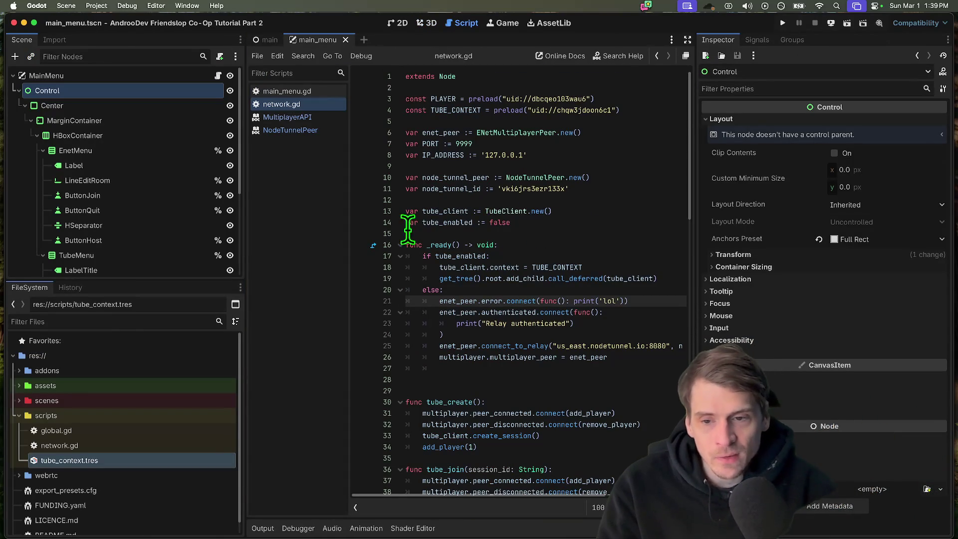
{"action": "left_click_drag", "start_coordinate": [246, 275], "coordinate": [173, 282]}
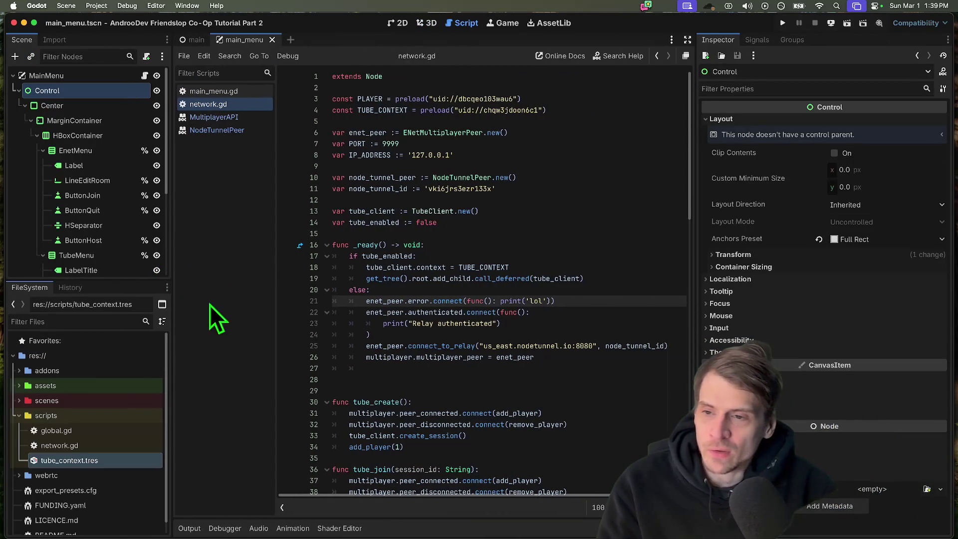
{"action": "left_click", "coordinate": [229, 518]}
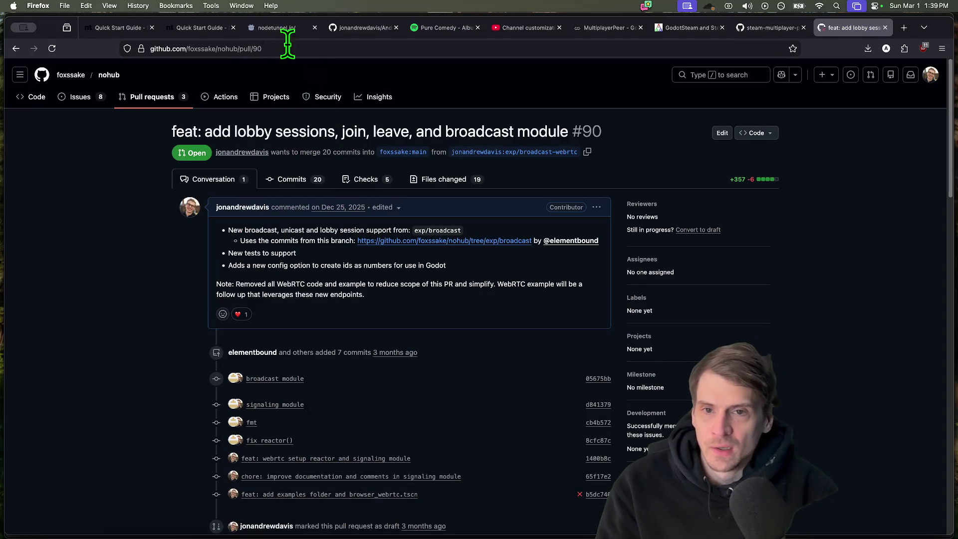
- Visit the jonandrewdavis profile and look over the Part 1 and Part 2 repository cards
{"action": "left_click", "coordinate": [365, 28]}
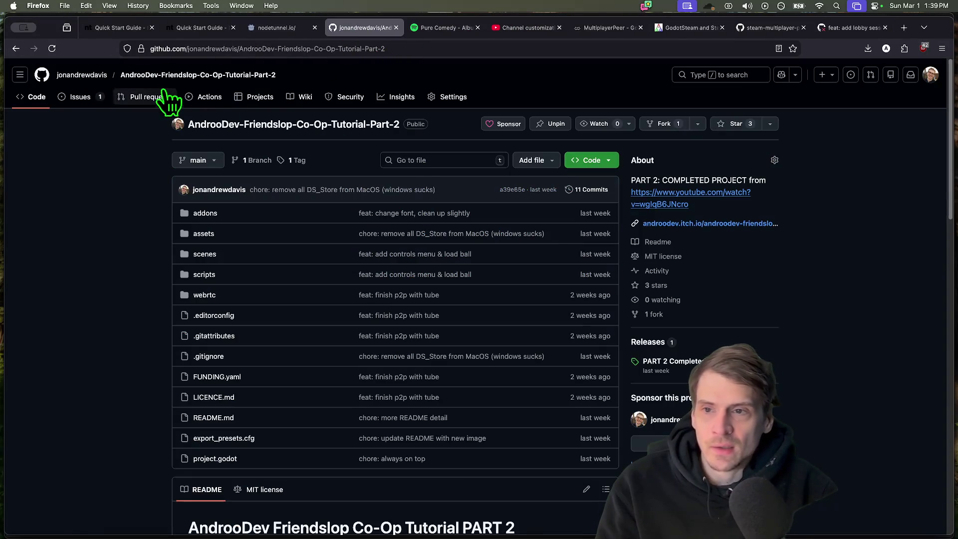
{"action": "left_click", "coordinate": [82, 75]}
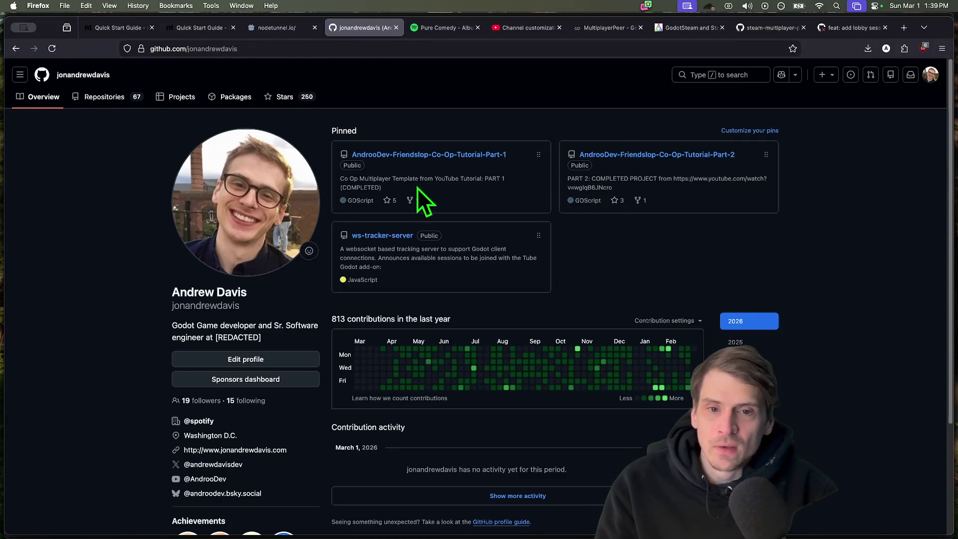
{"action": "left_click_drag", "start_coordinate": [494, 180], "coordinate": [380, 154]}
{"action": "left_click_drag", "start_coordinate": [711, 191], "coordinate": [606, 153]}
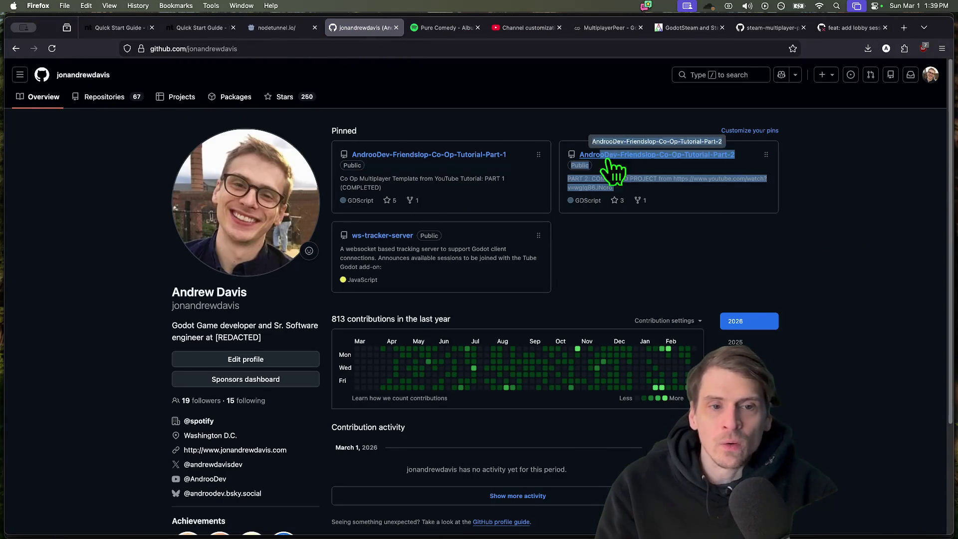
{"action": "left_click", "coordinate": [888, 221]}
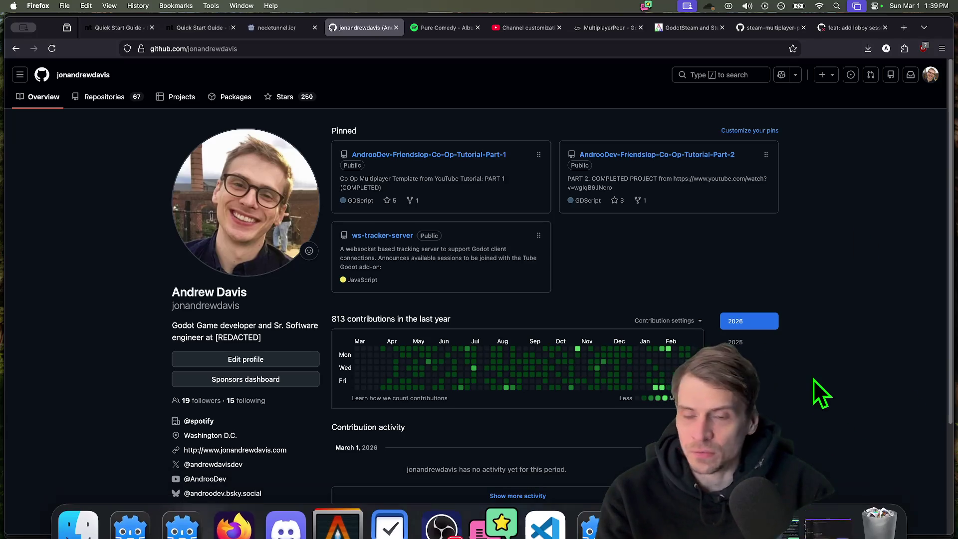
{"action": "mouse_move", "coordinate": [584, 533]}
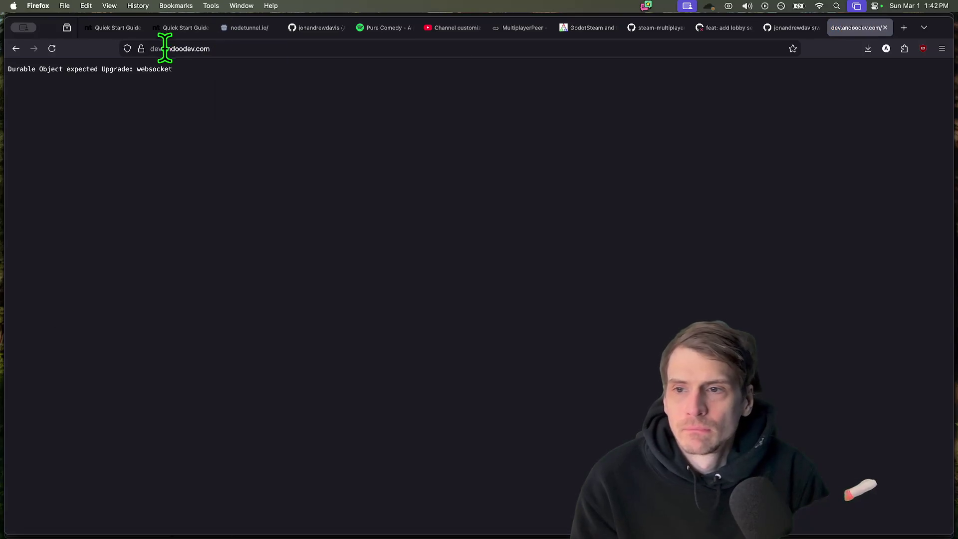
- Load github.com/jonandrewdavis/ws-tracker-server from the address bar
{"action": "left_click", "coordinate": [180, 48]}
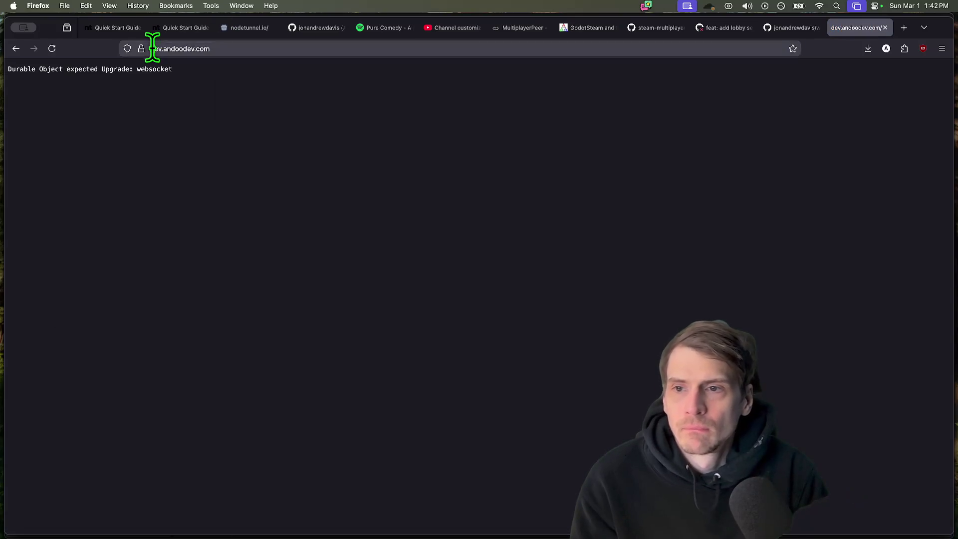
{"action": "type", "text": "github.com/jonandrewdavis/ws-tracker-server"}
{"action": "key", "text": "Return"}
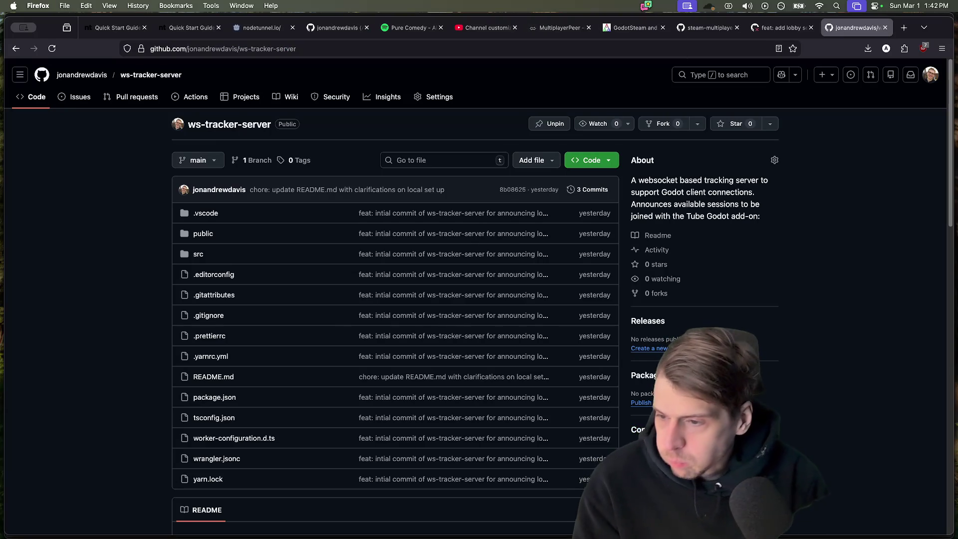
{"action": "scroll", "coordinate": [535, 481], "scroll_direction": "down", "scroll_amount": 1}
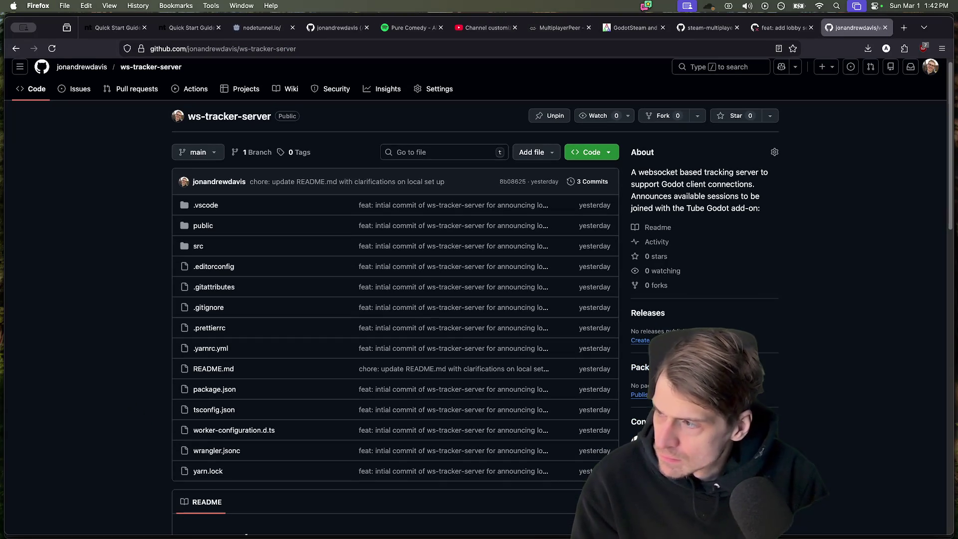
{"action": "scroll", "coordinate": [880, 417], "scroll_direction": "down", "scroll_amount": 1}
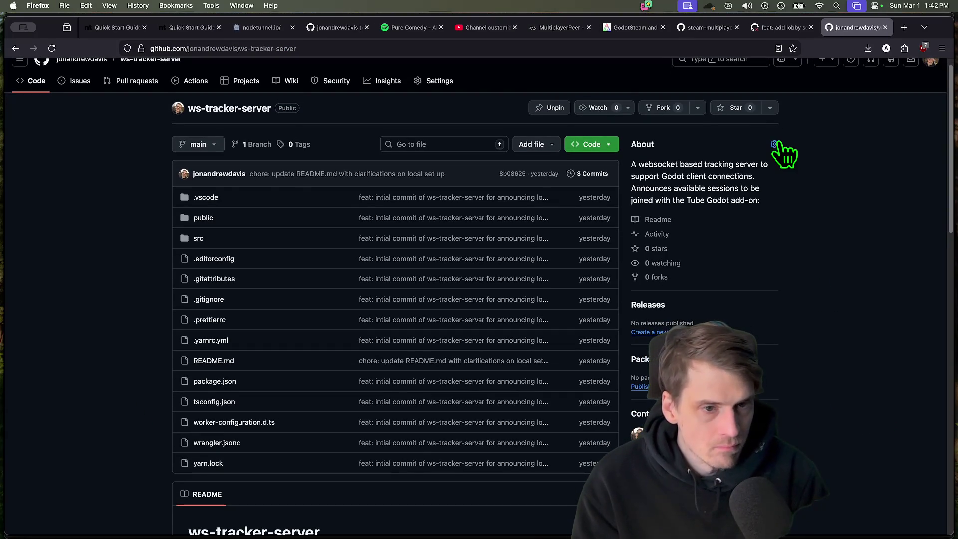
- Set the repository website to the pasted dev.andoodev.com address and save it
{"action": "left_click", "coordinate": [773, 144]}
{"action": "left_click", "coordinate": [531, 202]}
{"action": "type", "text": "ww"}
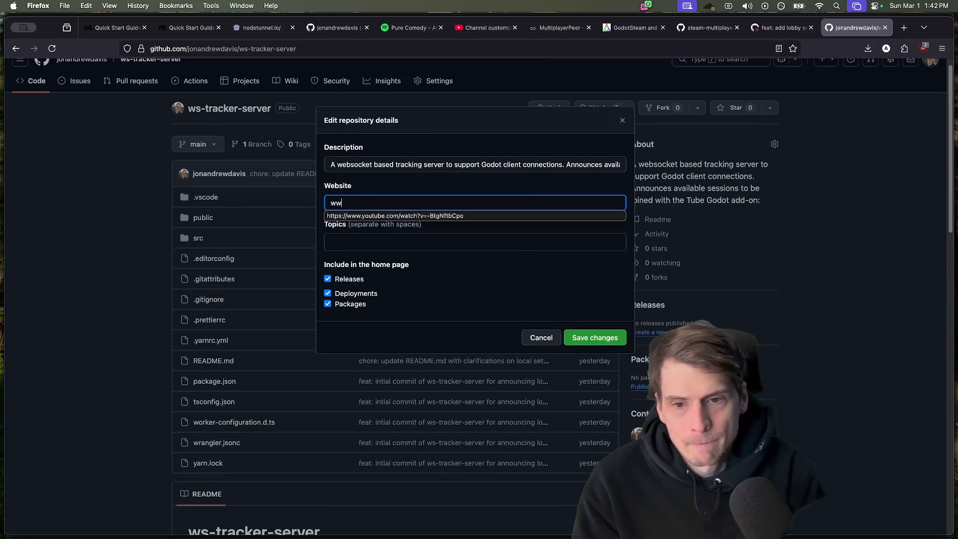
{"action": "key", "text": "BackSpace"}
{"action": "type", "text": "ss://"}
{"action": "type", "text": "https://dev.andoodev.com/"}
{"action": "left_click", "coordinate": [595, 337]}
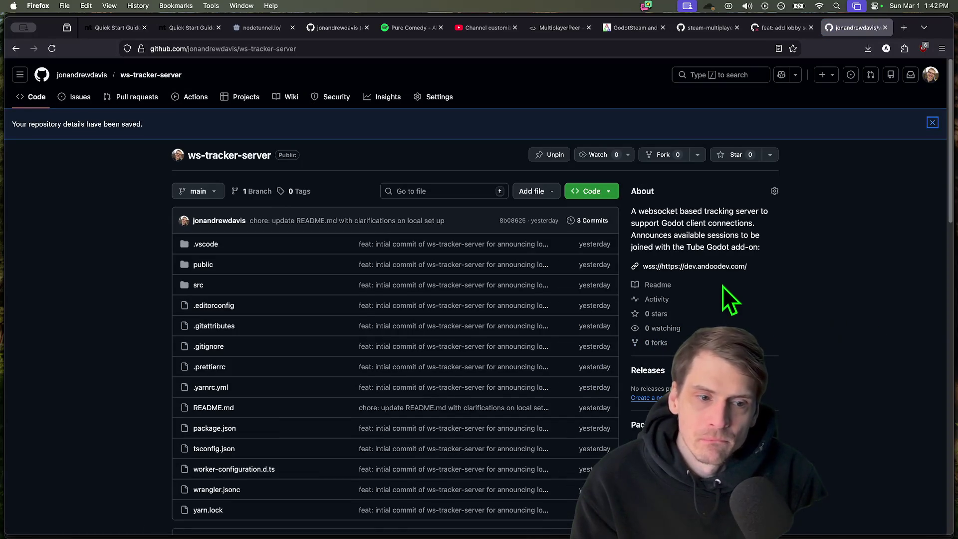
- Remove the stray wss prefix from the website, save, and start a new terminal session
{"action": "left_click_drag", "start_coordinate": [660, 266], "coordinate": [669, 266]}
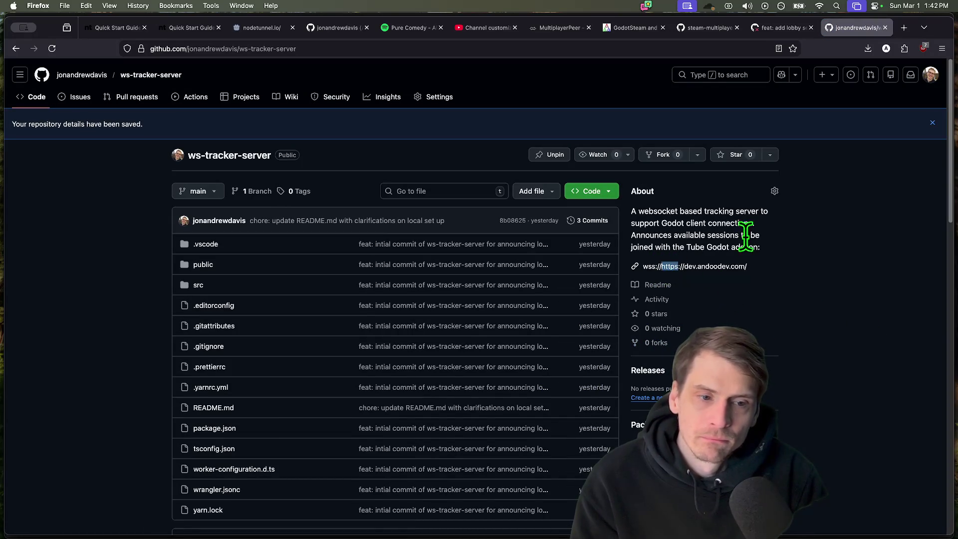
{"action": "left_click", "coordinate": [775, 191]}
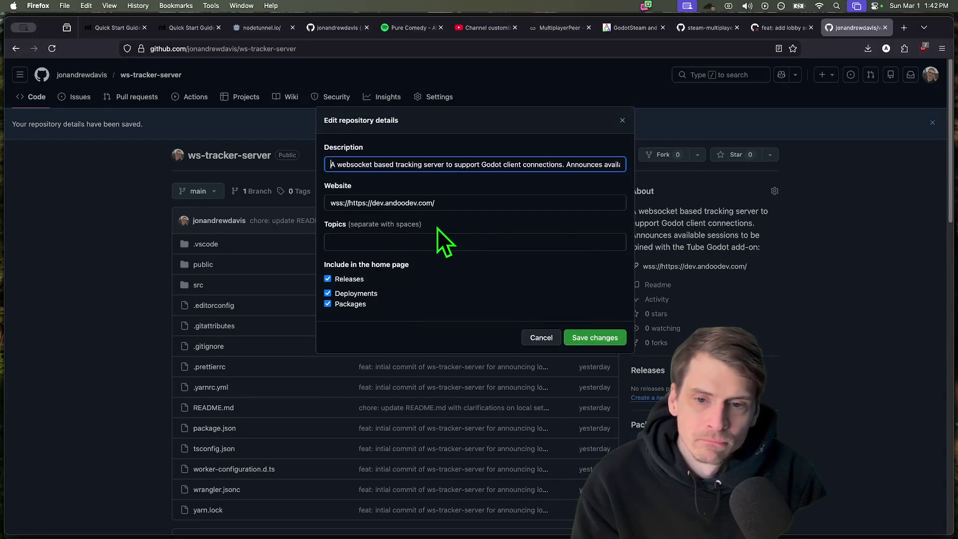
{"action": "double_click", "coordinate": [336, 203]}
{"action": "key", "text": "BackSpace"}
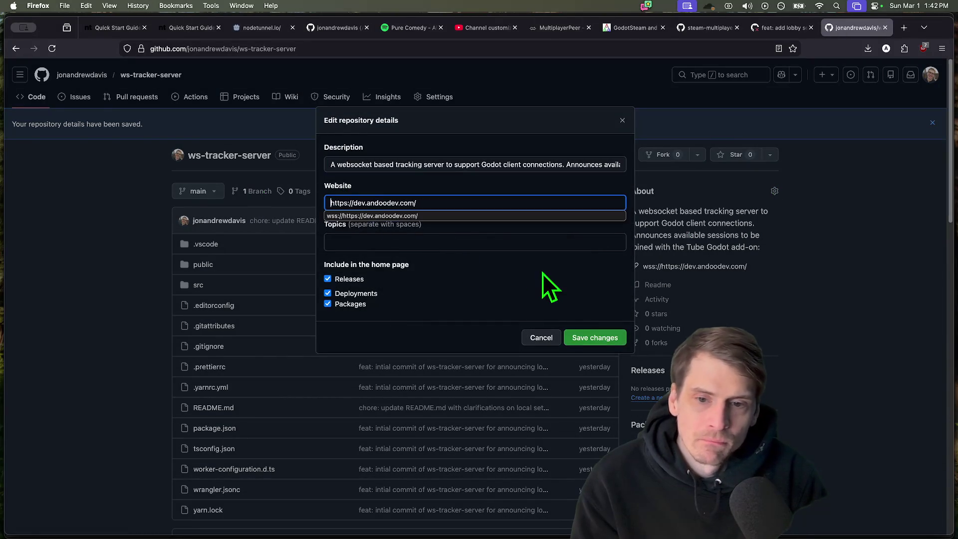
{"action": "left_click", "coordinate": [595, 338]}
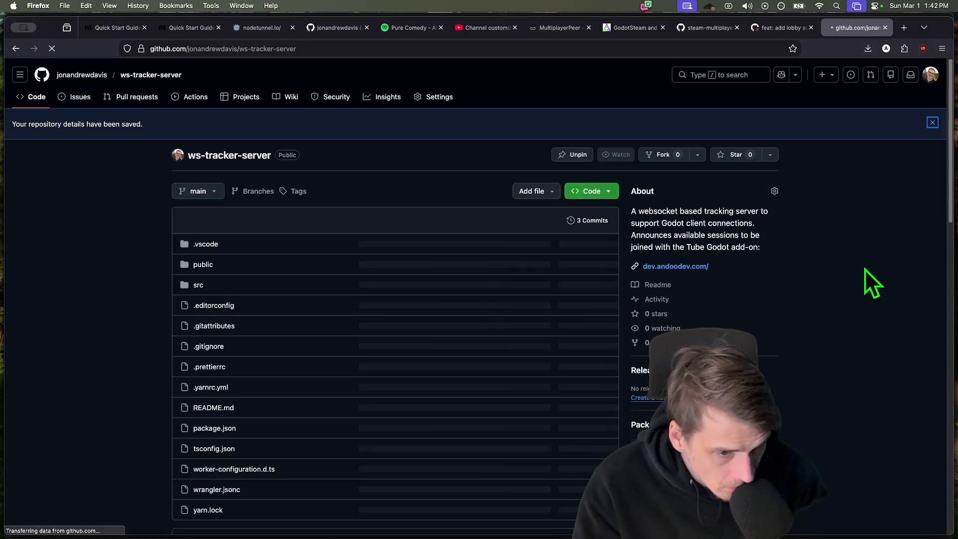
{"action": "scroll", "coordinate": [795, 287], "scroll_direction": "down", "scroll_amount": 10}
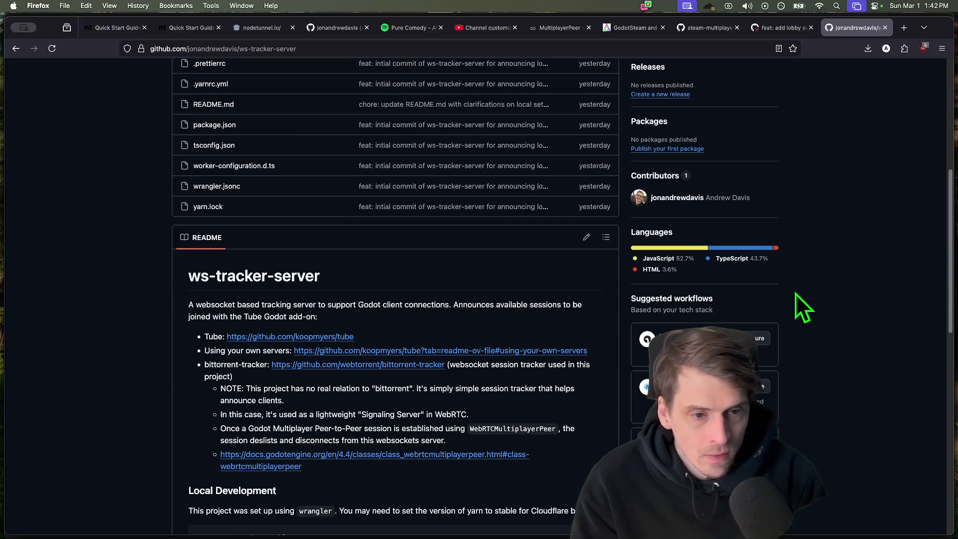
{"action": "scroll", "coordinate": [835, 427], "scroll_direction": "up", "scroll_amount": 8}
{"action": "scroll", "coordinate": [833, 425], "scroll_direction": "down", "scroll_amount": 8}
{"action": "scroll", "coordinate": [820, 404], "scroll_direction": "up", "scroll_amount": 10}
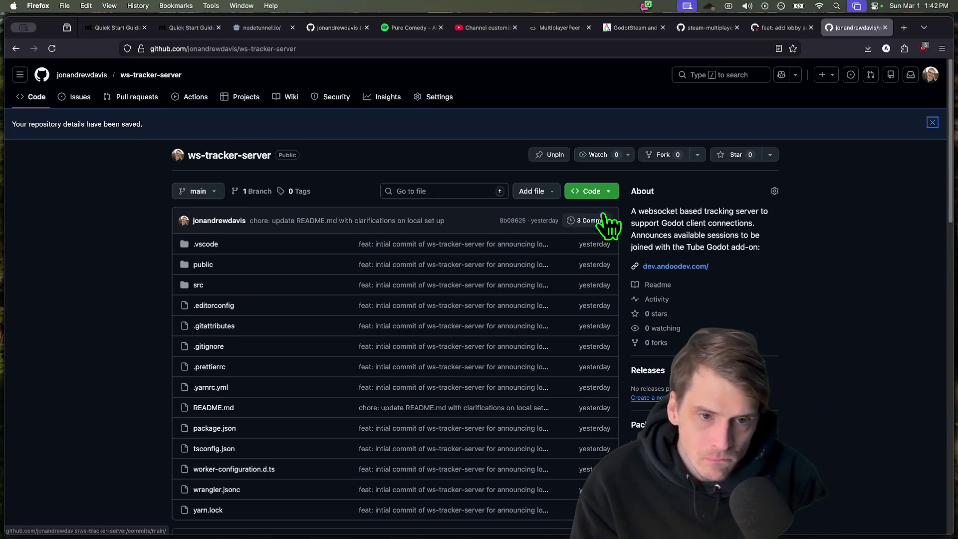
{"action": "scroll", "coordinate": [487, 285], "scroll_direction": "down", "scroll_amount": 7}
{"action": "scroll", "coordinate": [842, 448], "scroll_direction": "up", "scroll_amount": 10}
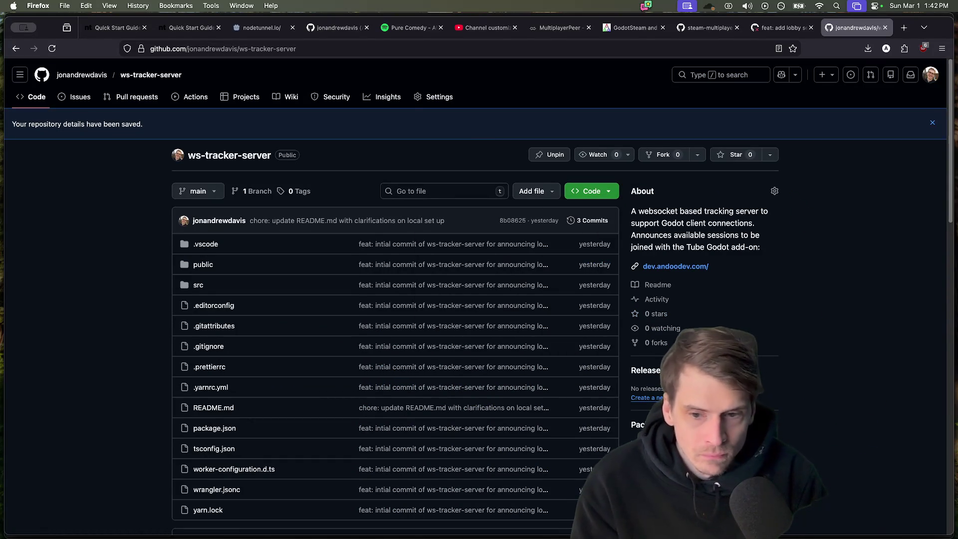
{"action": "mouse_move", "coordinate": [378, 534]}
{"action": "left_click", "coordinate": [338, 506]}
{"action": "key", "text": "super+t"}
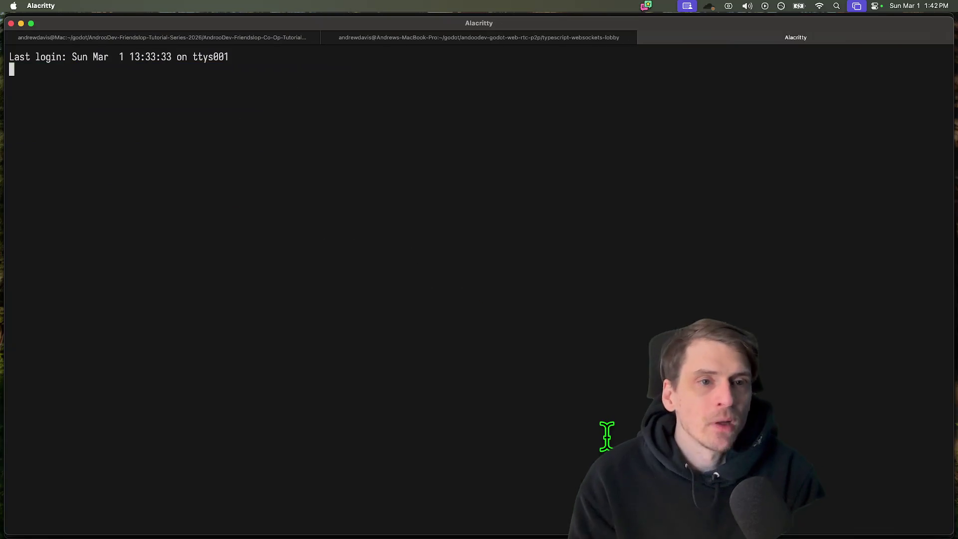
{"action": "type", "text": "j ws"}
- Jump to ws-lobby-worker, check git status and page through its uncommitted diff
{"action": "key", "text": "Return"}
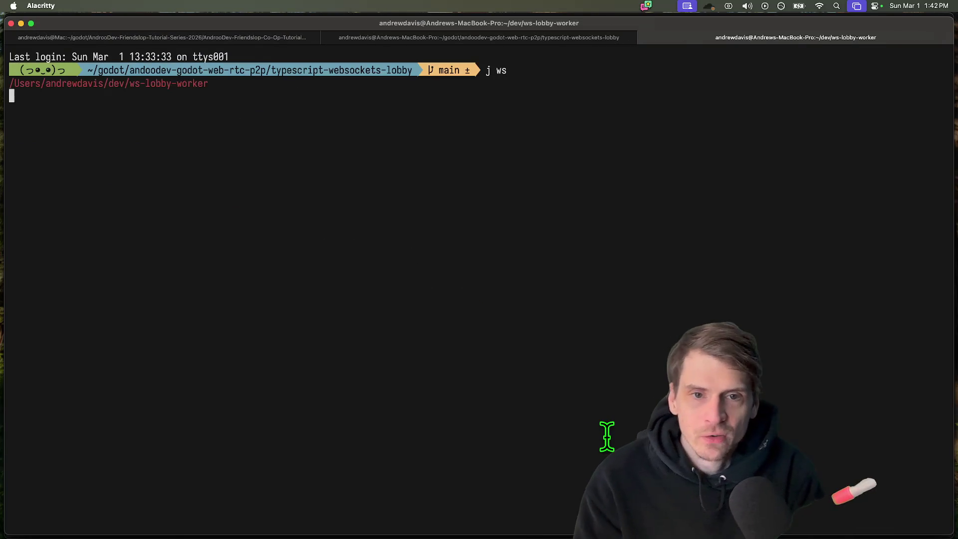
{"action": "type", "text": "gst"}
{"action": "key", "text": "Return"}
{"action": "type", "text": "gd"}
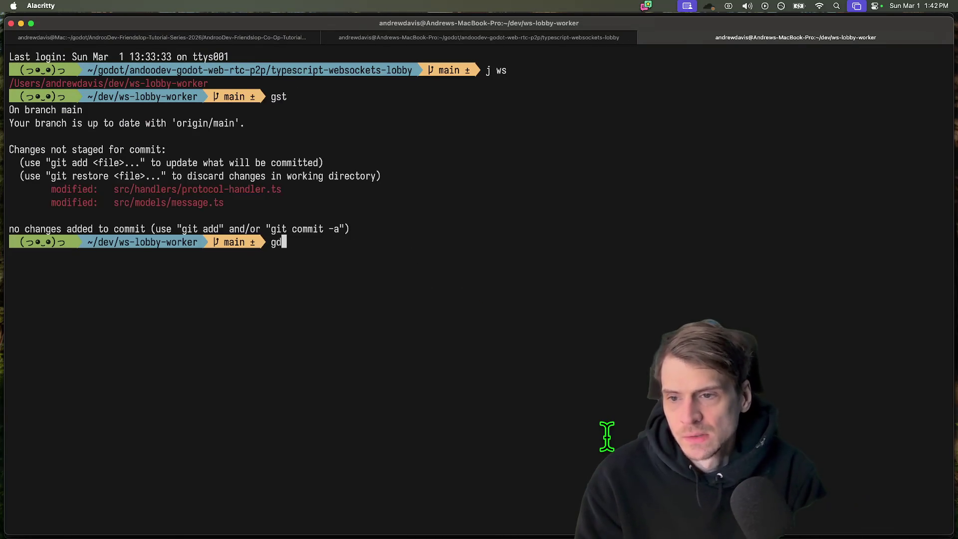
{"action": "key", "text": "Return"}
{"action": "key", "text": "space"}
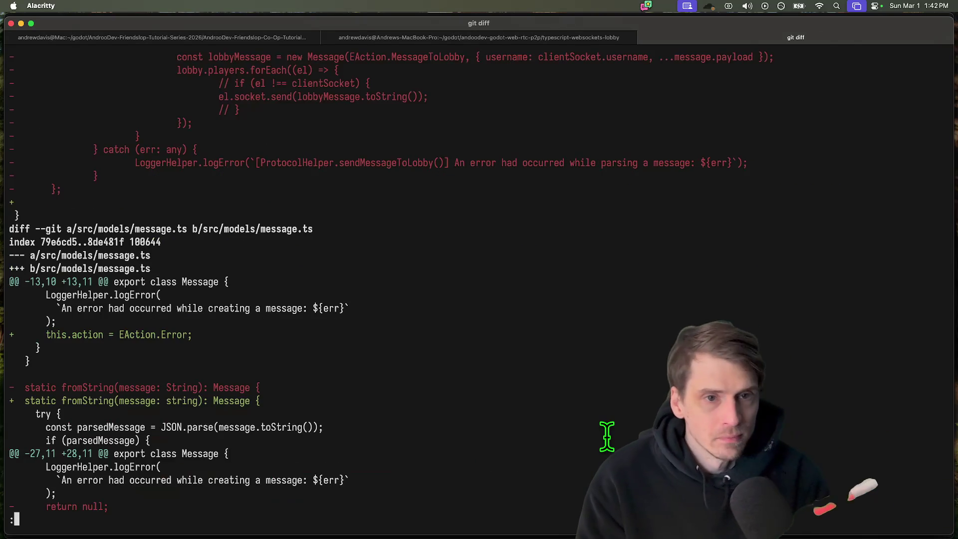
{"action": "key", "text": "q"}
{"action": "key", "text": "Return"}
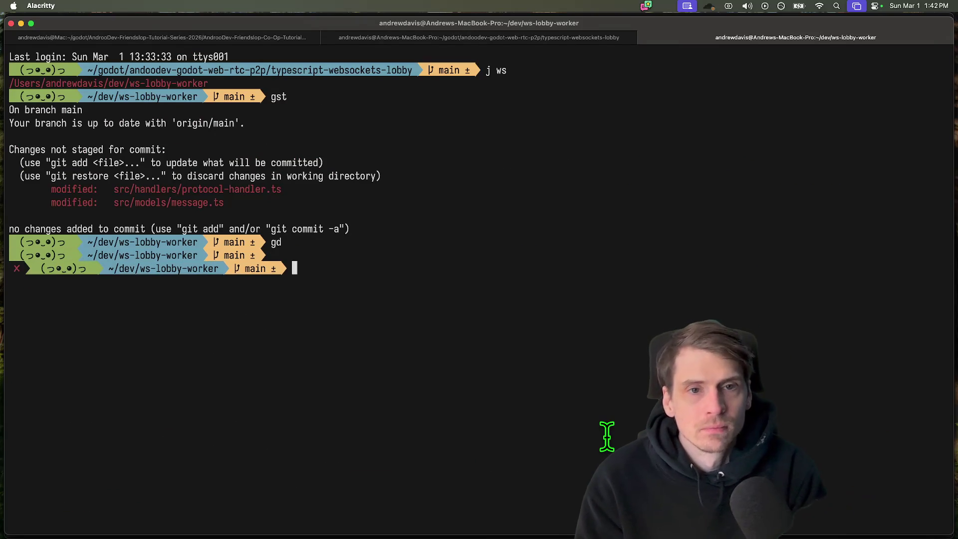
- In a fresh terminal jump to ws-tracker-server, clear, and open it with 'code .'
{"action": "key", "text": "super+2"}
{"action": "key", "text": "super+t"}
{"action": "type", "text": "j"}
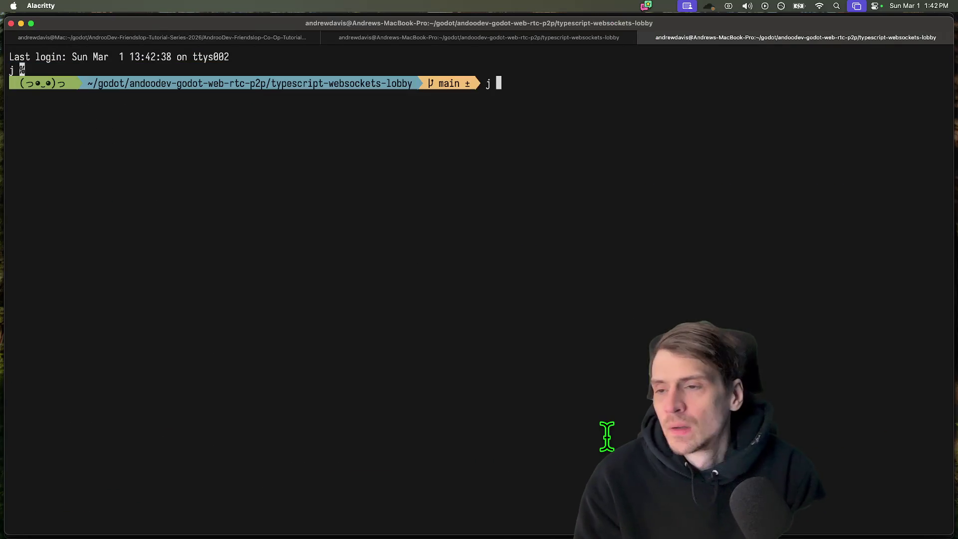
{"action": "type", "text": " ts"}
{"action": "key", "text": "Return"}
{"action": "type", "text": "gs"}
{"action": "key", "text": "Return"}
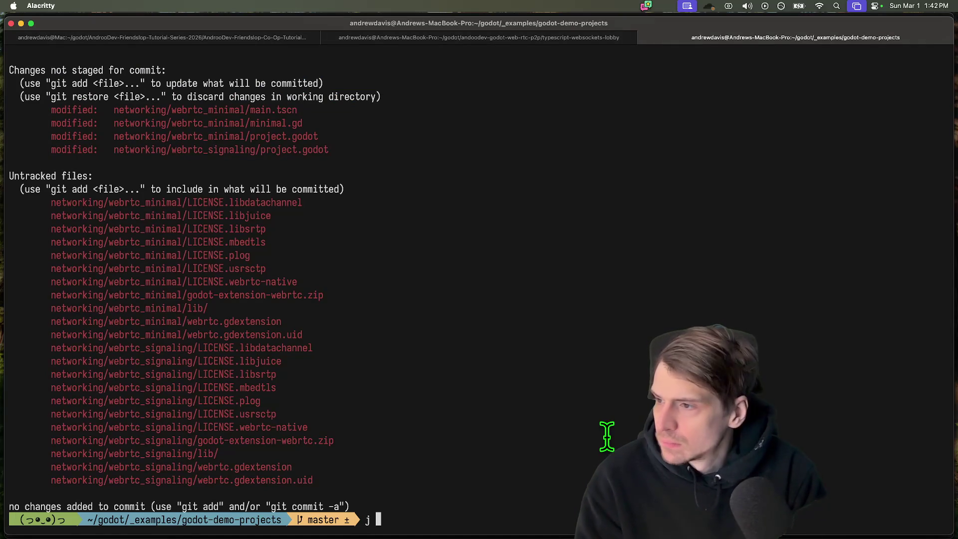
{"action": "type", "text": "ws-tra"}
{"action": "key", "text": "Return"}
{"action": "type", "text": "c"}
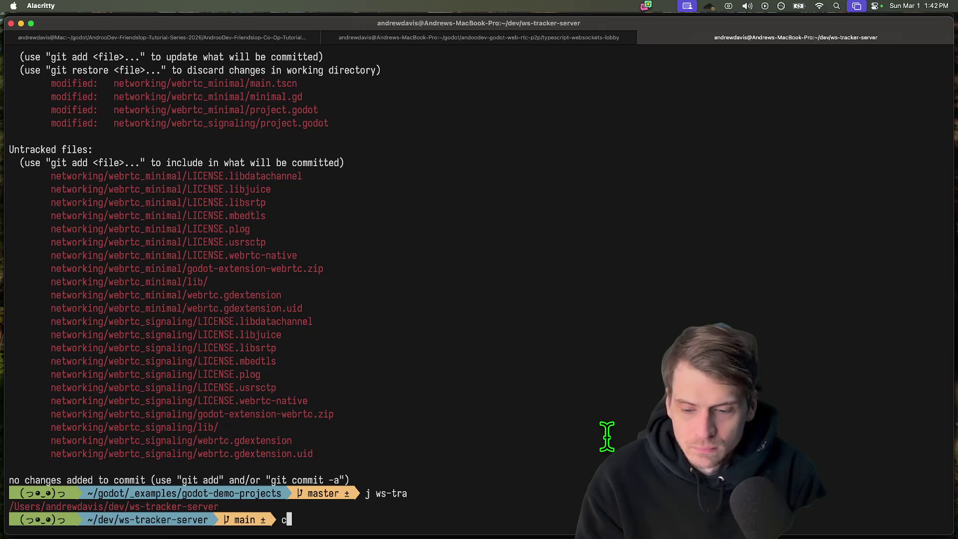
{"action": "type", "text": "r"}
{"action": "key", "text": "Return"}
{"action": "type", "text": "c"}
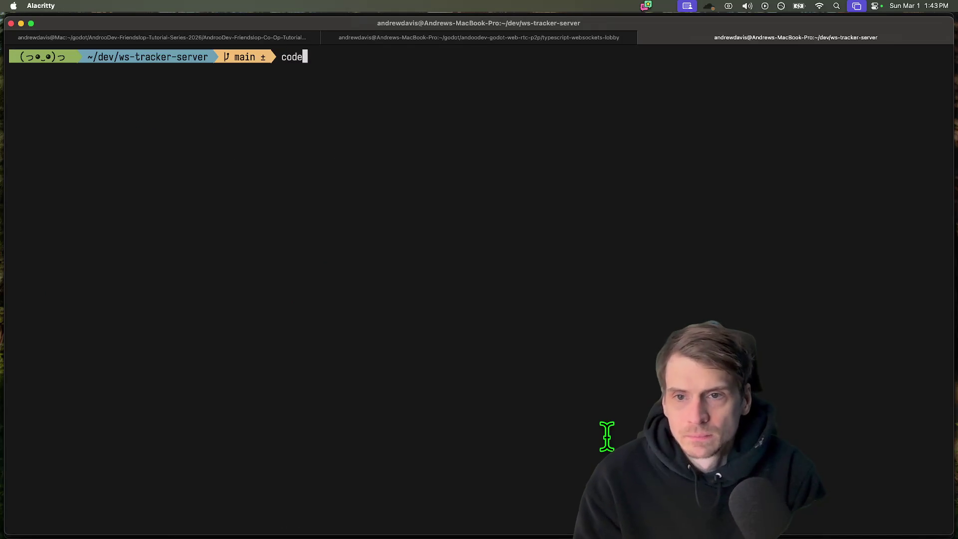
{"action": "key", "text": "Return"}
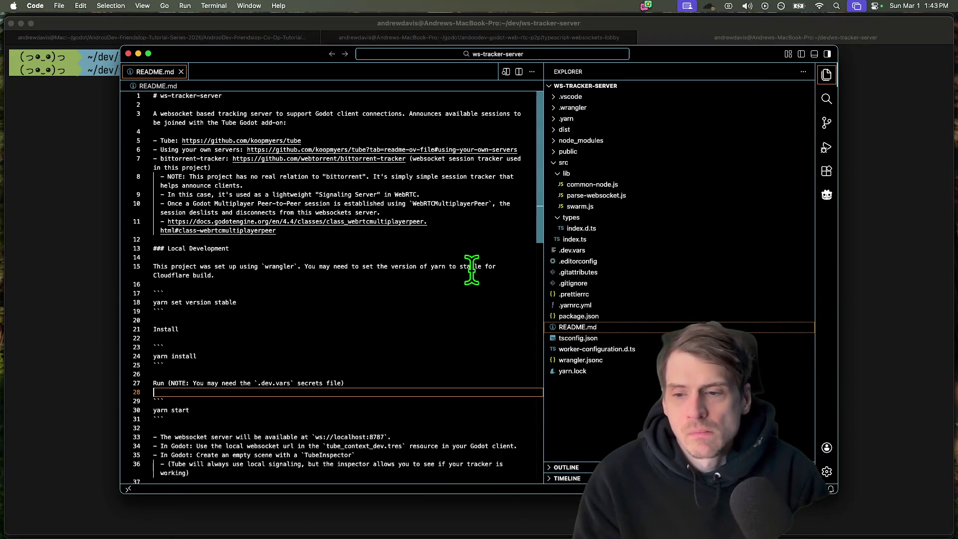
- Maximise the editor and look over the README intro and line 11
{"action": "left_click_drag", "start_coordinate": [613, 54], "coordinate": [660, 1]}
{"action": "left_click", "coordinate": [532, 138]}
{"action": "left_click", "coordinate": [405, 102]}
{"action": "left_click", "coordinate": [436, 94]}
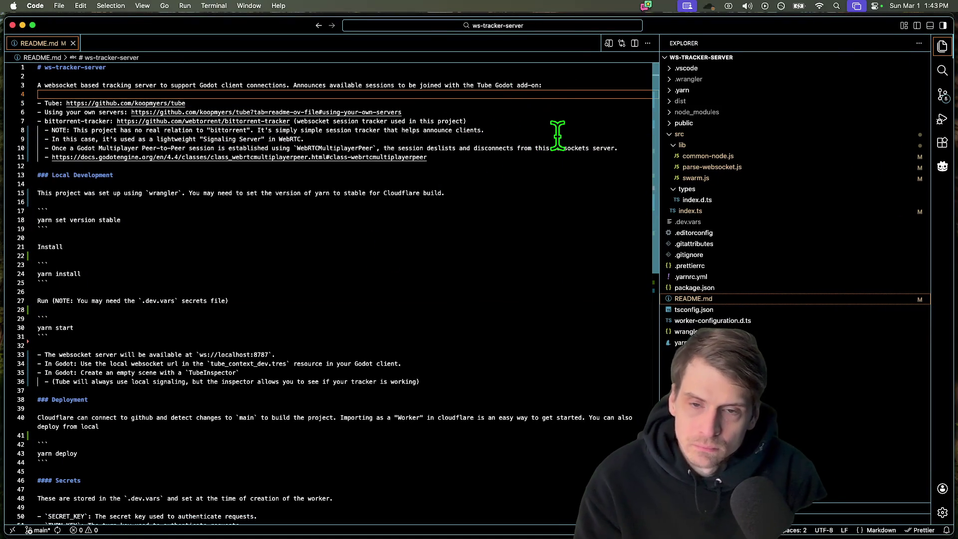
{"action": "left_click", "coordinate": [549, 158]}
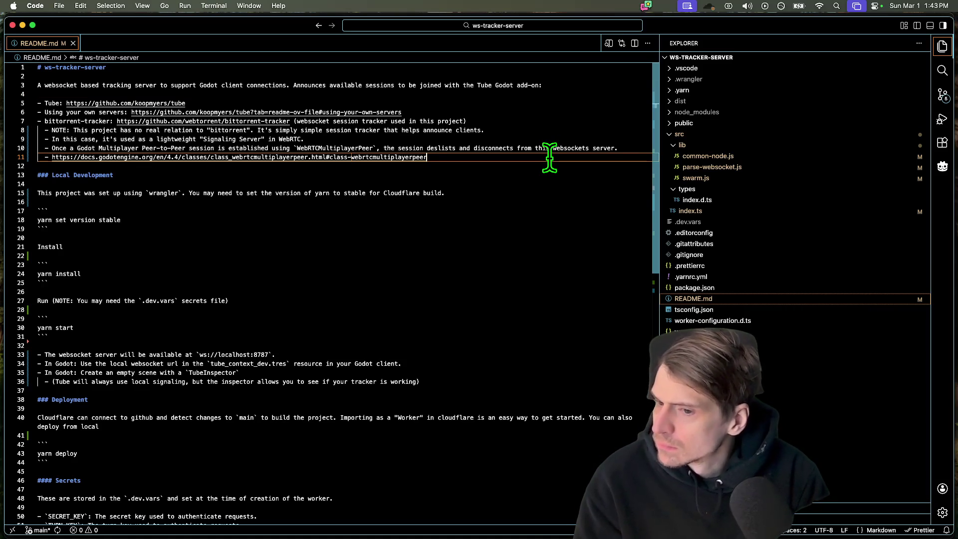
{"action": "key", "text": "Return"}
{"action": "key", "text": "Return"}
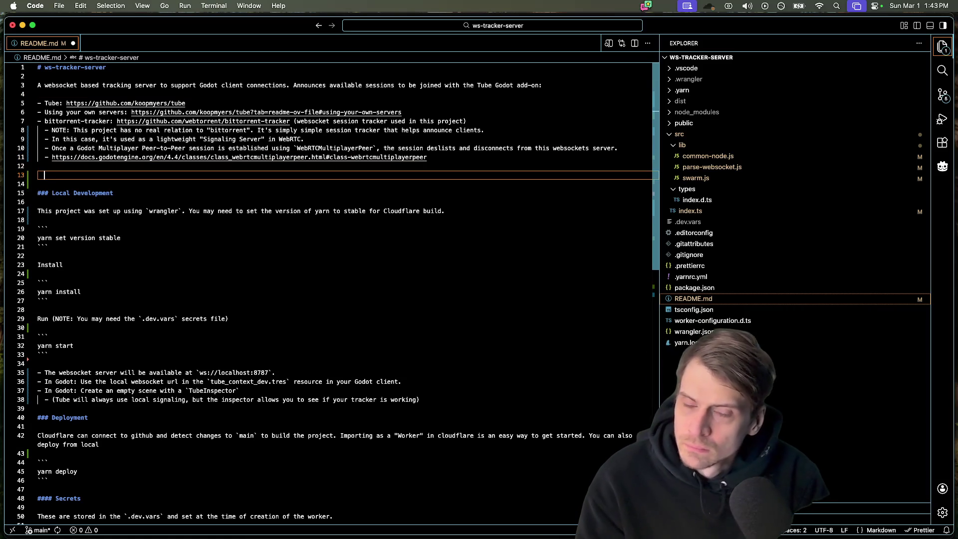
{"action": "key", "text": "BackSpace"}
{"action": "key", "text": "Up"}
{"action": "key", "text": "Up"}
{"action": "key", "text": "Up"}
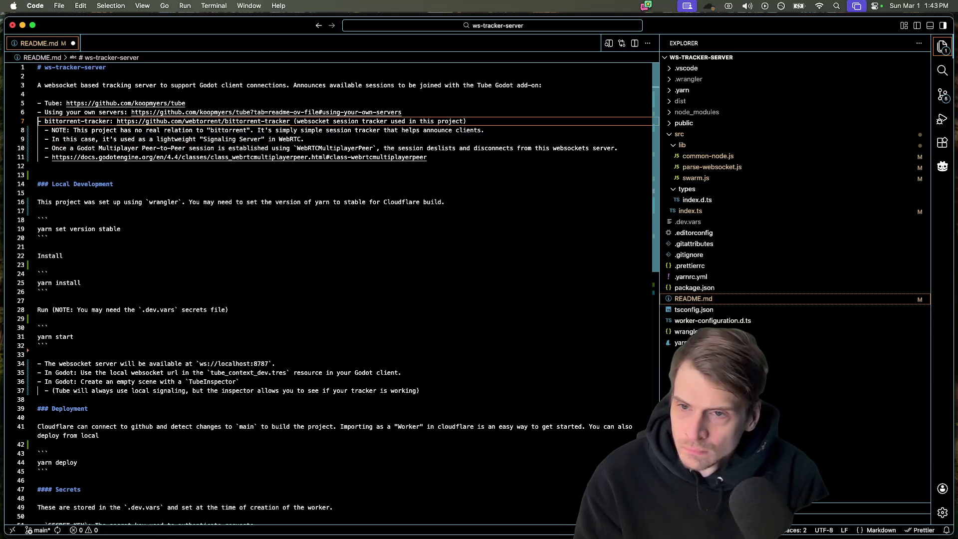
- Reword line 3 to 'via Tube' with wss://dev.andoodev.com/ and switch to Godot
{"action": "left_click", "coordinate": [286, 84]}
{"action": "type", "text": "via Tube"}
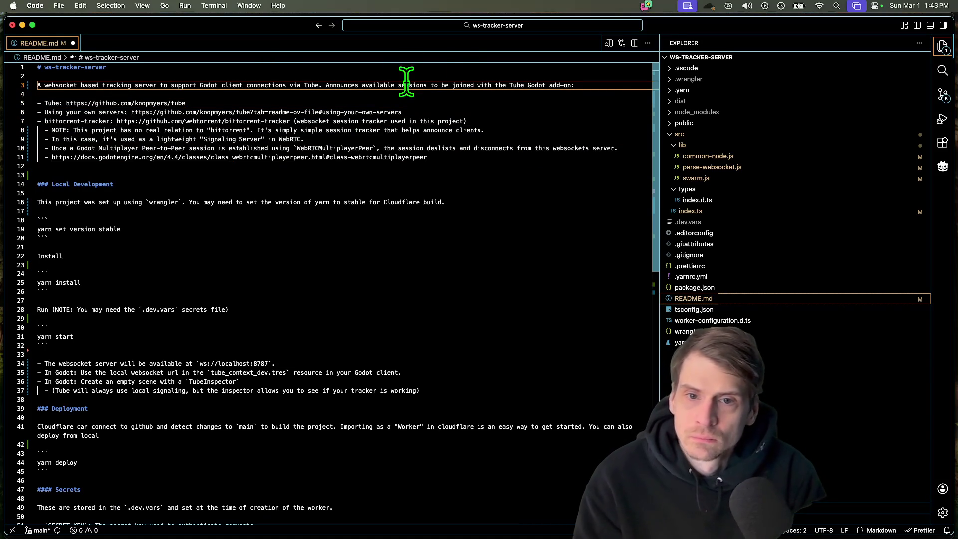
{"action": "left_click_drag", "start_coordinate": [575, 85], "coordinate": [529, 85]}
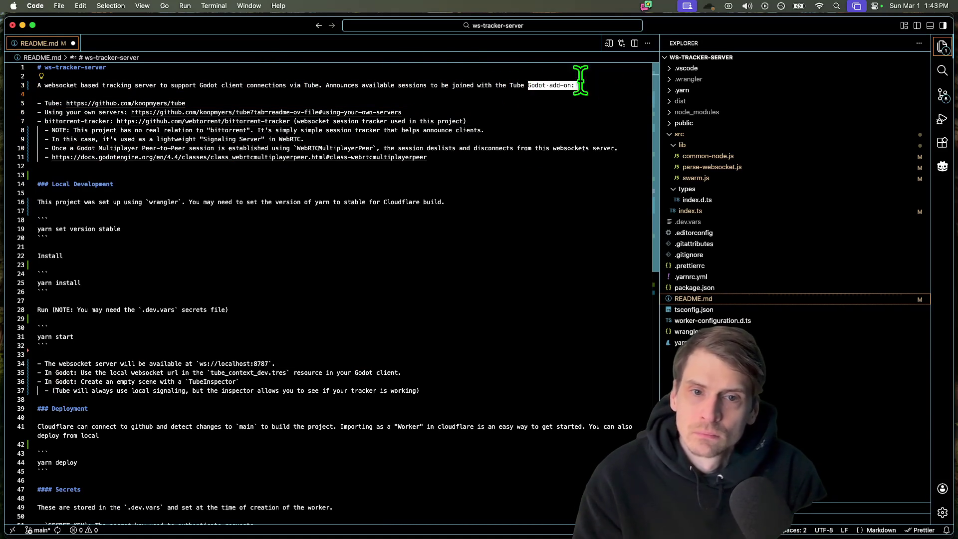
{"action": "key", "text": "BackSpace"}
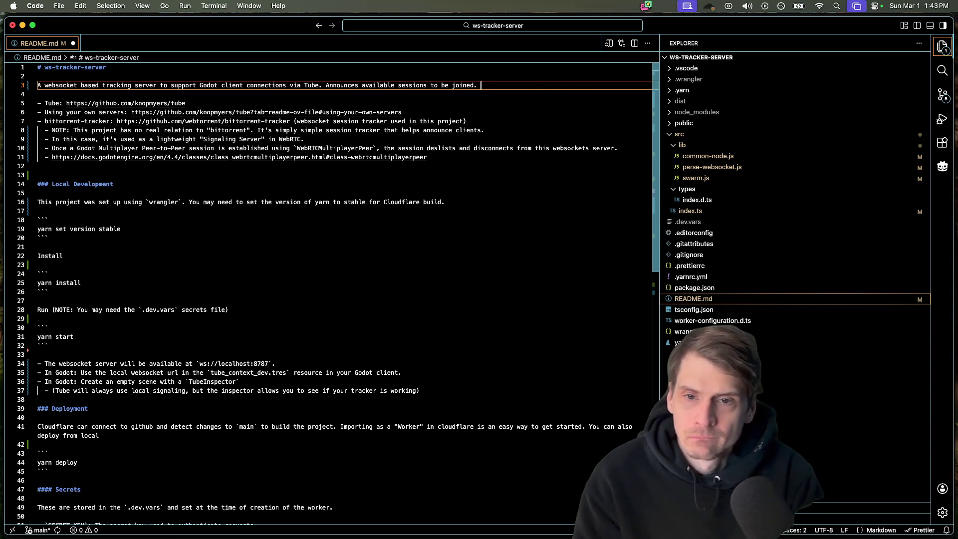
{"action": "type", "text": "Add ``"}
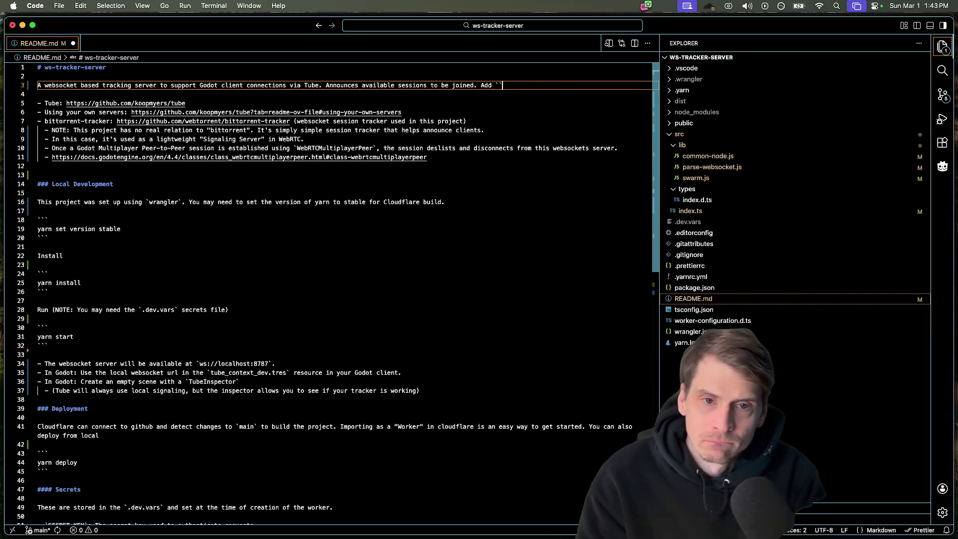
{"action": "double_click", "coordinate": [506, 85]}
{"action": "type", "text": "wss://dev.andoodev.com/"}
{"action": "left_click", "coordinate": [591, 85]}
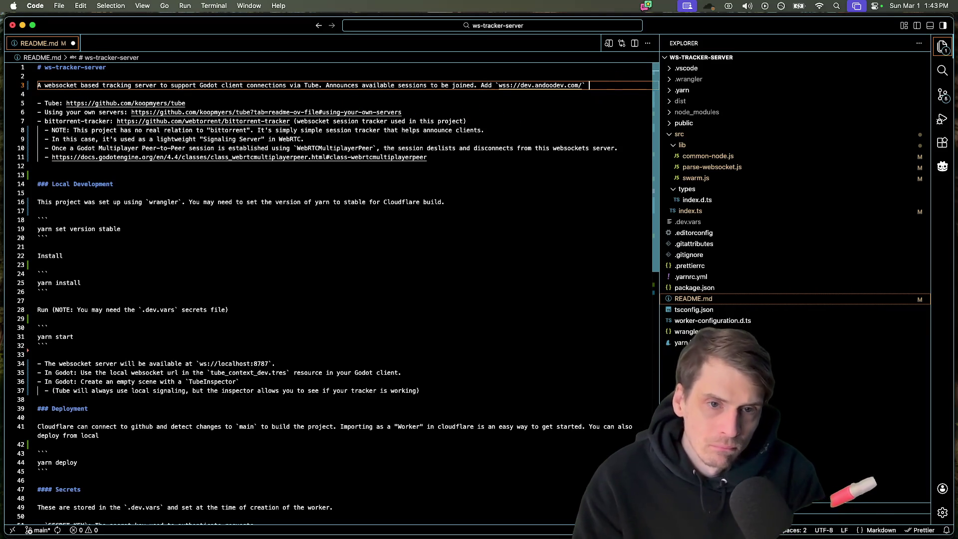
{"action": "key", "text": "super+Tab"}
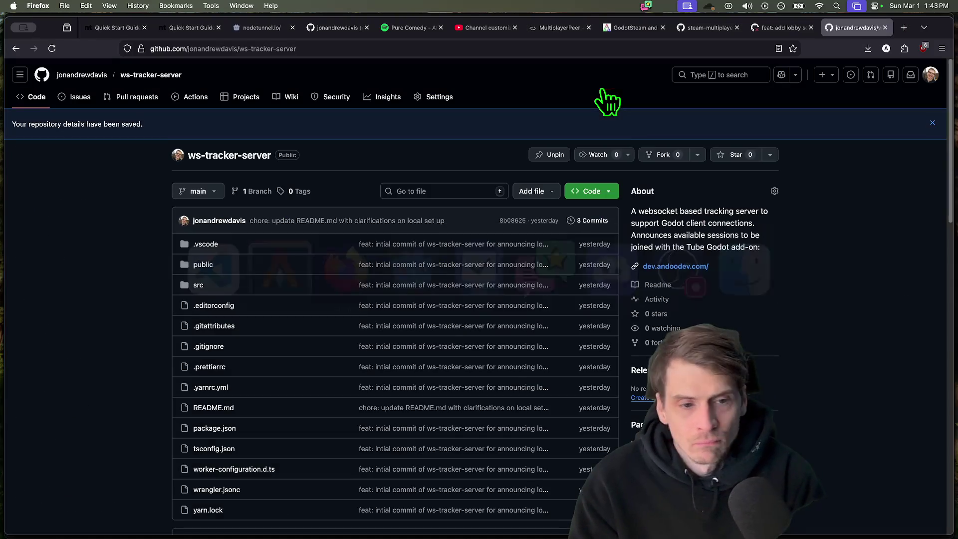
{"action": "key", "text": "super+Tab"}
{"action": "key", "text": "Tab"}
{"action": "key", "text": "Tab"}
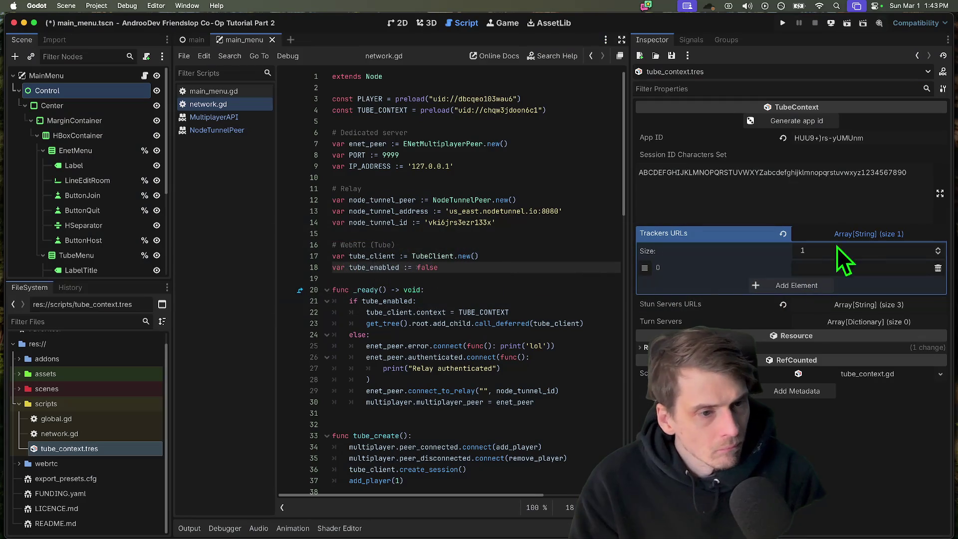
- Paste wss://dev.andoodev.com/ as the tracker URL and delete the bethesda STUN server entry
{"action": "left_click", "coordinate": [861, 268]}
{"action": "type", "text": "https://dev.andoodev.com/"}
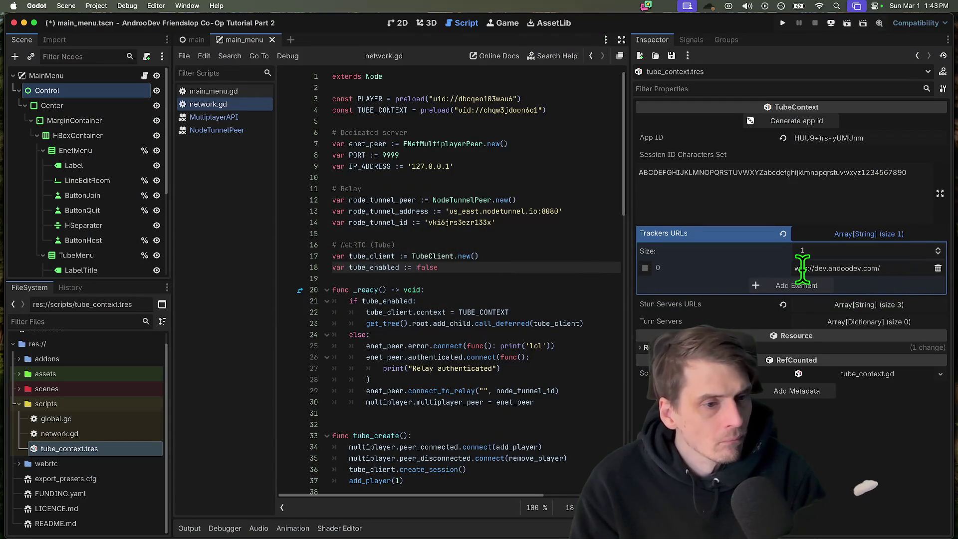
{"action": "left_click", "coordinate": [555, 279]}
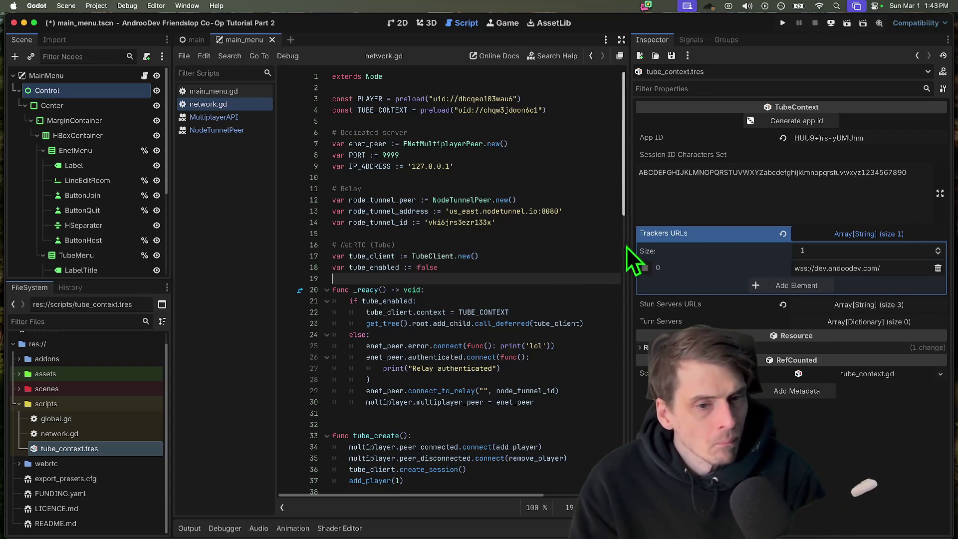
{"action": "left_click_drag", "start_coordinate": [632, 262], "coordinate": [683, 262]}
{"action": "left_click", "coordinate": [882, 304]}
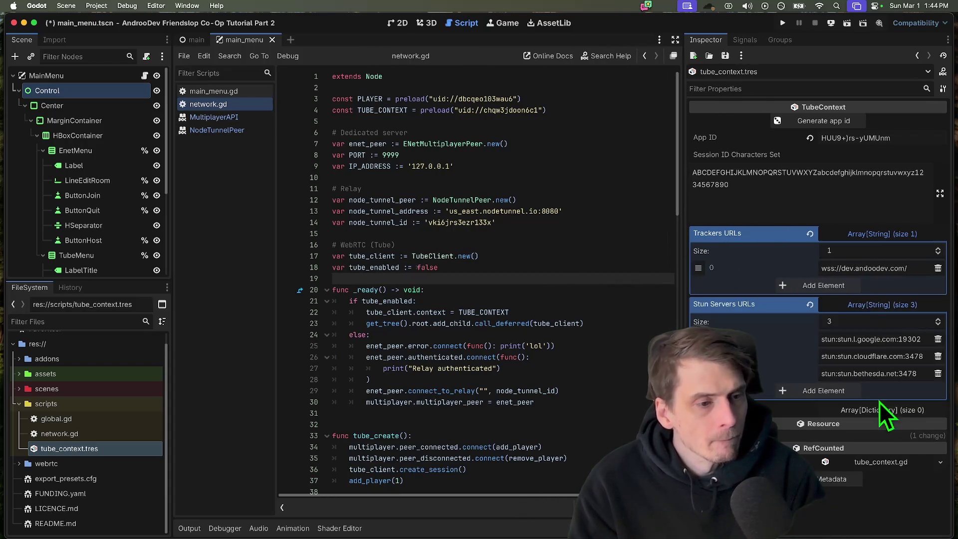
{"action": "left_click", "coordinate": [938, 374]}
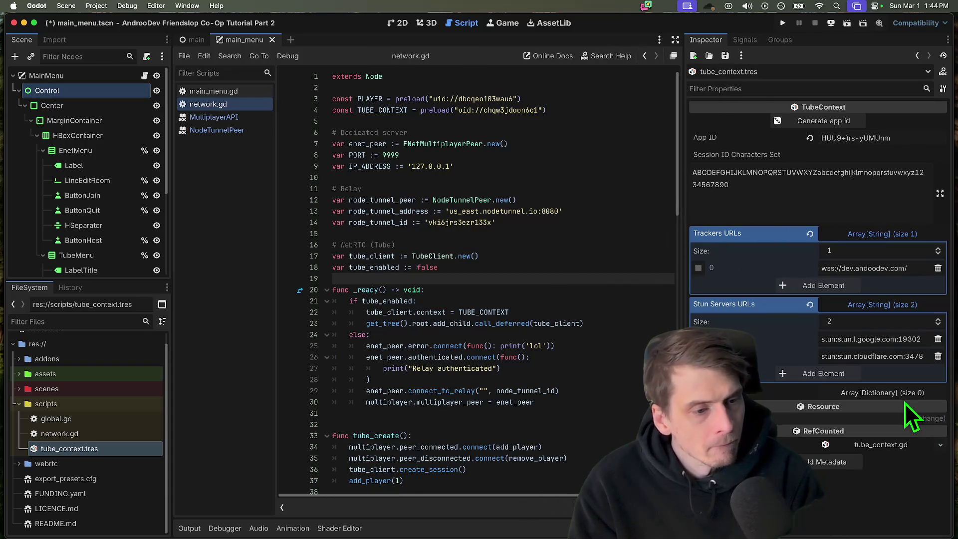
{"action": "left_click", "coordinate": [882, 392]}
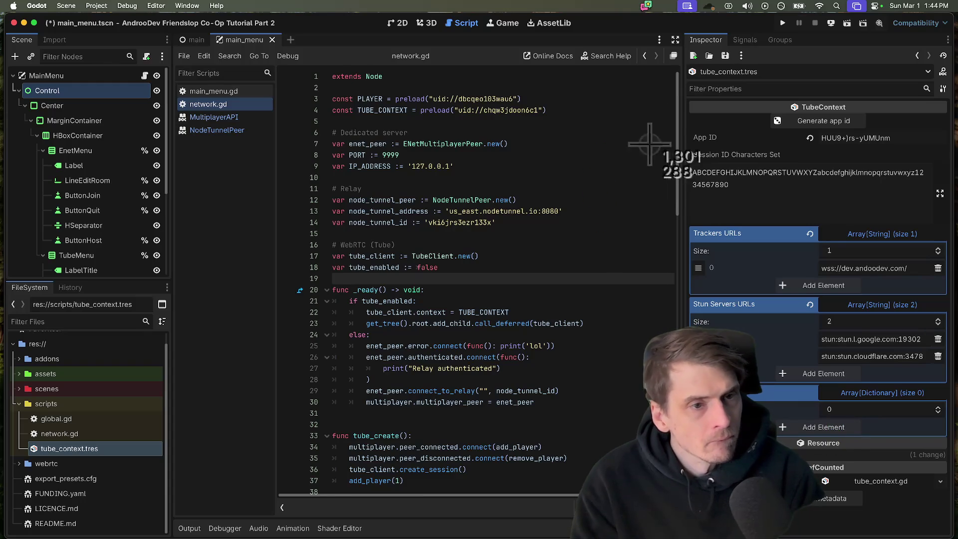
- Strip the lowercase letters and trailing 0 from the session ID character set
{"action": "left_click_drag", "start_coordinate": [863, 138], "coordinate": [887, 138]}
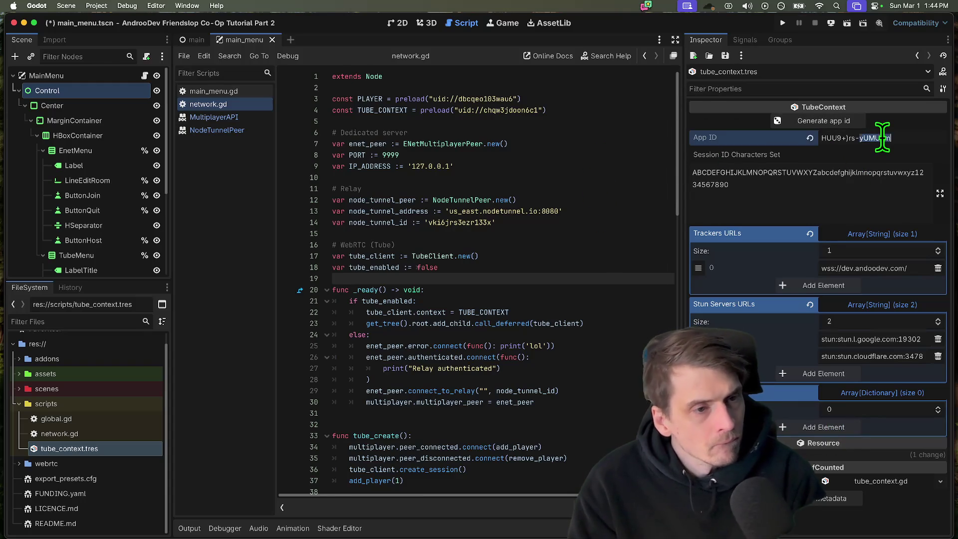
{"action": "left_click", "coordinate": [884, 193]}
{"action": "left_click_drag", "start_coordinate": [818, 174], "coordinate": [913, 173]}
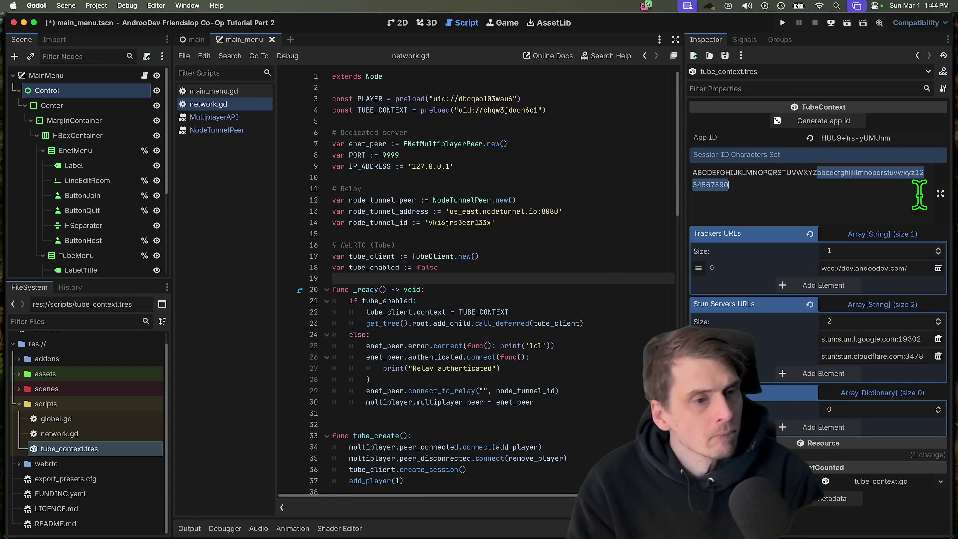
{"action": "left_click", "coordinate": [854, 173]}
{"action": "left_click_drag", "start_coordinate": [854, 173], "coordinate": [812, 173]}
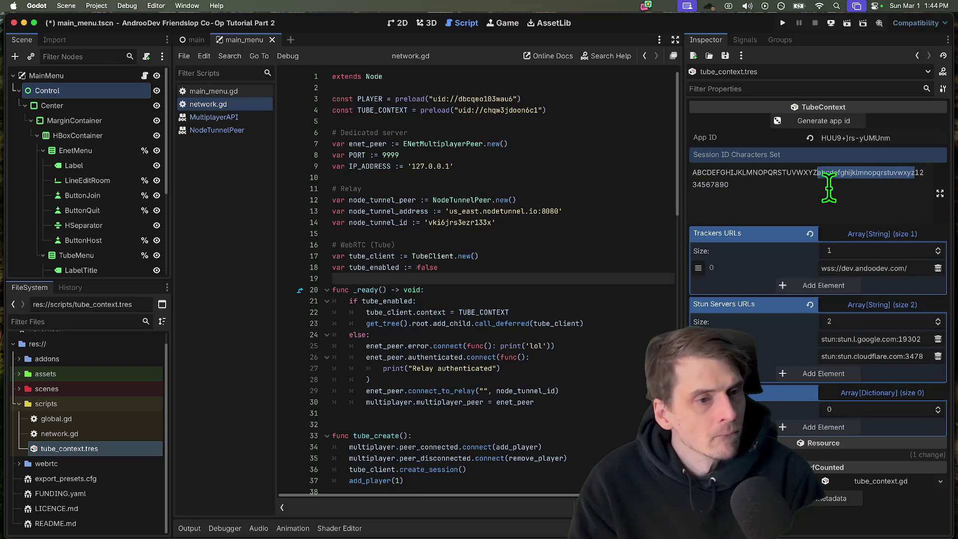
{"action": "left_click", "coordinate": [829, 187]}
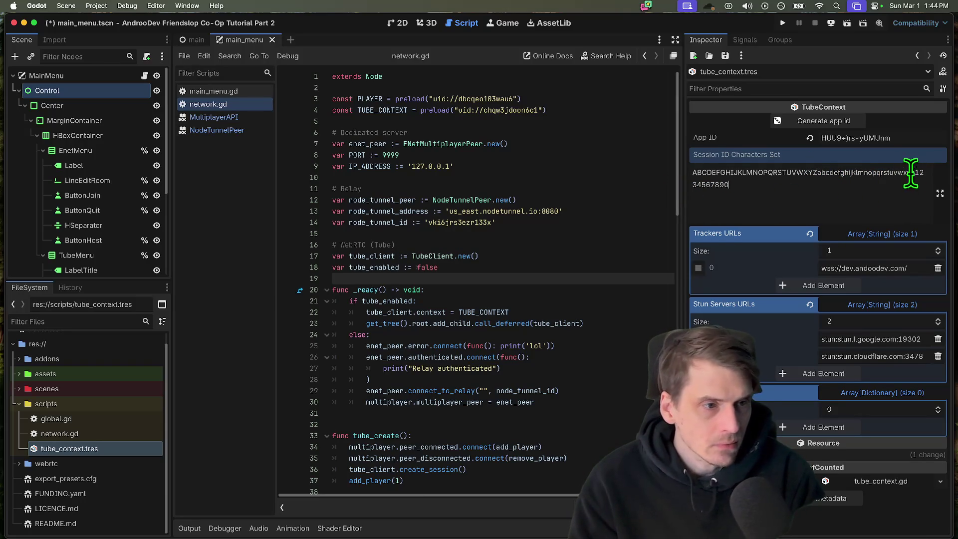
{"action": "left_click_drag", "start_coordinate": [914, 173], "coordinate": [816, 173]}
{"action": "key", "text": "BackSpace"}
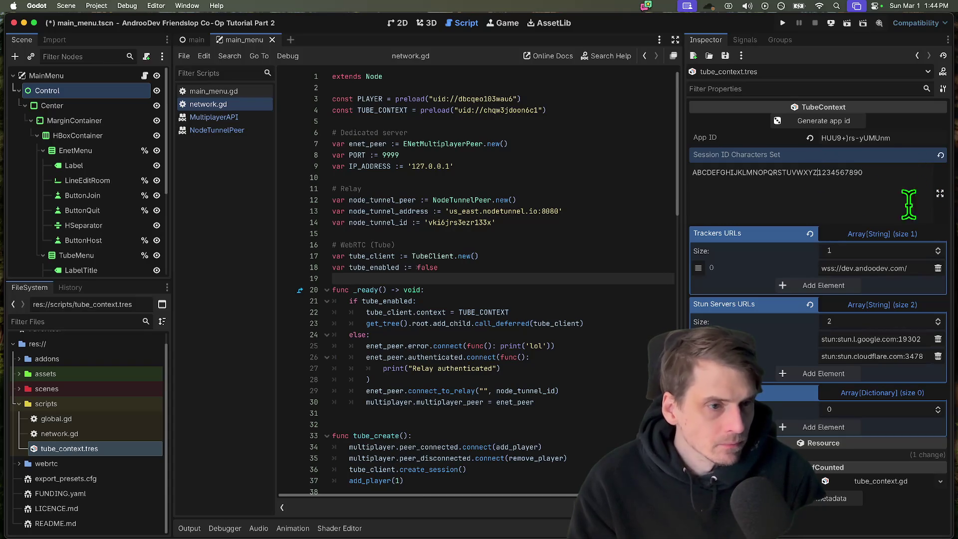
{"action": "key", "text": "BackSpace"}
- Review the uppercase-and-digits character set and save tube_context.tres
{"action": "left_click", "coordinate": [829, 173]}
{"action": "double_click", "coordinate": [829, 173]}
{"action": "left_click", "coordinate": [869, 173]}
{"action": "key", "text": "ctrl+a"}
{"action": "key", "text": "ctrl+s"}
{"action": "left_click", "coordinate": [754, 193]}
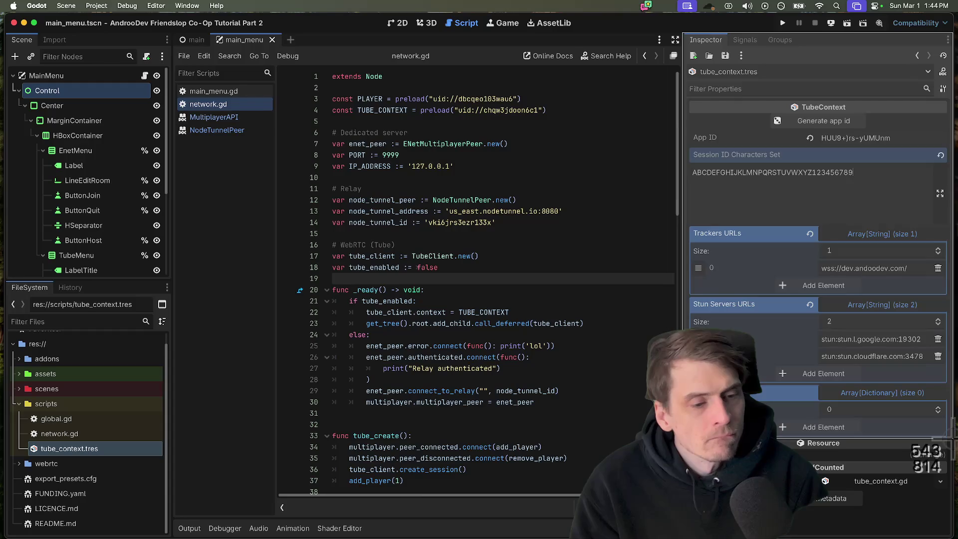
{"action": "left_click", "coordinate": [883, 392]}
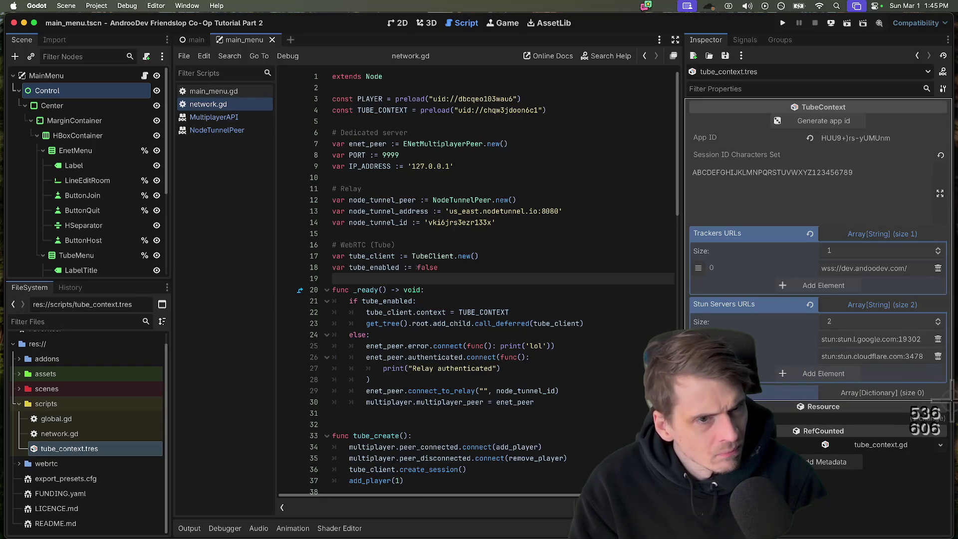
{"action": "left_click", "coordinate": [903, 416]}
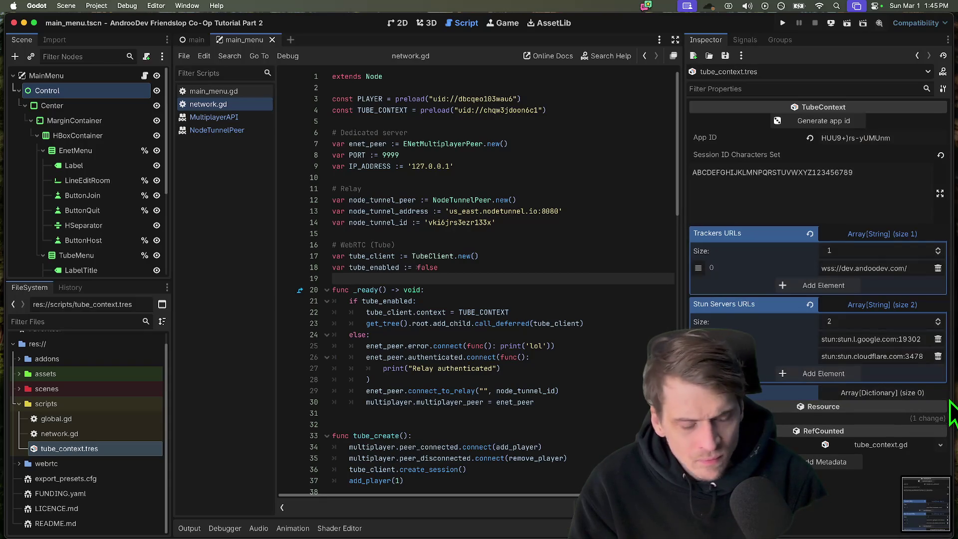
{"action": "mouse_move", "coordinate": [479, 538]}
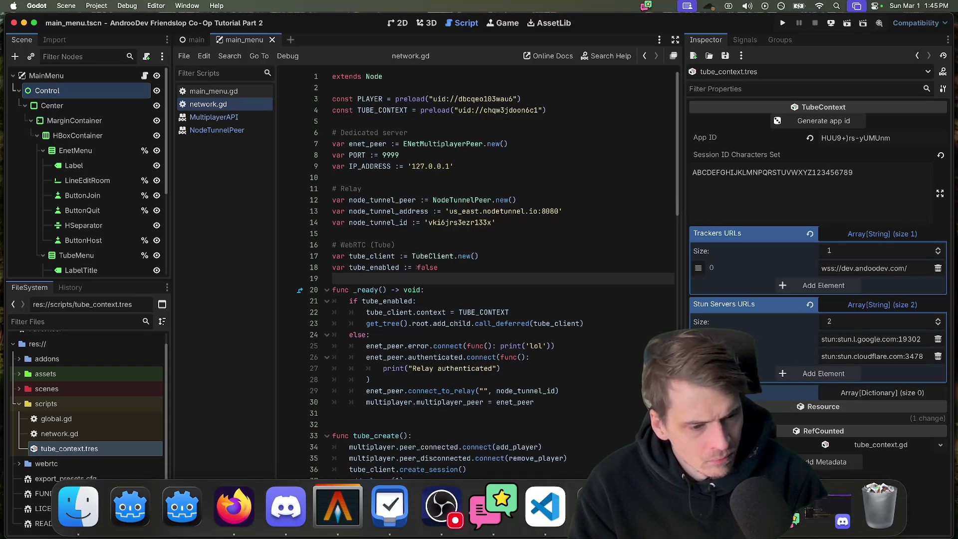
- Close the Social Stream Ninja window and open the Things to-do app
{"action": "left_click", "coordinate": [793, 518]}
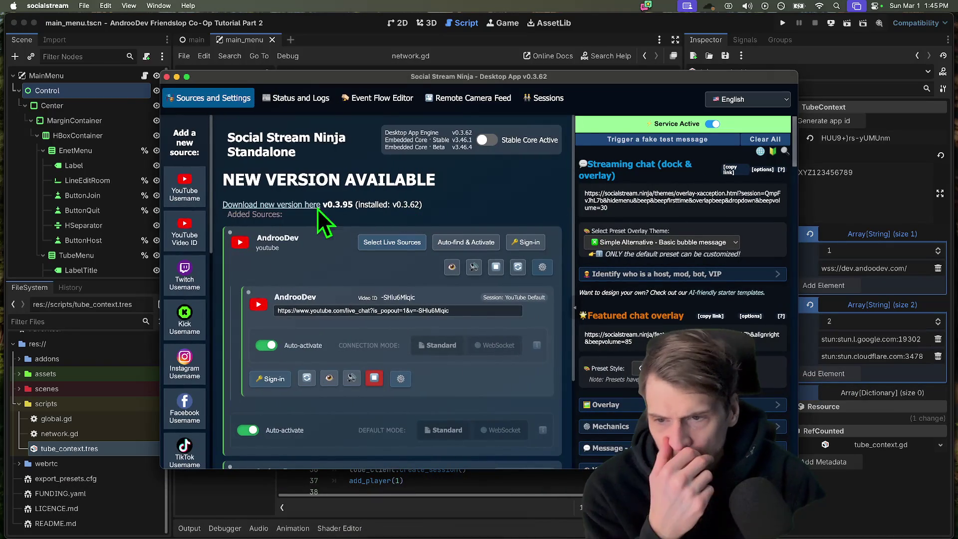
{"action": "scroll", "coordinate": [224, 348], "scroll_direction": "down", "scroll_amount": 5}
{"action": "scroll", "coordinate": [438, 379], "scroll_direction": "up", "scroll_amount": 5}
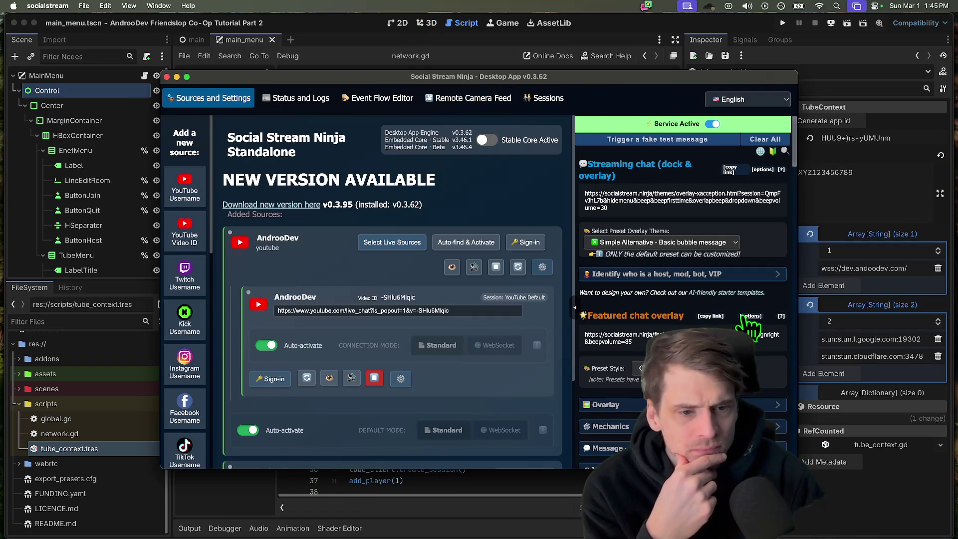
{"action": "scroll", "coordinate": [651, 247], "scroll_direction": "down", "scroll_amount": 5}
{"action": "scroll", "coordinate": [599, 296], "scroll_direction": "down", "scroll_amount": 5}
{"action": "scroll", "coordinate": [598, 296], "scroll_direction": "down", "scroll_amount": 1}
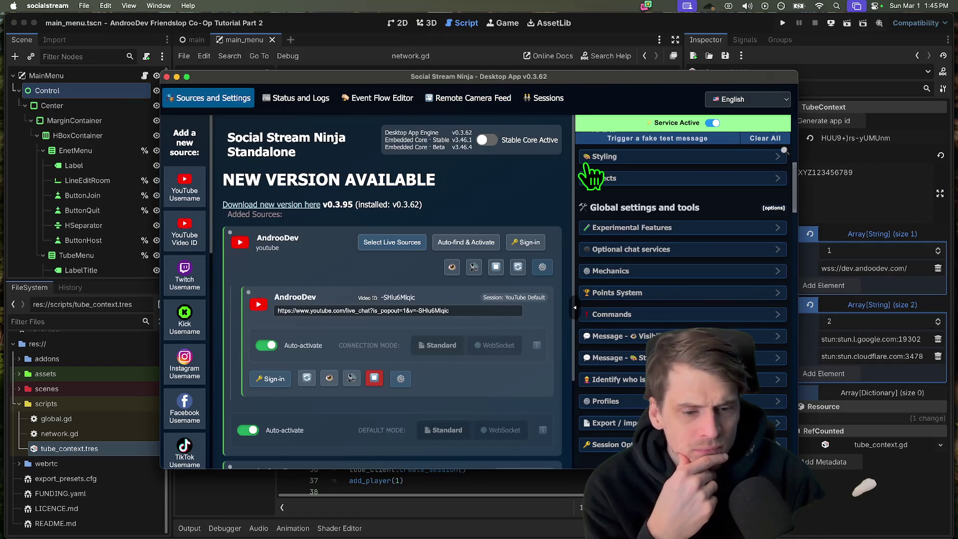
{"action": "scroll", "coordinate": [640, 198], "scroll_direction": "up", "scroll_amount": 10}
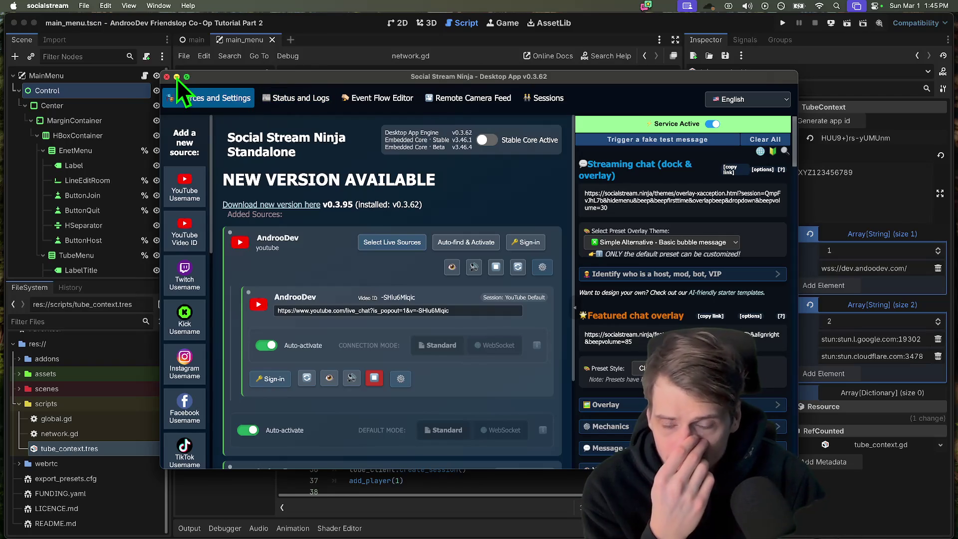
{"action": "left_click", "coordinate": [177, 78]}
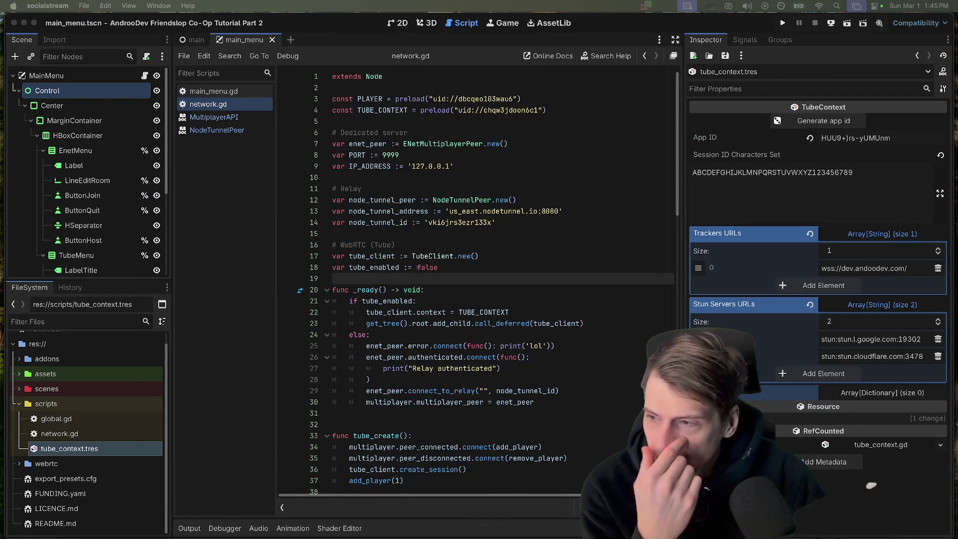
{"action": "left_click", "coordinate": [390, 508]}
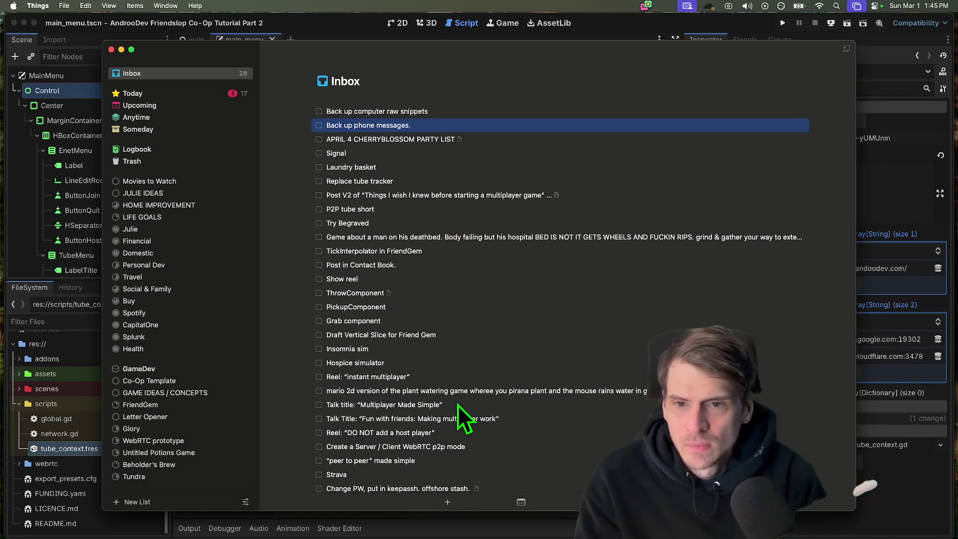
{"action": "scroll", "coordinate": [285, 367], "scroll_direction": "down", "scroll_amount": 2}
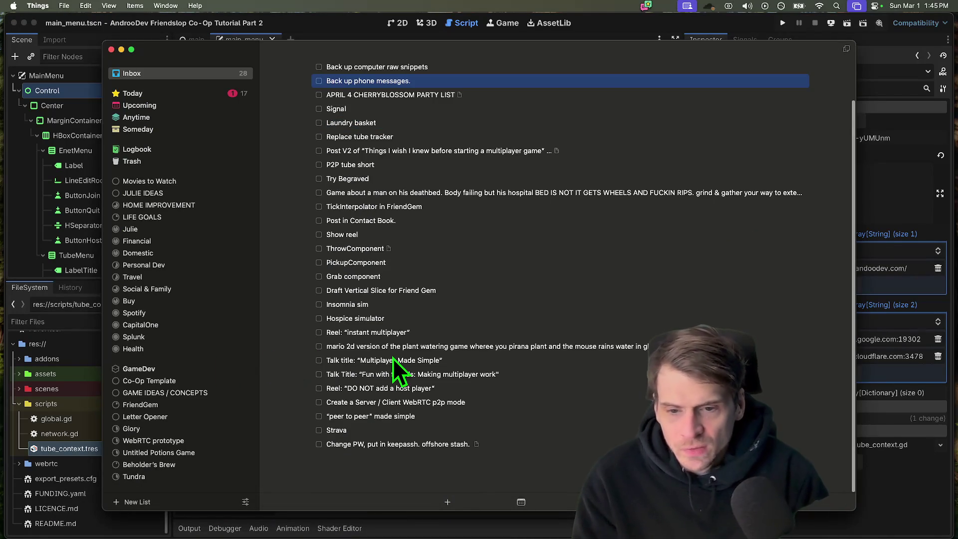
- Add the to-do 'Godot app to ingest YouTube and Twitch (Social Stream, basically)' and close Things
{"action": "key", "text": "super+n"}
{"action": "type", "text": "God"}
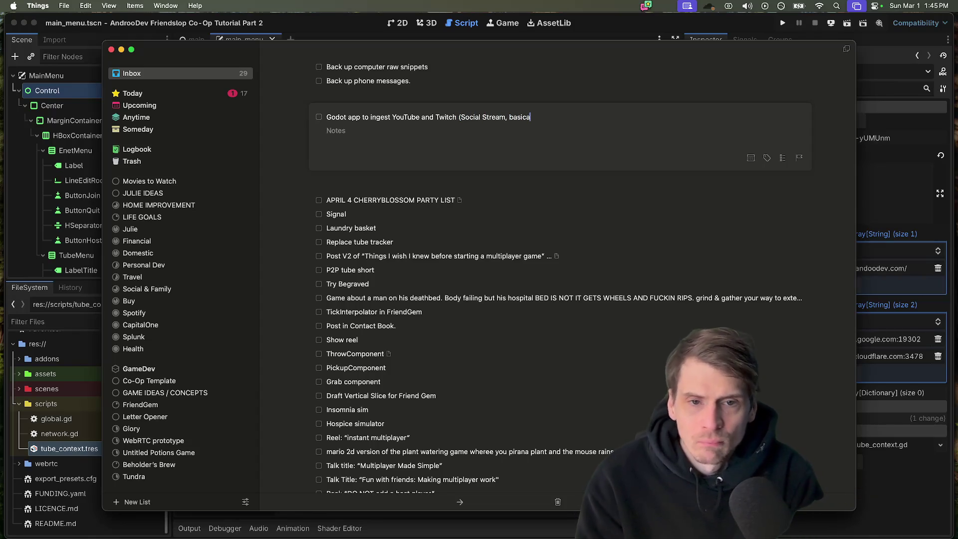
{"action": "key", "text": "Return"}
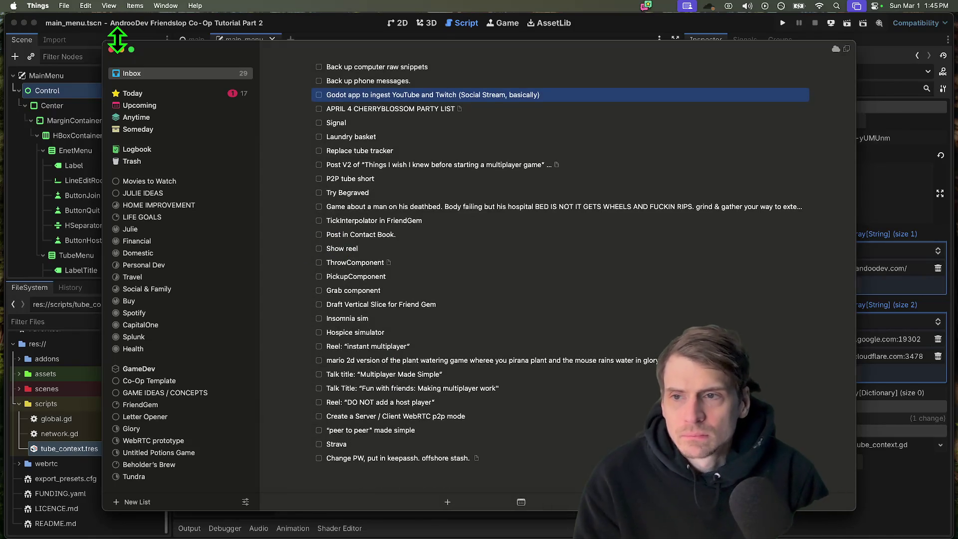
{"action": "left_click", "coordinate": [112, 50]}
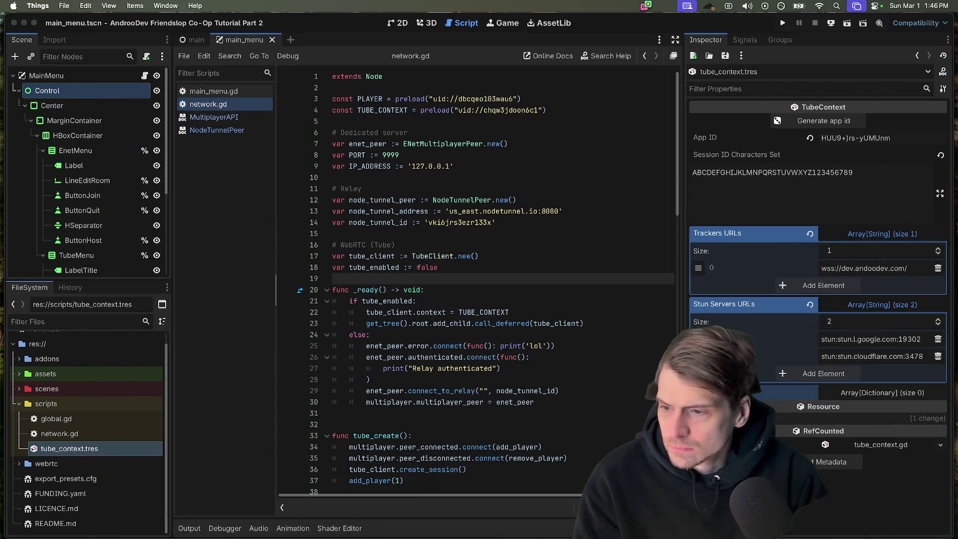
{"action": "left_click", "coordinate": [270, 509]}
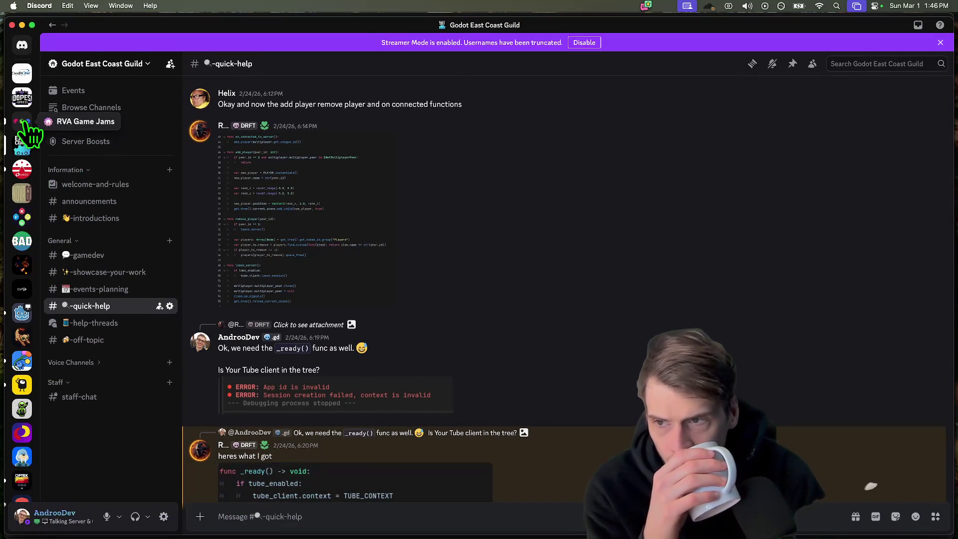
{"action": "left_click", "coordinate": [21, 123]}
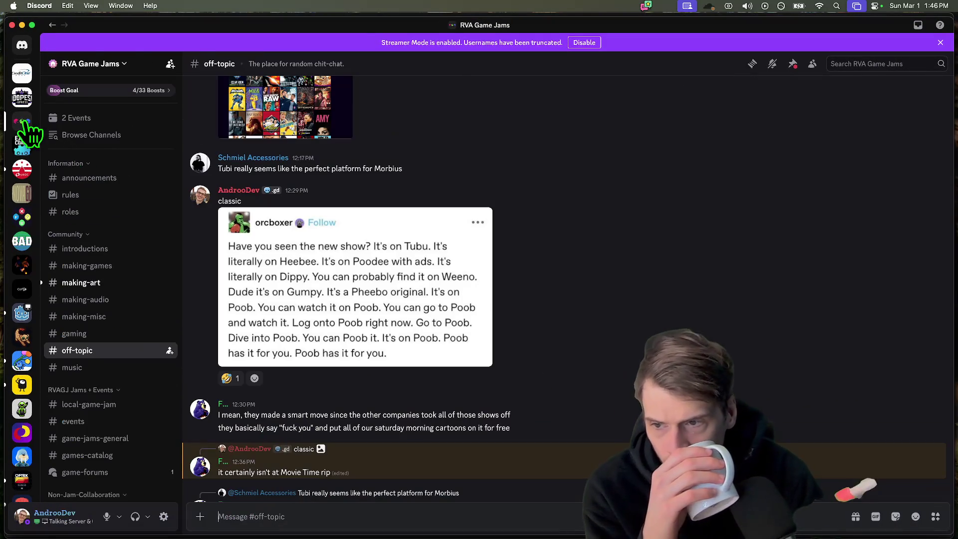
{"action": "left_click", "coordinate": [22, 314]}
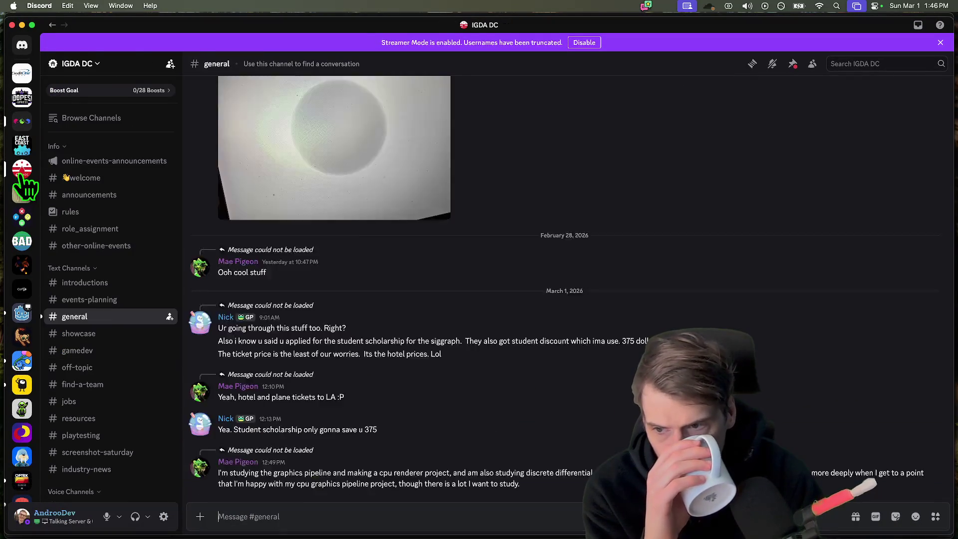
{"action": "left_click", "coordinate": [22, 312]}
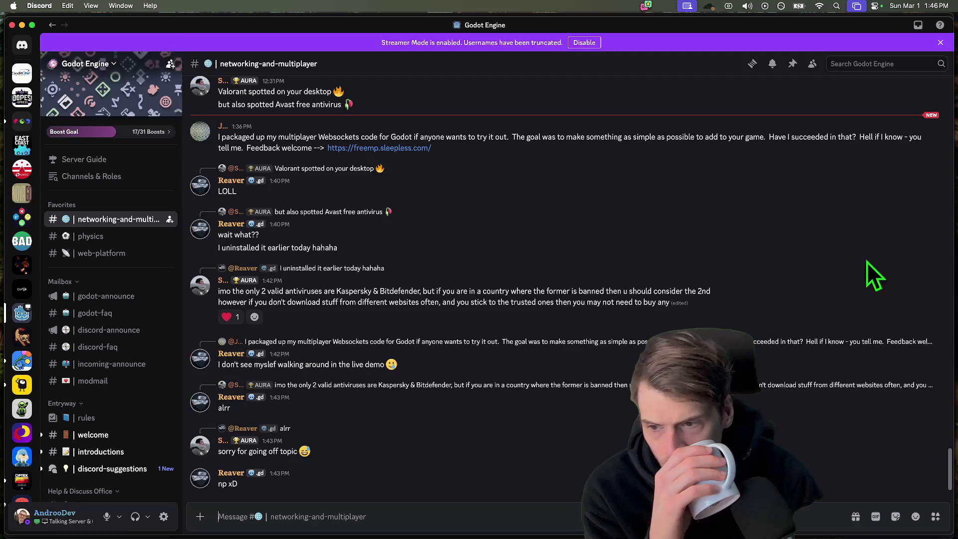
{"action": "mouse_move", "coordinate": [464, 296]}
{"action": "left_click_drag", "start_coordinate": [542, 275], "coordinate": [539, 300]}
{"action": "triple_click", "coordinate": [539, 302]}
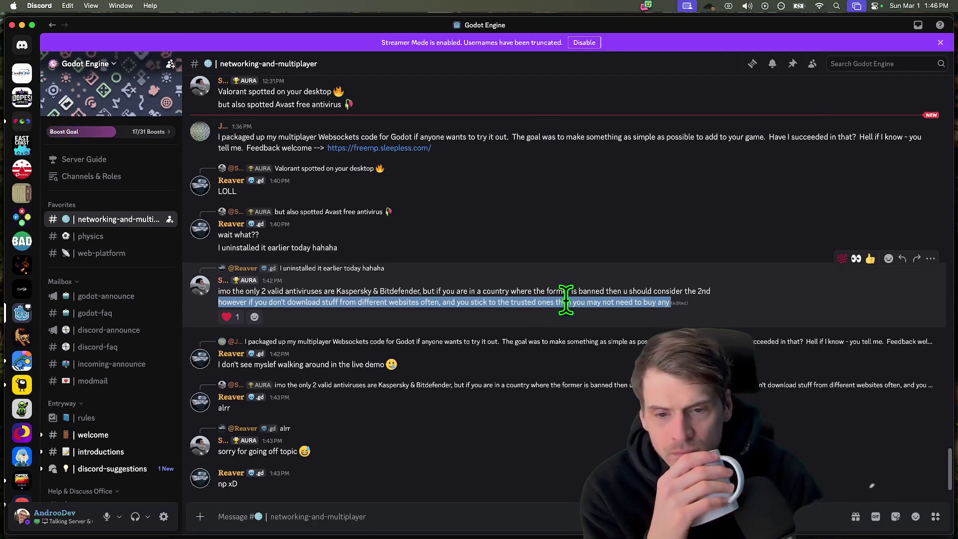
{"action": "left_click", "coordinate": [750, 306]}
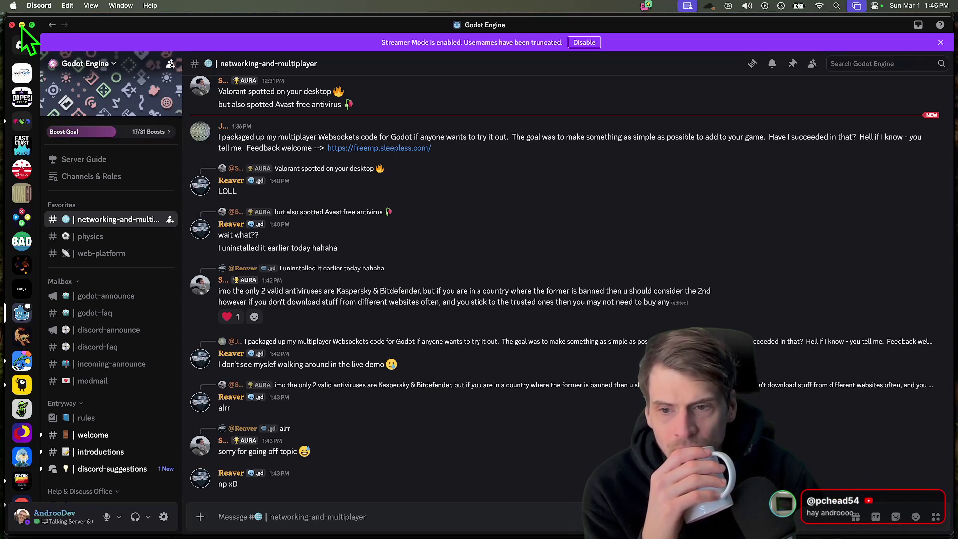
{"action": "left_click", "coordinate": [32, 26]}
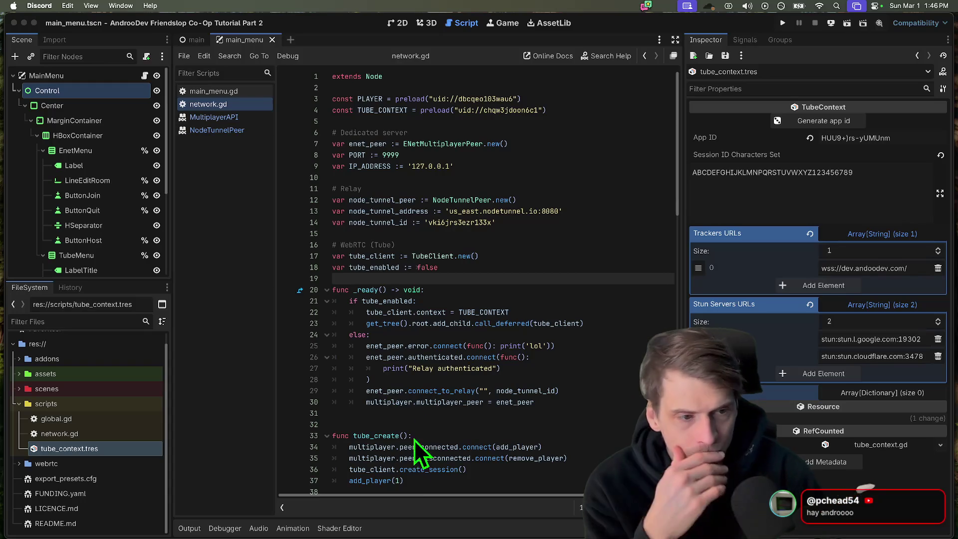
{"action": "left_click", "coordinate": [113, 516]}
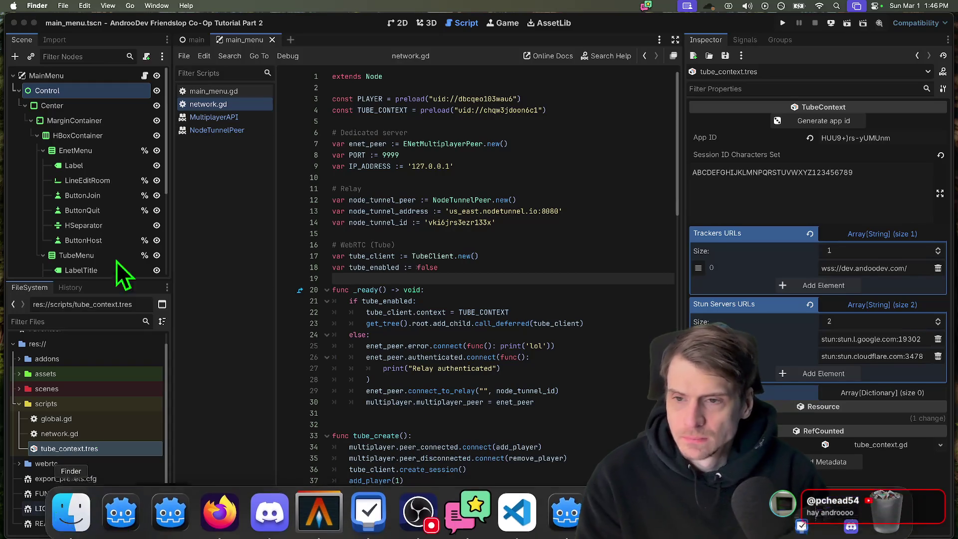
{"action": "left_click", "coordinate": [280, 160]}
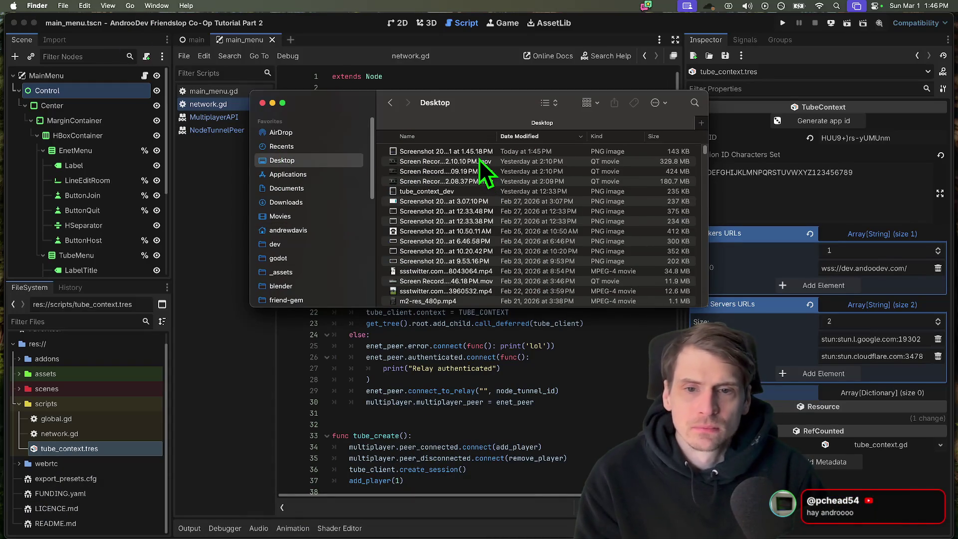
{"action": "left_click", "coordinate": [480, 154]}
{"action": "key", "text": "space"}
{"action": "key", "text": "space"}
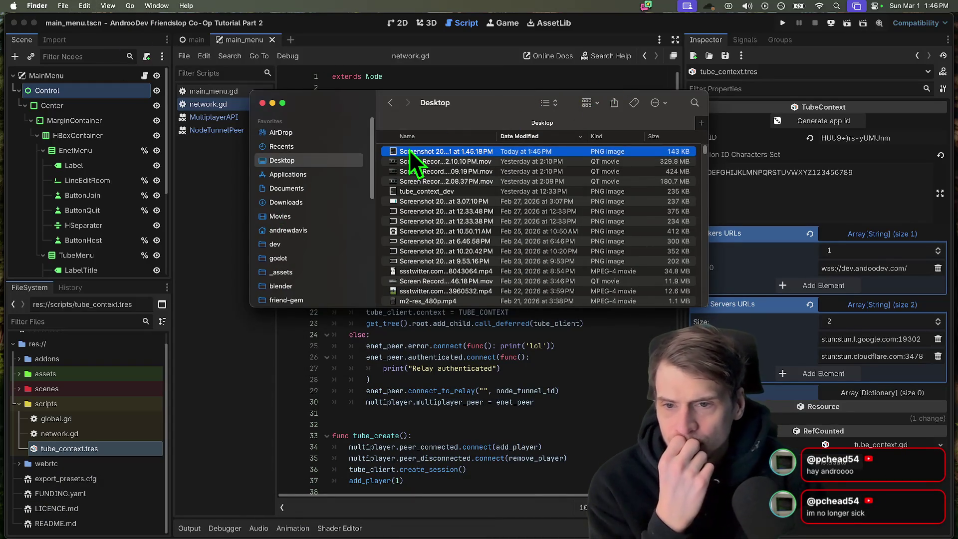
{"action": "left_click", "coordinate": [277, 258]}
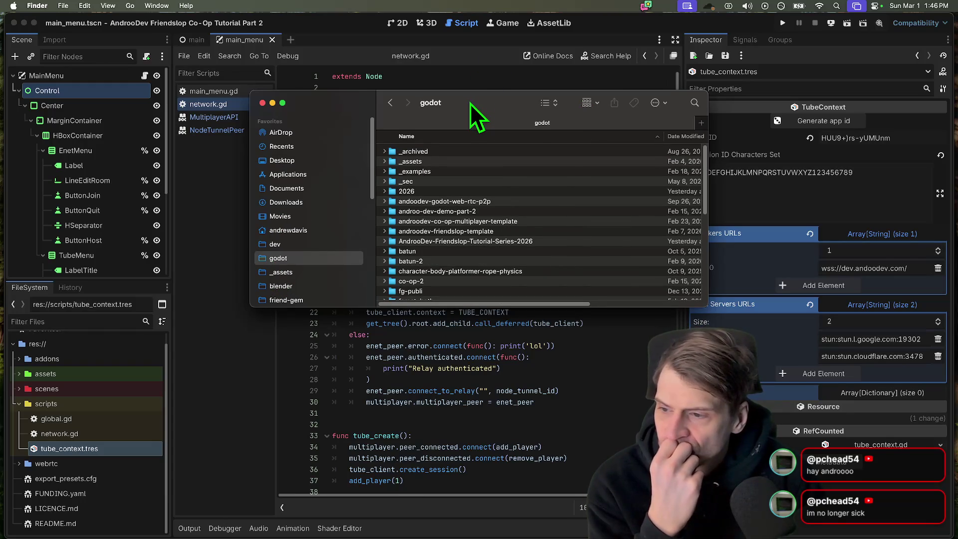
{"action": "key", "text": "super+w"}
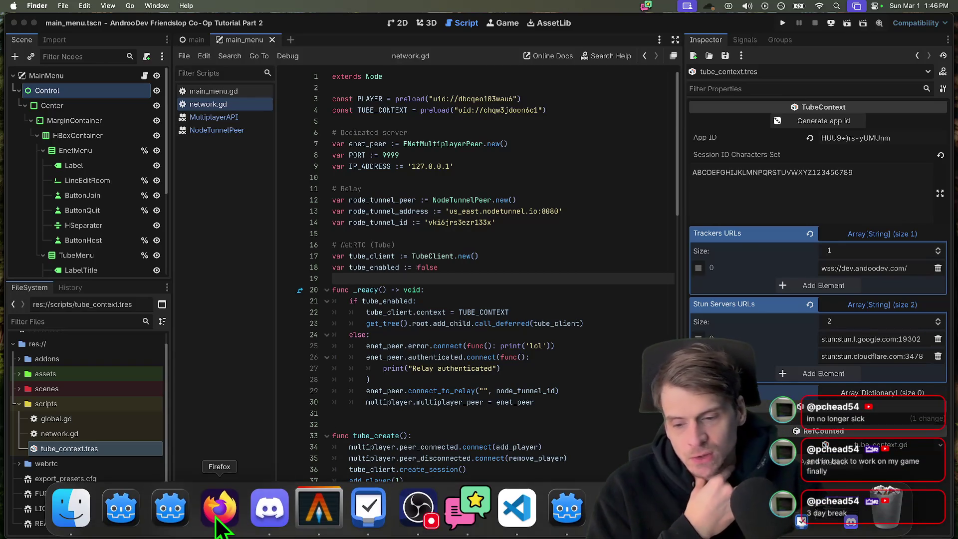
- View the ws-tracker-server repo, then return from the androodev.com search to the Cloudflare domain list
{"action": "left_click", "coordinate": [220, 509]}
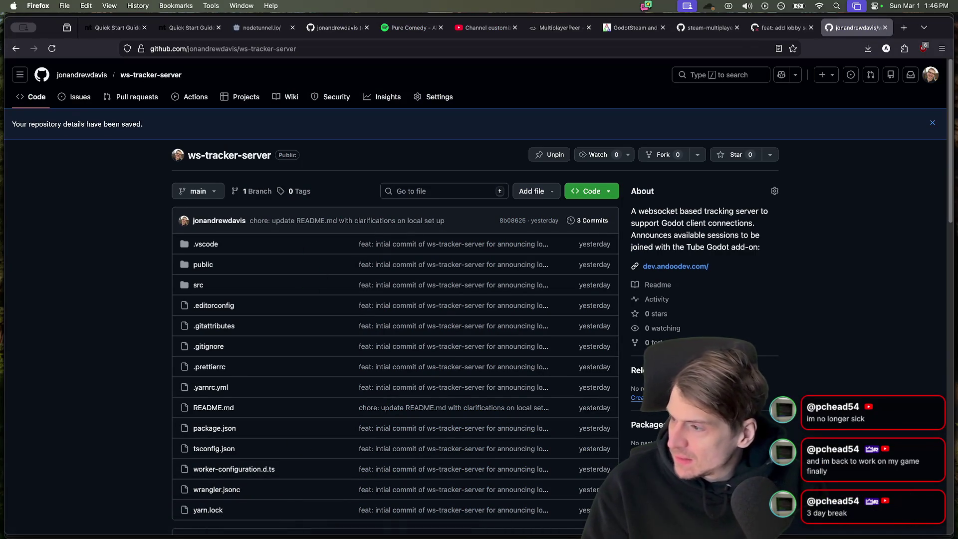
{"action": "key", "text": "super+Tab"}
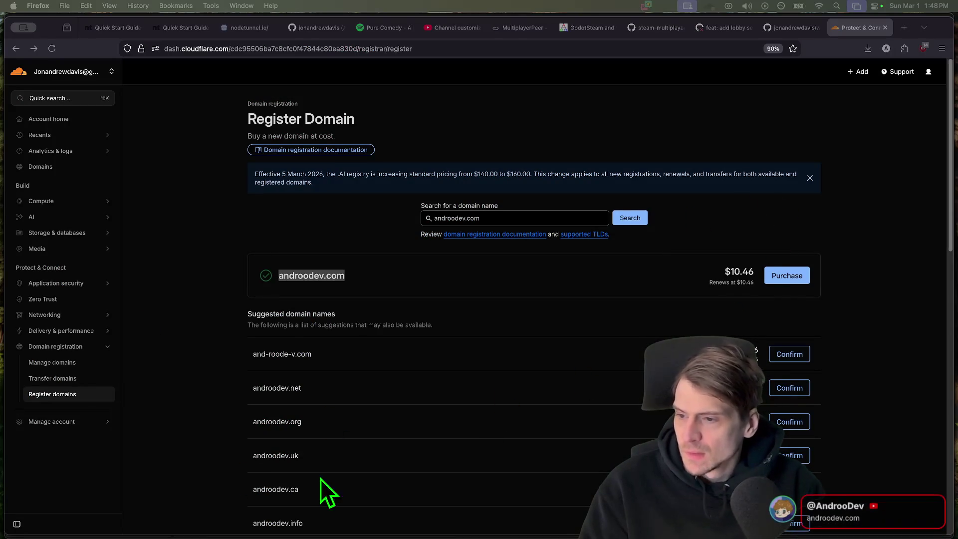
{"action": "key", "text": "alt+Left"}
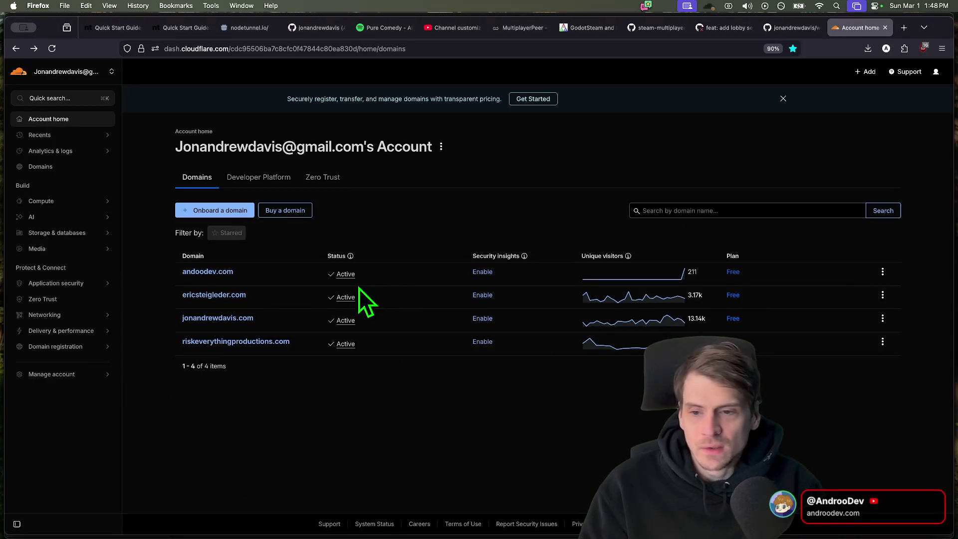
- Review the domain rows on the Cloudflare account home and reload the domains page
{"action": "double_click", "coordinate": [266, 277]}
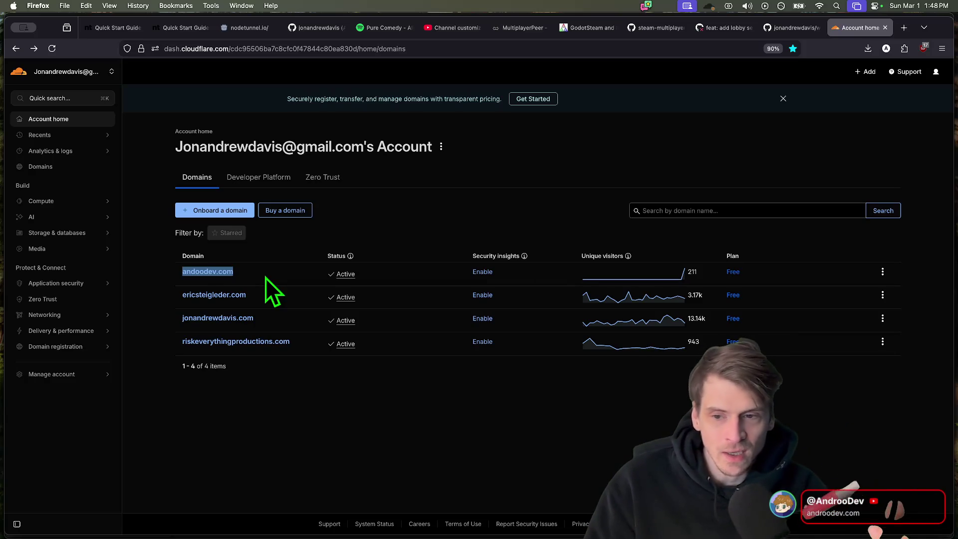
{"action": "left_click", "coordinate": [264, 277]}
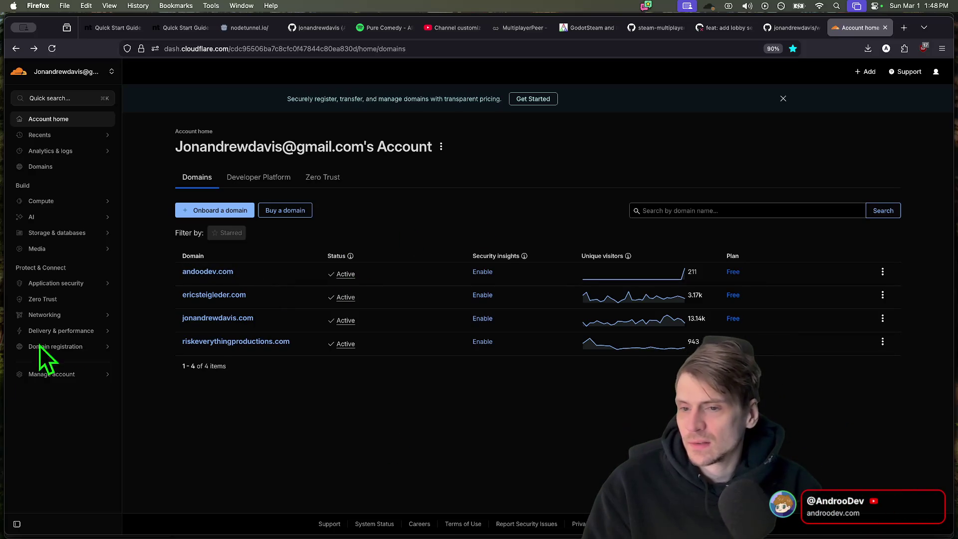
{"action": "left_click_drag", "start_coordinate": [255, 273], "coordinate": [288, 397]}
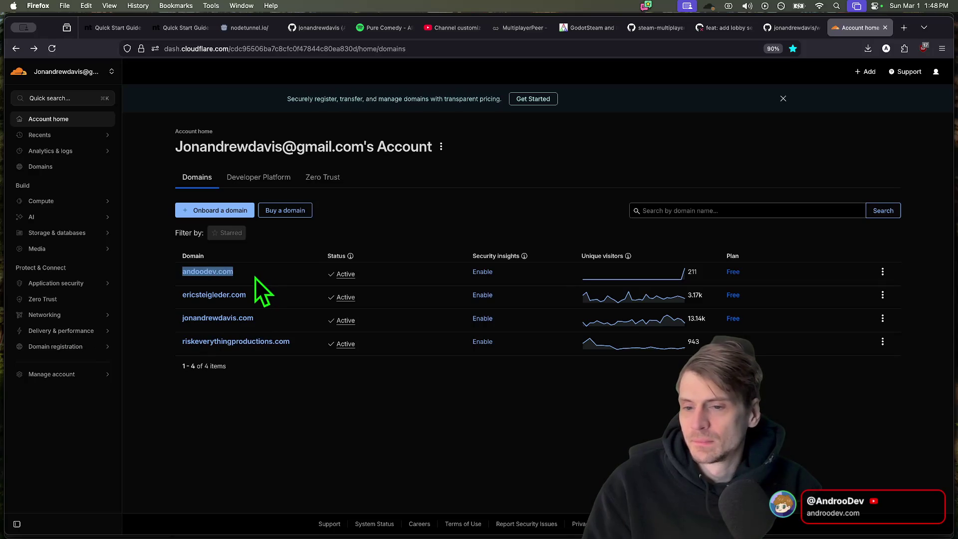
{"action": "left_click", "coordinate": [288, 397]}
{"action": "key", "text": "super+r"}
- Start connecting an existing domain, then return to Godot and select androodev in the tracker URL
{"action": "left_click", "coordinate": [224, 210]}
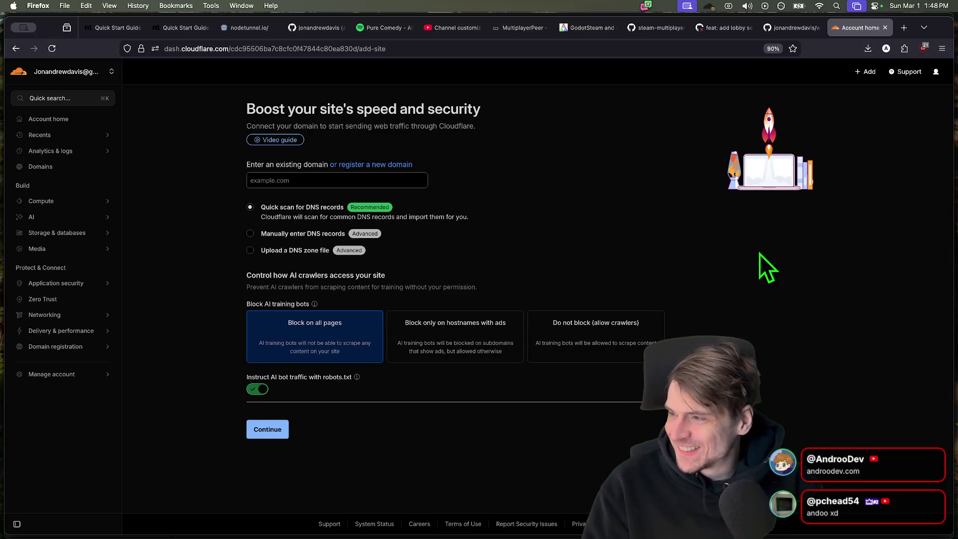
{"action": "key", "text": "super+Tab"}
{"action": "key", "text": "super+Tab"}
{"action": "key", "text": "super+Tab"}
{"action": "key", "text": "super+Tab"}
{"action": "key", "text": "super+Tab"}
{"action": "key", "text": "super+Tab"}
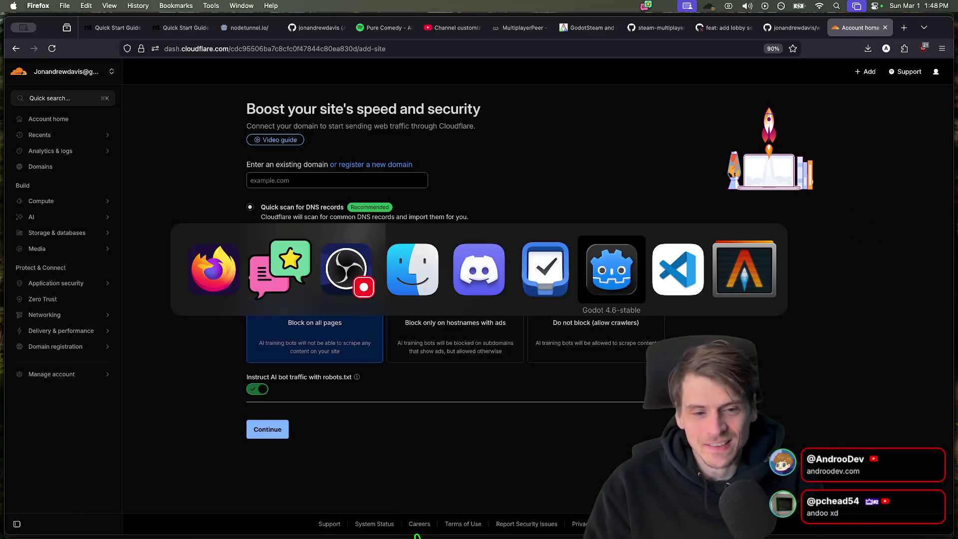
{"action": "double_click", "coordinate": [872, 267]}
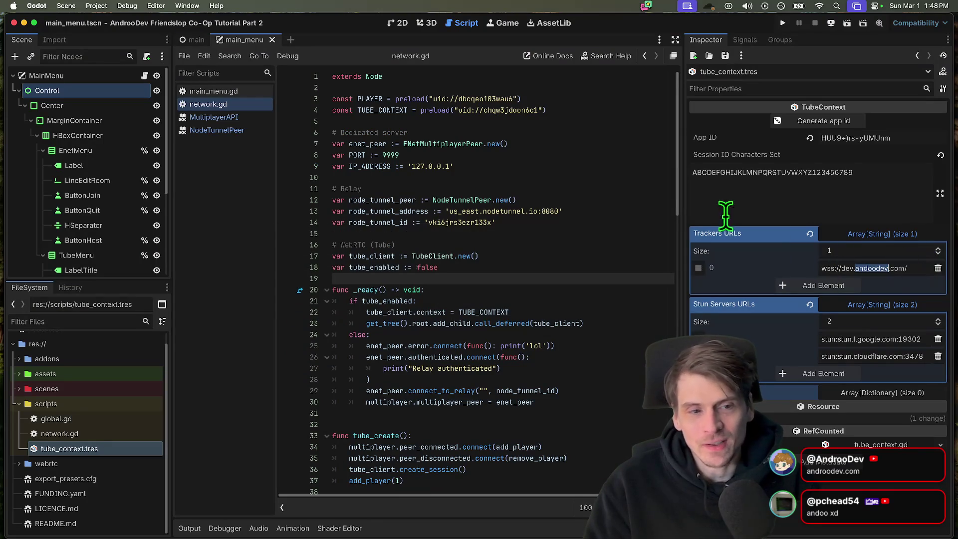
- Add an androodev line to the Session ID Characters Set, then return to the Cloudflare page
{"action": "left_click", "coordinate": [767, 194]}
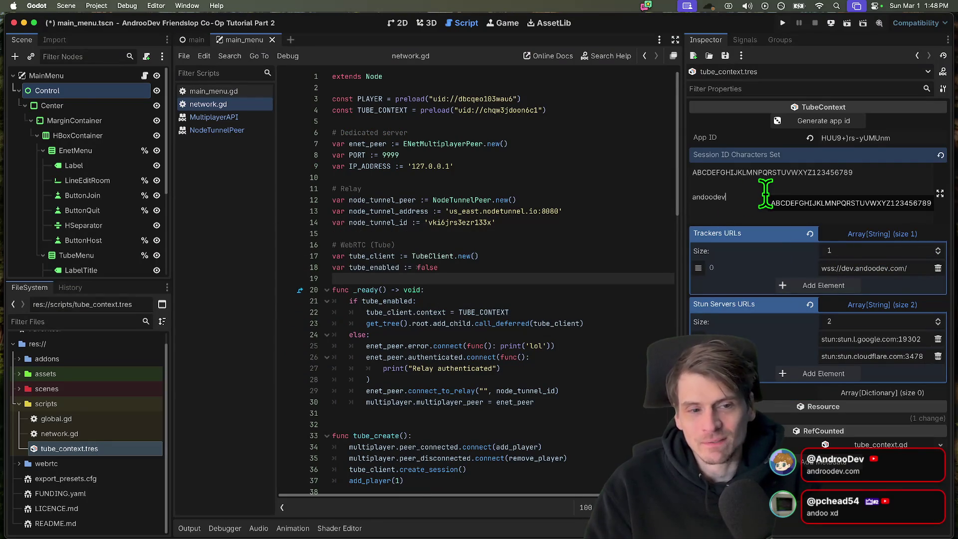
{"action": "key", "text": "Return"}
{"action": "type", "text": "androodev"}
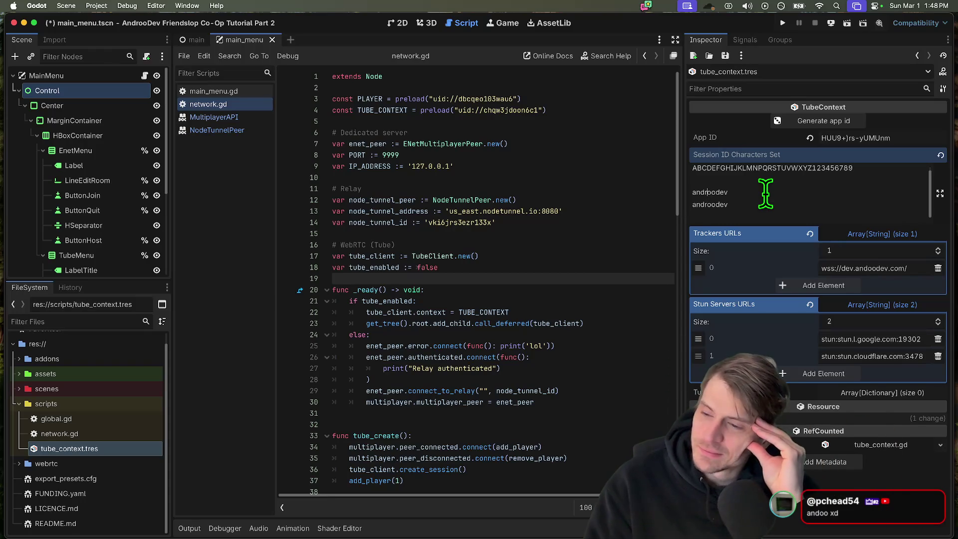
{"action": "key", "text": "super+Tab"}
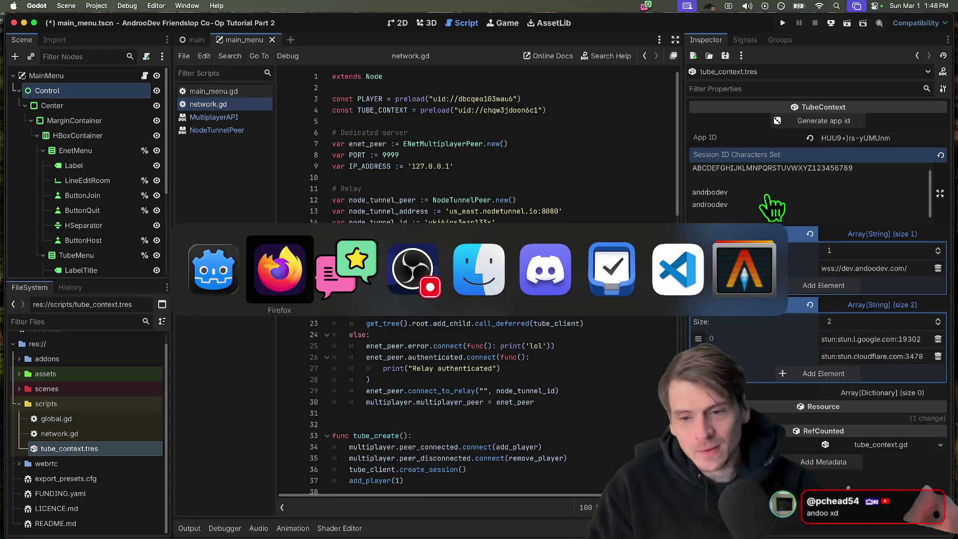
{"action": "key", "text": "super+Tab"}
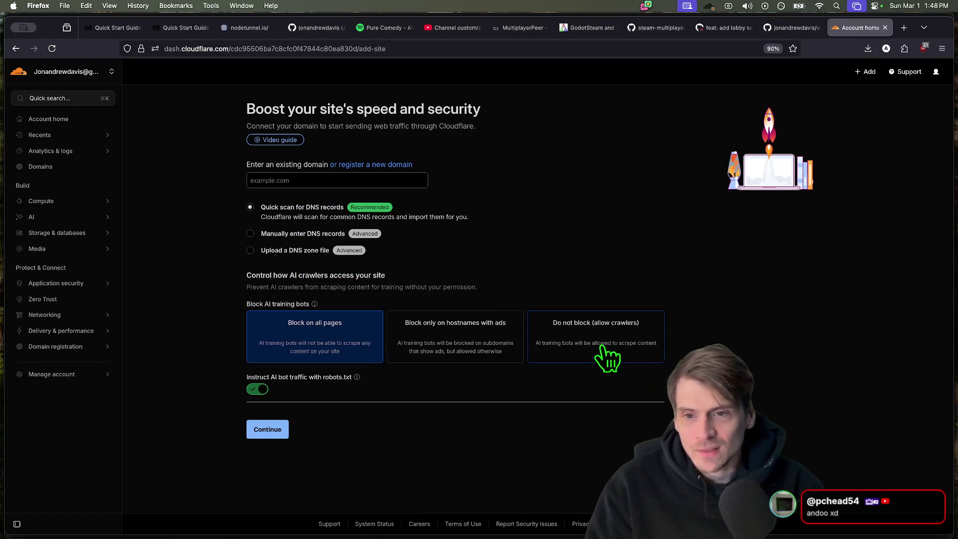
- Search the Cloudflare Register Domain page for androodev domain names
{"action": "key", "text": "super+Left"}
{"action": "left_click", "coordinate": [221, 210]}
{"action": "key", "text": "super+Left"}
{"action": "left_click", "coordinate": [289, 210]}
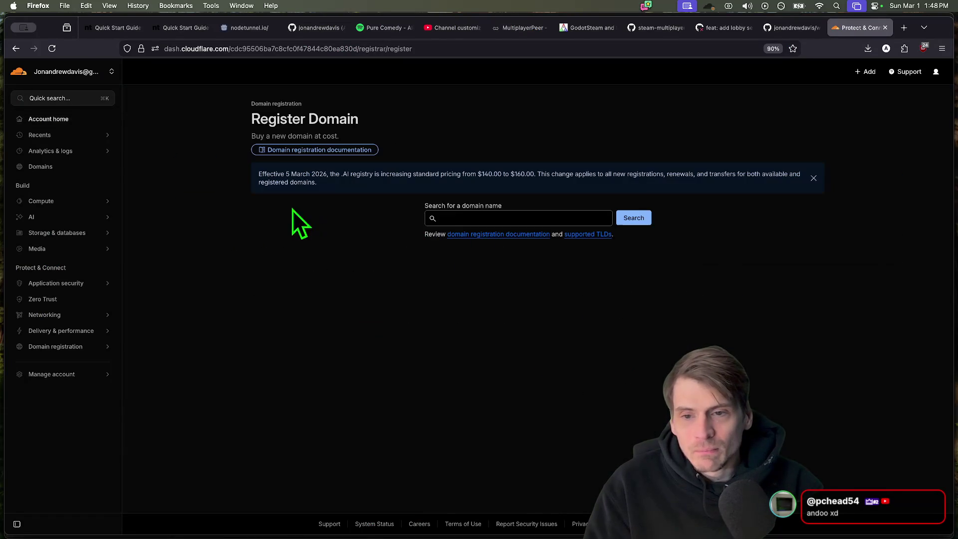
{"action": "left_click", "coordinate": [519, 218]}
{"action": "type", "text": "androod"}
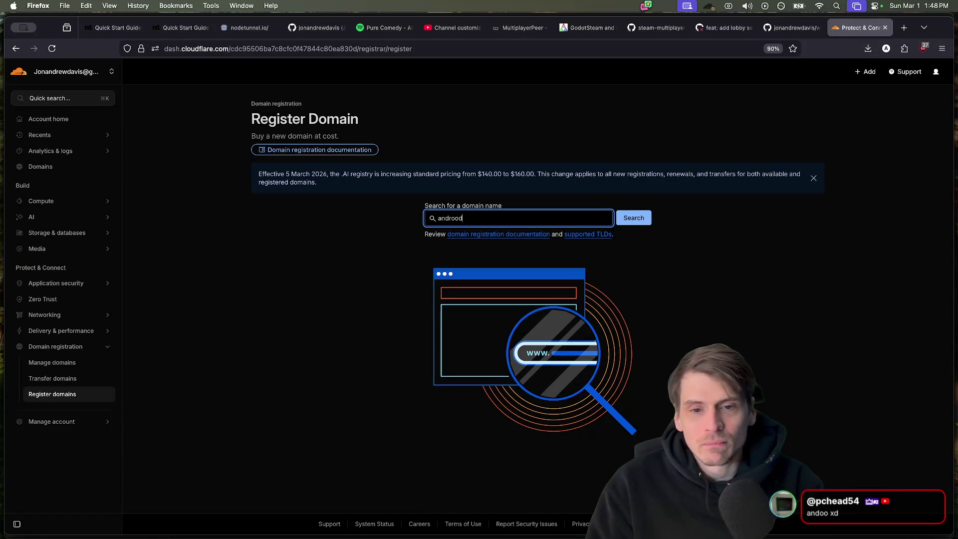
{"action": "type", "text": "ev"}
{"action": "left_click", "coordinate": [633, 218]}
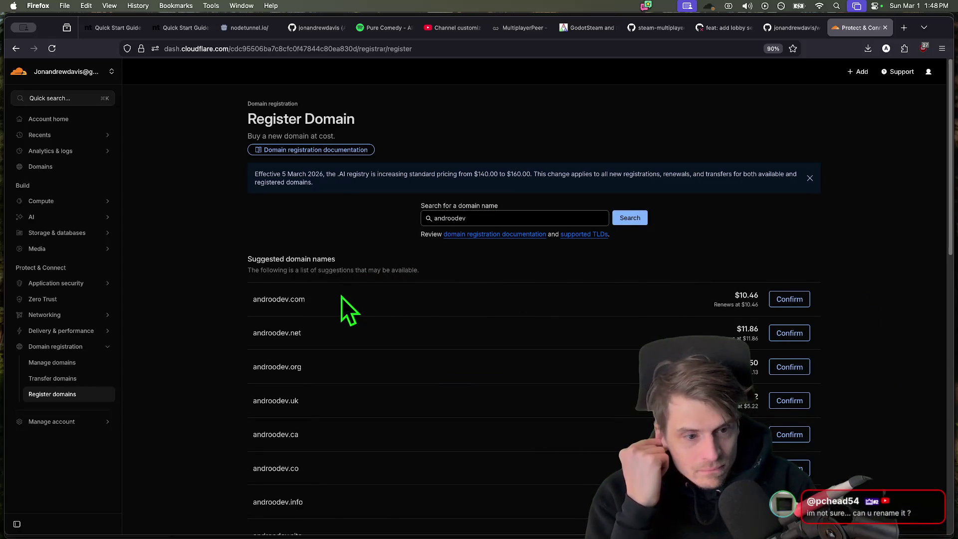
- Review the $10.46 .com price, copy androodev.com, and return to the account's domains list
{"action": "double_click", "coordinate": [746, 297]}
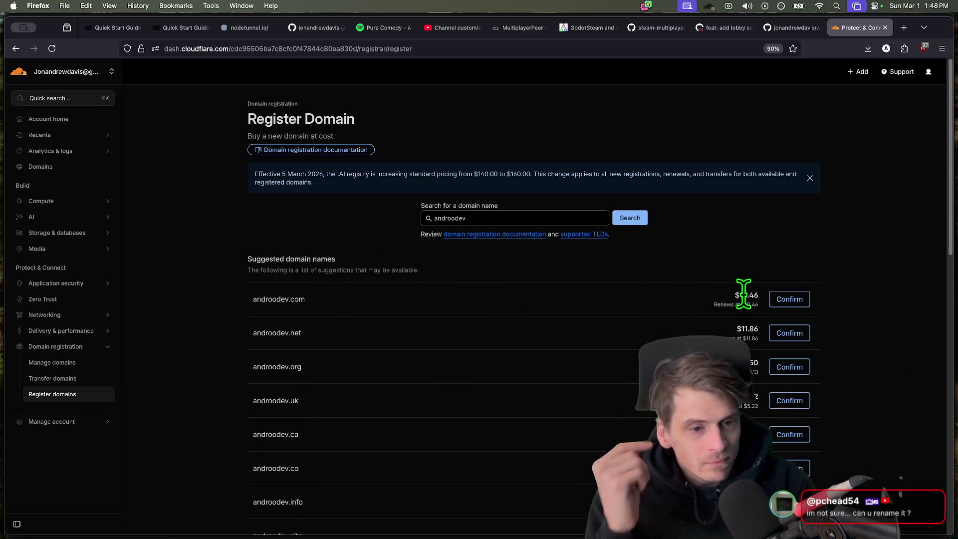
{"action": "scroll", "coordinate": [391, 294], "scroll_direction": "down", "scroll_amount": 3}
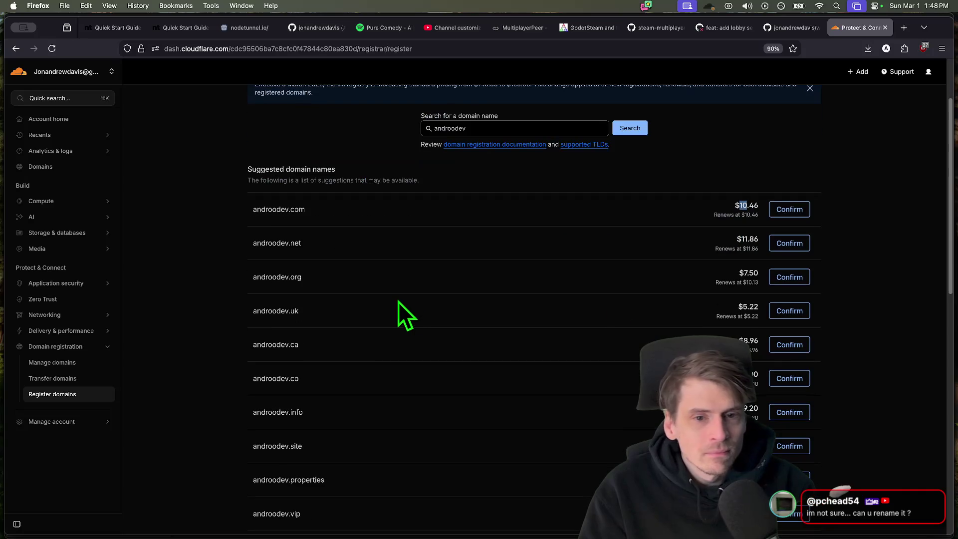
{"action": "scroll", "coordinate": [891, 327], "scroll_direction": "up", "scroll_amount": 3}
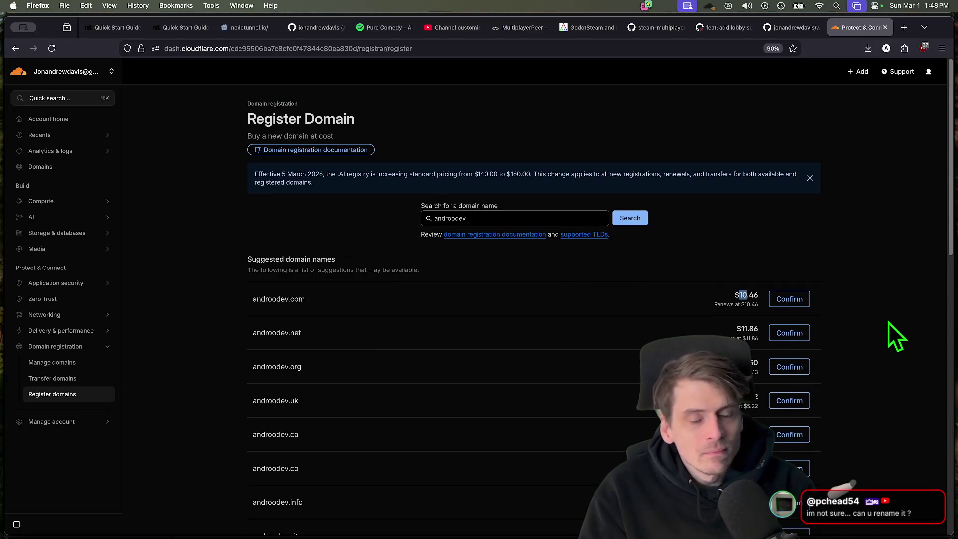
{"action": "triple_click", "coordinate": [361, 276]}
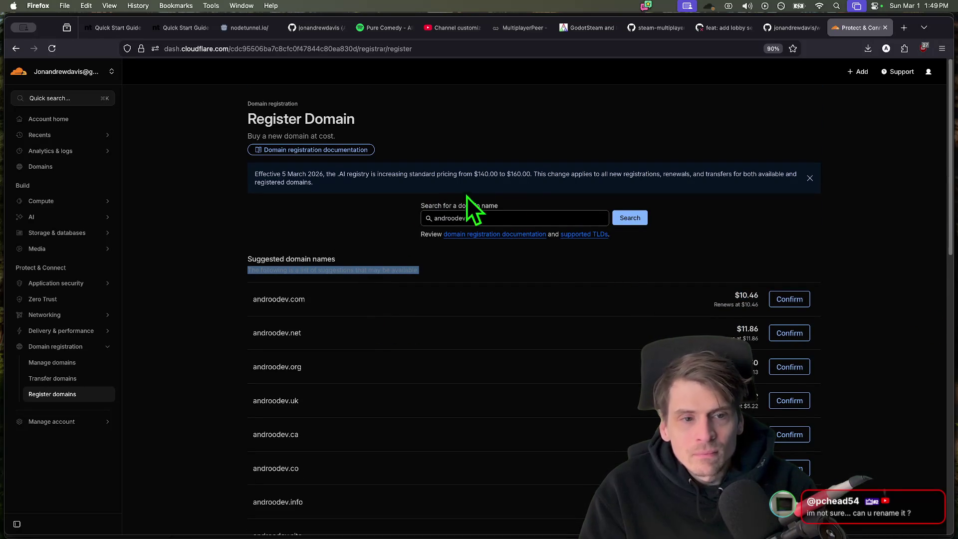
{"action": "scroll", "coordinate": [873, 388], "scroll_direction": "down", "scroll_amount": 5}
{"action": "scroll", "coordinate": [861, 397], "scroll_direction": "down", "scroll_amount": 8}
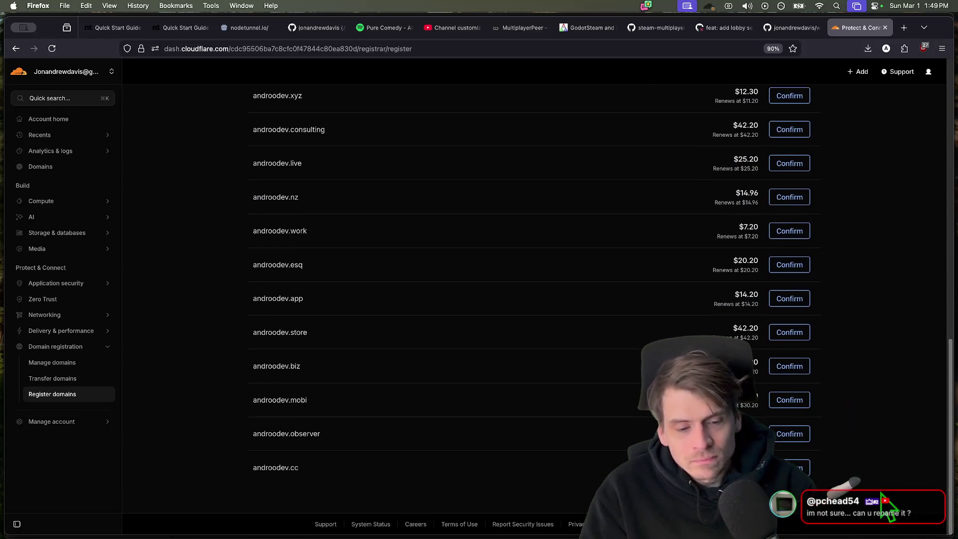
{"action": "scroll", "coordinate": [883, 315], "scroll_direction": "up", "scroll_amount": 12}
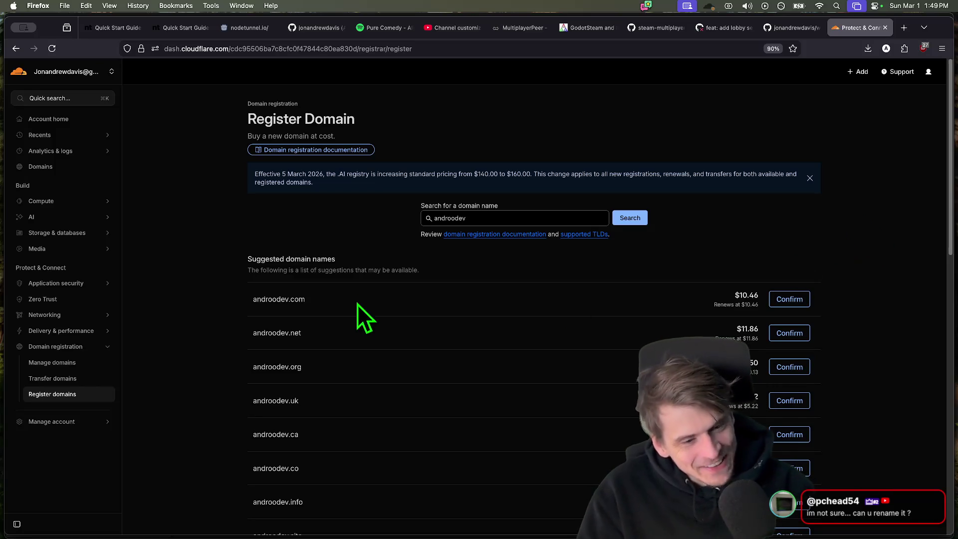
{"action": "triple_click", "coordinate": [334, 309]}
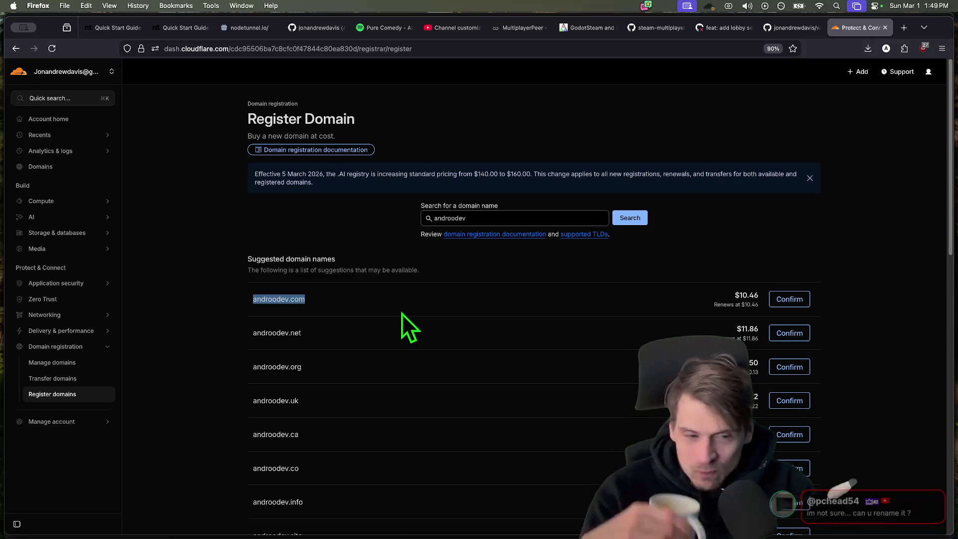
{"action": "key", "text": "super+c"}
{"action": "key", "text": "super+bracketleft"}
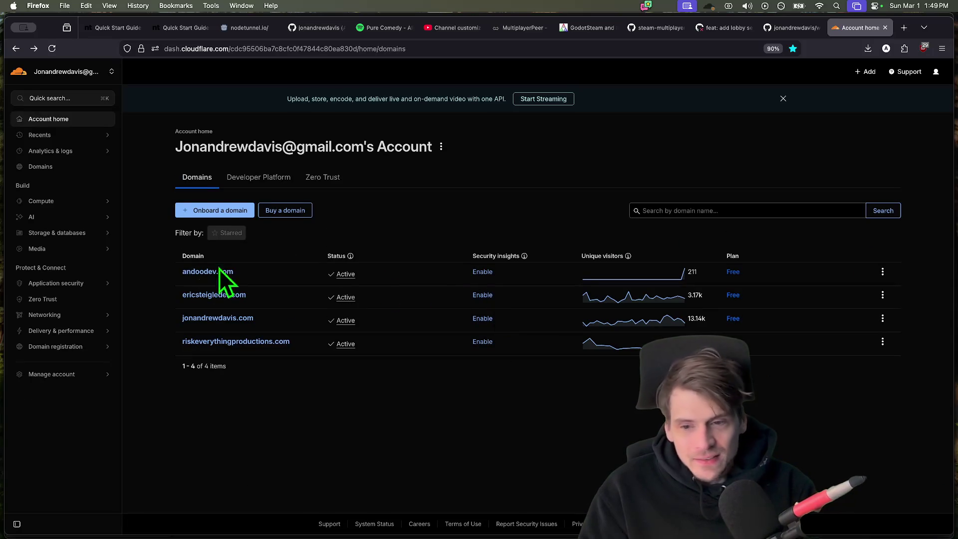
{"action": "left_click", "coordinate": [218, 271]}
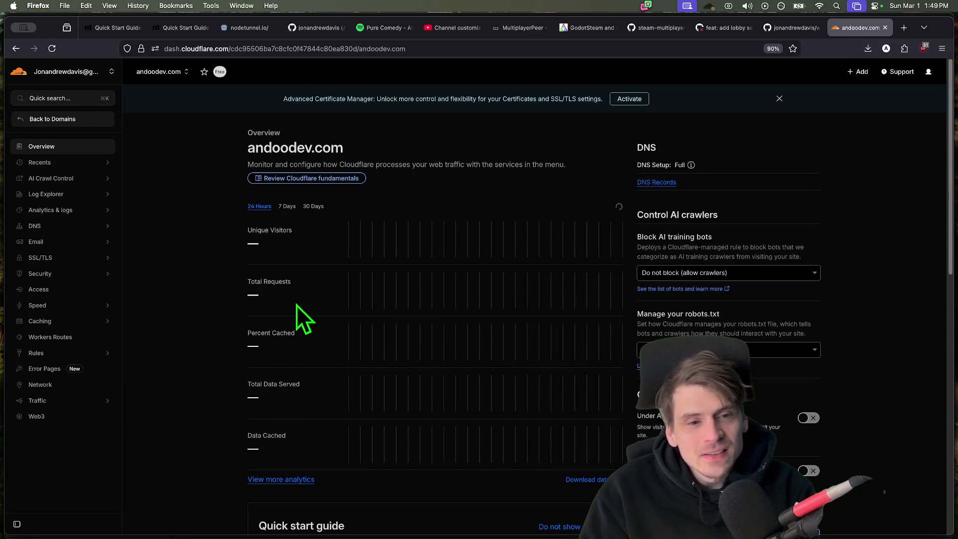
{"action": "scroll", "coordinate": [296, 305], "scroll_direction": "down", "scroll_amount": 5}
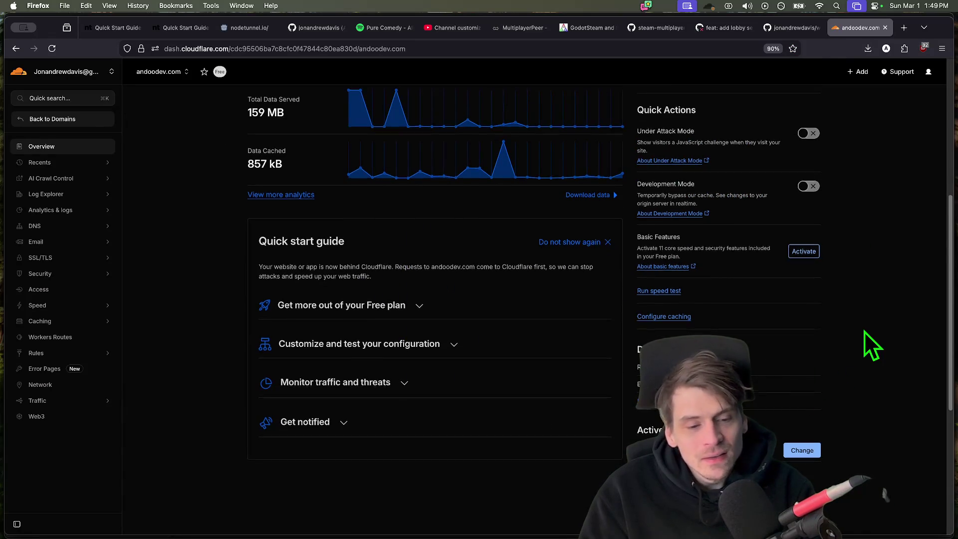
{"action": "scroll", "coordinate": [865, 332], "scroll_direction": "down", "scroll_amount": 3}
{"action": "scroll", "coordinate": [864, 332], "scroll_direction": "down", "scroll_amount": 1}
{"action": "key", "text": "alt+Left"}
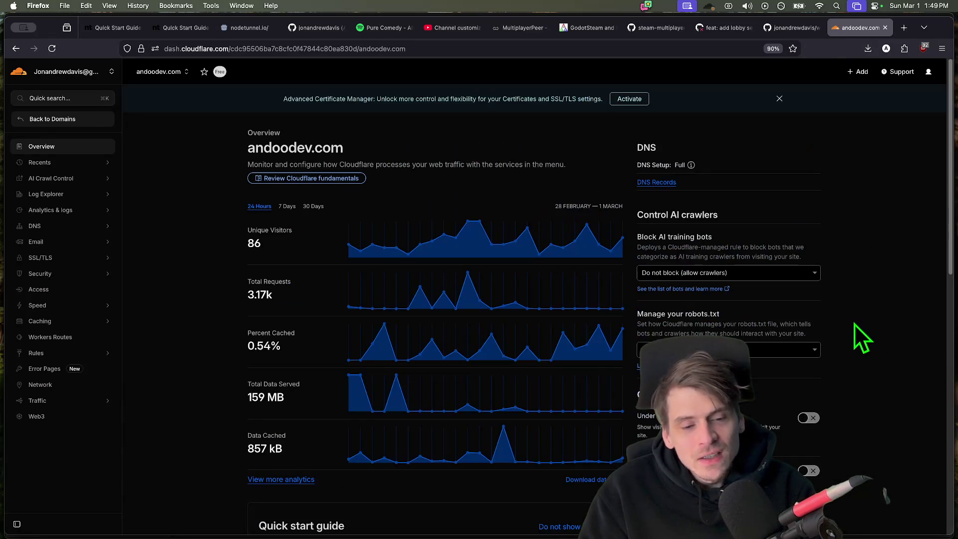
{"action": "key", "text": "alt+Left"}
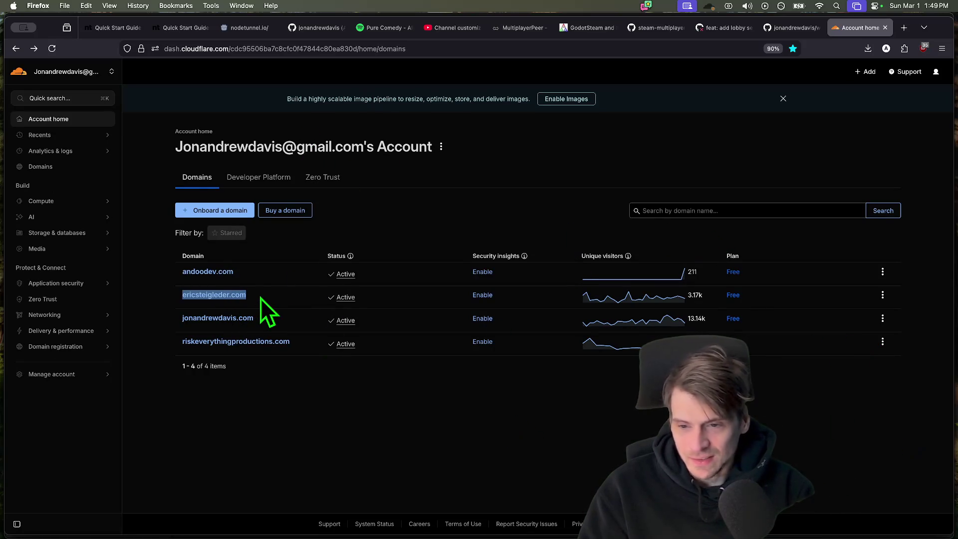
{"action": "left_click", "coordinate": [214, 295]}
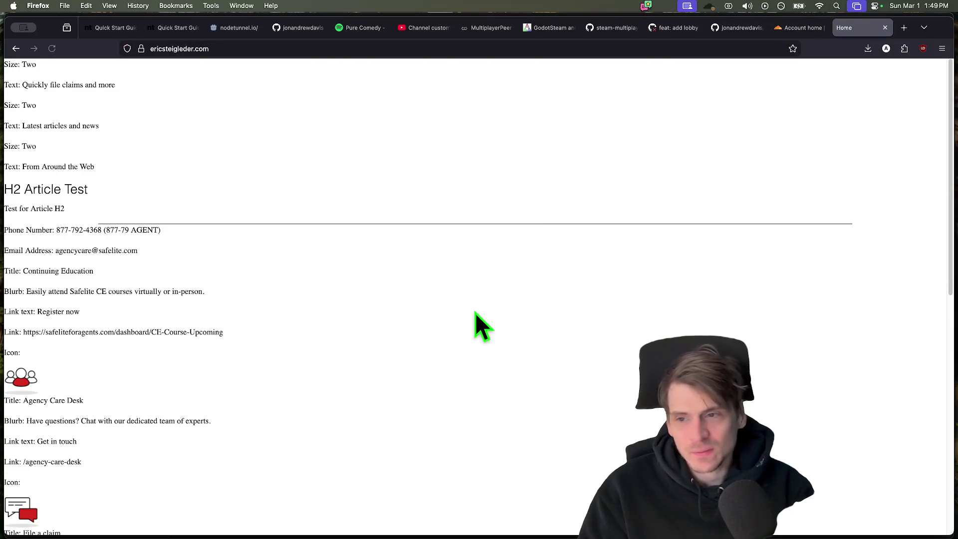
{"action": "left_click", "coordinate": [177, 48]}
{"action": "key", "text": "Left"}
{"action": "type", "text": "www."}
{"action": "key", "text": "Return"}
{"action": "scroll", "coordinate": [636, 389], "scroll_direction": "down", "scroll_amount": 3}
{"action": "scroll", "coordinate": [636, 389], "scroll_direction": "up", "scroll_amount": 3}
{"action": "scroll", "coordinate": [637, 397], "scroll_direction": "down", "scroll_amount": 3}
{"action": "scroll", "coordinate": [636, 410], "scroll_direction": "up", "scroll_amount": 3}
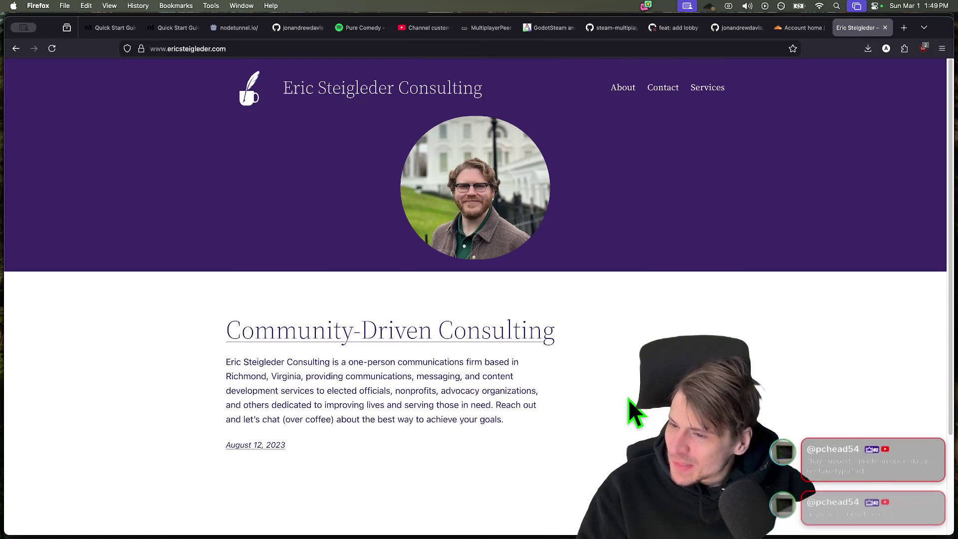
{"action": "key", "text": "super+w"}
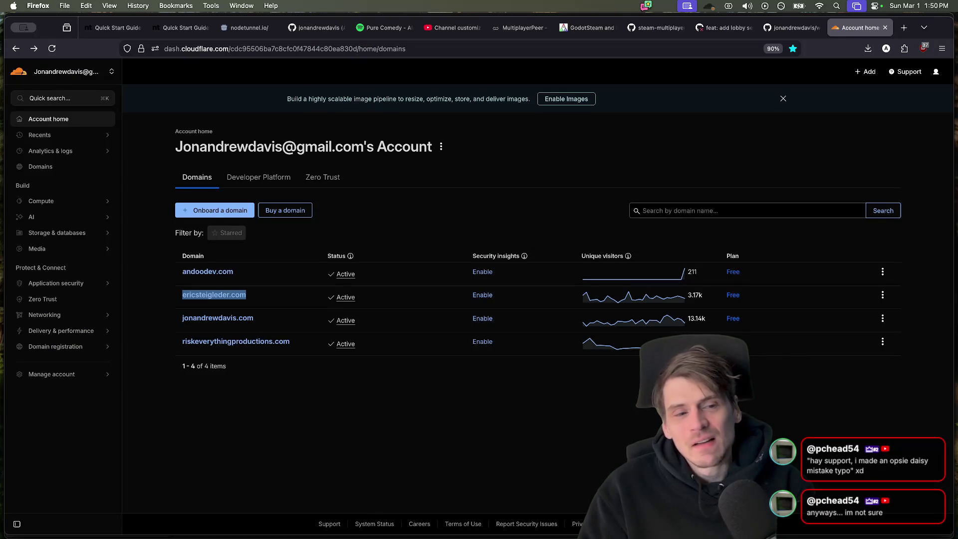
{"action": "left_click", "coordinate": [779, 368]}
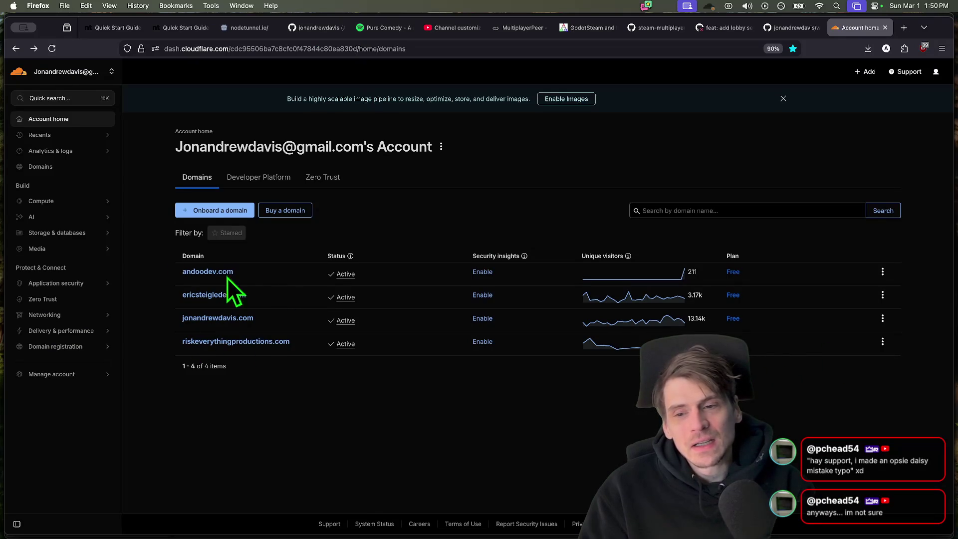
{"action": "left_click_drag", "start_coordinate": [236, 271], "coordinate": [162, 275]}
{"action": "left_click", "coordinate": [573, 374]}
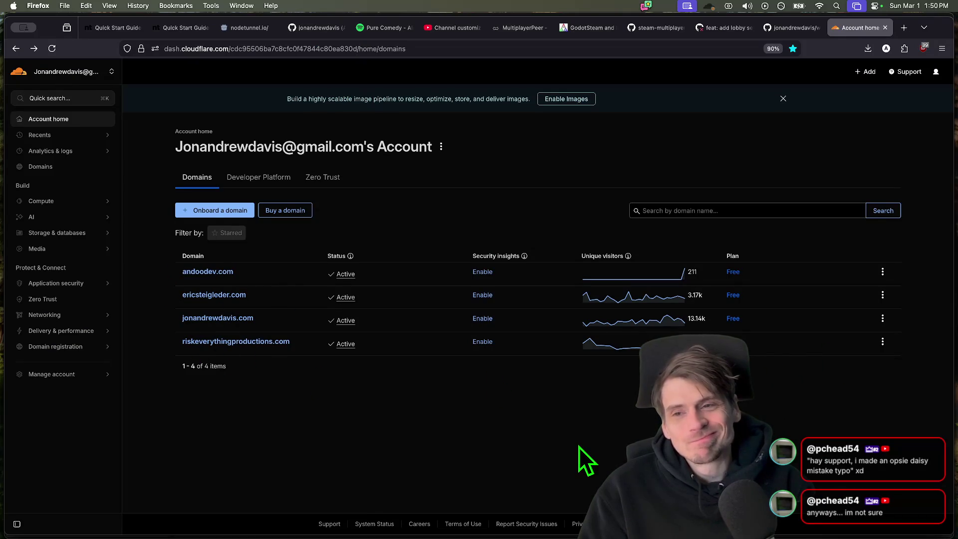
{"action": "mouse_move", "coordinate": [567, 527]}
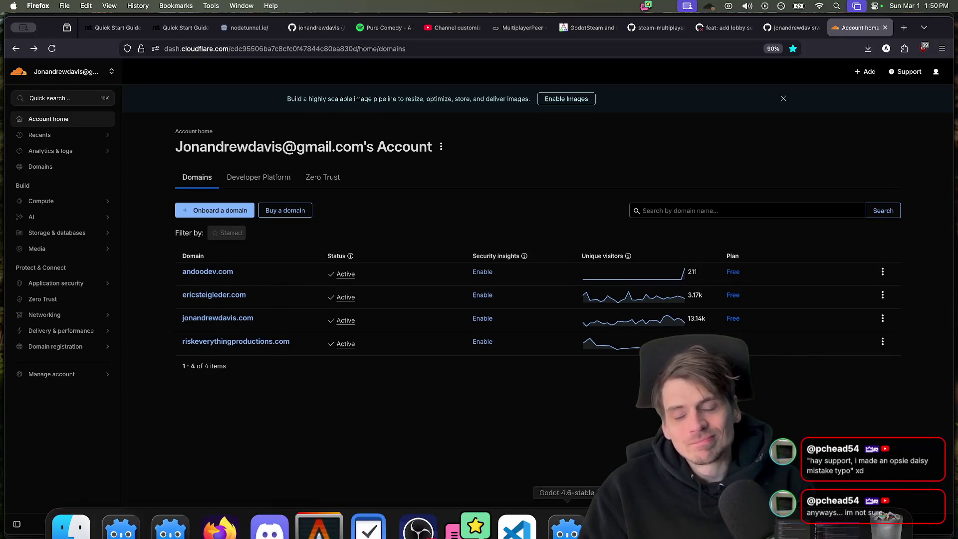
{"action": "left_click", "coordinate": [418, 524]}
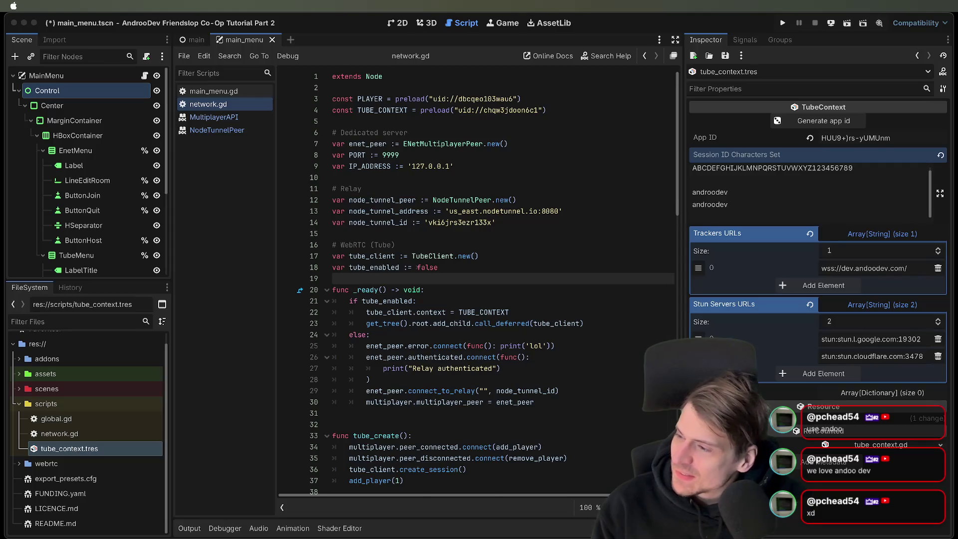
- After reviewing tube_context's tracker and STUN URLs, switch to the browser showing the GitHub profile
{"action": "key", "text": "super+Tab"}
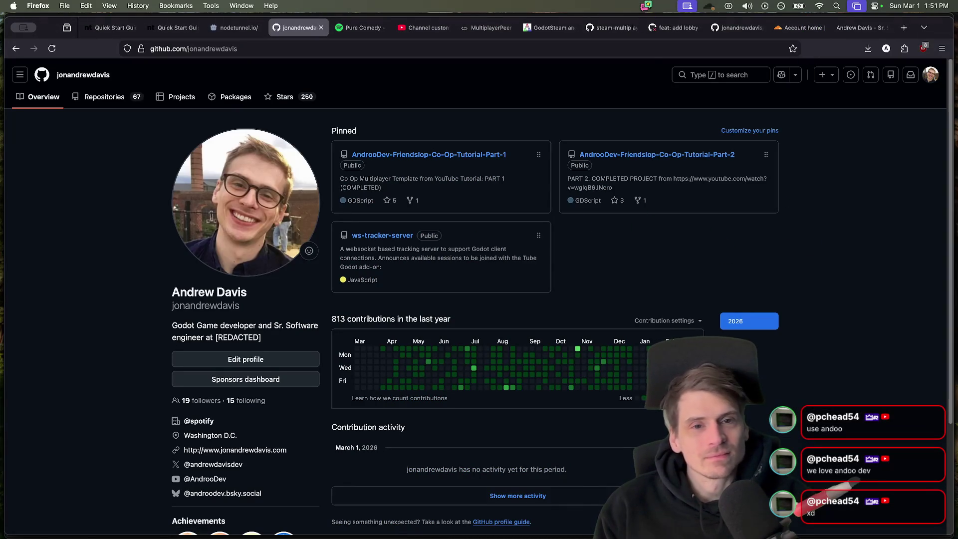
{"action": "mouse_move", "coordinate": [479, 533]}
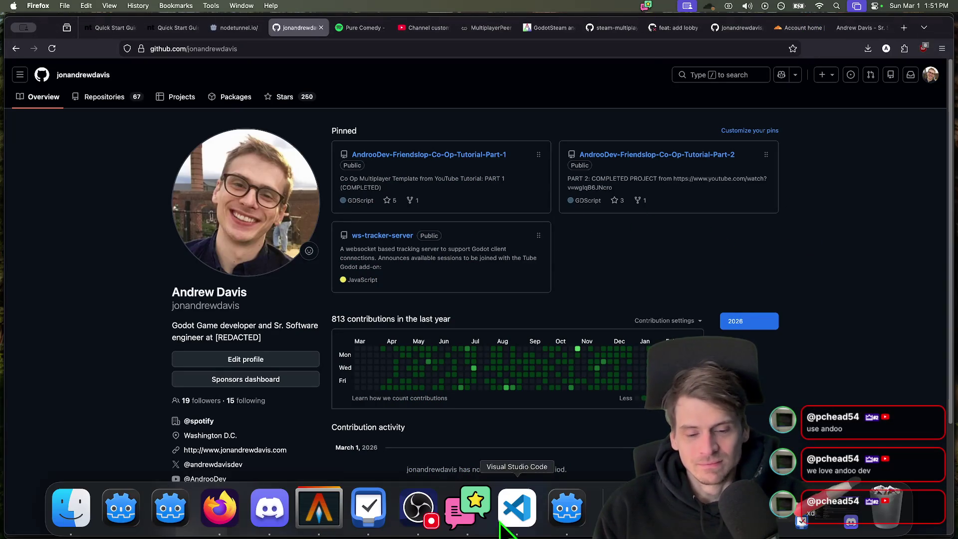
- Launch Antigravity, open ws-tracker-server's src/index.ts, then return to the Cloudflare account home tab
{"action": "key", "text": "super+space"}
{"action": "type", "text": "an"}
{"action": "key", "text": "Return"}
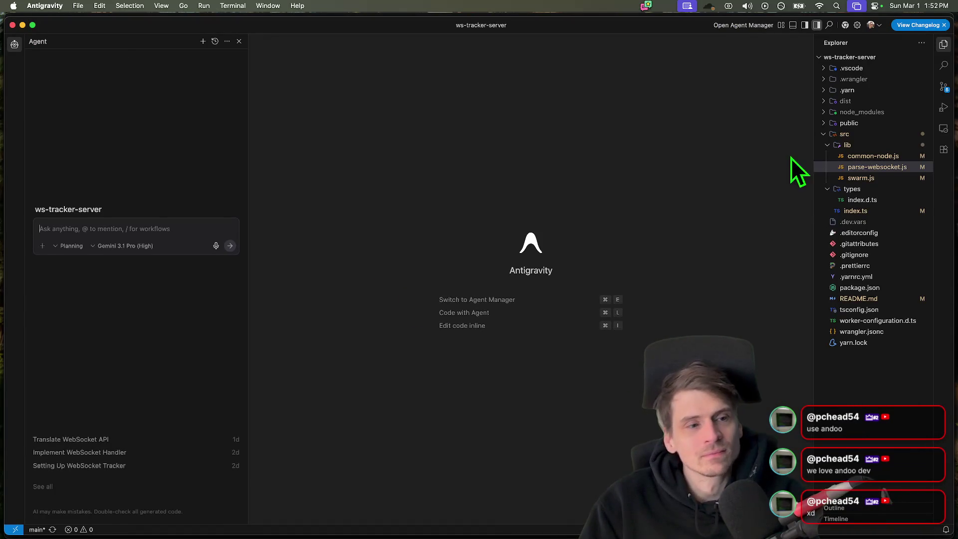
{"action": "left_click", "coordinate": [856, 211]}
{"action": "scroll", "coordinate": [449, 457], "scroll_direction": "up", "scroll_amount": 5}
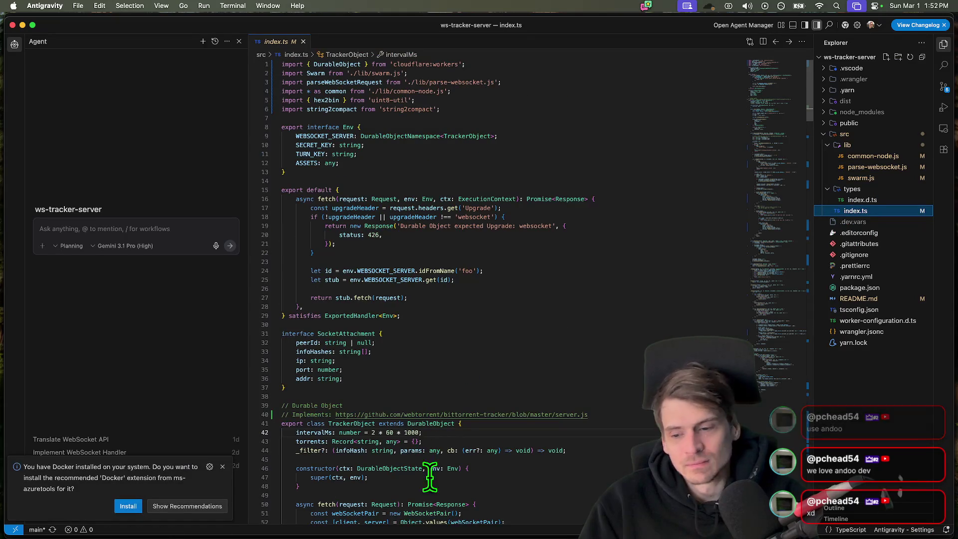
{"action": "left_click", "coordinate": [209, 511]}
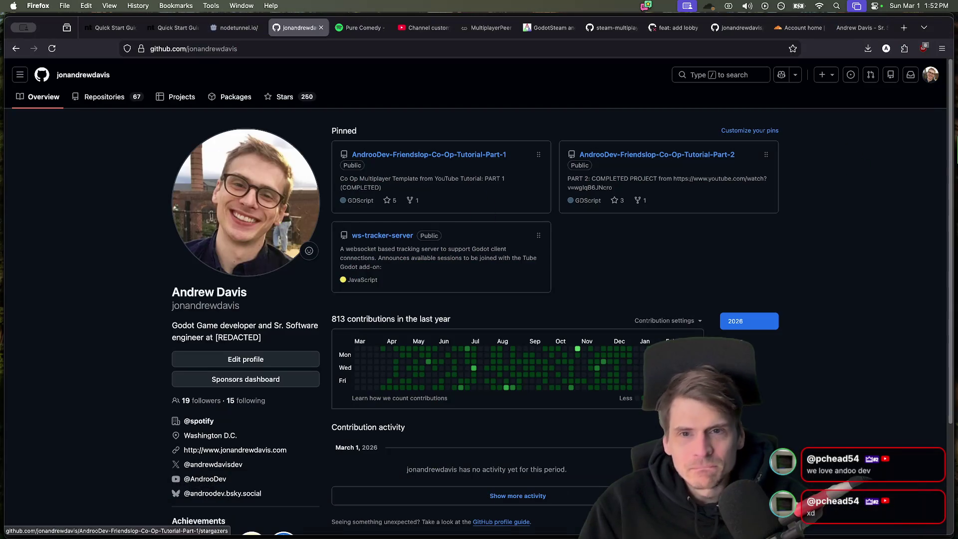
{"action": "left_click", "coordinate": [799, 28]}
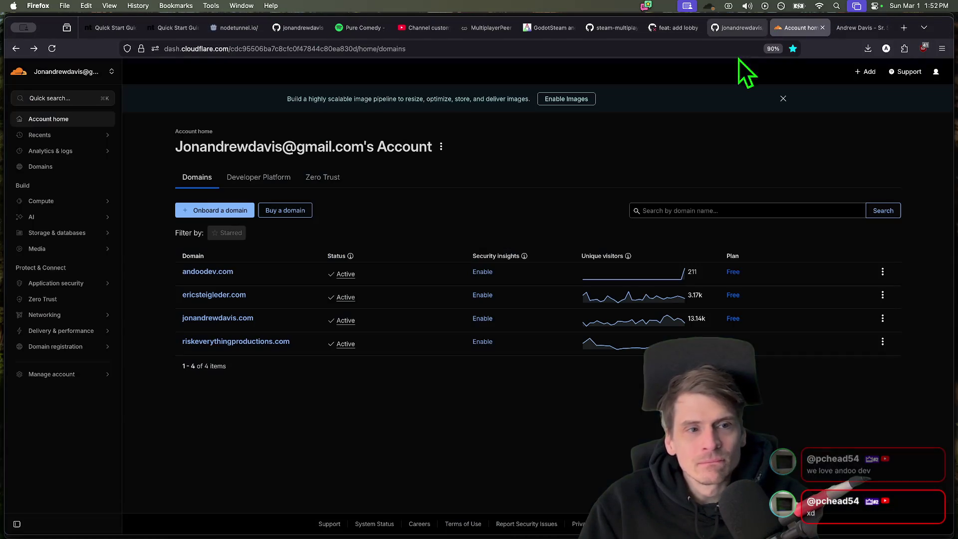
- Open Workers & Pages and view the nohub worker's settings
{"action": "left_click", "coordinate": [52, 201]}
{"action": "left_click", "coordinate": [51, 217]}
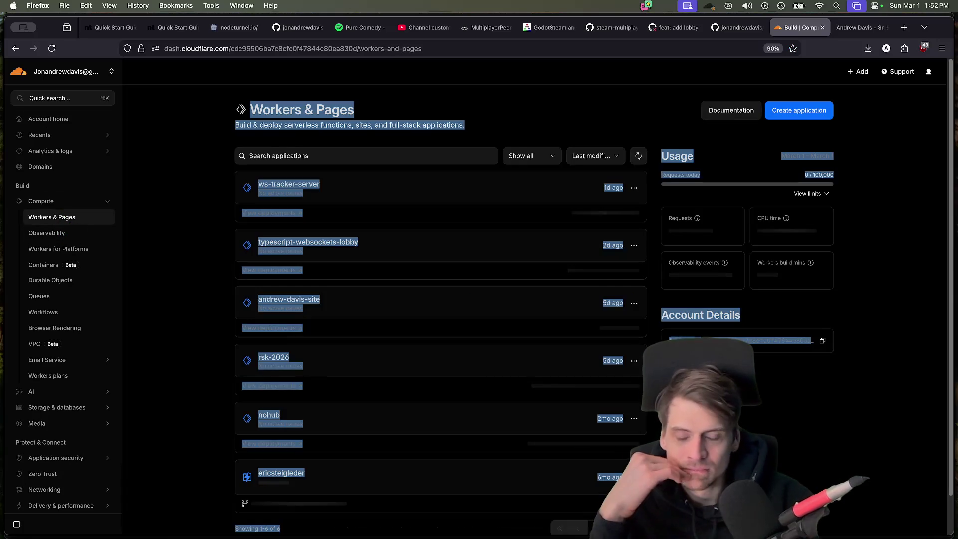
{"action": "scroll", "coordinate": [788, 437], "scroll_direction": "down", "scroll_amount": 2}
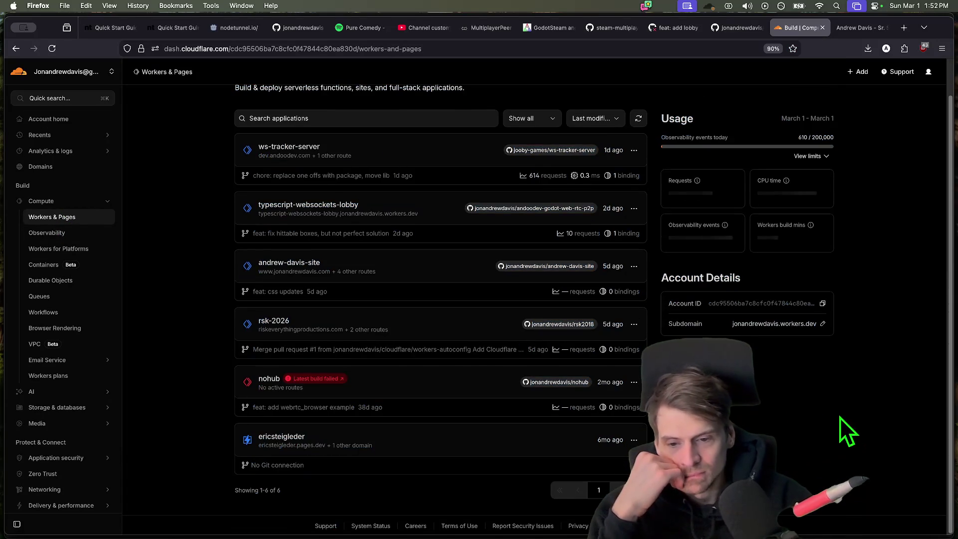
{"action": "left_click", "coordinate": [634, 382]}
{"action": "left_click", "coordinate": [508, 402]}
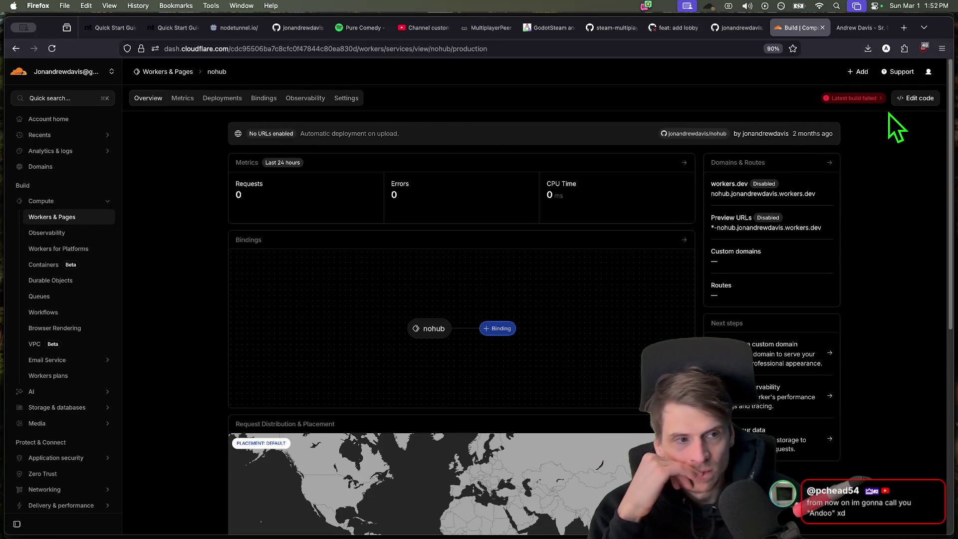
{"action": "left_click", "coordinate": [345, 98]}
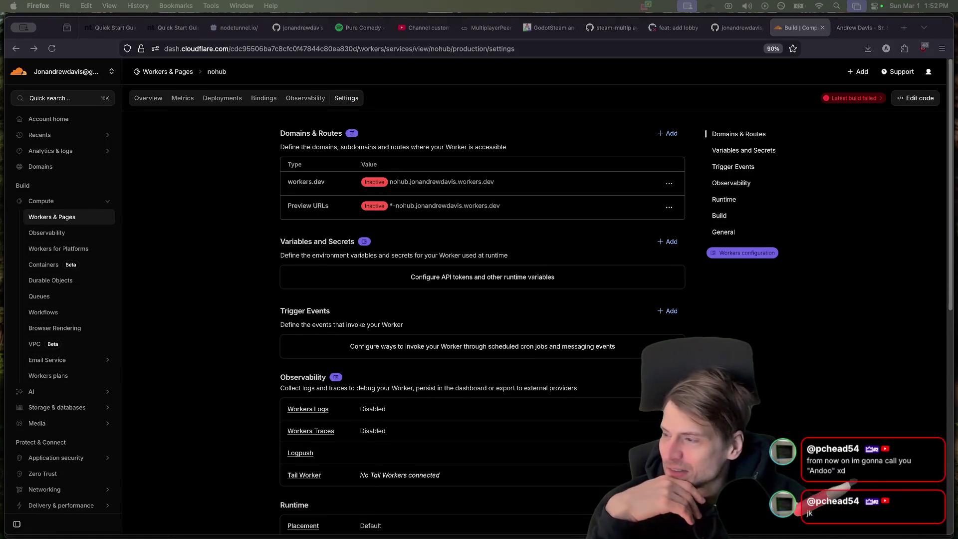
- Switch to Godot and back to the ws-tracker-server worker's metrics
{"action": "key", "text": "super+Tab"}
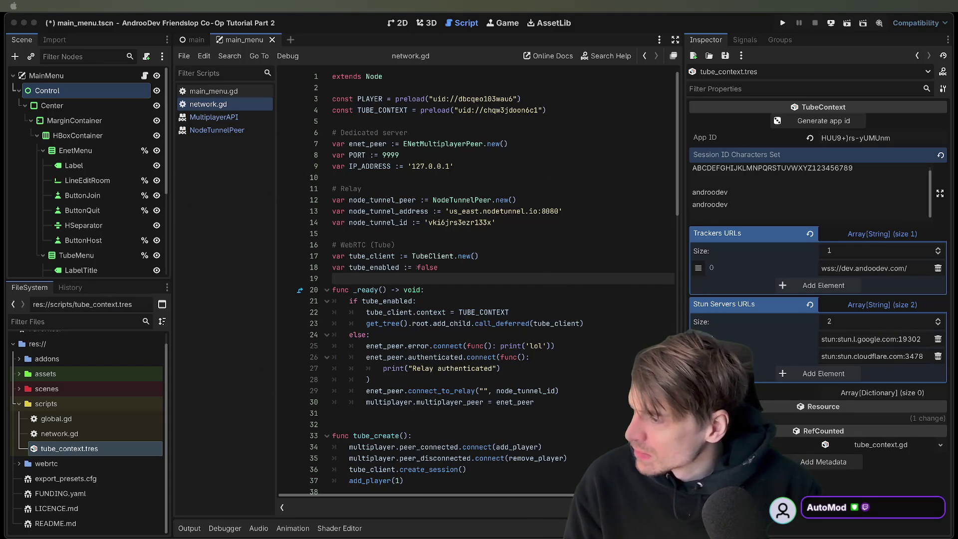
{"action": "key", "text": "super+Tab"}
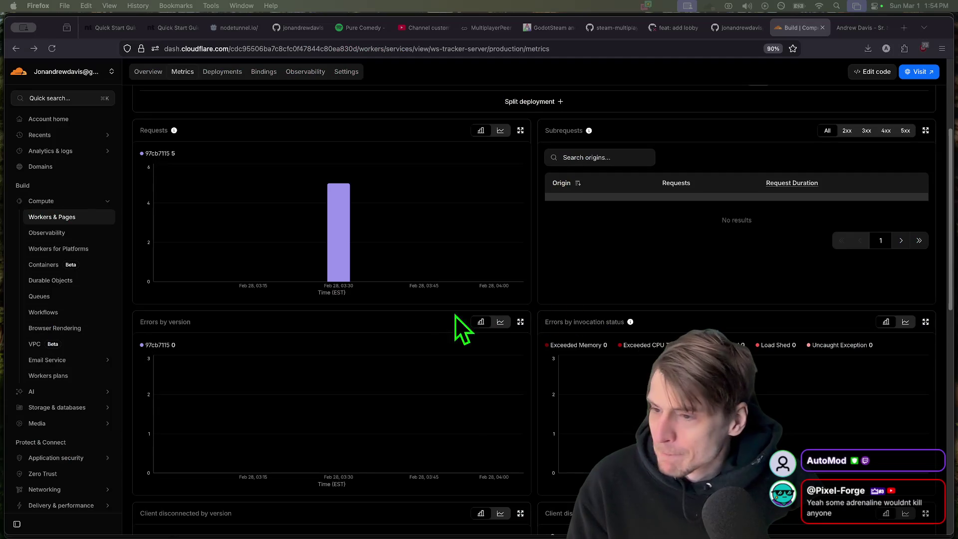
{"action": "scroll", "coordinate": [500, 309], "scroll_direction": "up", "scroll_amount": 5}
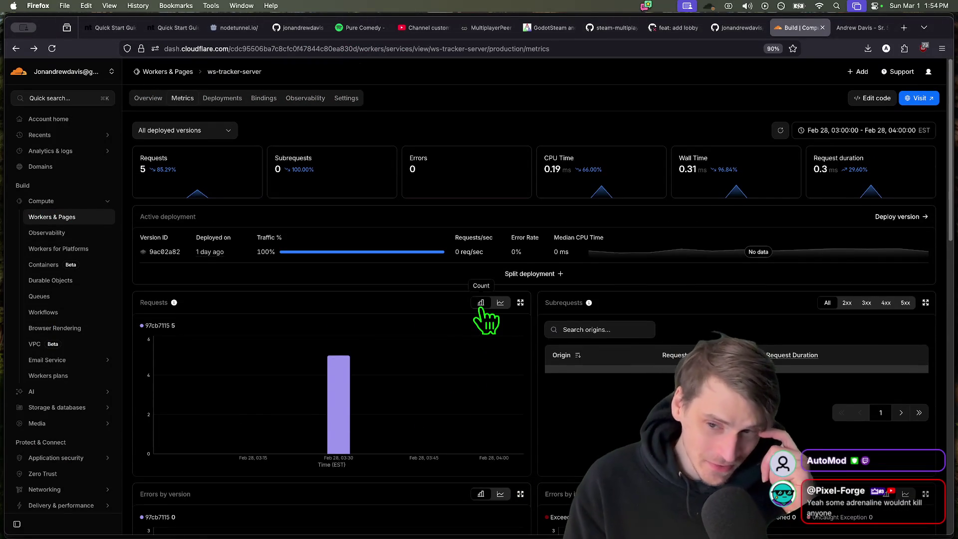
{"action": "scroll", "coordinate": [536, 234], "scroll_direction": "down", "scroll_amount": 4}
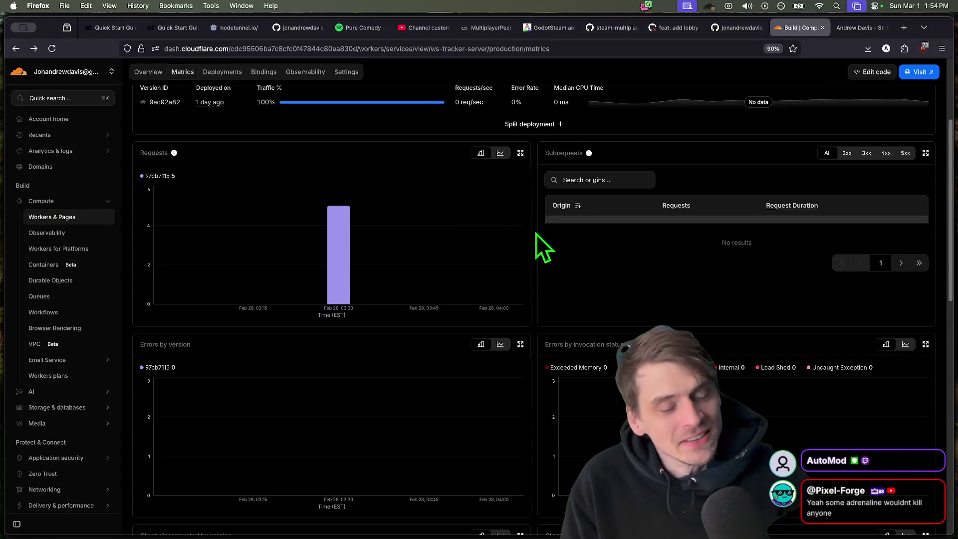
{"action": "scroll", "coordinate": [559, 320], "scroll_direction": "down", "scroll_amount": 6}
{"action": "scroll", "coordinate": [559, 320], "scroll_direction": "down", "scroll_amount": 4}
{"action": "scroll", "coordinate": [449, 329], "scroll_direction": "up", "scroll_amount": 3}
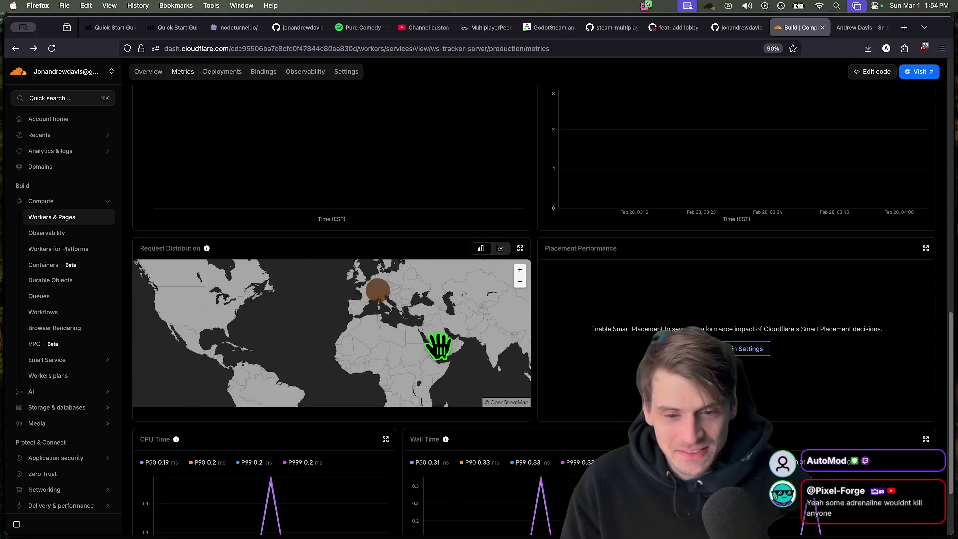
{"action": "scroll", "coordinate": [420, 322], "scroll_direction": "up", "scroll_amount": 3}
{"action": "scroll", "coordinate": [390, 337], "scroll_direction": "down", "scroll_amount": 2}
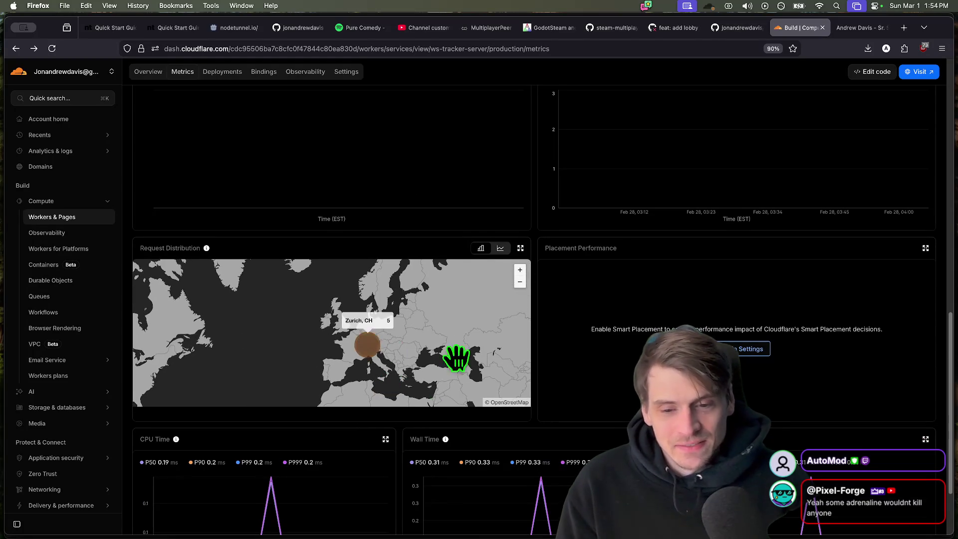
{"action": "scroll", "coordinate": [457, 359], "scroll_direction": "down", "scroll_amount": 3}
{"action": "scroll", "coordinate": [221, 323], "scroll_direction": "up", "scroll_amount": 8}
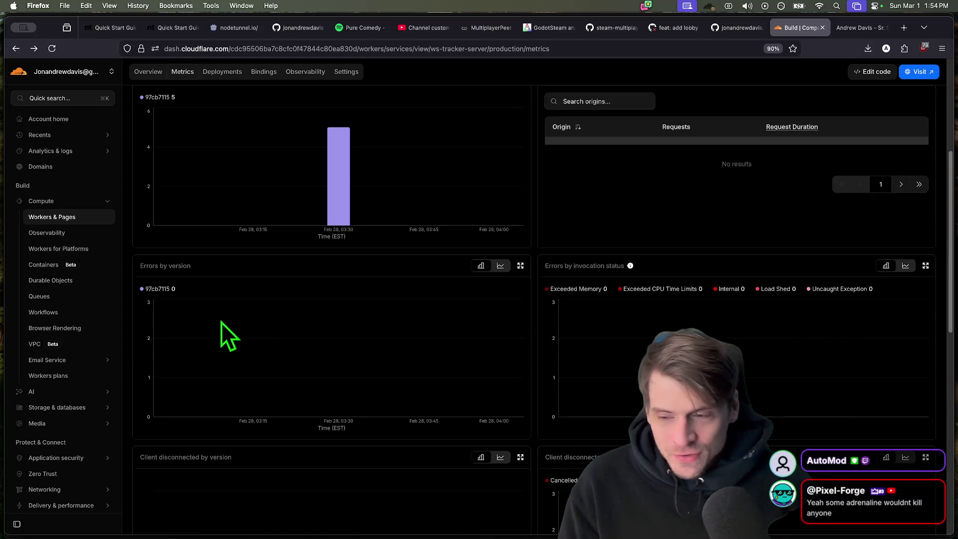
{"action": "scroll", "coordinate": [221, 322], "scroll_direction": "up", "scroll_amount": 8}
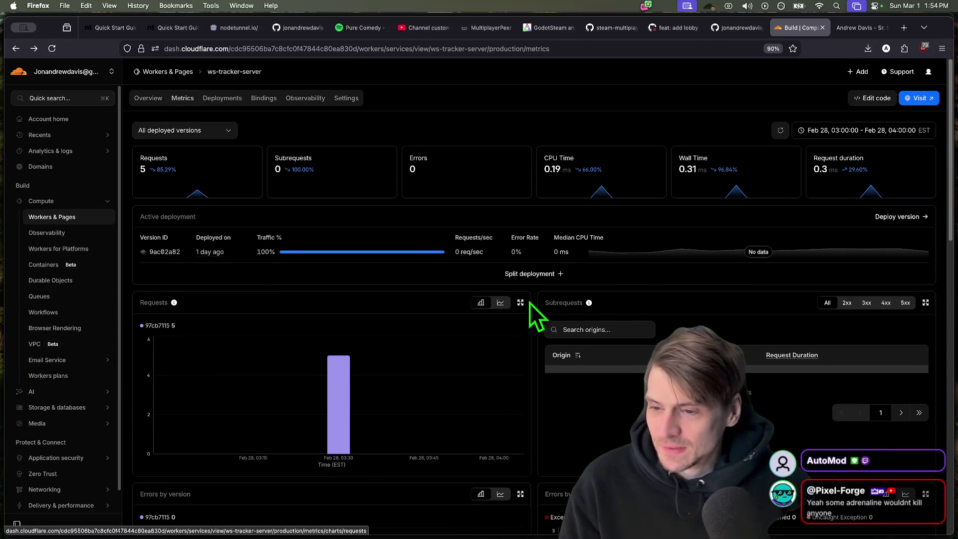
- After reviewing the metrics and request map, open a new blank browser tab for a search
{"action": "key", "text": "super+t"}
{"action": "key", "text": "super+w"}
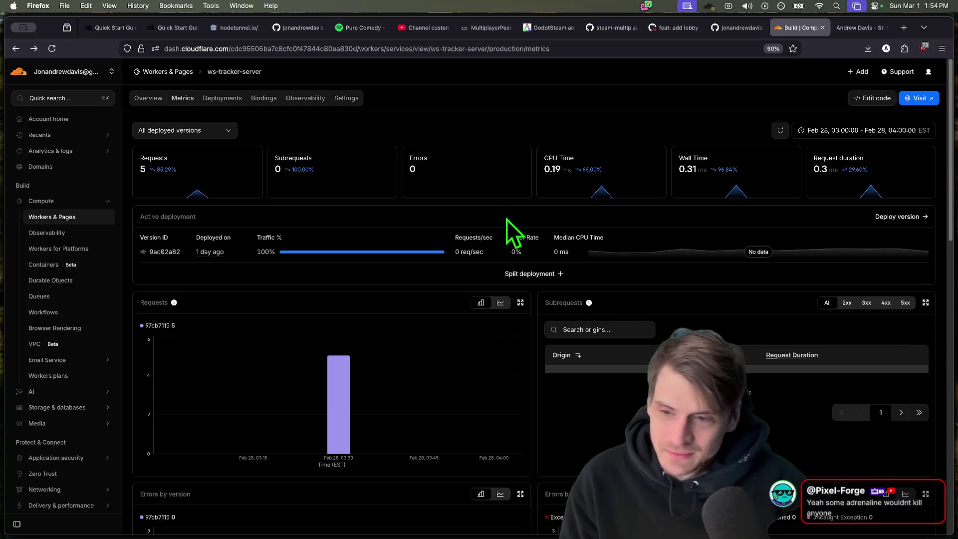
{"action": "key", "text": "super+t"}
{"action": "type", "text": "we live in interesting times"}
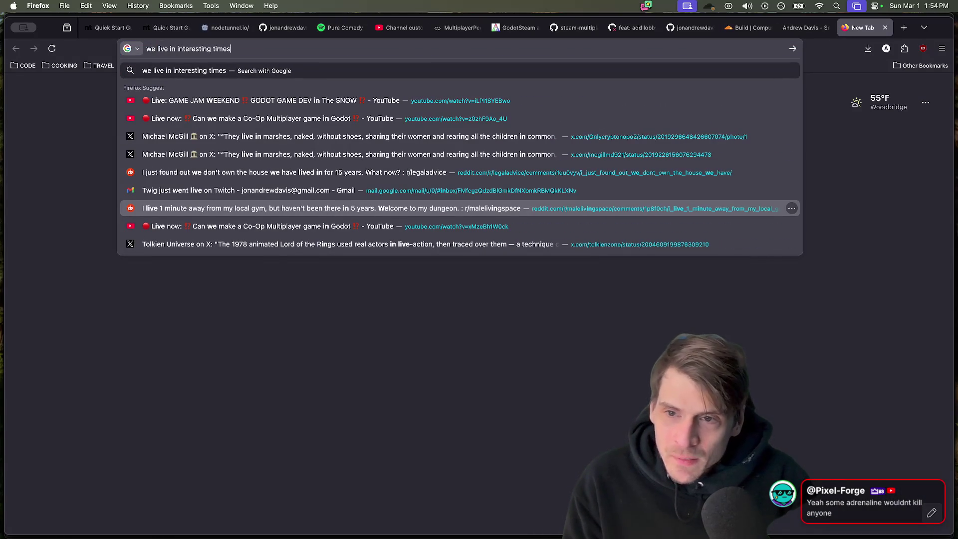
{"action": "type", "text": " gandalf"}
- Search Google for the Gandalf quote and open the r/tolkienfans Reddit result, then return to the results
{"action": "key", "text": "Return"}
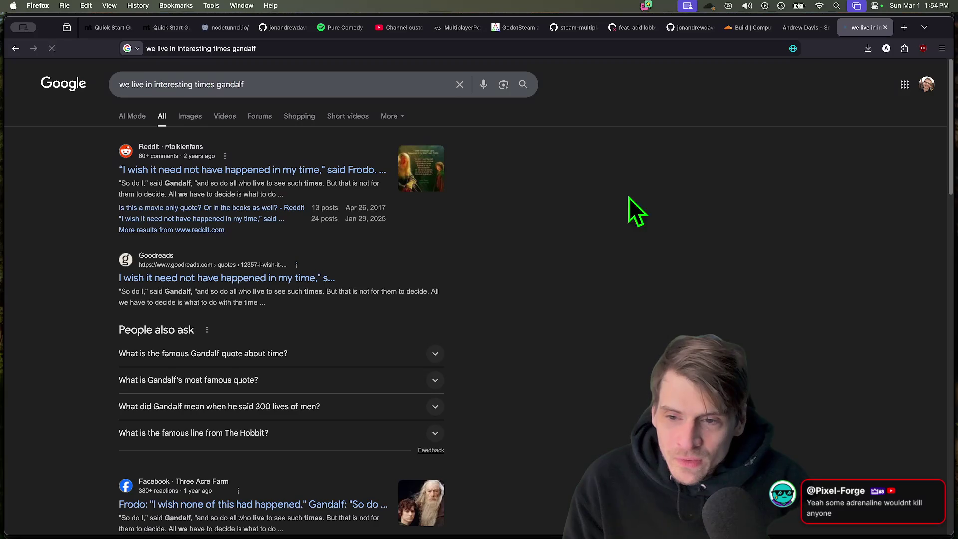
{"action": "left_click", "coordinate": [274, 172]}
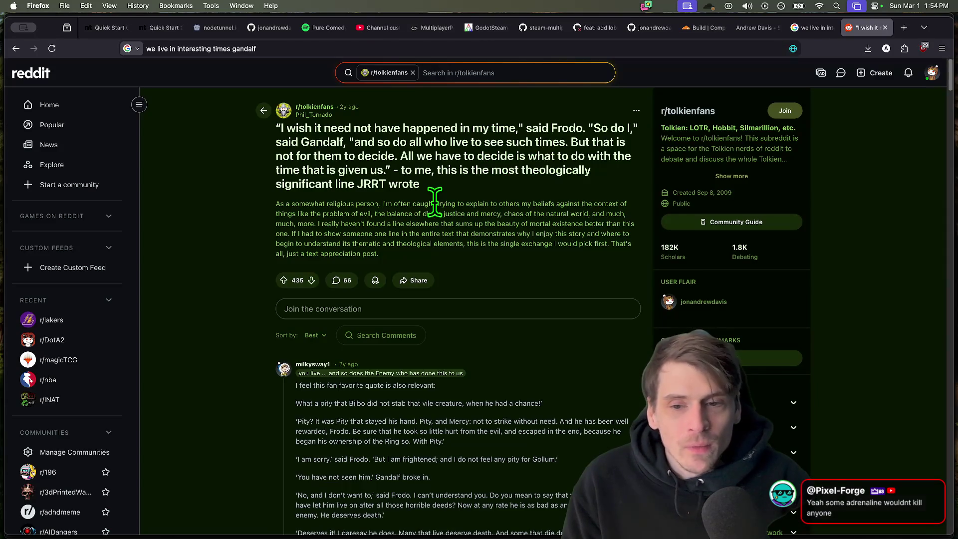
{"action": "key", "text": "ctrl+shift+Tab"}
{"action": "left_click", "coordinate": [421, 182]}
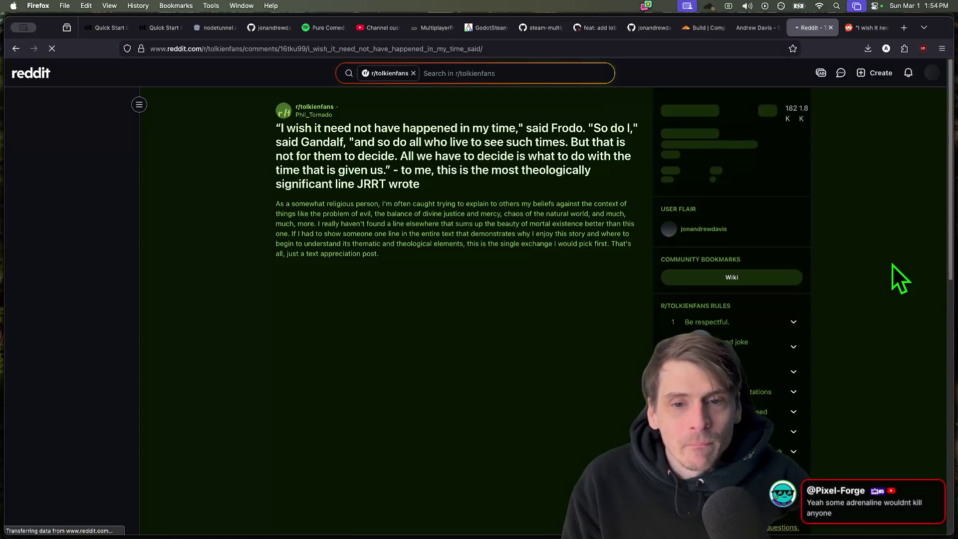
{"action": "scroll", "coordinate": [891, 264], "scroll_direction": "down", "scroll_amount": 10}
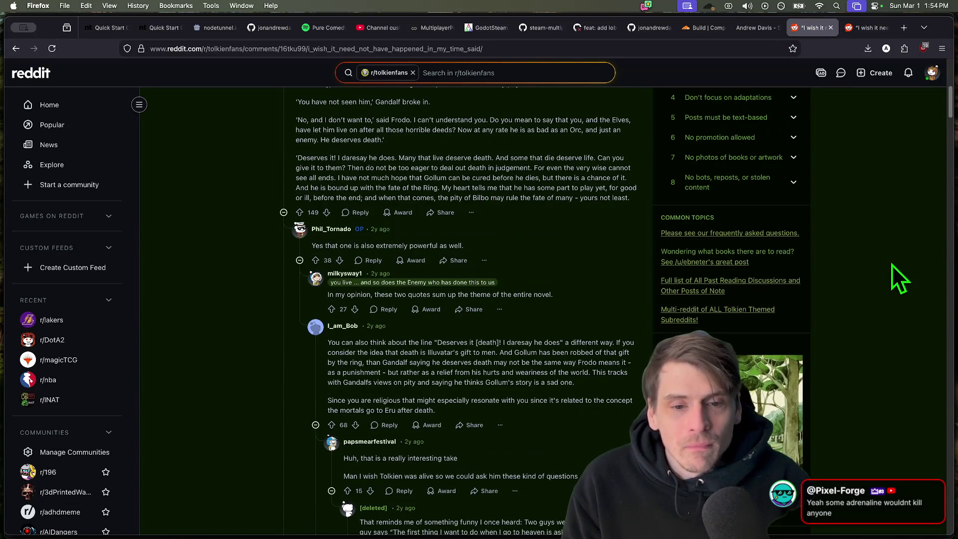
{"action": "scroll", "coordinate": [891, 265], "scroll_direction": "up", "scroll_amount": 5}
{"action": "scroll", "coordinate": [889, 265], "scroll_direction": "up", "scroll_amount": 5}
{"action": "scroll", "coordinate": [849, 357], "scroll_direction": "up", "scroll_amount": 5}
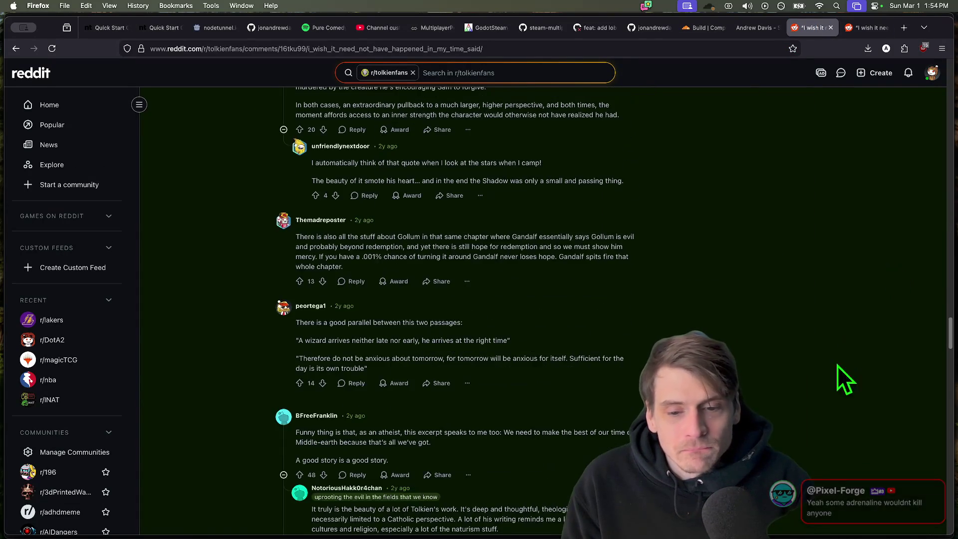
{"action": "scroll", "coordinate": [837, 366], "scroll_direction": "up", "scroll_amount": 5}
{"action": "key", "text": "alt+Left"}
- Browse Google Images, open the Reddit post behind the quote image, then cycle back through browser tabs
{"action": "left_click", "coordinate": [190, 115]}
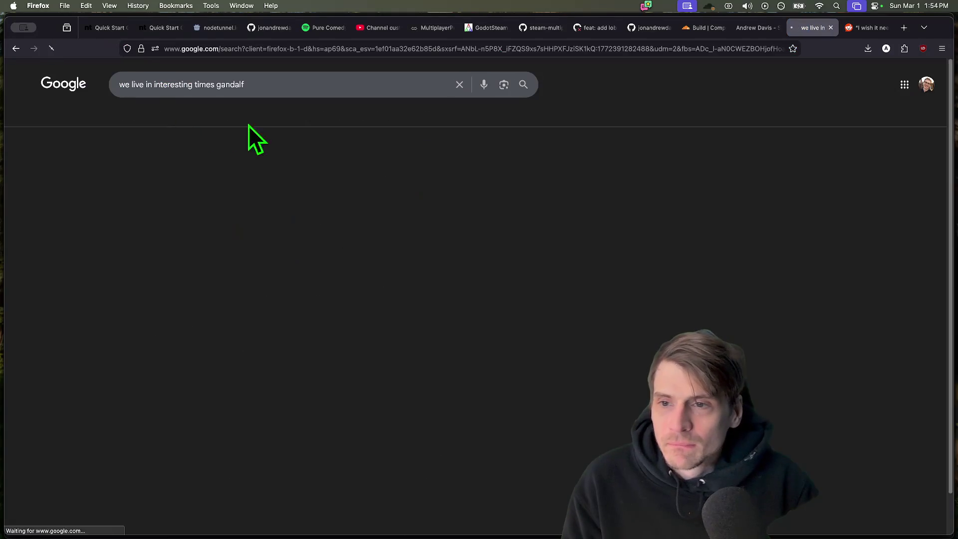
{"action": "left_click", "coordinate": [197, 216]}
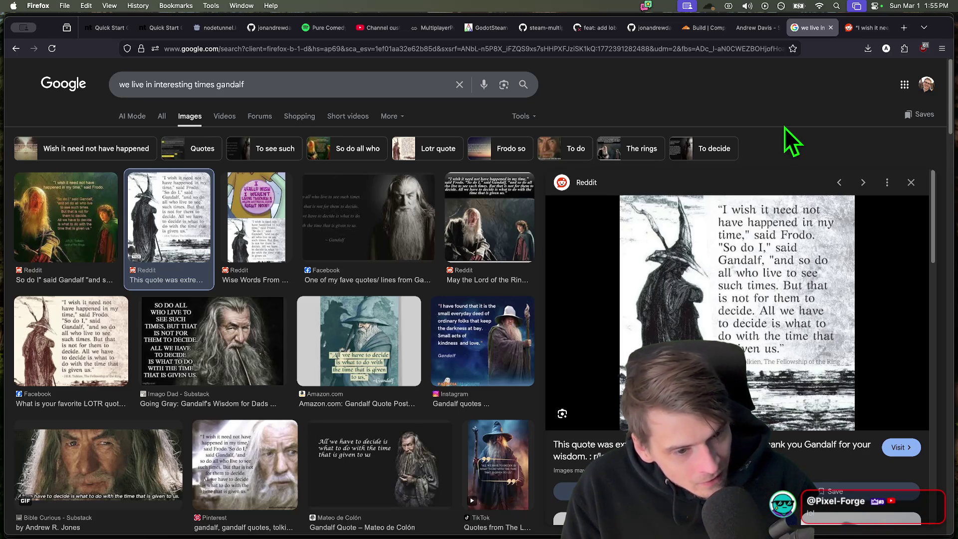
{"action": "scroll", "coordinate": [785, 128], "scroll_direction": "down", "scroll_amount": 5}
{"action": "scroll", "coordinate": [211, 346], "scroll_direction": "down", "scroll_amount": 5}
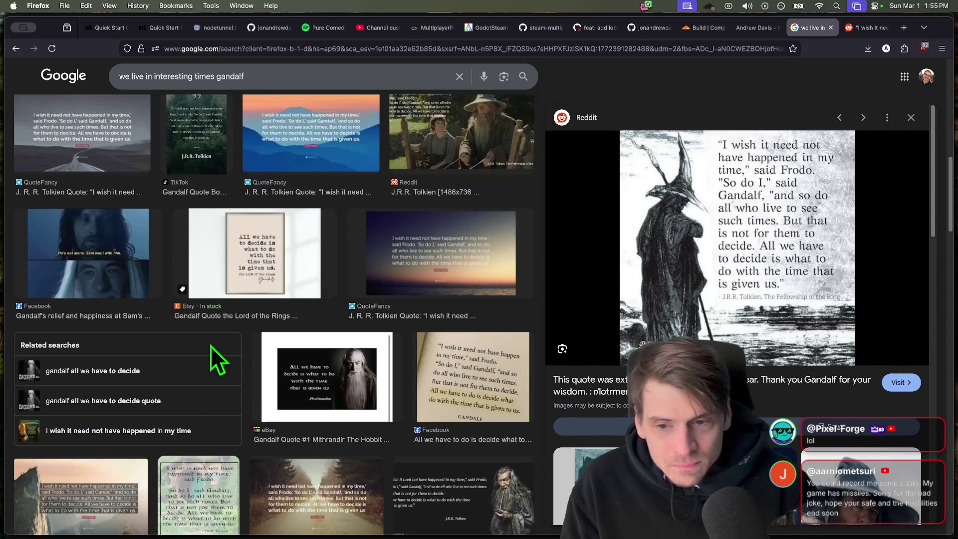
{"action": "left_click", "coordinate": [640, 330]}
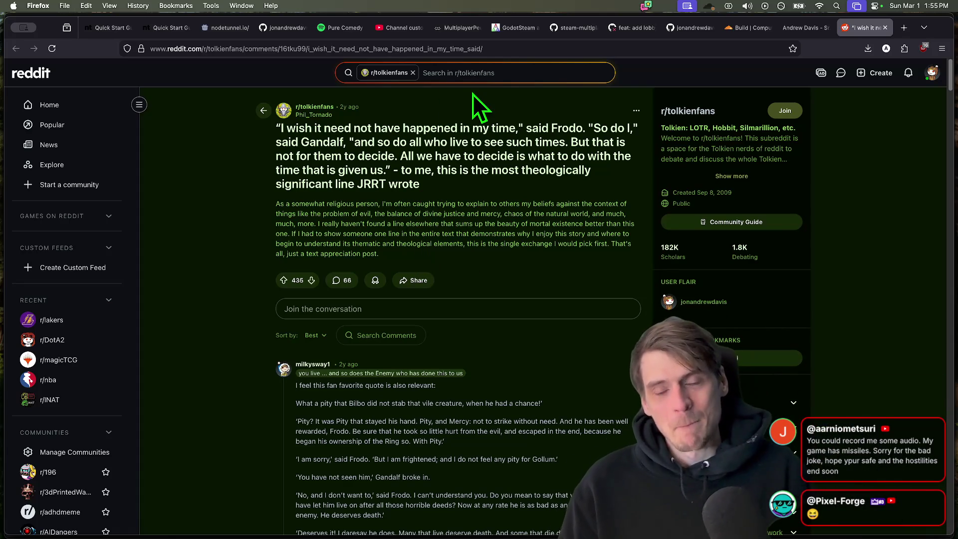
{"action": "key", "text": "ctrl+Tab"}
{"action": "key", "text": "ctrl+shift+Tab"}
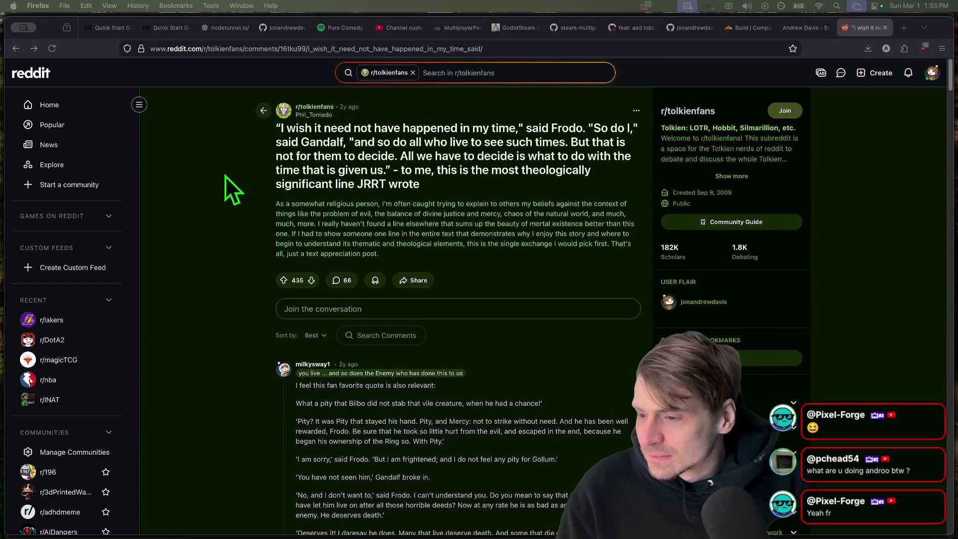
{"action": "key", "text": "ctrl+Tab"}
- Show ws-tracker-server's Observability events over 3 days and narrow to the Feb 28 error spike
{"action": "key", "text": "ctrl+shift+Tab"}
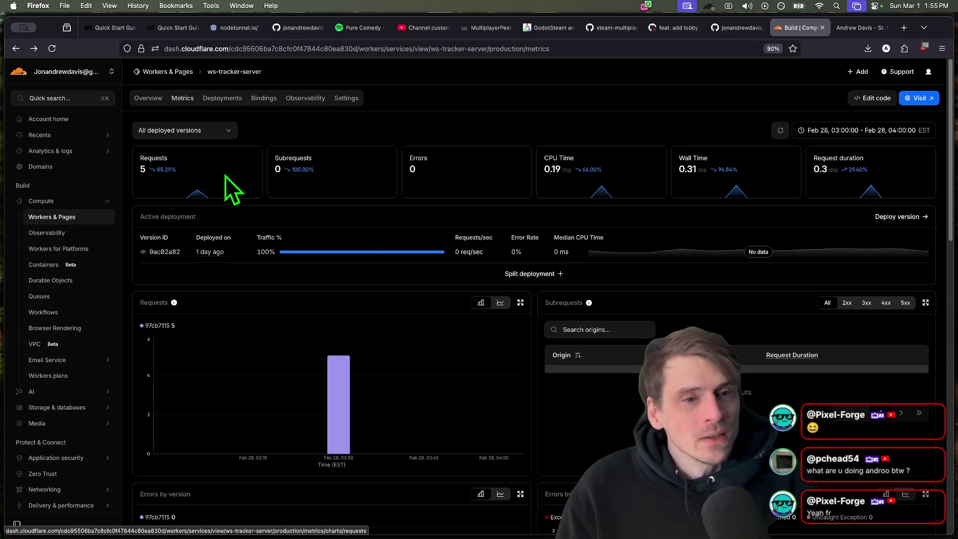
{"action": "scroll", "coordinate": [588, 405], "scroll_direction": "down", "scroll_amount": 5}
{"action": "scroll", "coordinate": [590, 394], "scroll_direction": "down", "scroll_amount": 1}
{"action": "scroll", "coordinate": [589, 300], "scroll_direction": "up", "scroll_amount": 8}
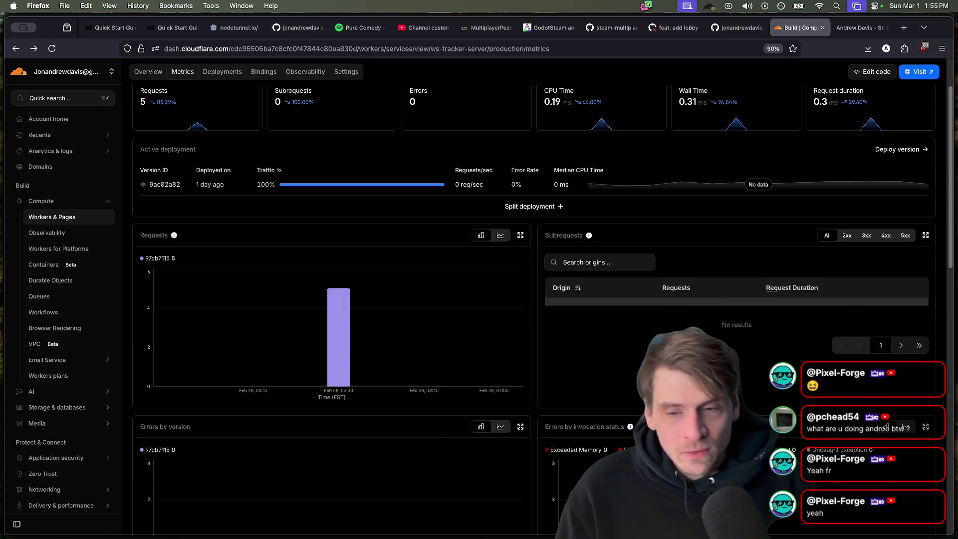
{"action": "scroll", "coordinate": [524, 262], "scroll_direction": "up", "scroll_amount": 2}
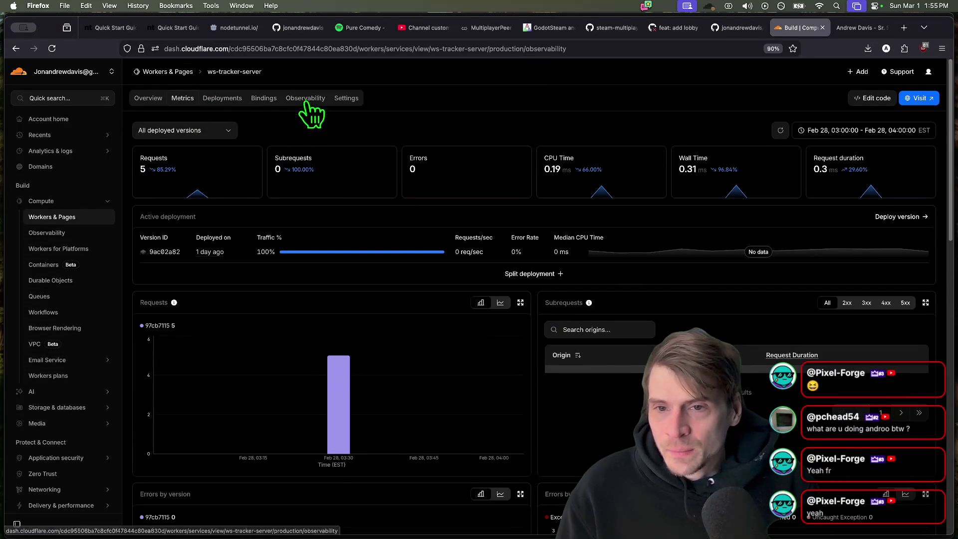
{"action": "left_click", "coordinate": [306, 97]}
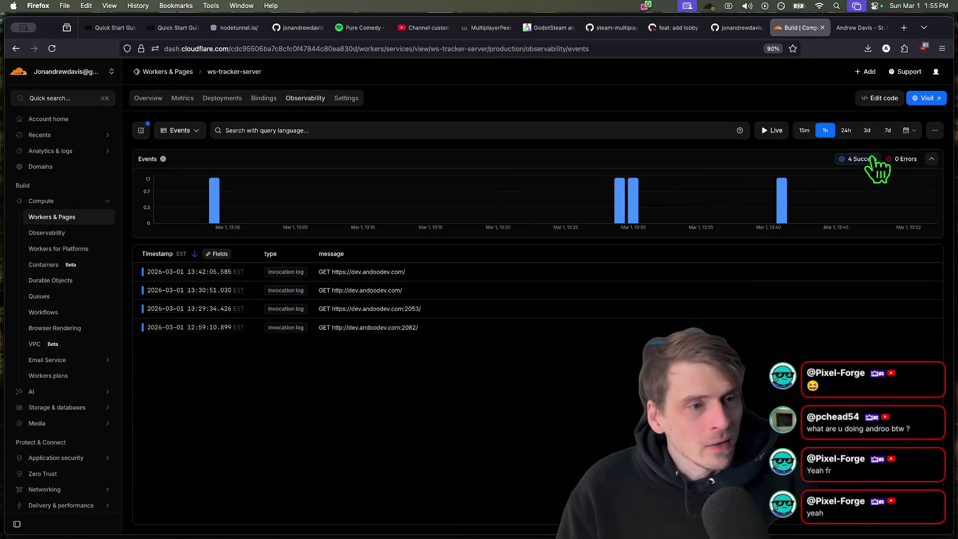
{"action": "left_click", "coordinate": [867, 130]}
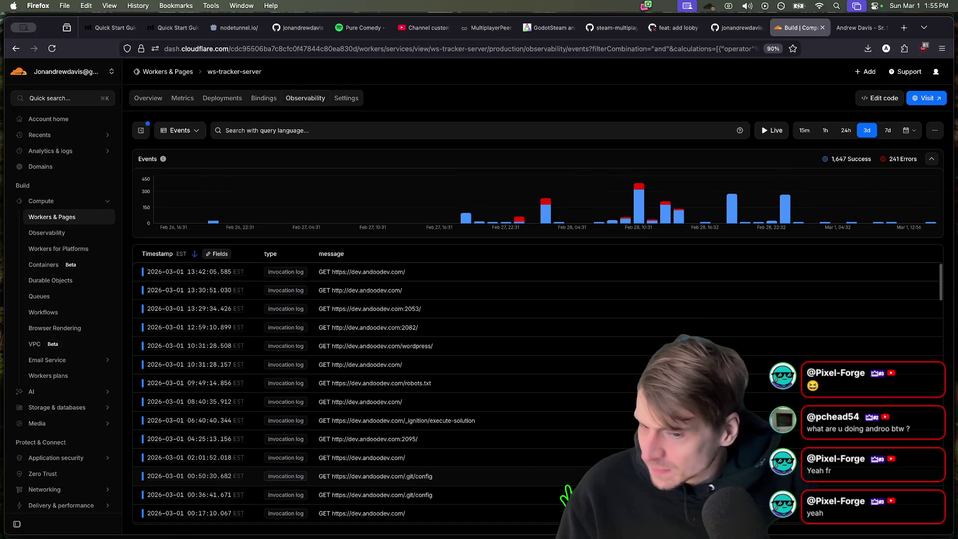
{"action": "scroll", "coordinate": [517, 449], "scroll_direction": "down", "scroll_amount": 5}
{"action": "scroll", "coordinate": [516, 450], "scroll_direction": "down", "scroll_amount": 3}
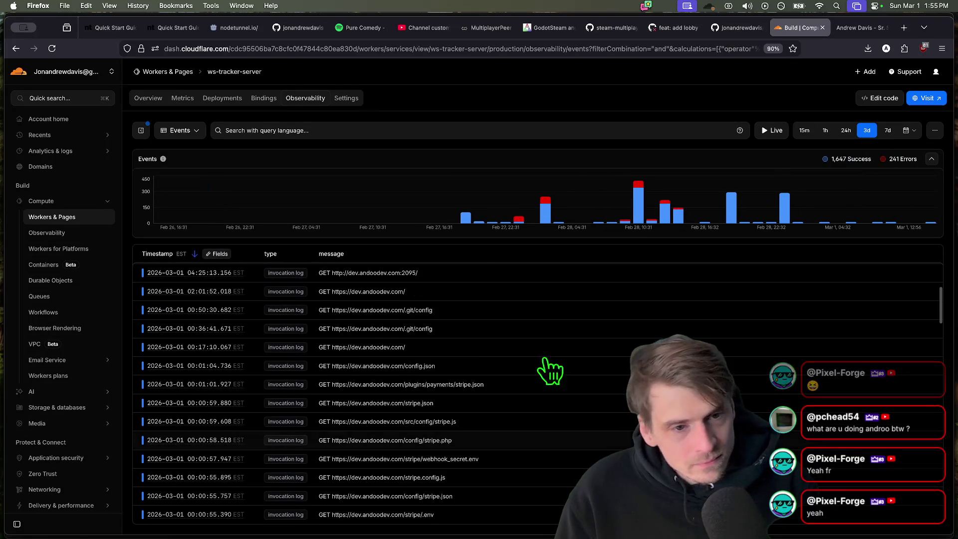
{"action": "left_click", "coordinate": [633, 191]}
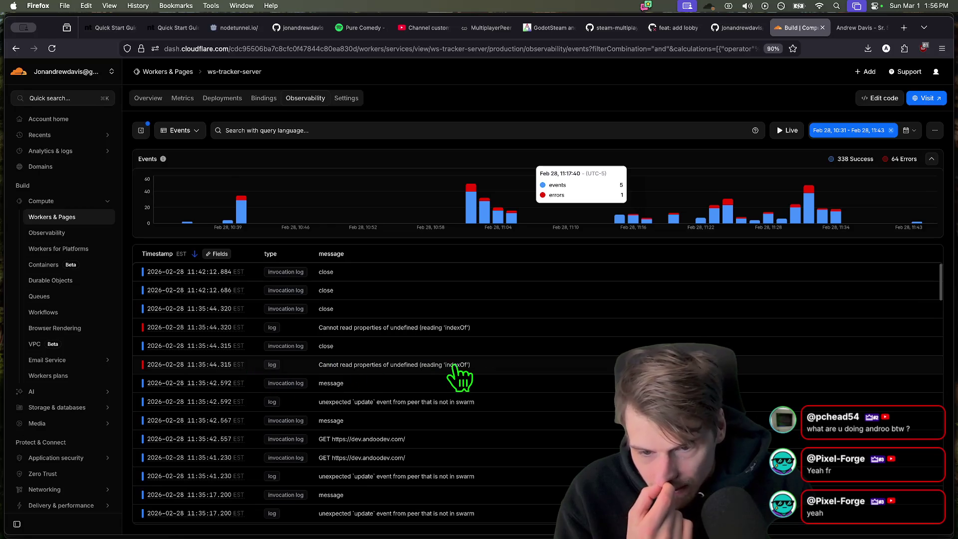
{"action": "scroll", "coordinate": [455, 372], "scroll_direction": "down", "scroll_amount": 5}
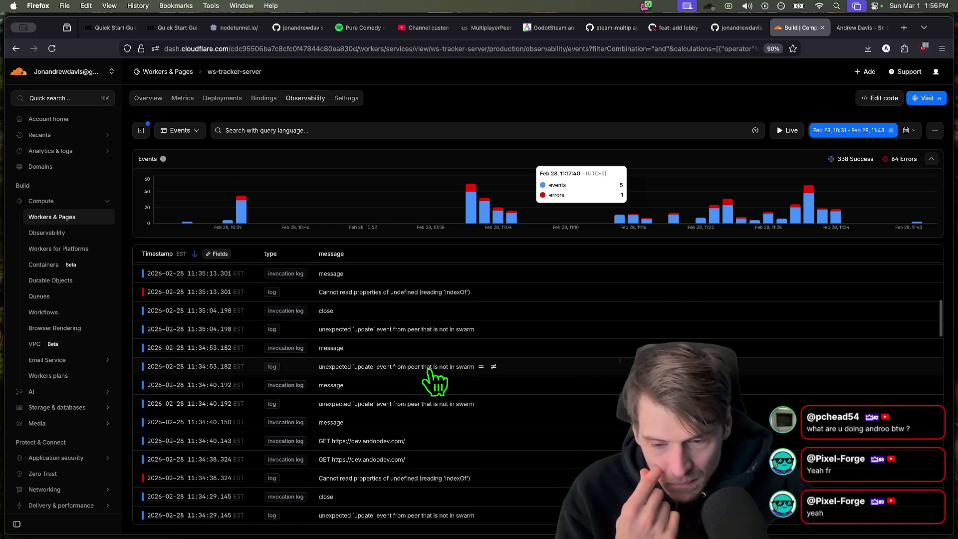
{"action": "scroll", "coordinate": [435, 382], "scroll_direction": "up", "scroll_amount": 5}
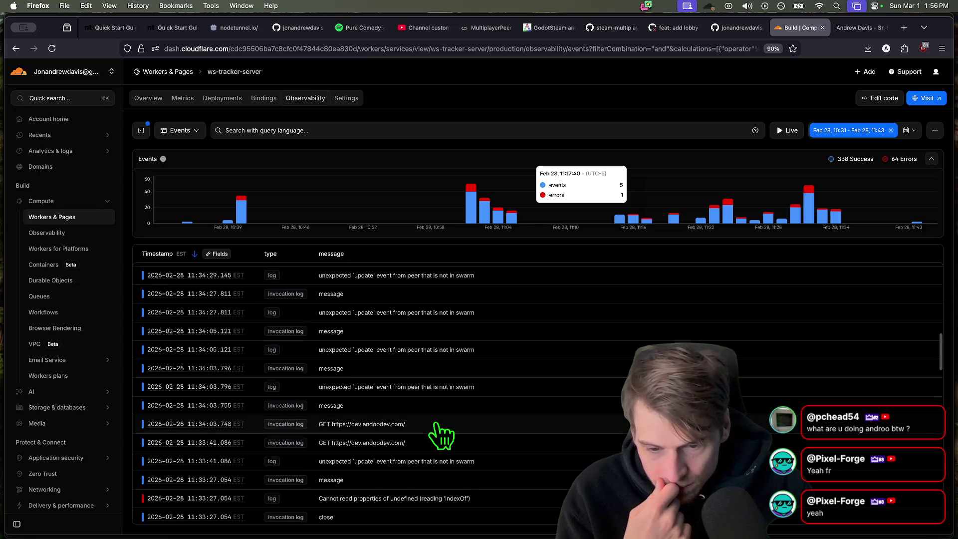
{"action": "left_click", "coordinate": [430, 329]}
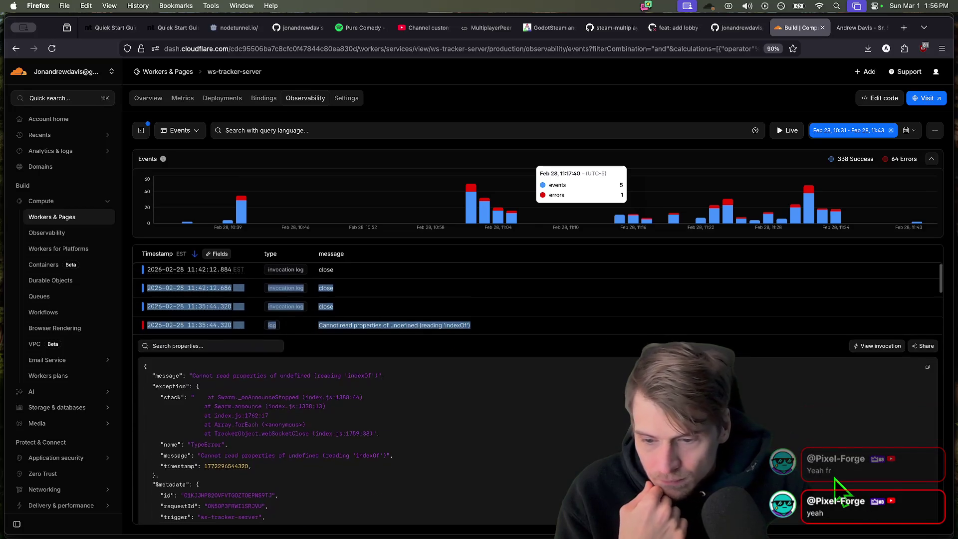
{"action": "scroll", "coordinate": [430, 346], "scroll_direction": "down", "scroll_amount": 3}
{"action": "scroll", "coordinate": [430, 345], "scroll_direction": "up", "scroll_amount": 1}
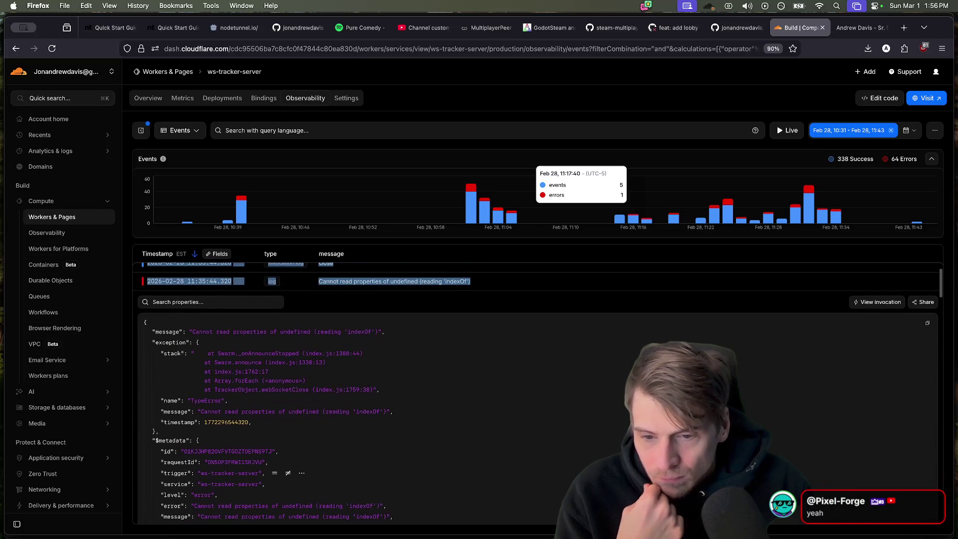
{"action": "mouse_move", "coordinate": [232, 473]}
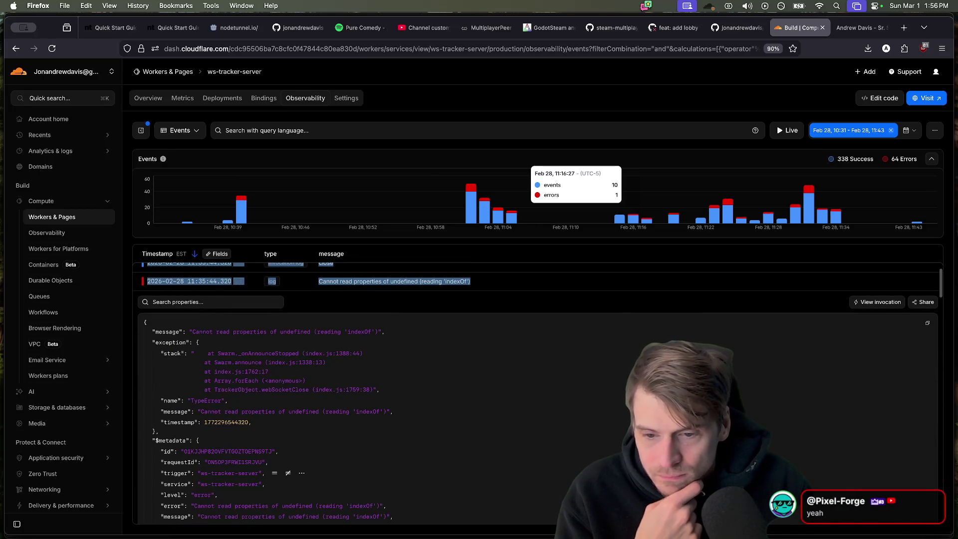
{"action": "scroll", "coordinate": [323, 371], "scroll_direction": "down", "scroll_amount": 1}
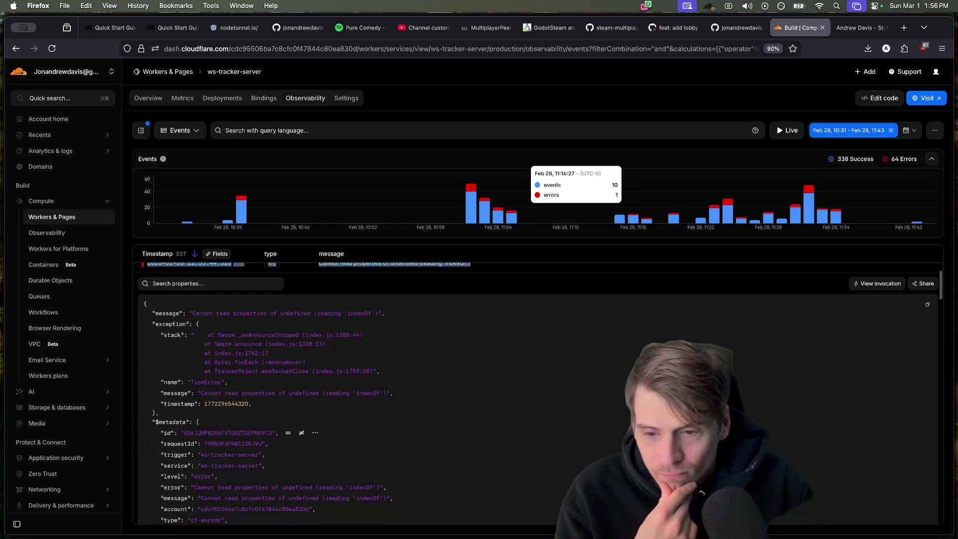
{"action": "scroll", "coordinate": [324, 370], "scroll_direction": "down", "scroll_amount": 3}
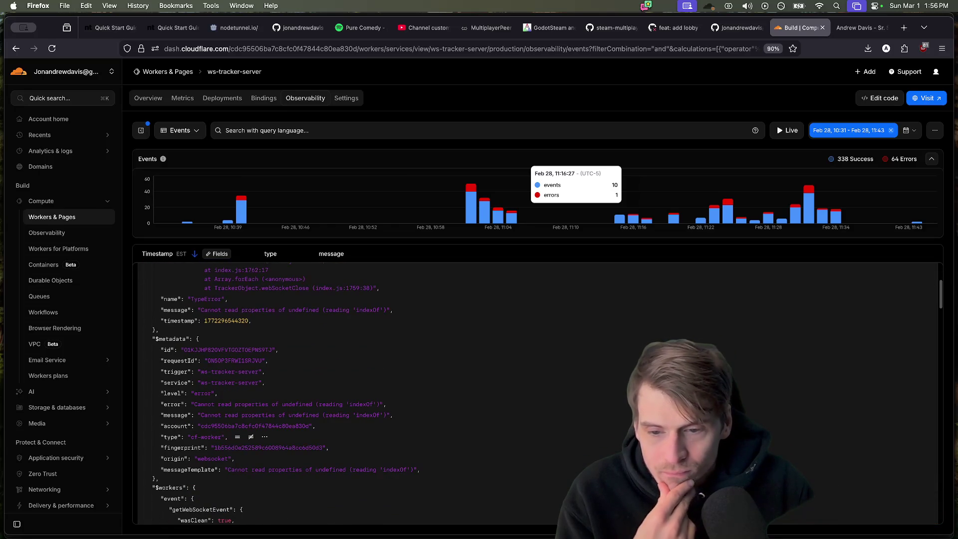
{"action": "scroll", "coordinate": [323, 370], "scroll_direction": "up", "scroll_amount": 1}
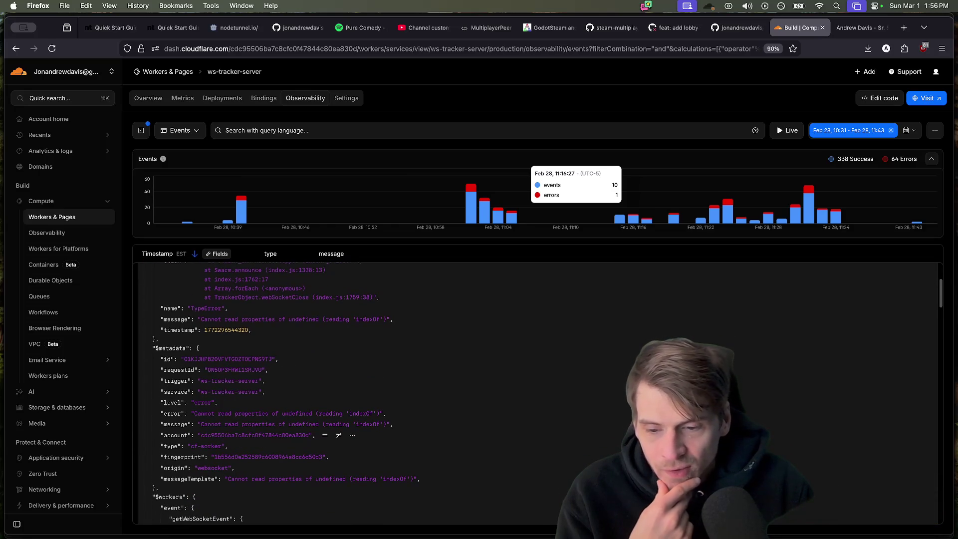
{"action": "scroll", "coordinate": [324, 371], "scroll_direction": "down", "scroll_amount": 5}
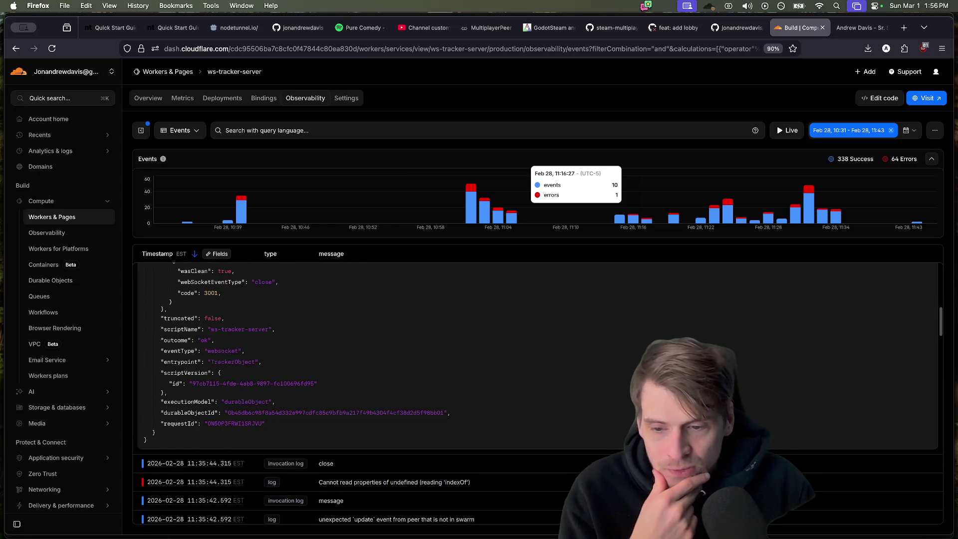
{"action": "scroll", "coordinate": [324, 370], "scroll_direction": "up", "scroll_amount": 5}
{"action": "scroll", "coordinate": [323, 370], "scroll_direction": "down", "scroll_amount": 2}
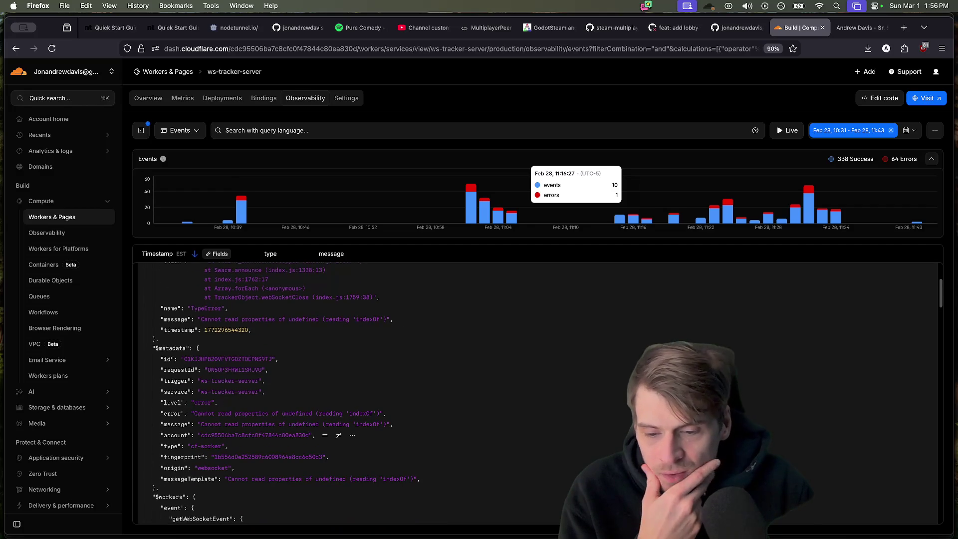
{"action": "mouse_move", "coordinate": [299, 413]}
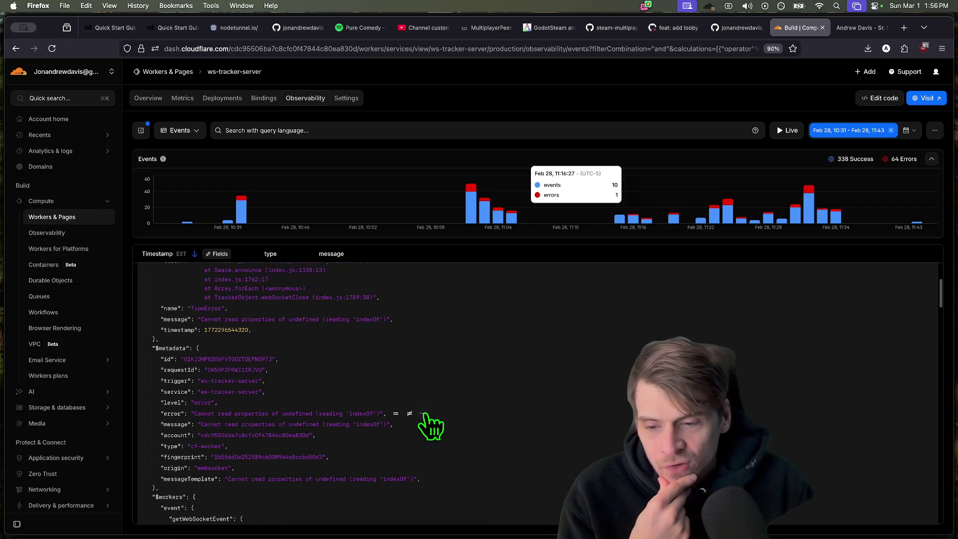
{"action": "scroll", "coordinate": [430, 423], "scroll_direction": "down", "scroll_amount": 2}
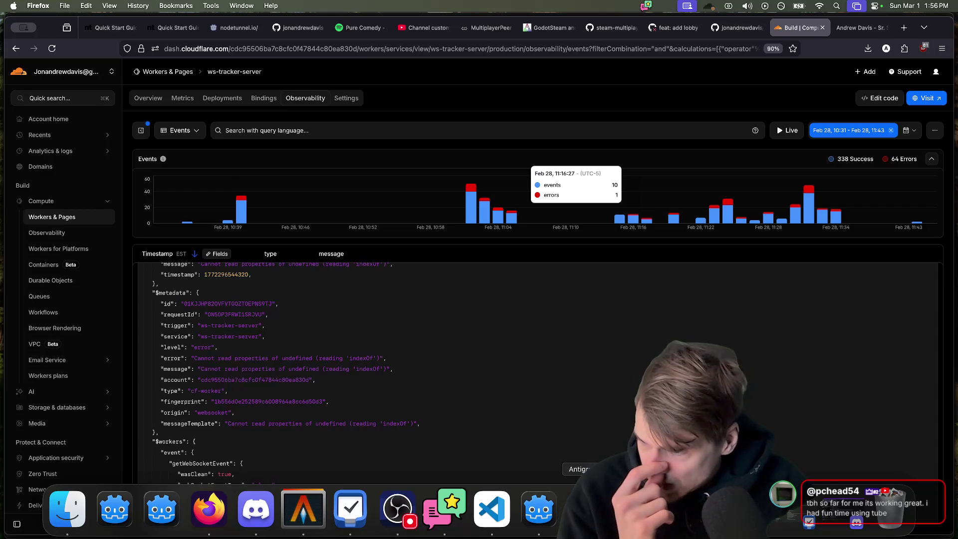
{"action": "left_click", "coordinate": [591, 510]}
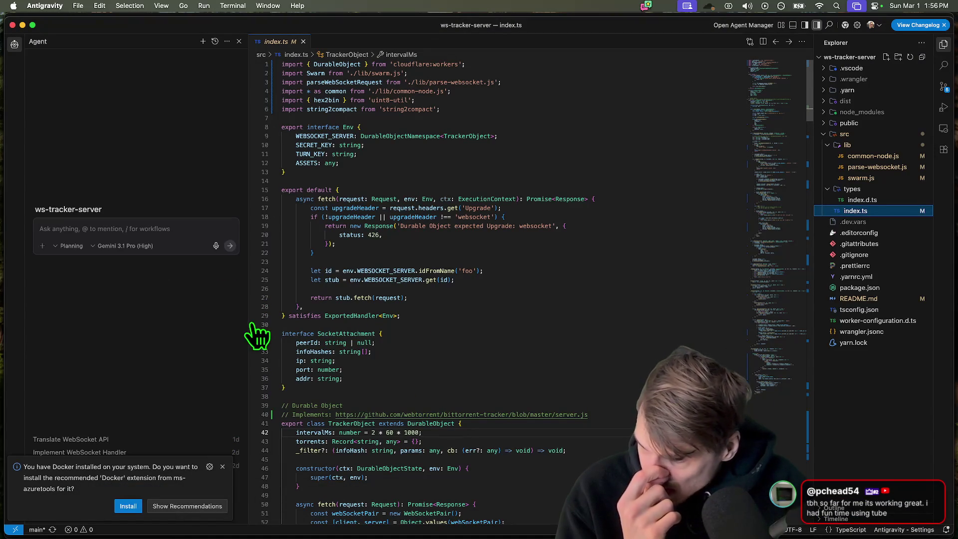
{"action": "scroll", "coordinate": [449, 322], "scroll_direction": "down", "scroll_amount": 10}
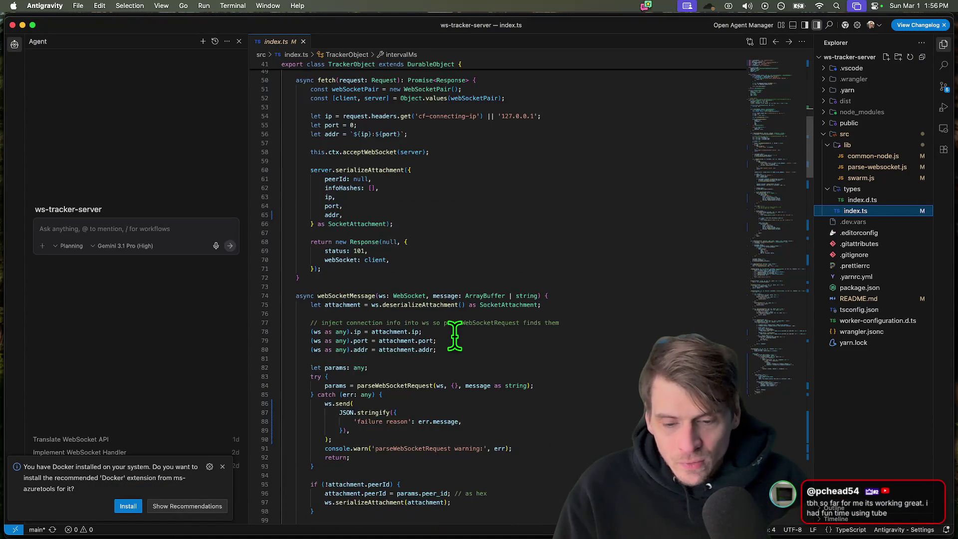
{"action": "scroll", "coordinate": [455, 336], "scroll_direction": "down", "scroll_amount": 2}
- Open swarm.js, locate socket.infoHashes.indexOf in _onAnnounceStopped, and compare with the Cloudflare error log
{"action": "key", "text": "super+f"}
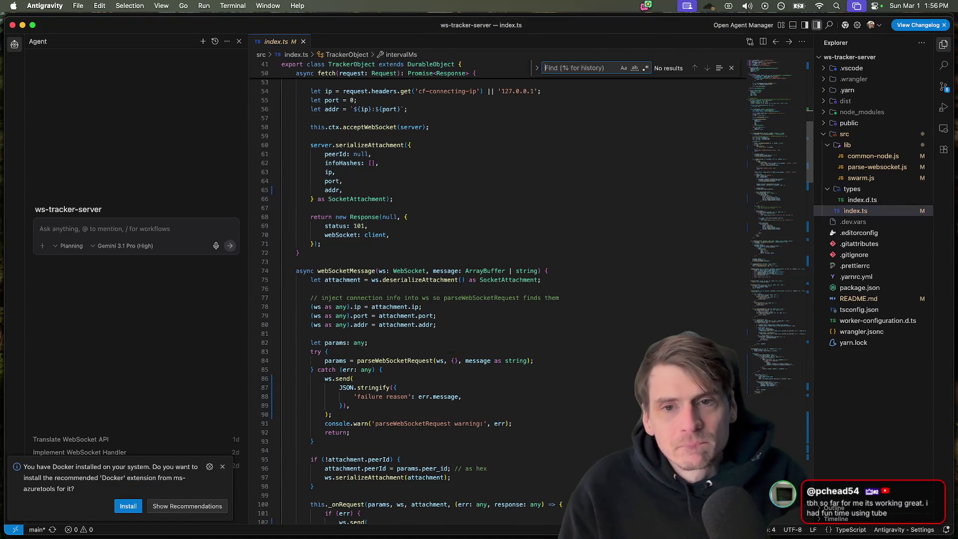
{"action": "type", "text": "index"}
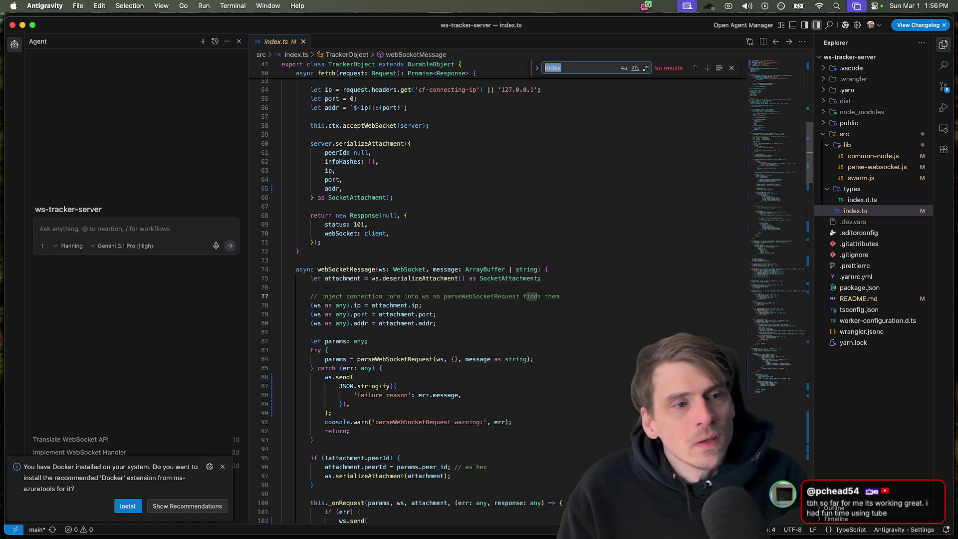
{"action": "left_click", "coordinate": [860, 177]}
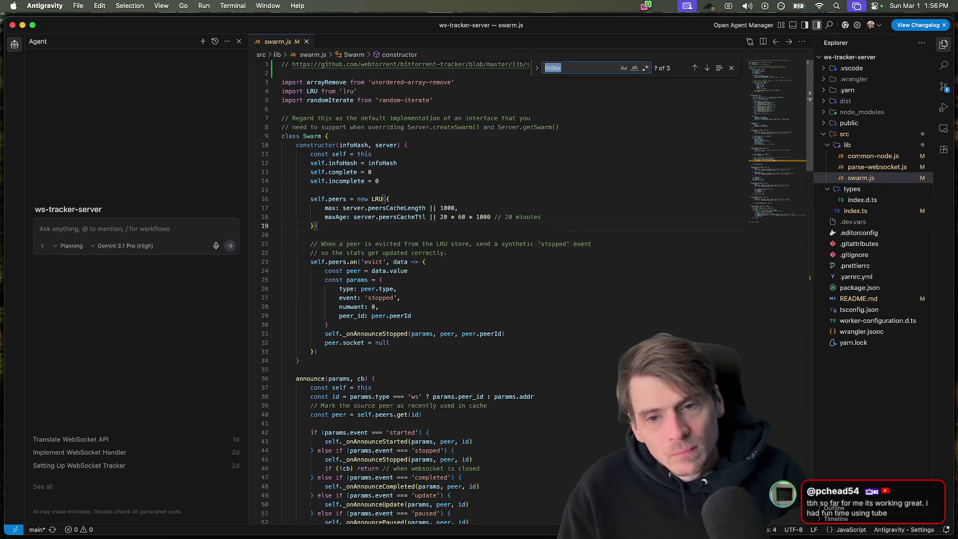
{"action": "type", "text": "o"}
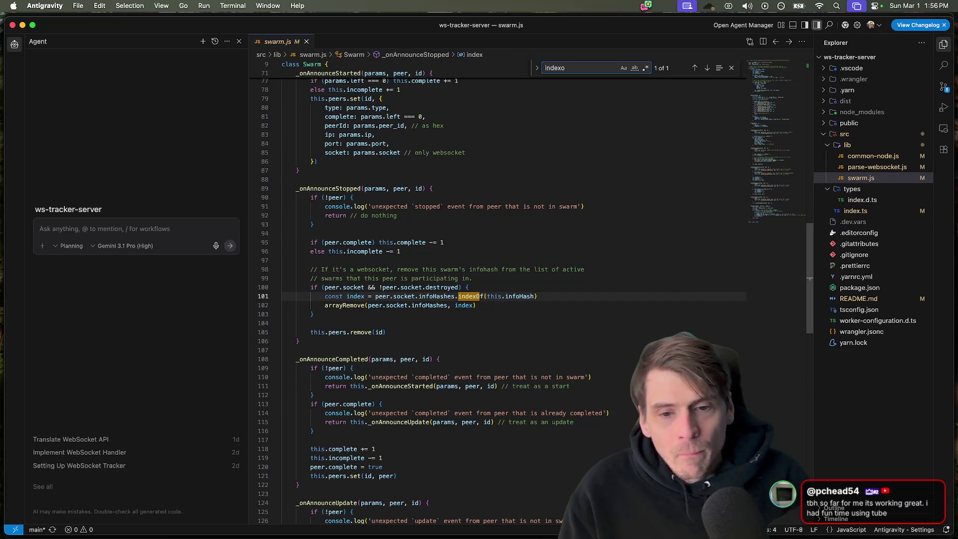
{"action": "key", "text": "Escape"}
{"action": "triple_click", "coordinate": [419, 269]}
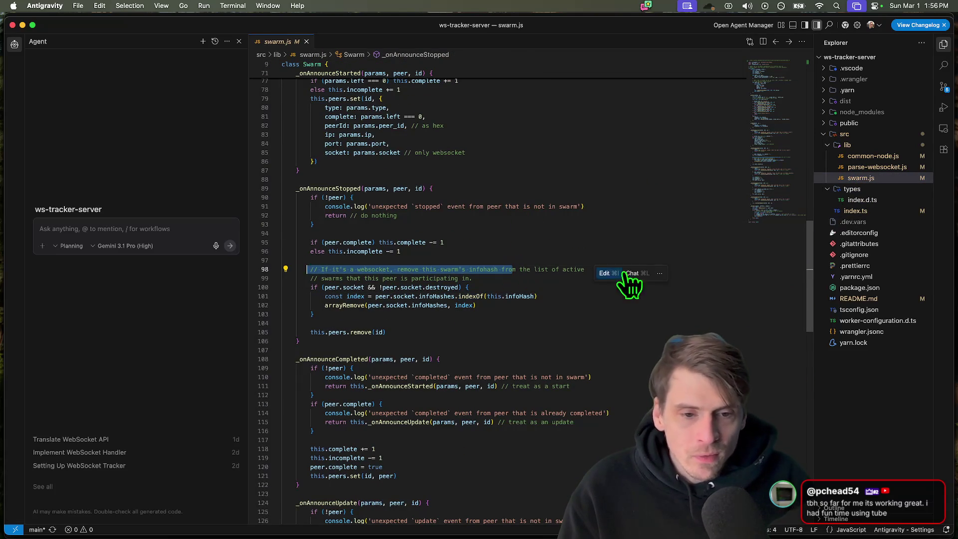
{"action": "left_click_drag", "start_coordinate": [523, 278], "coordinate": [339, 278]}
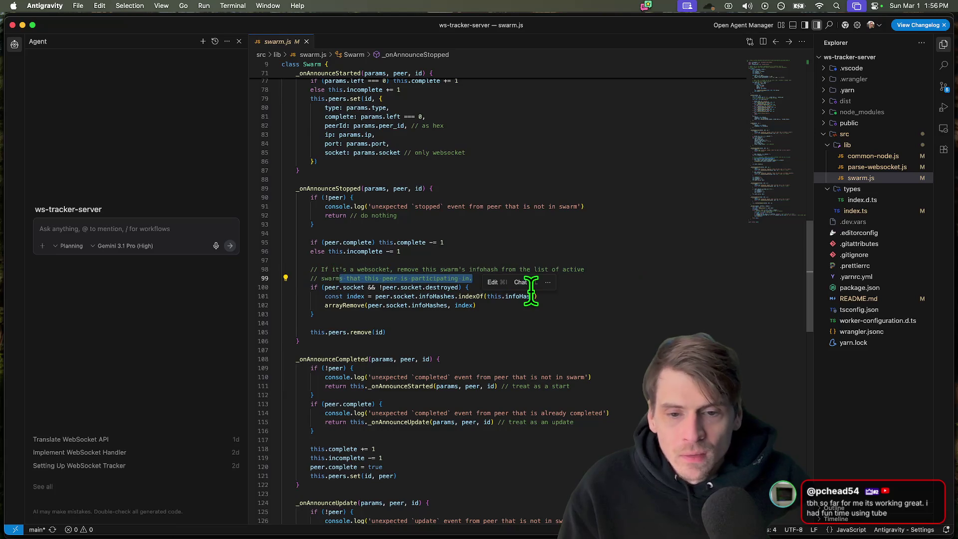
{"action": "left_click_drag", "start_coordinate": [393, 296], "coordinate": [475, 295]}
{"action": "left_click", "coordinate": [455, 296]}
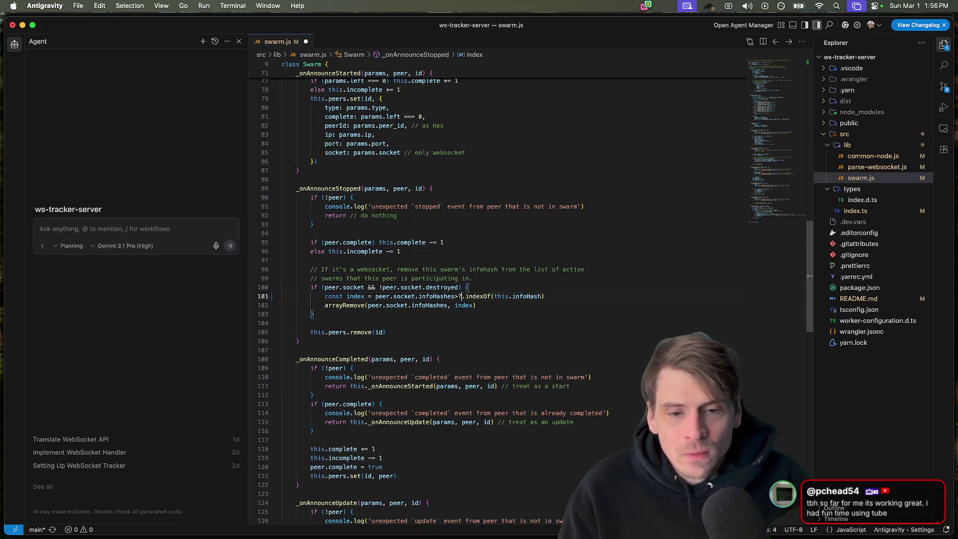
{"action": "type", "text": "?"}
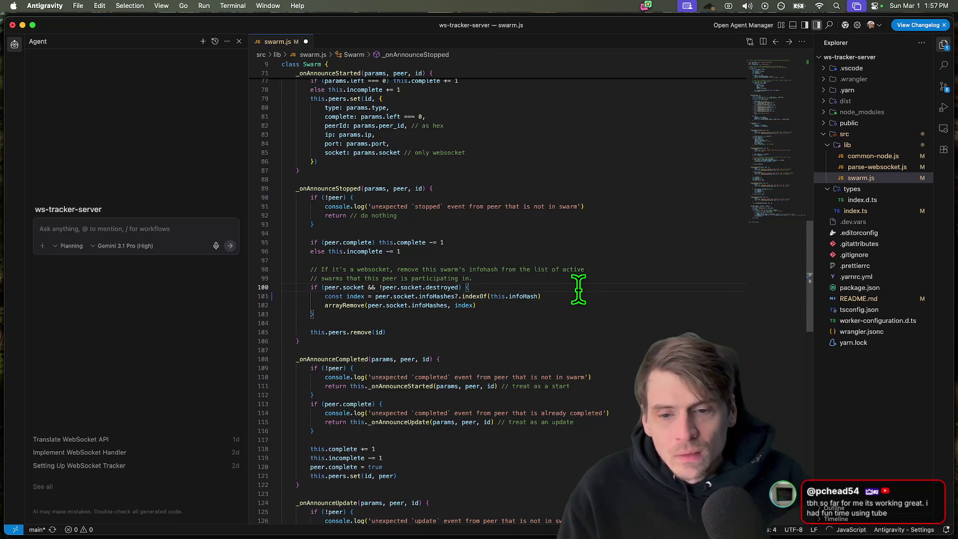
{"action": "double_click", "coordinate": [433, 295]}
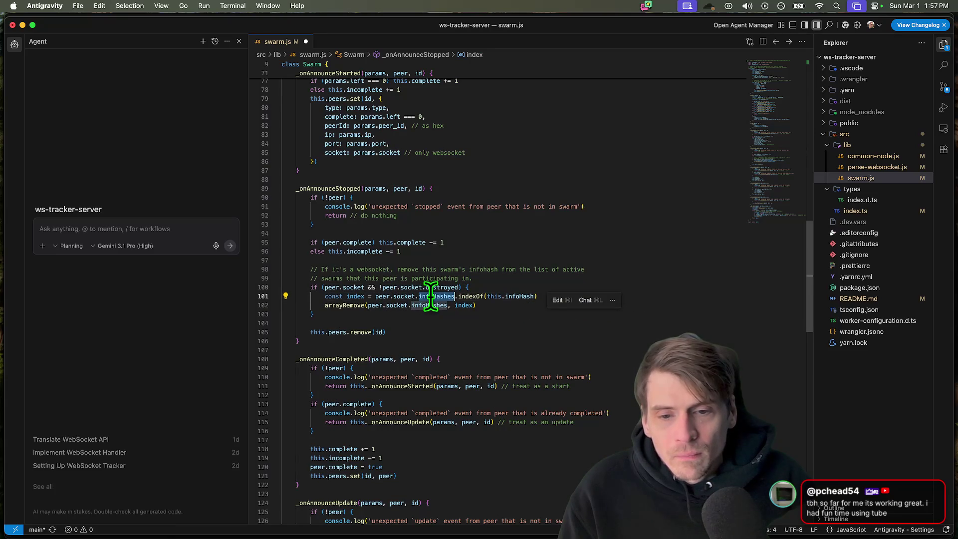
{"action": "key", "text": "super+Tab"}
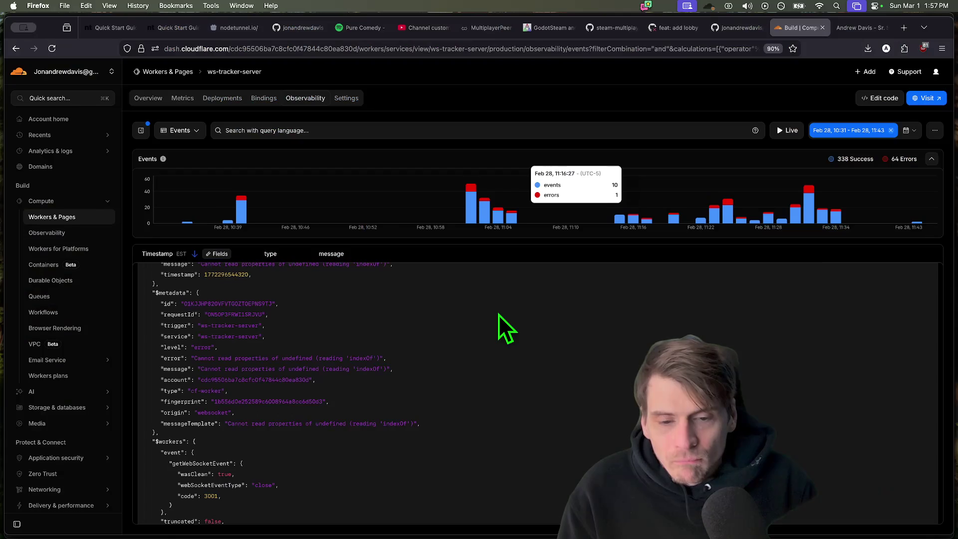
{"action": "key", "text": "super+Tab"}
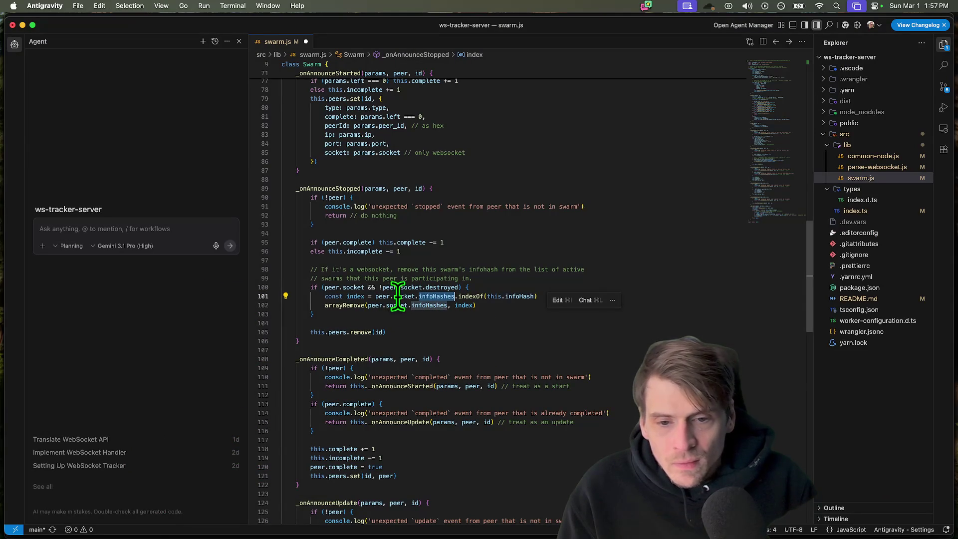
- Insert 'if (!peer.socket.infoHashes) return' above the const index line, then return to Cloudflare
{"action": "left_click_drag", "start_coordinate": [455, 296], "coordinate": [431, 296]}
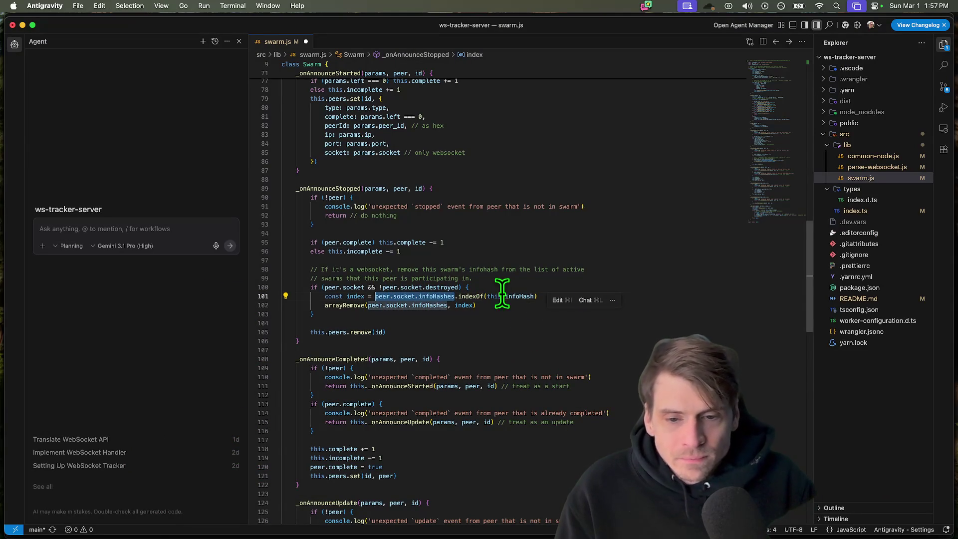
{"action": "left_click", "coordinate": [503, 287]}
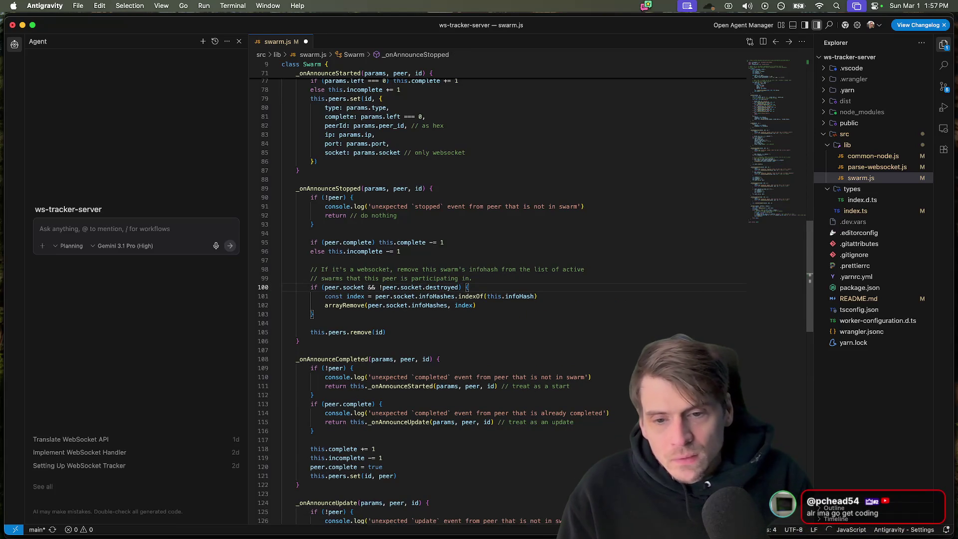
{"action": "key", "text": "Return"}
{"action": "type", "text": "if "}
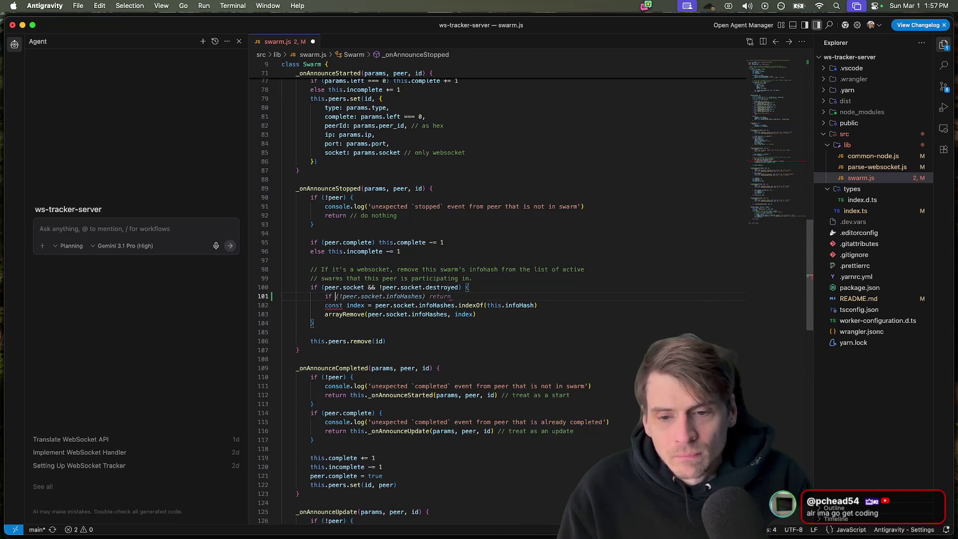
{"action": "type", "text": "peer.socket.infoHashes("}
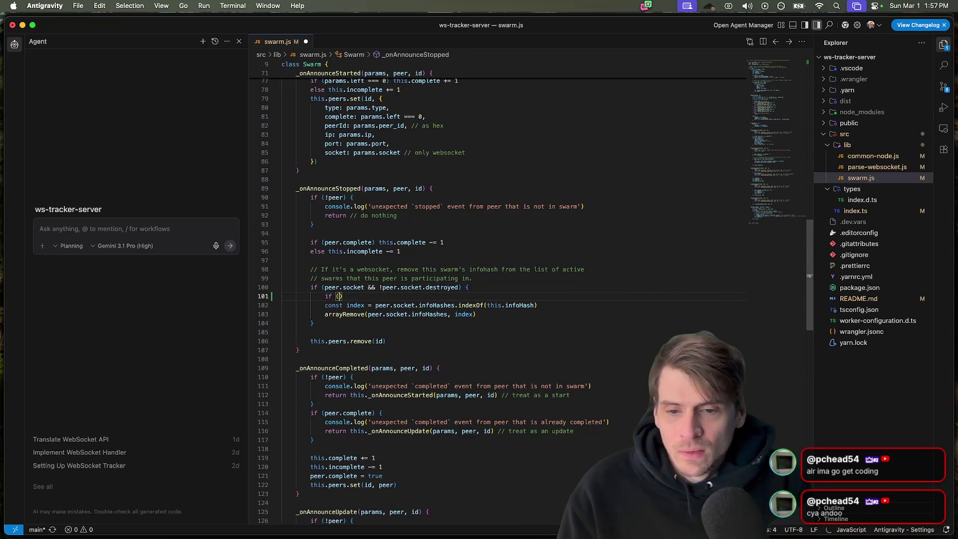
{"action": "type", "text": " return"}
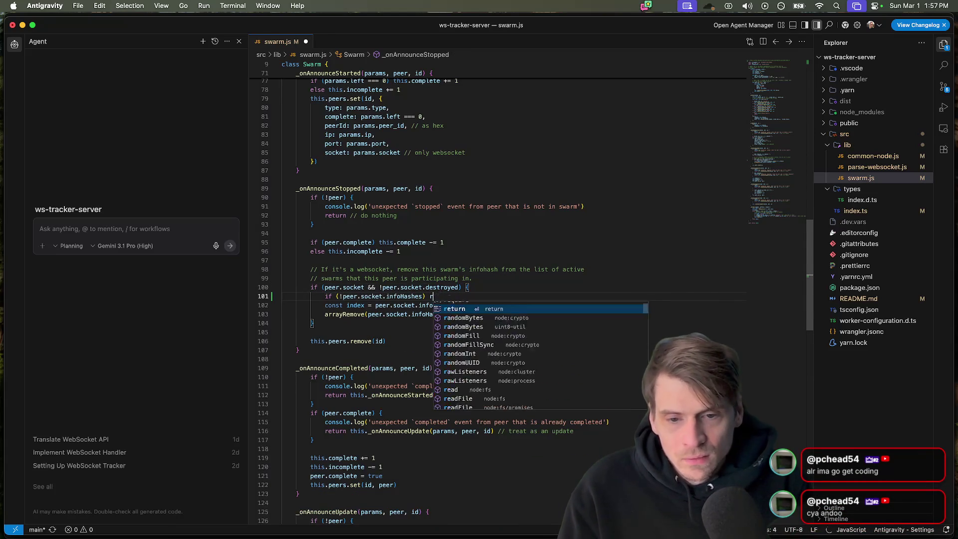
{"action": "double_click", "coordinate": [353, 295]}
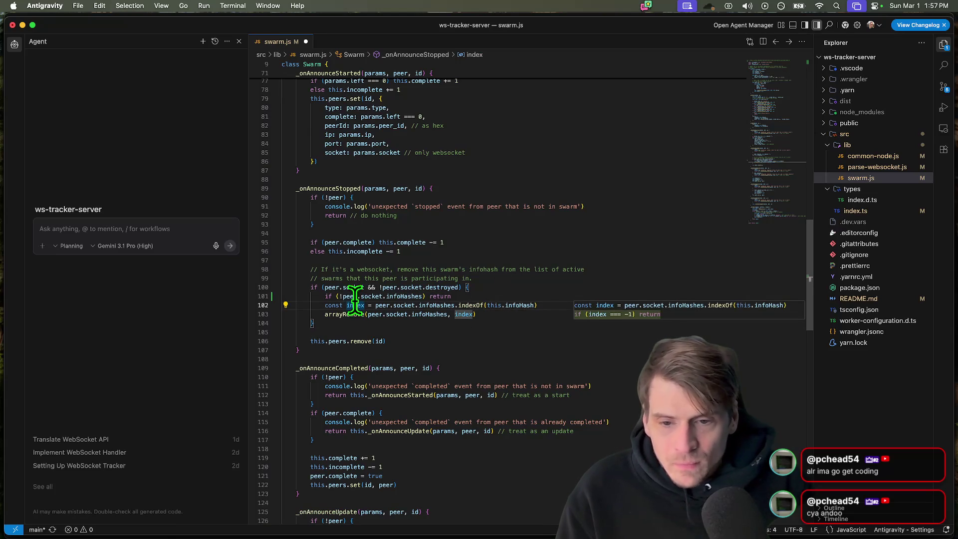
{"action": "left_click", "coordinate": [404, 297]}
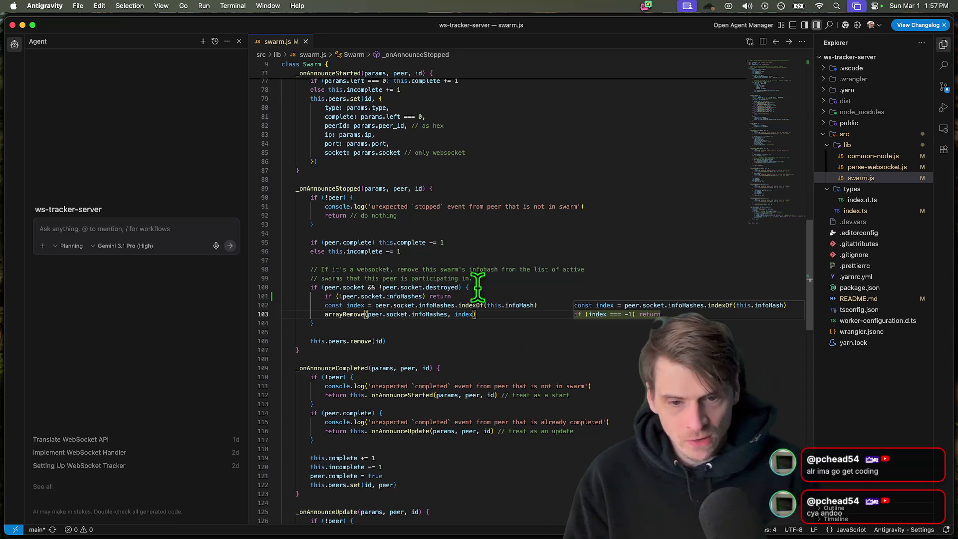
{"action": "key", "text": "super+Tab"}
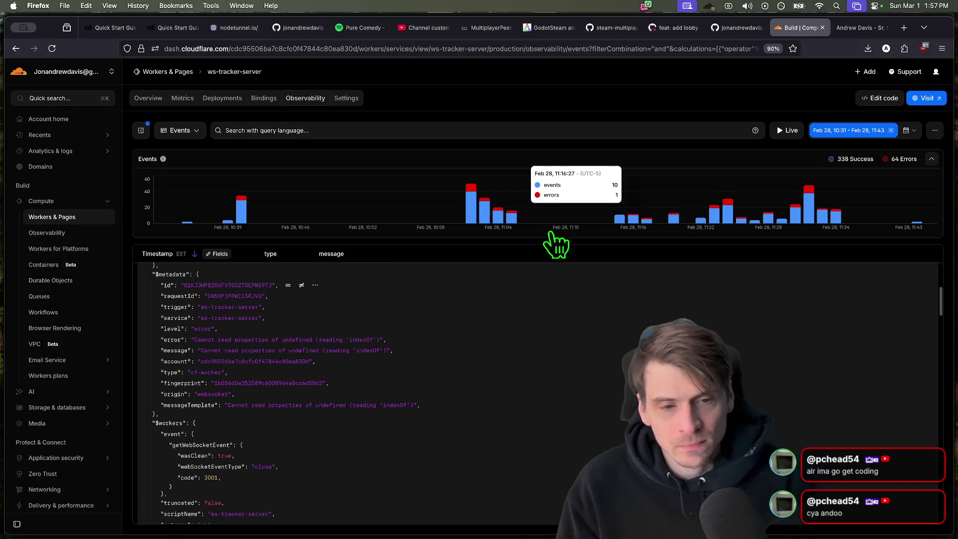
- Copy the 'unexpected update' peer-not-in-swarm warning message from the Cloudflare event log
{"action": "key", "text": "super+Left"}
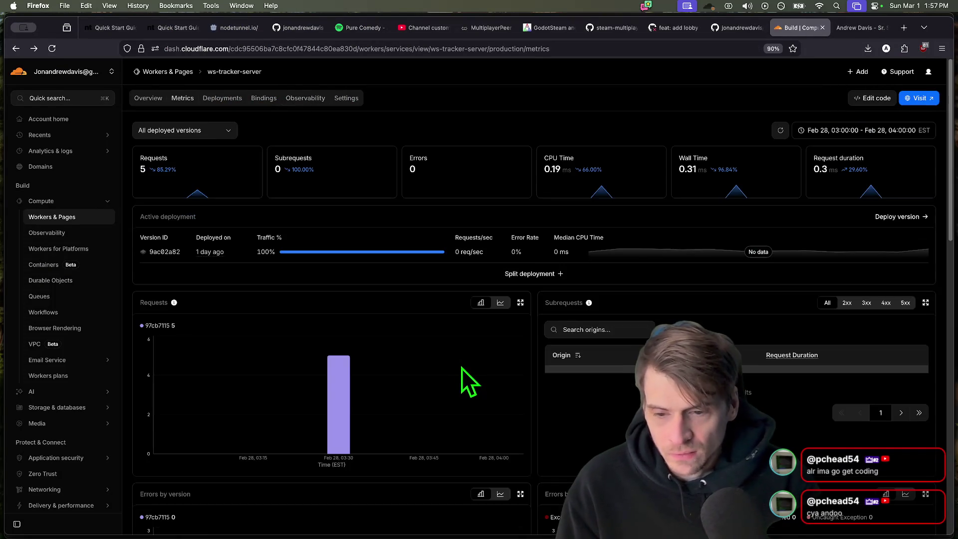
{"action": "scroll", "coordinate": [462, 368], "scroll_direction": "down", "scroll_amount": 4}
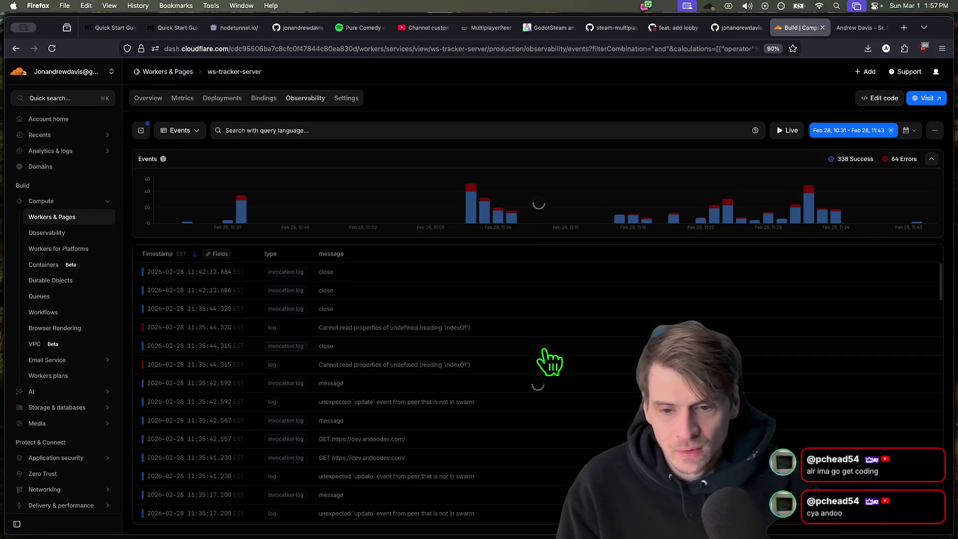
{"action": "scroll", "coordinate": [334, 392], "scroll_direction": "down", "scroll_amount": 1}
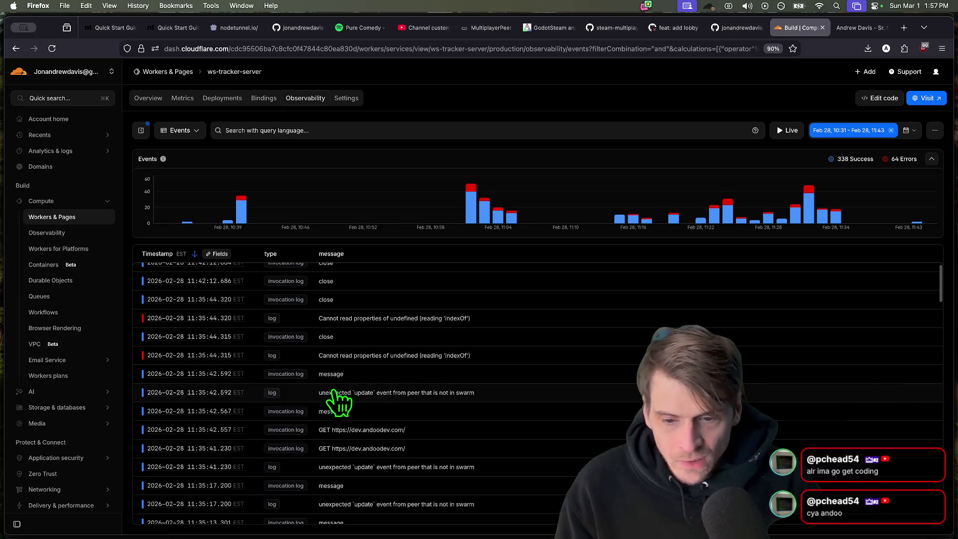
{"action": "left_click", "coordinate": [338, 393]}
{"action": "double_click", "coordinate": [217, 434]}
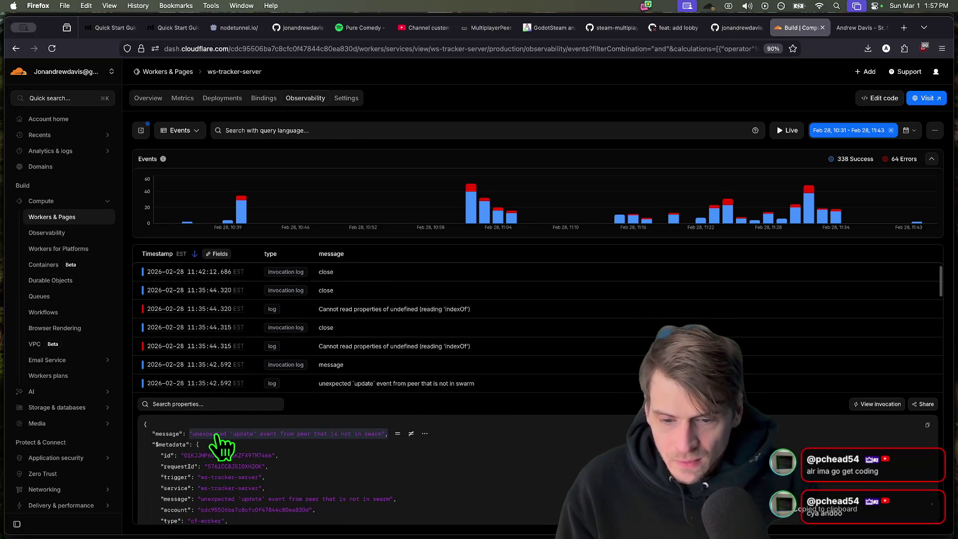
- Locate the copied warning in swarm.js, then review how often it repeats in the Cloudflare logs
{"action": "key", "text": "super+Tab"}
{"action": "key", "text": "super+f"}
{"action": "key", "text": "super+v"}
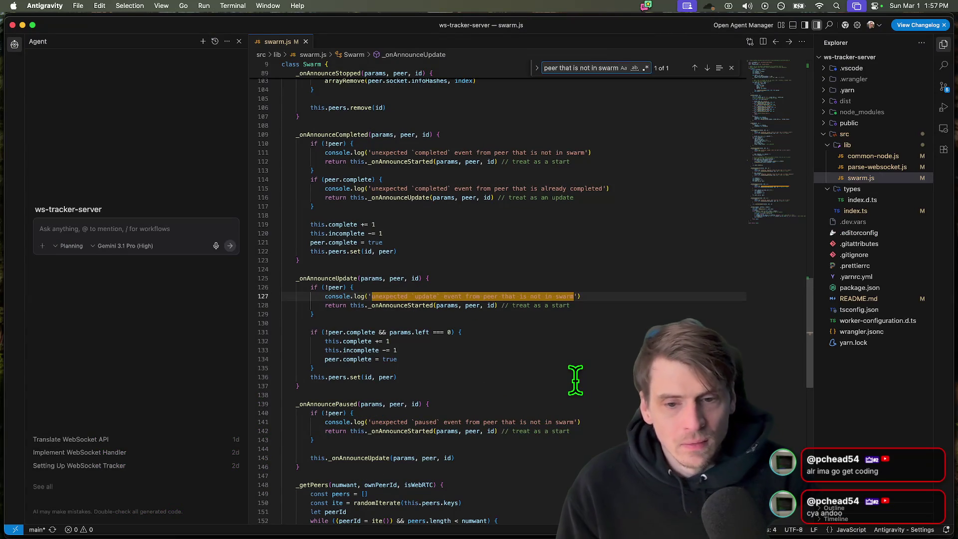
{"action": "key", "text": "Escape"}
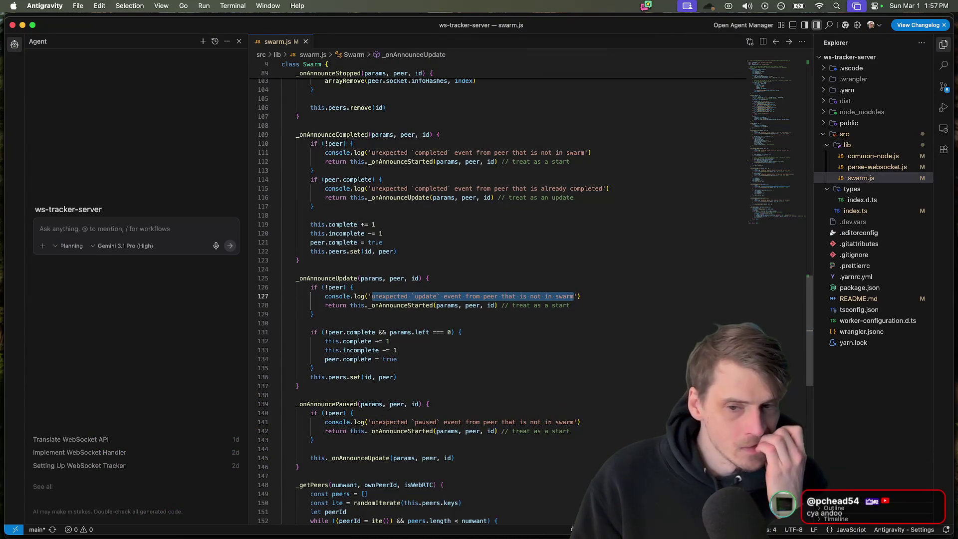
{"action": "key", "text": "super+Tab"}
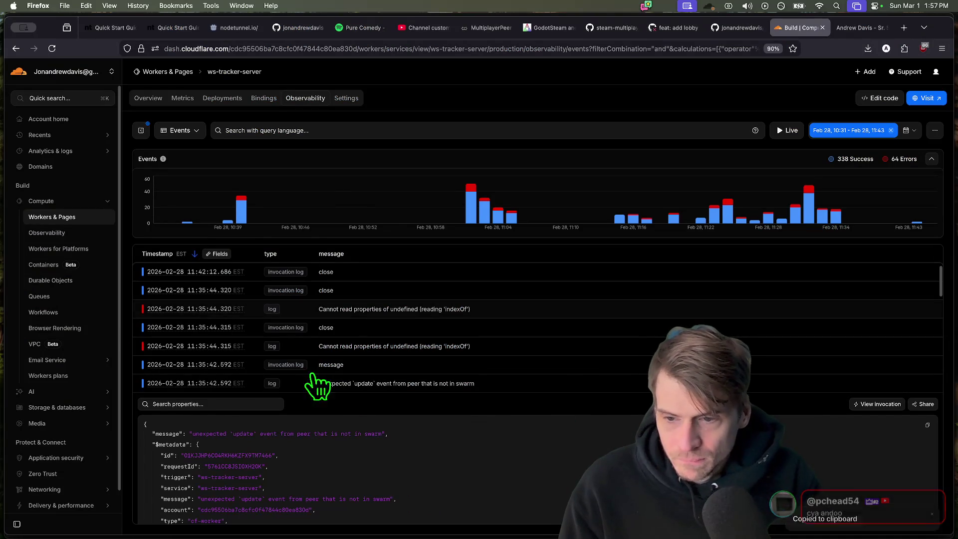
{"action": "scroll", "coordinate": [375, 351], "scroll_direction": "down", "scroll_amount": 5}
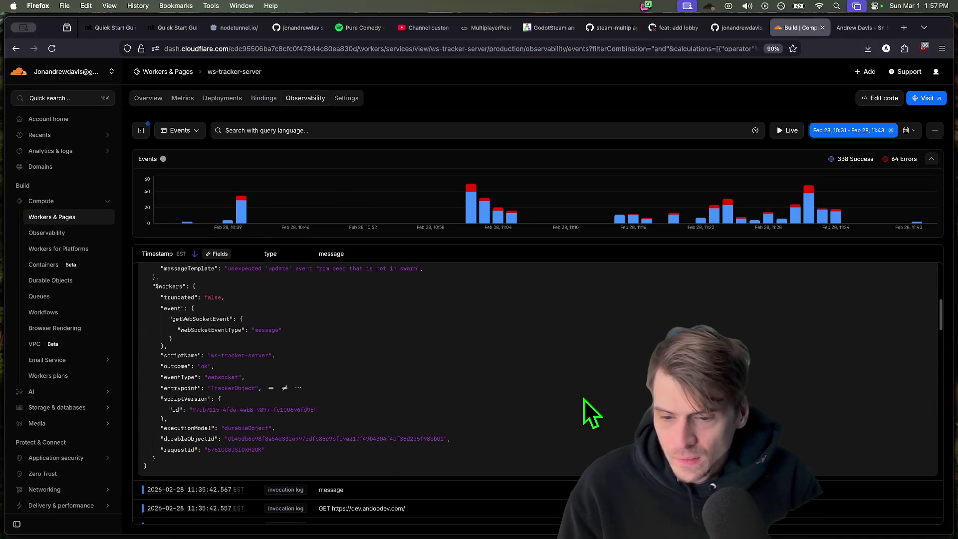
{"action": "scroll", "coordinate": [583, 400], "scroll_direction": "up", "scroll_amount": 5}
{"action": "scroll", "coordinate": [599, 405], "scroll_direction": "down", "scroll_amount": 4}
{"action": "scroll", "coordinate": [600, 405], "scroll_direction": "down", "scroll_amount": 3}
{"action": "scroll", "coordinate": [599, 404], "scroll_direction": "down", "scroll_amount": 3}
{"action": "scroll", "coordinate": [598, 404], "scroll_direction": "down", "scroll_amount": 3}
{"action": "scroll", "coordinate": [240, 479], "scroll_direction": "down", "scroll_amount": 5}
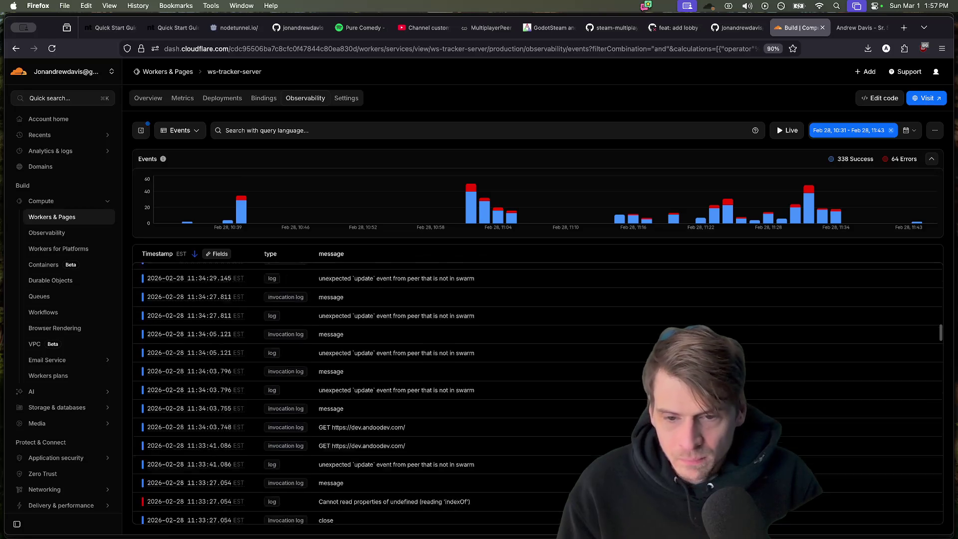
{"action": "key", "text": "super+Tab"}
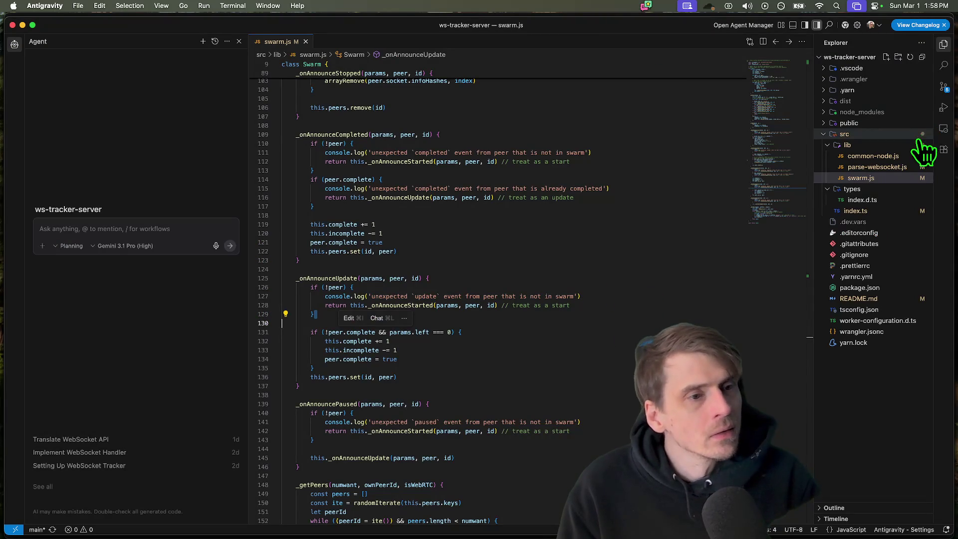
- Browse index.ts's webSocketMessage and ip usages, then jump to serializeAttachment's definition
{"action": "left_click", "coordinate": [856, 210]}
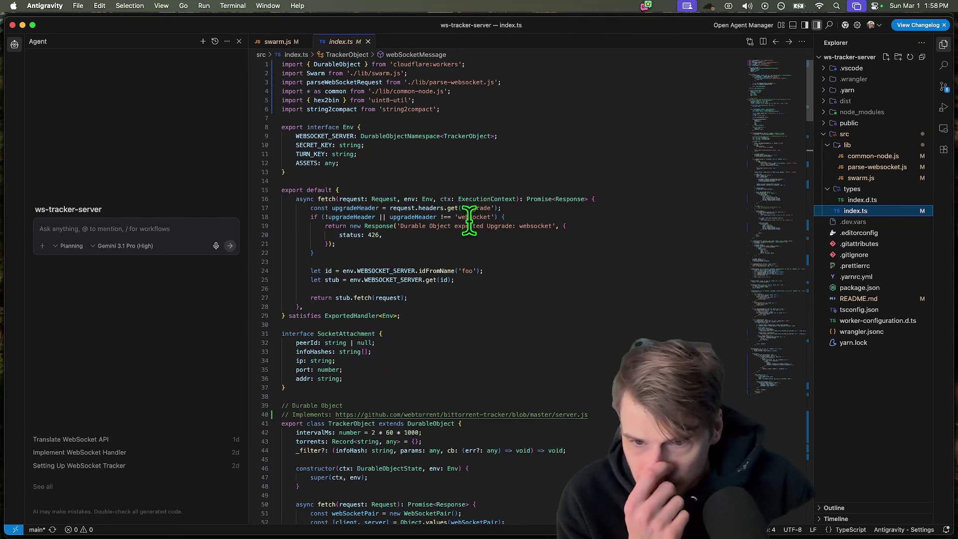
{"action": "scroll", "coordinate": [471, 226], "scroll_direction": "down", "scroll_amount": 5}
{"action": "scroll", "coordinate": [442, 310], "scroll_direction": "down", "scroll_amount": 2}
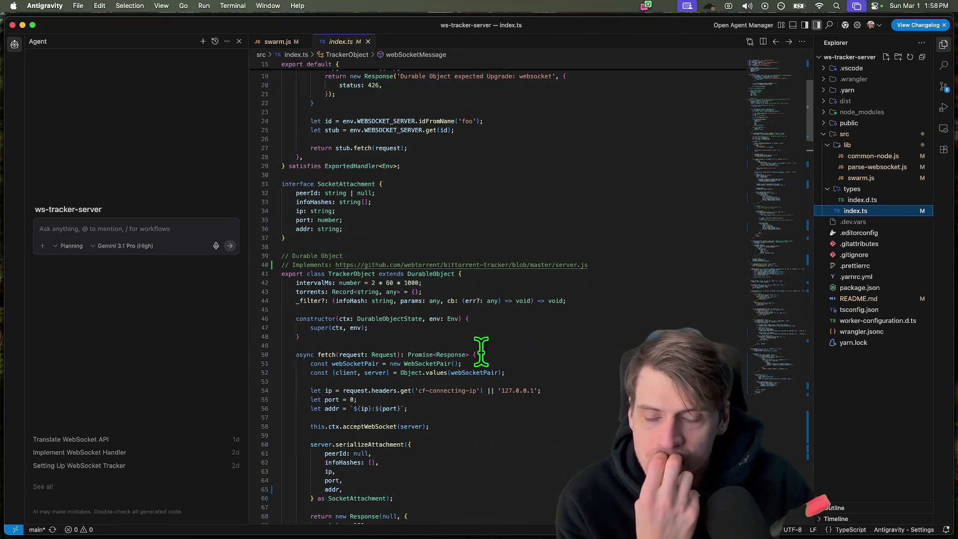
{"action": "scroll", "coordinate": [442, 311], "scroll_direction": "down", "scroll_amount": 2}
{"action": "scroll", "coordinate": [446, 313], "scroll_direction": "down", "scroll_amount": 2}
{"action": "scroll", "coordinate": [449, 315], "scroll_direction": "down", "scroll_amount": 1}
{"action": "scroll", "coordinate": [452, 316], "scroll_direction": "down", "scroll_amount": 3}
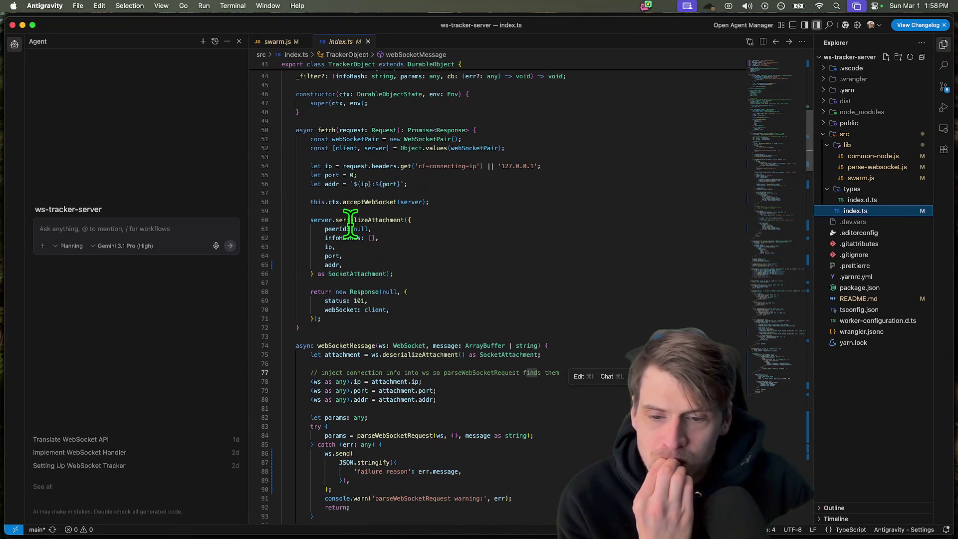
{"action": "double_click", "coordinate": [344, 345]}
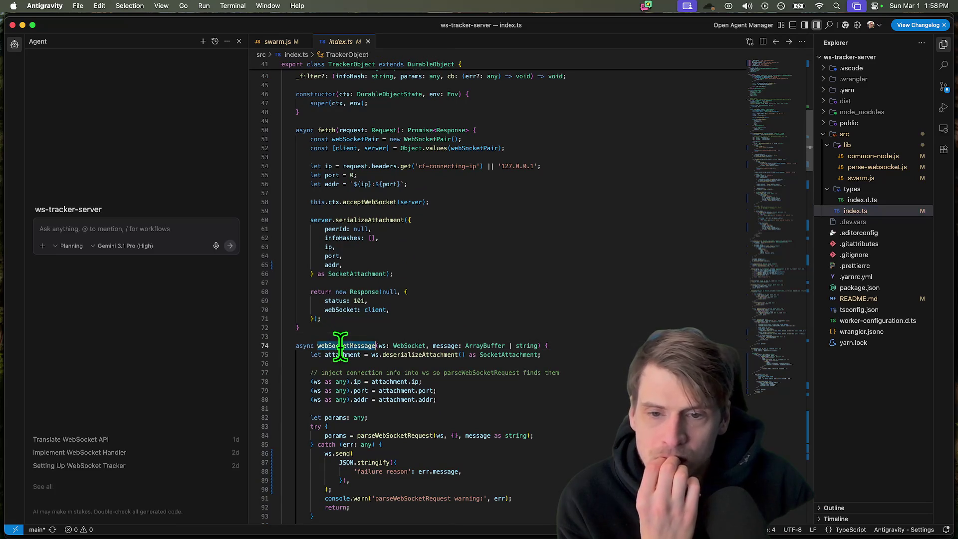
{"action": "scroll", "coordinate": [524, 299], "scroll_direction": "up", "scroll_amount": 1}
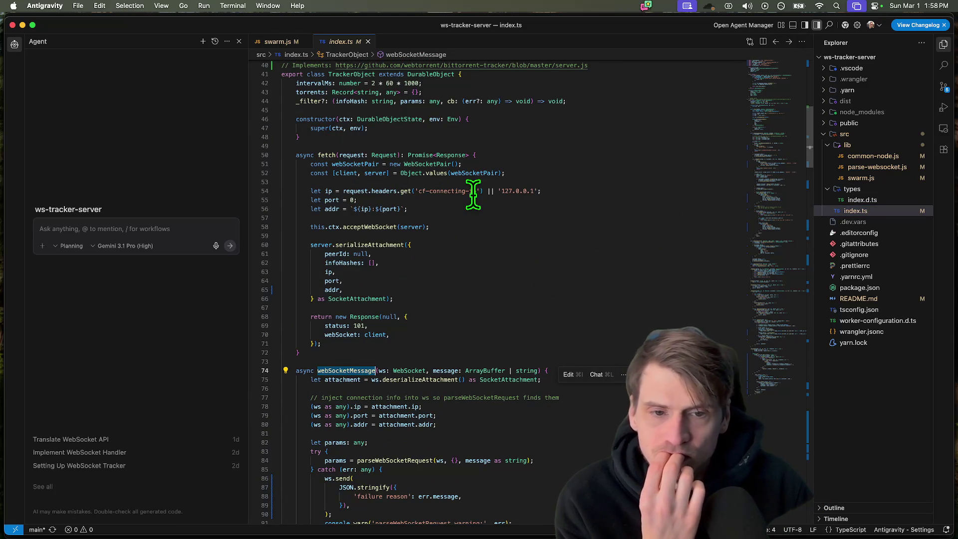
{"action": "left_click", "coordinate": [330, 191]}
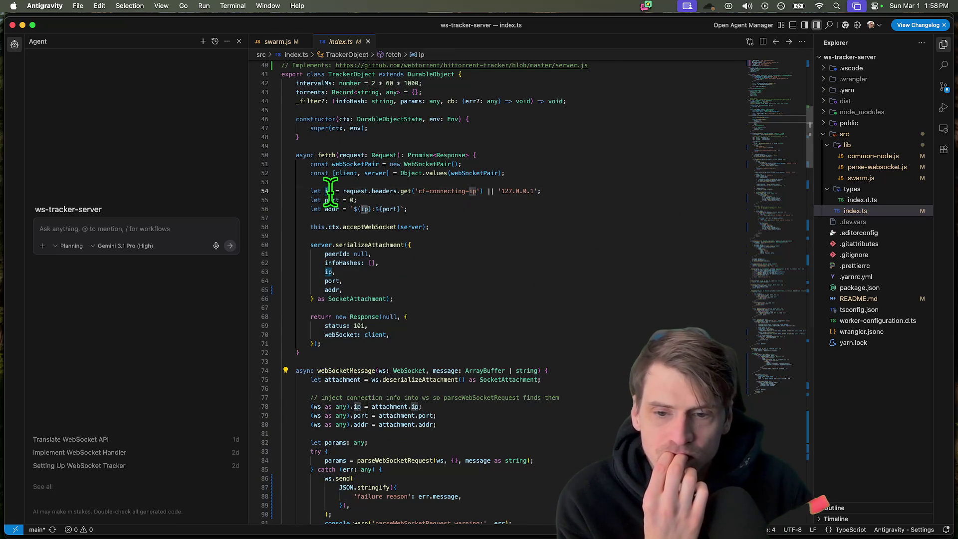
{"action": "double_click", "coordinate": [367, 245]}
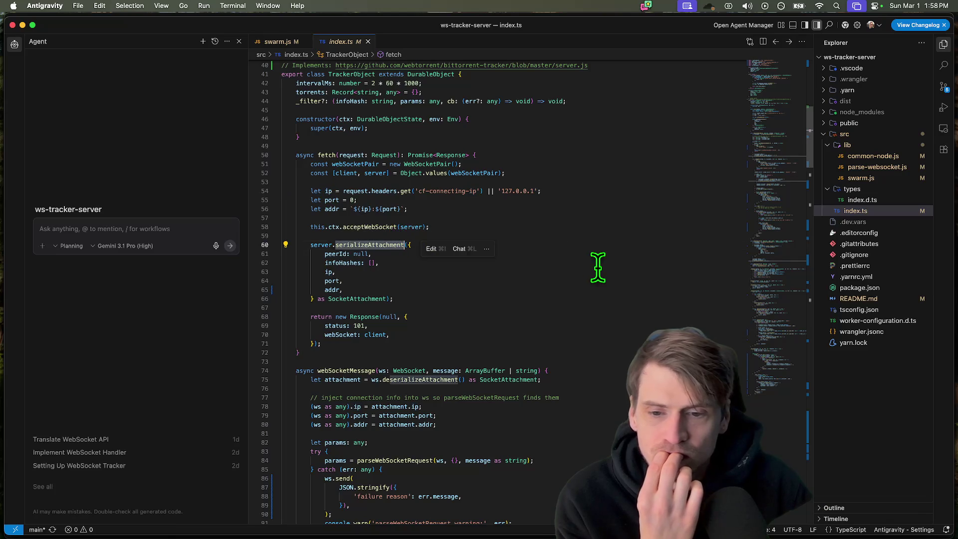
{"action": "scroll", "coordinate": [404, 247], "scroll_direction": "down", "scroll_amount": 1}
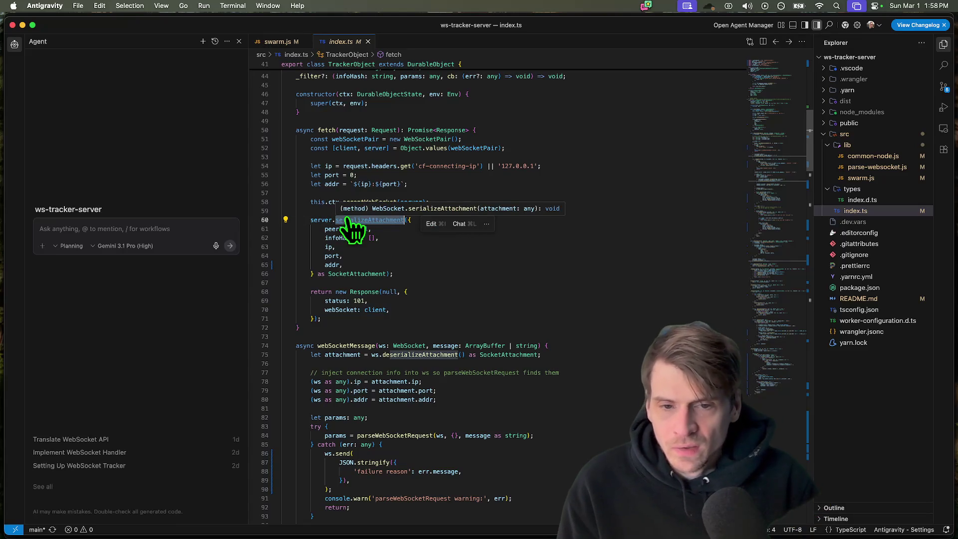
{"action": "left_click", "coordinate": [352, 220], "text": "super"}
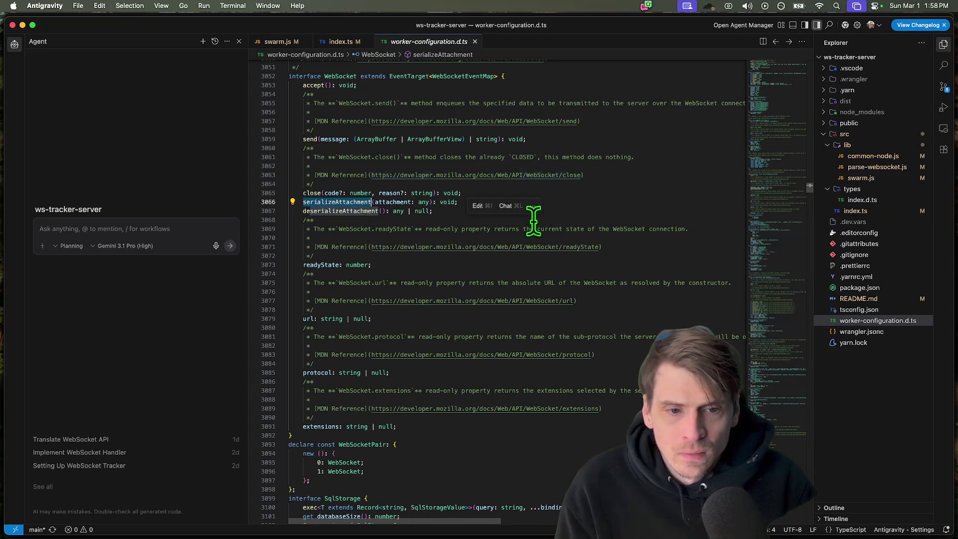
- List the five references to serializeAttachment, then start a workspace search for it
{"action": "left_click", "coordinate": [324, 174]}
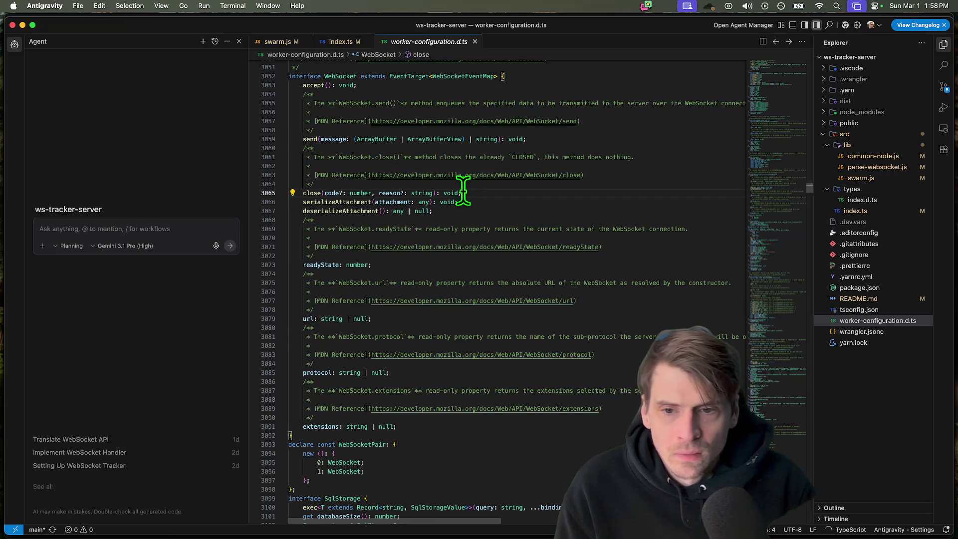
{"action": "mouse_move", "coordinate": [341, 211]}
{"action": "left_click", "coordinate": [586, 273]}
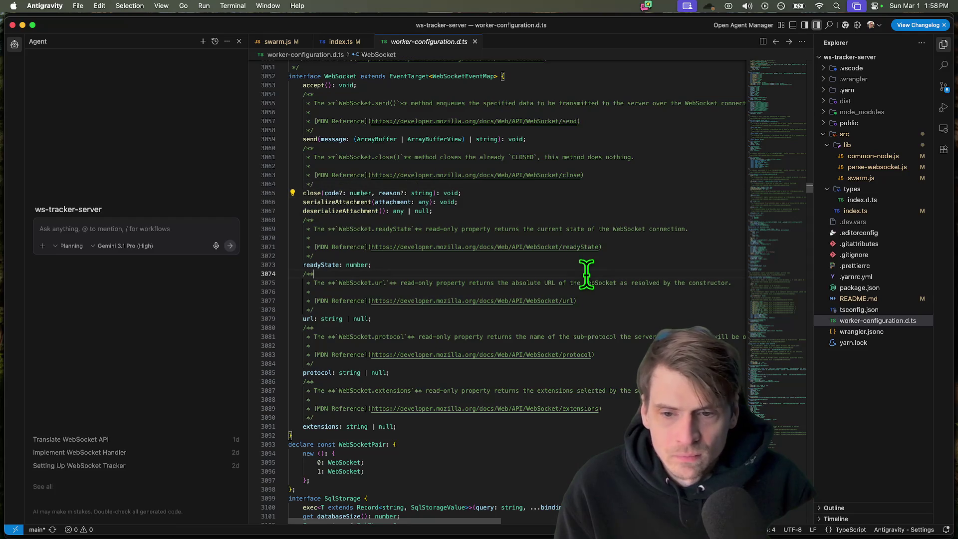
{"action": "left_click", "coordinate": [344, 203], "text": "super"}
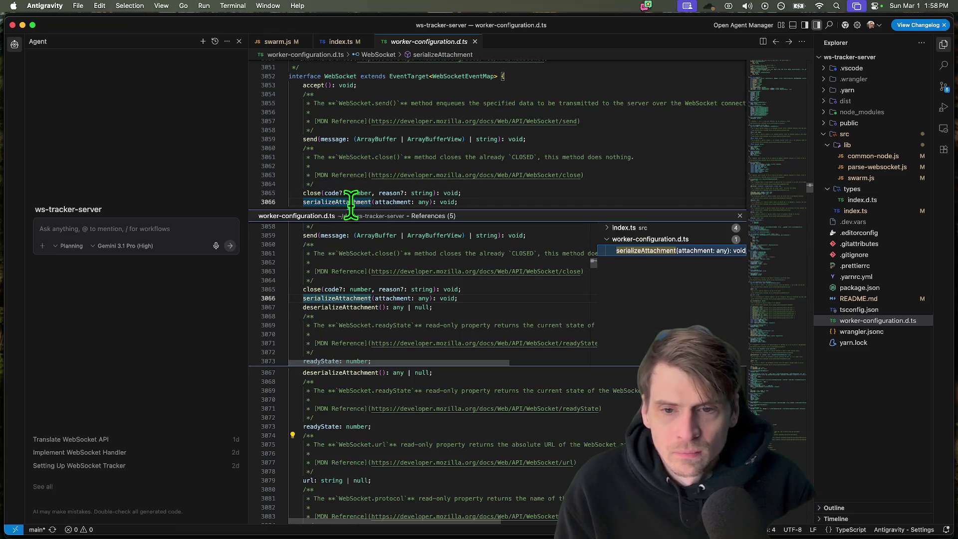
{"action": "double_click", "coordinate": [387, 298]}
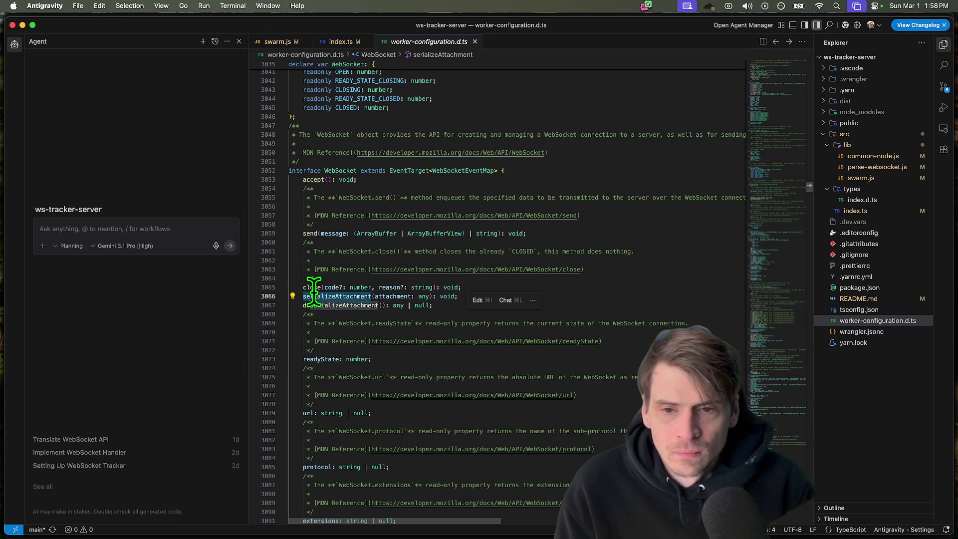
{"action": "scroll", "coordinate": [544, 300], "scroll_direction": "up", "scroll_amount": 1}
{"action": "key", "text": "super+shift+f"}
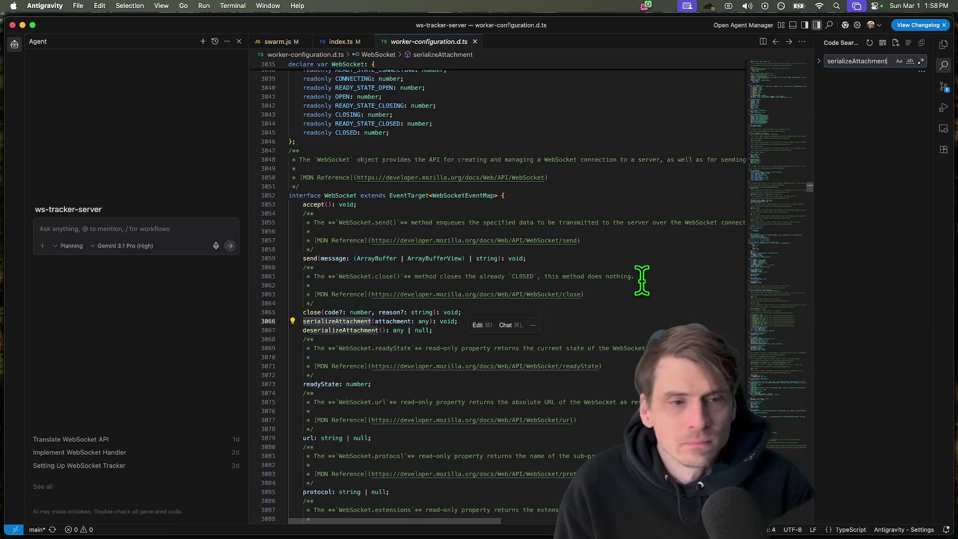
{"action": "left_click", "coordinate": [872, 124]}
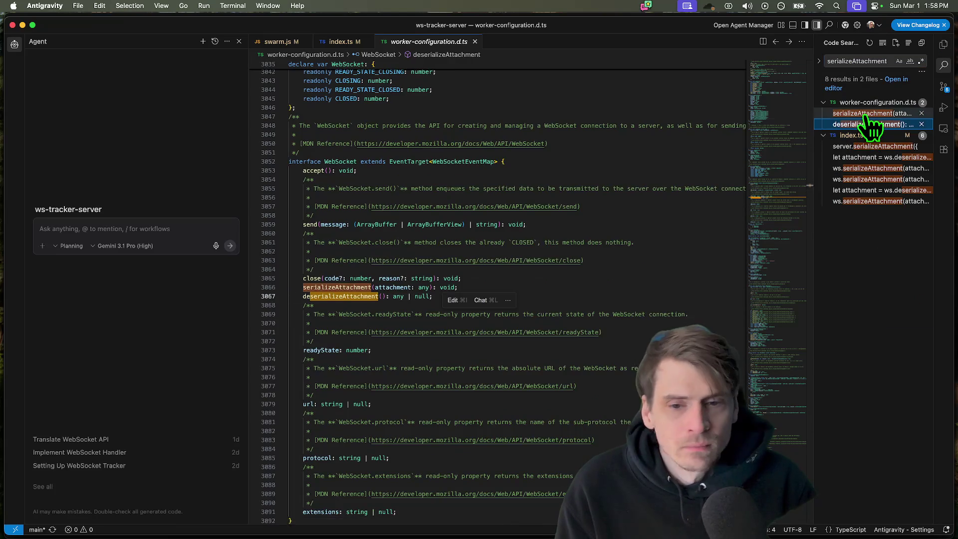
{"action": "left_click", "coordinate": [872, 113]}
{"action": "left_click", "coordinate": [872, 157]}
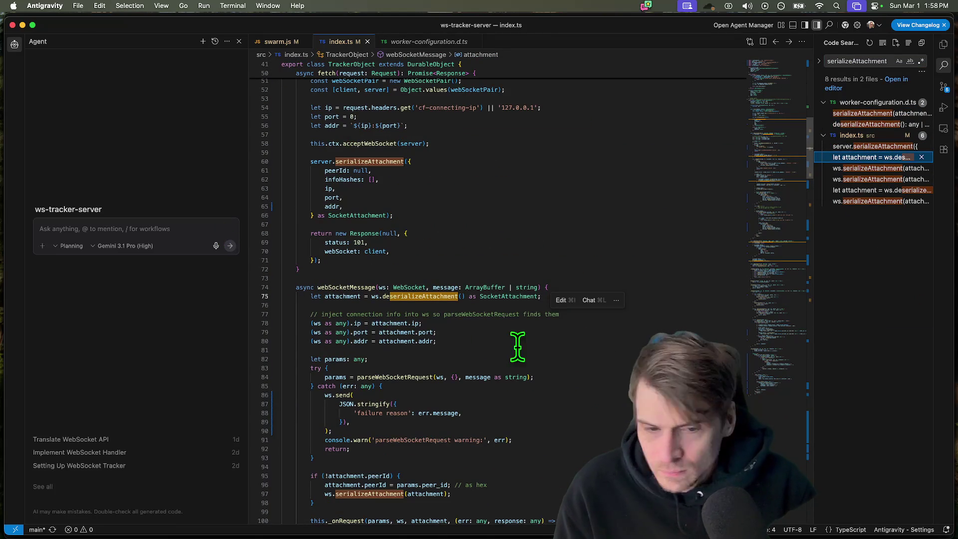
{"action": "left_click", "coordinate": [499, 297], "text": "super"}
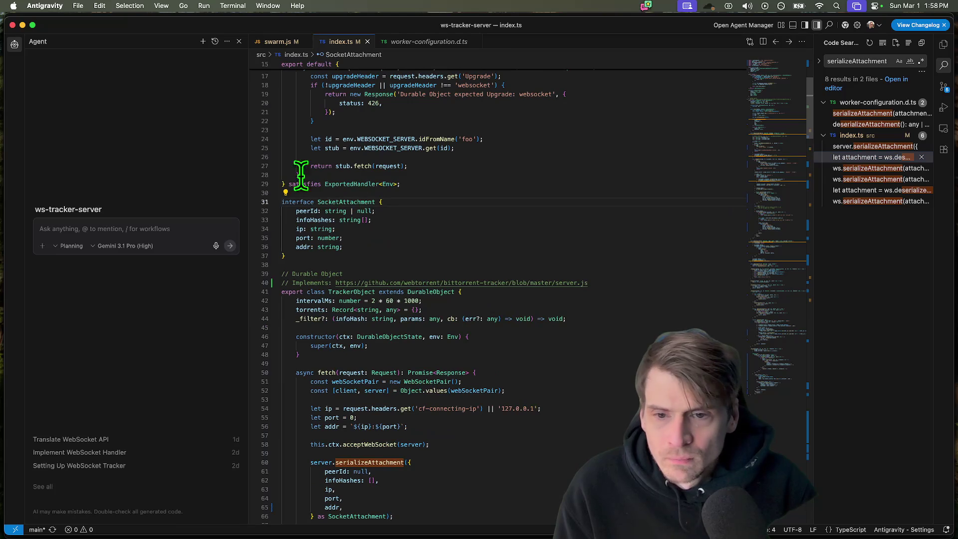
{"action": "left_click", "coordinate": [344, 202], "text": "super"}
{"action": "left_click", "coordinate": [451, 296]}
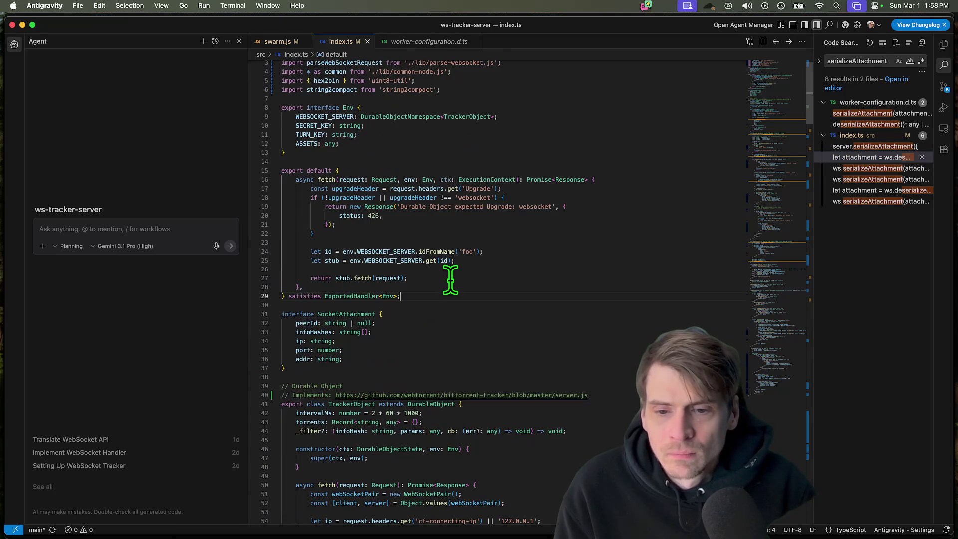
{"action": "scroll", "coordinate": [494, 281], "scroll_direction": "down", "scroll_amount": 5}
{"action": "scroll", "coordinate": [494, 281], "scroll_direction": "down", "scroll_amount": 5}
{"action": "scroll", "coordinate": [495, 280], "scroll_direction": "down", "scroll_amount": 5}
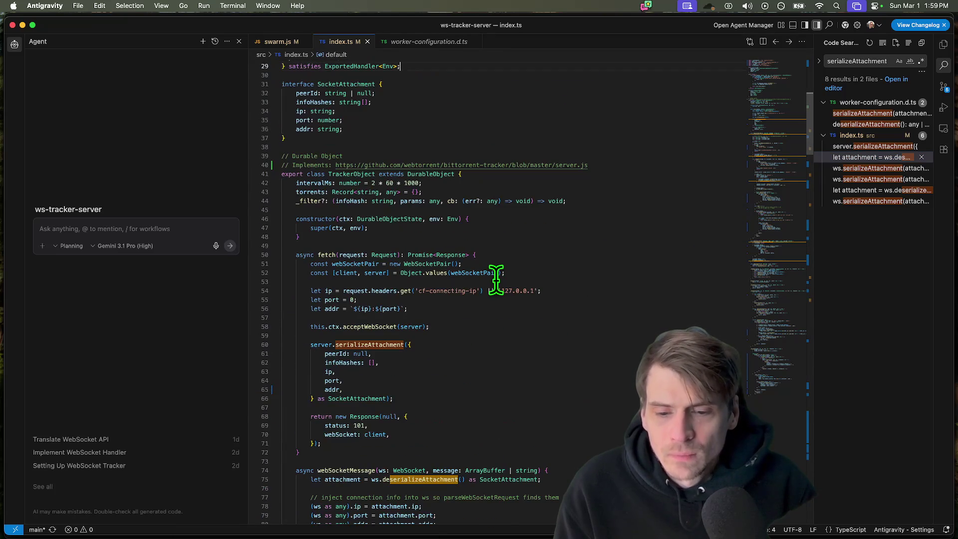
{"action": "scroll", "coordinate": [494, 280], "scroll_direction": "down", "scroll_amount": 5}
{"action": "scroll", "coordinate": [496, 280], "scroll_direction": "down", "scroll_amount": 3}
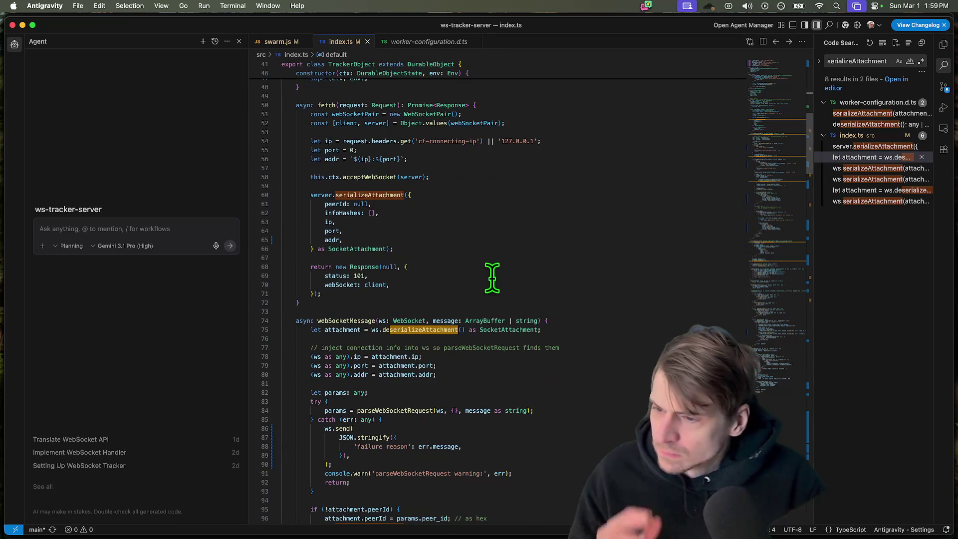
{"action": "scroll", "coordinate": [492, 278], "scroll_direction": "down", "scroll_amount": 5}
{"action": "scroll", "coordinate": [491, 278], "scroll_direction": "down", "scroll_amount": 4}
{"action": "scroll", "coordinate": [491, 273], "scroll_direction": "down", "scroll_amount": 5}
{"action": "scroll", "coordinate": [491, 273], "scroll_direction": "down", "scroll_amount": 4}
{"action": "scroll", "coordinate": [491, 273], "scroll_direction": "down", "scroll_amount": 5}
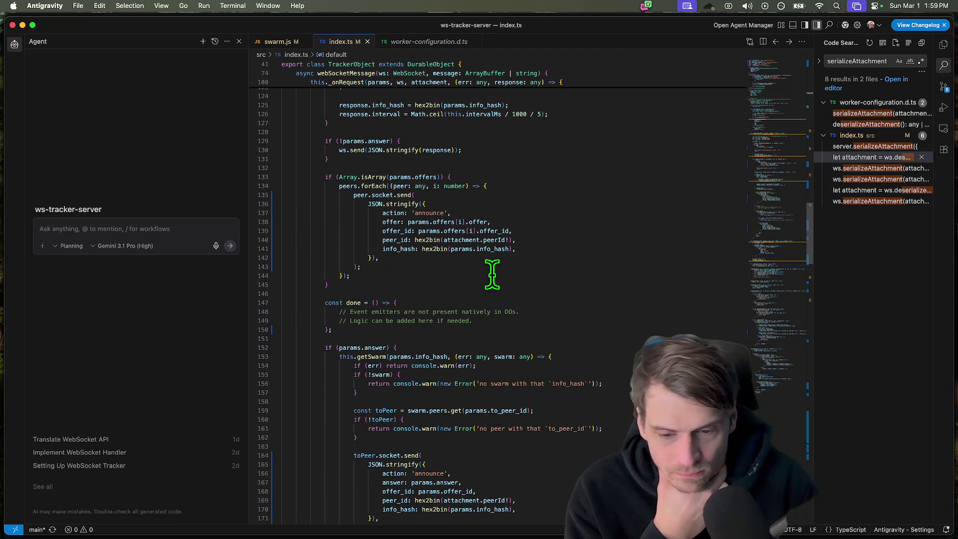
{"action": "scroll", "coordinate": [492, 274], "scroll_direction": "down", "scroll_amount": 5}
{"action": "scroll", "coordinate": [491, 274], "scroll_direction": "down", "scroll_amount": 4}
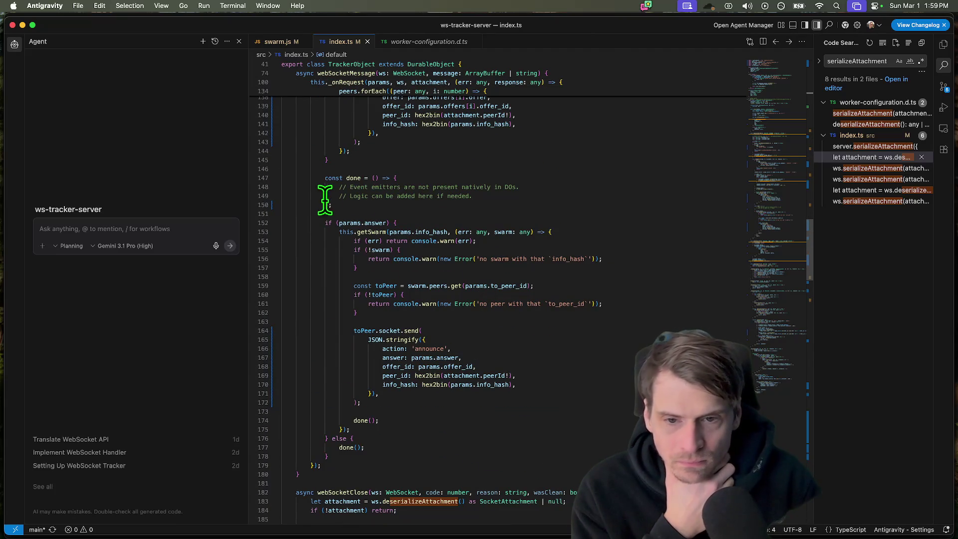
{"action": "left_click", "coordinate": [358, 178]}
{"action": "scroll", "coordinate": [591, 221], "scroll_direction": "down", "scroll_amount": 3}
{"action": "scroll", "coordinate": [591, 221], "scroll_direction": "down", "scroll_amount": 3}
{"action": "scroll", "coordinate": [591, 221], "scroll_direction": "down", "scroll_amount": 3}
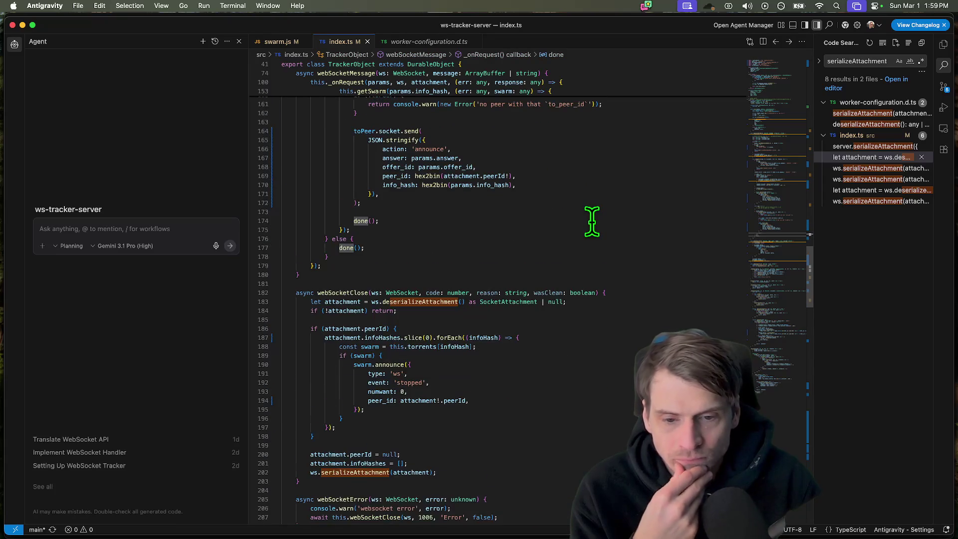
{"action": "scroll", "coordinate": [591, 221], "scroll_direction": "down", "scroll_amount": 5}
{"action": "scroll", "coordinate": [592, 221], "scroll_direction": "down", "scroll_amount": 5}
{"action": "scroll", "coordinate": [592, 221], "scroll_direction": "down", "scroll_amount": 5}
{"action": "scroll", "coordinate": [592, 221], "scroll_direction": "down", "scroll_amount": 5}
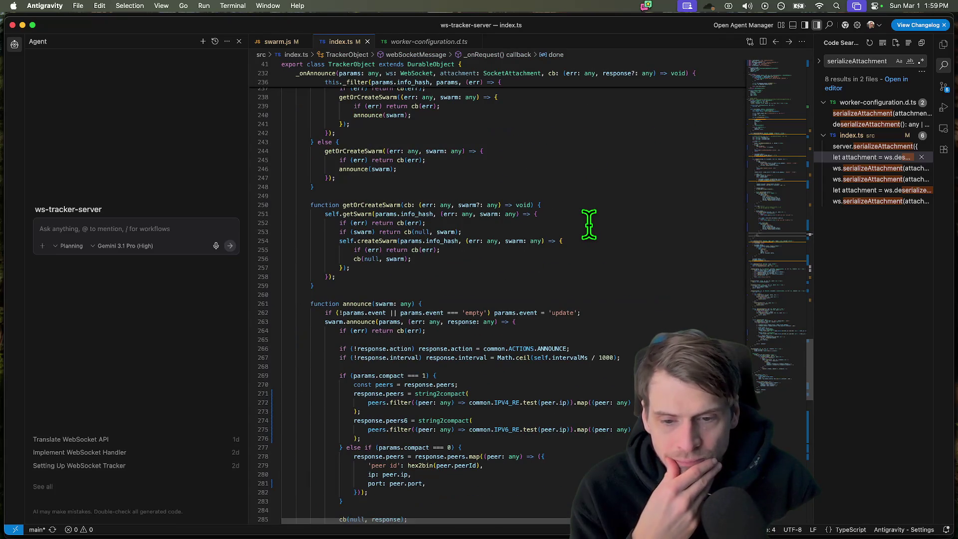
{"action": "scroll", "coordinate": [528, 257], "scroll_direction": "up", "scroll_amount": 1}
{"action": "double_click", "coordinate": [366, 230]}
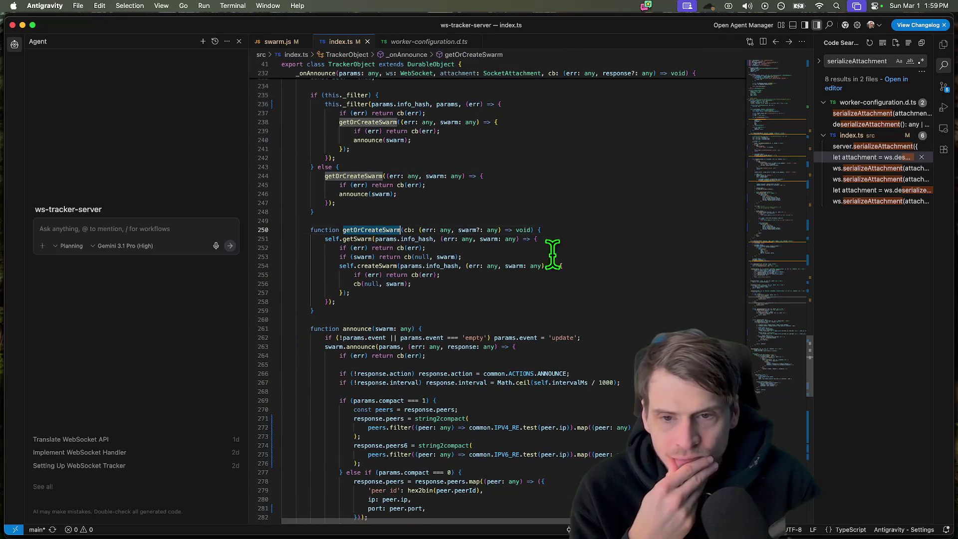
{"action": "scroll", "coordinate": [590, 258], "scroll_direction": "up", "scroll_amount": 2}
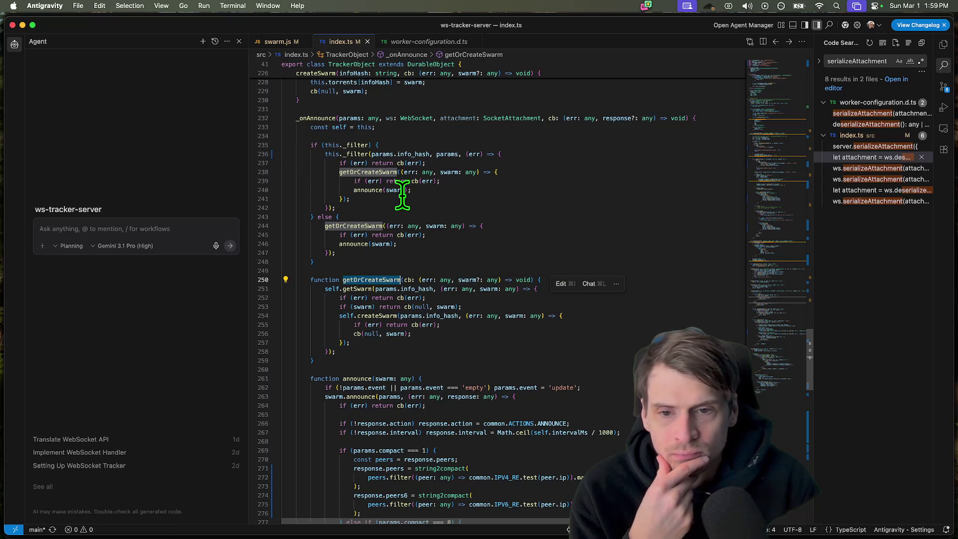
{"action": "left_click", "coordinate": [352, 154]}
{"action": "scroll", "coordinate": [427, 311], "scroll_direction": "down", "scroll_amount": 2}
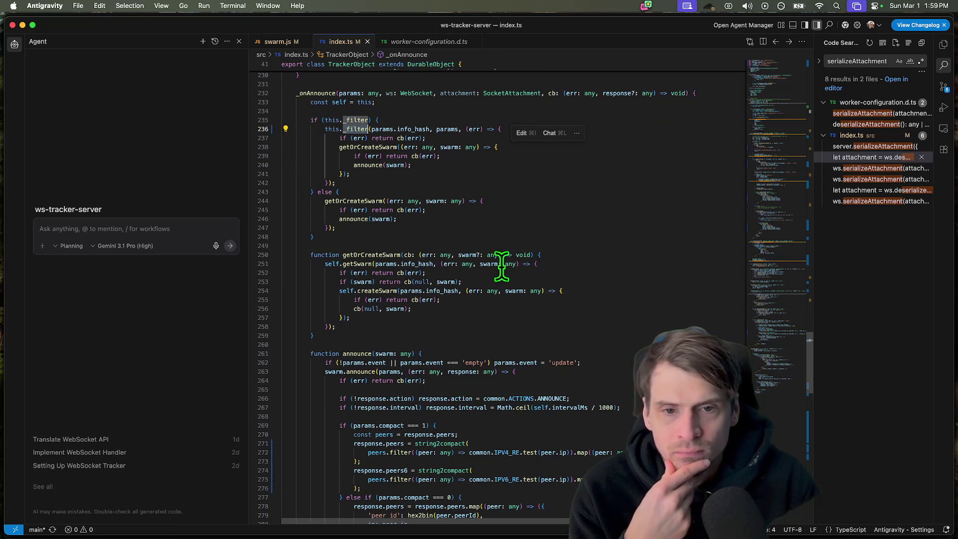
{"action": "scroll", "coordinate": [588, 349], "scroll_direction": "down", "scroll_amount": 3}
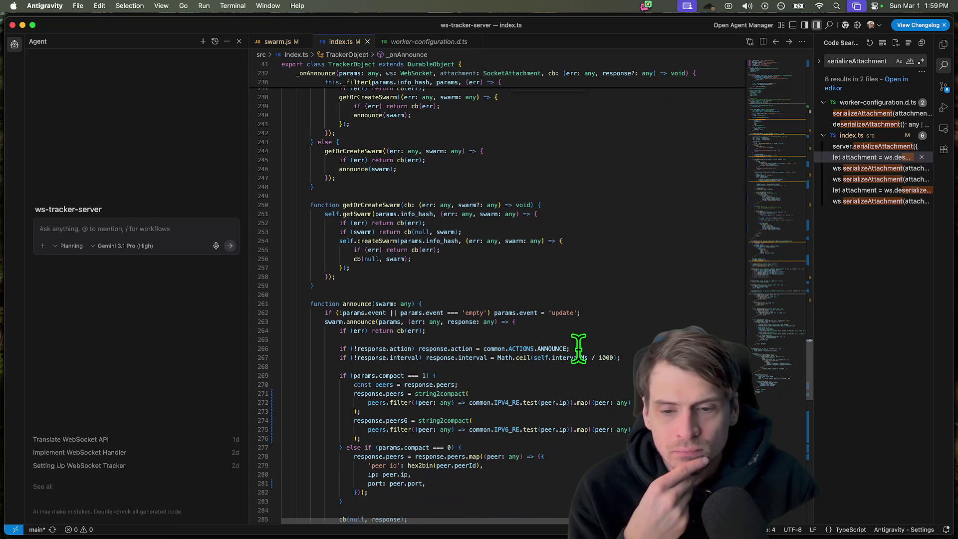
{"action": "scroll", "coordinate": [580, 348], "scroll_direction": "down", "scroll_amount": 5}
{"action": "scroll", "coordinate": [580, 348], "scroll_direction": "down", "scroll_amount": 5}
{"action": "scroll", "coordinate": [580, 347], "scroll_direction": "down", "scroll_amount": 4}
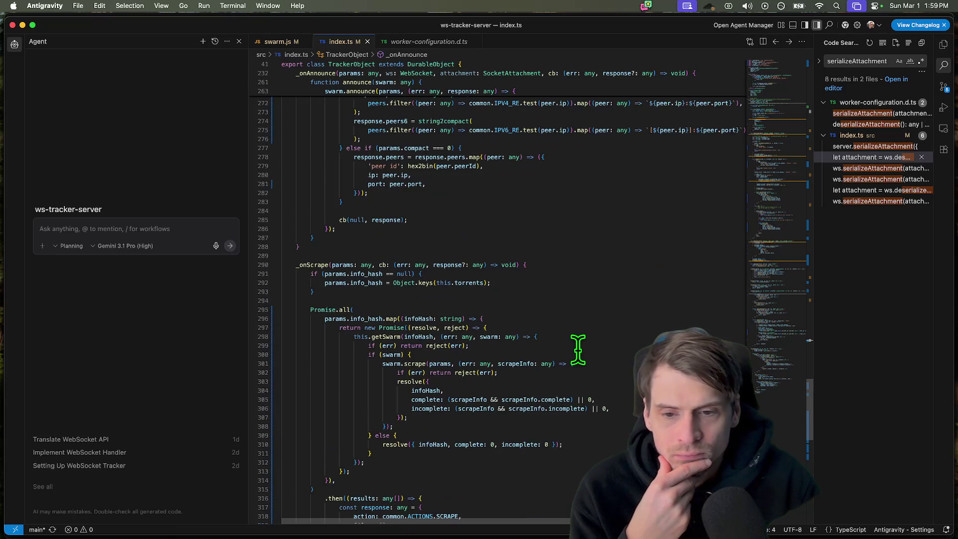
{"action": "scroll", "coordinate": [578, 349], "scroll_direction": "down", "scroll_amount": 5}
{"action": "scroll", "coordinate": [578, 350], "scroll_direction": "down", "scroll_amount": 5}
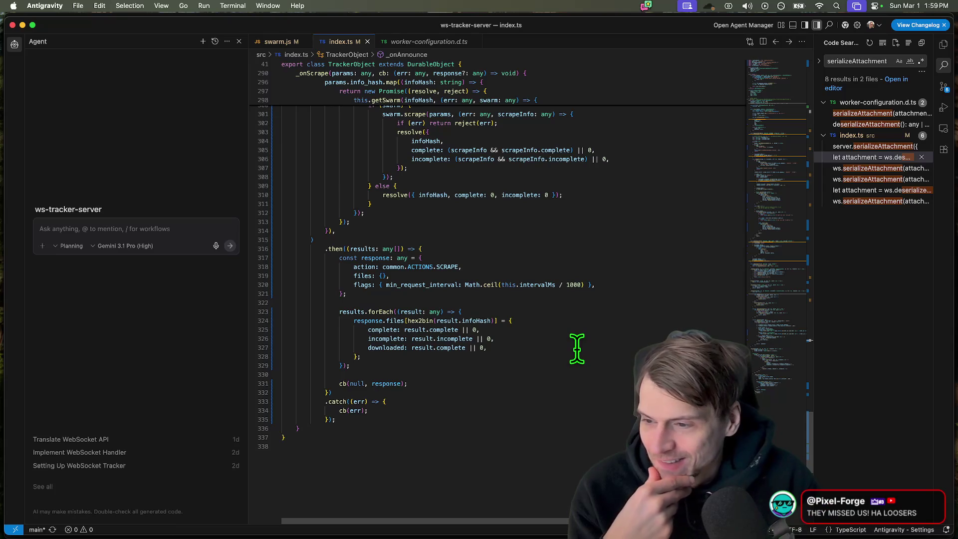
{"action": "scroll", "coordinate": [577, 349], "scroll_direction": "up", "scroll_amount": 3}
{"action": "scroll", "coordinate": [577, 349], "scroll_direction": "up", "scroll_amount": 2}
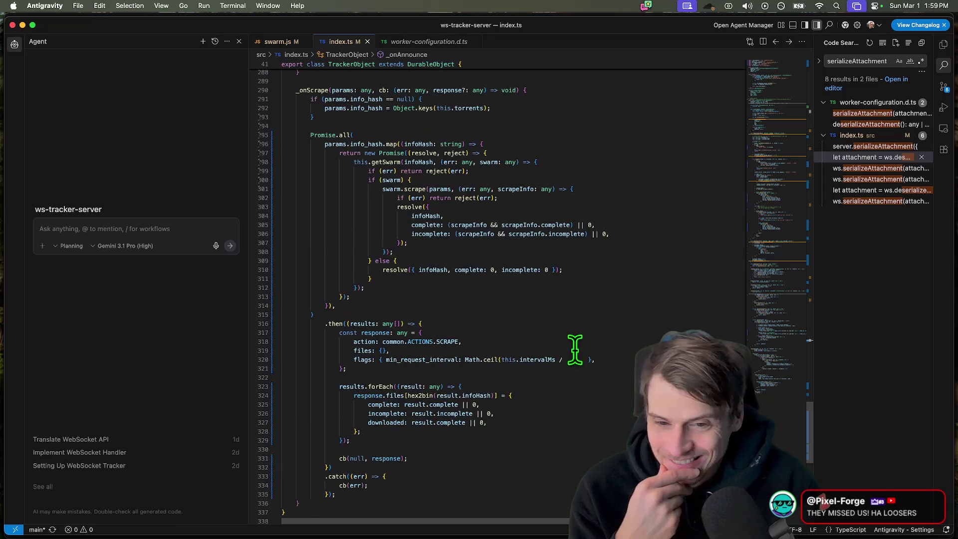
{"action": "scroll", "coordinate": [576, 350], "scroll_direction": "up", "scroll_amount": 5}
{"action": "scroll", "coordinate": [524, 344], "scroll_direction": "up", "scroll_amount": 5}
{"action": "scroll", "coordinate": [486, 340], "scroll_direction": "up", "scroll_amount": 4}
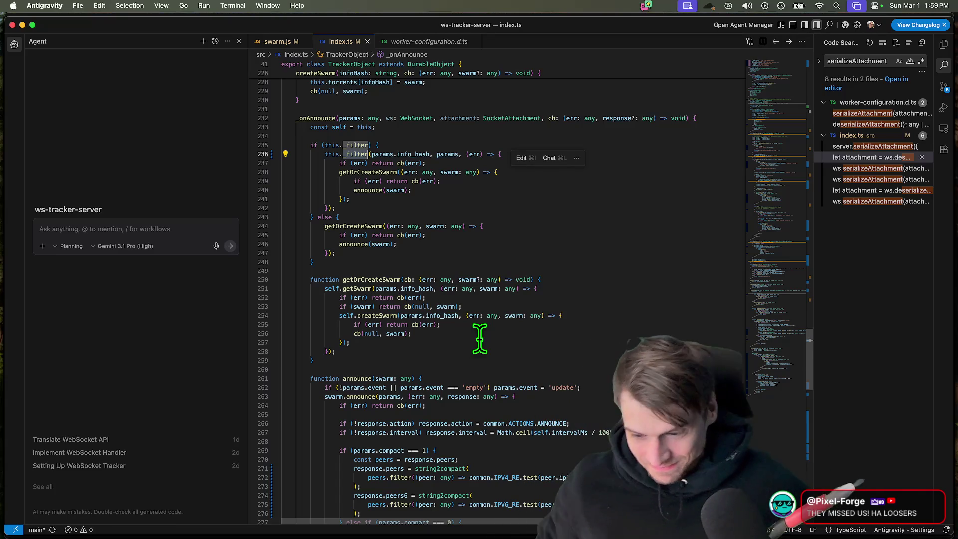
{"action": "key", "text": "super+Tab"}
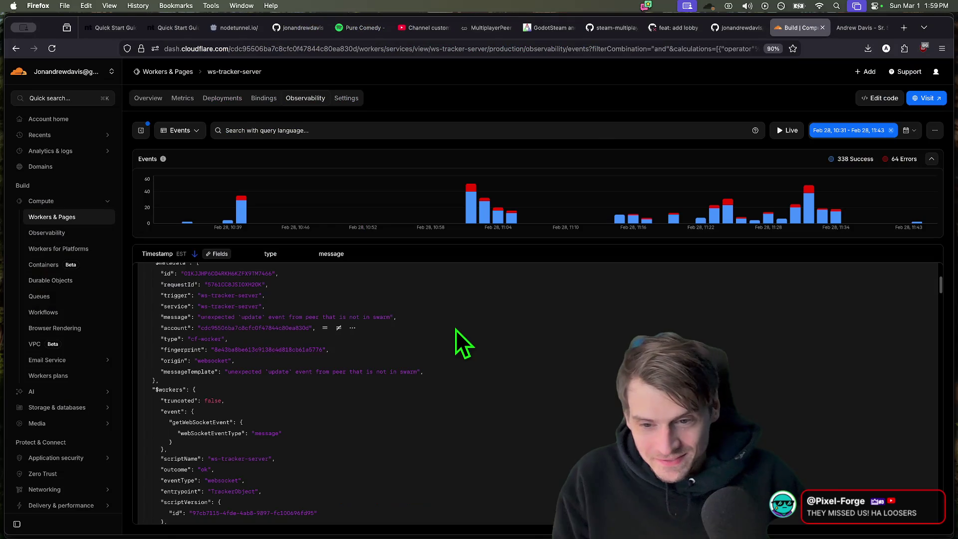
{"action": "scroll", "coordinate": [596, 300], "scroll_direction": "up", "scroll_amount": 1}
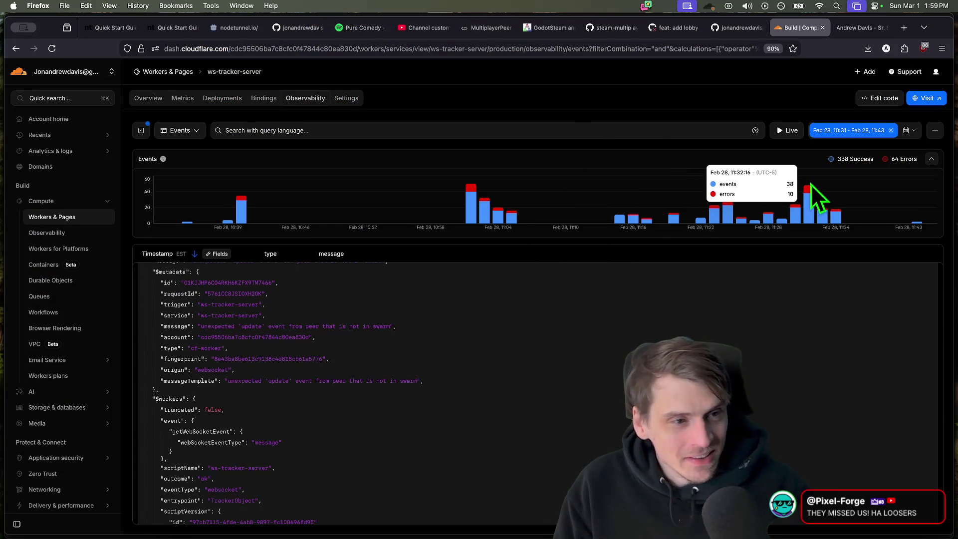
{"action": "scroll", "coordinate": [468, 395], "scroll_direction": "down", "scroll_amount": 5}
{"action": "key", "text": "super+Tab"}
{"action": "scroll", "coordinate": [399, 414], "scroll_direction": "up", "scroll_amount": 10}
{"action": "scroll", "coordinate": [399, 414], "scroll_direction": "up", "scroll_amount": 8}
{"action": "scroll", "coordinate": [419, 397], "scroll_direction": "down", "scroll_amount": 12}
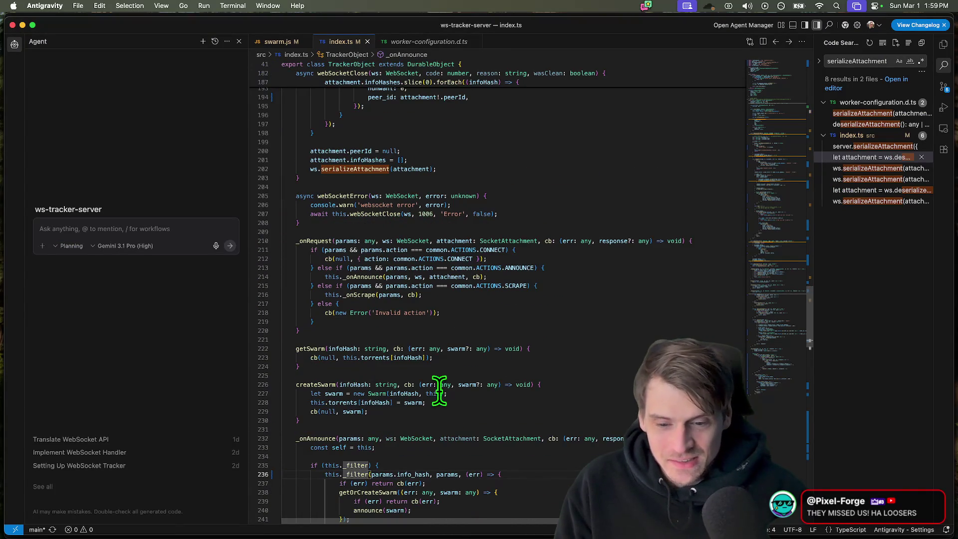
{"action": "scroll", "coordinate": [442, 397], "scroll_direction": "down", "scroll_amount": 10}
{"action": "scroll", "coordinate": [524, 464], "scroll_direction": "up", "scroll_amount": 5}
{"action": "scroll", "coordinate": [523, 471], "scroll_direction": "up", "scroll_amount": 3}
{"action": "scroll", "coordinate": [526, 477], "scroll_direction": "down", "scroll_amount": 5}
{"action": "scroll", "coordinate": [527, 477], "scroll_direction": "down", "scroll_amount": 3}
{"action": "scroll", "coordinate": [532, 482], "scroll_direction": "up", "scroll_amount": 10}
{"action": "scroll", "coordinate": [539, 491], "scroll_direction": "up", "scroll_amount": 10}
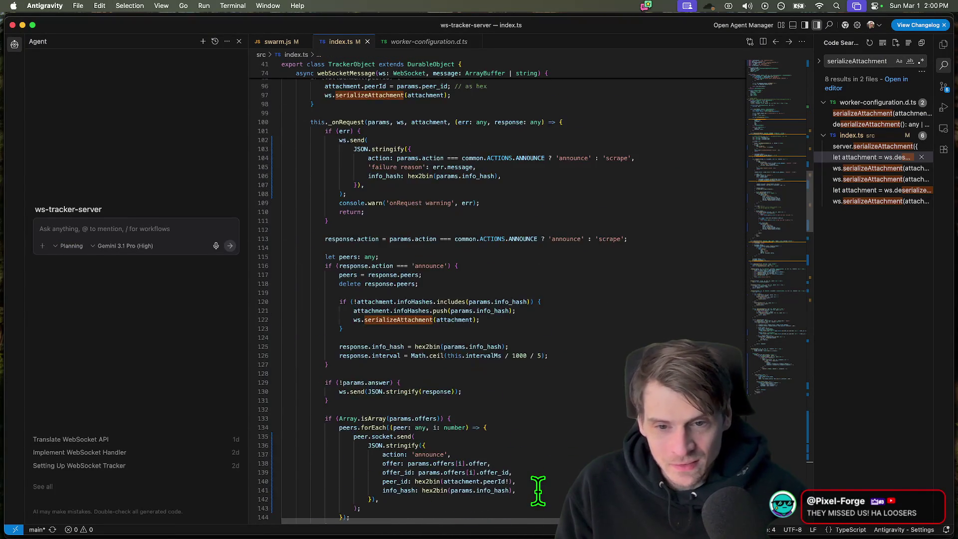
{"action": "scroll", "coordinate": [539, 491], "scroll_direction": "up", "scroll_amount": 10}
- Empty the serializeAttachment query from the Code Search box
{"action": "left_click", "coordinate": [861, 61]}
{"action": "key", "text": "super+a"}
{"action": "key", "text": "BackSpace"}
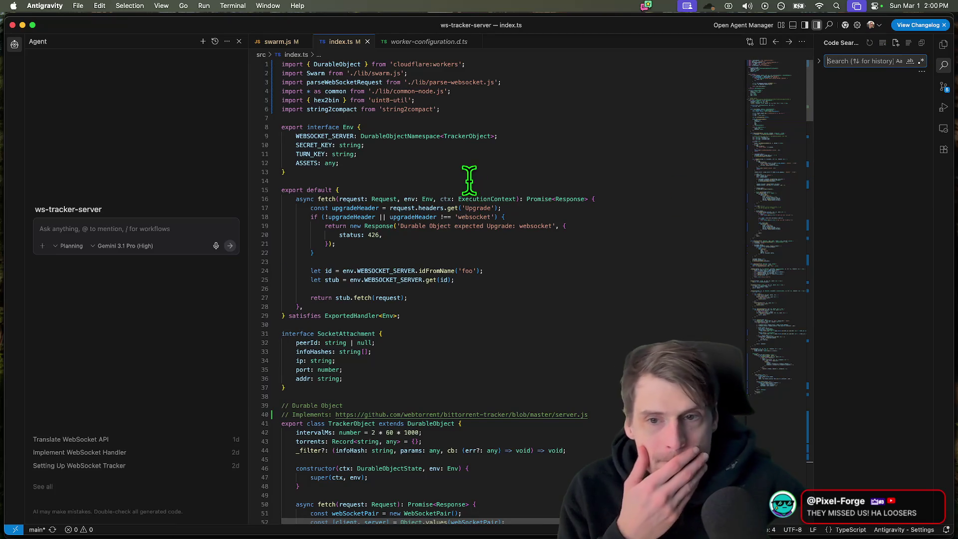
- Browse upgradeHeader usages and the _onScrape method in index.ts, then show the file tree
{"action": "double_click", "coordinate": [356, 209]}
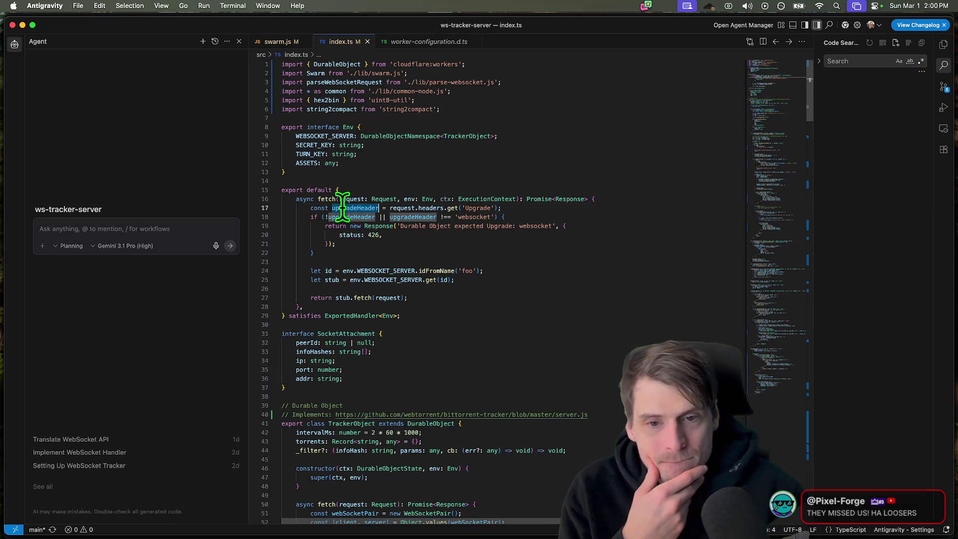
{"action": "scroll", "coordinate": [404, 224], "scroll_direction": "down", "scroll_amount": 3}
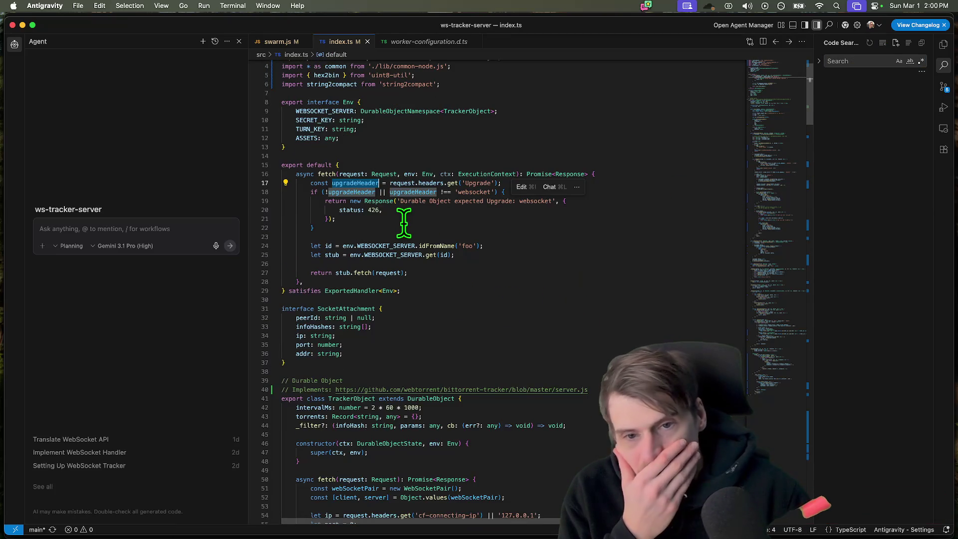
{"action": "scroll", "coordinate": [404, 225], "scroll_direction": "down", "scroll_amount": 5}
{"action": "scroll", "coordinate": [404, 225], "scroll_direction": "down", "scroll_amount": 15}
{"action": "scroll", "coordinate": [404, 225], "scroll_direction": "down", "scroll_amount": 5}
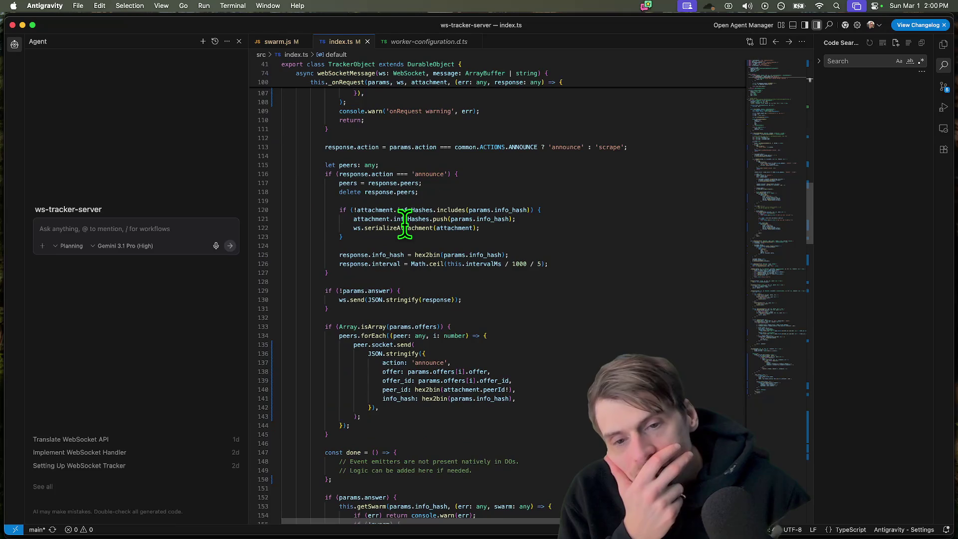
{"action": "scroll", "coordinate": [405, 225], "scroll_direction": "down", "scroll_amount": 8}
{"action": "scroll", "coordinate": [405, 225], "scroll_direction": "down", "scroll_amount": 5}
{"action": "scroll", "coordinate": [404, 224], "scroll_direction": "down", "scroll_amount": 10}
{"action": "scroll", "coordinate": [404, 224], "scroll_direction": "down", "scroll_amount": 10}
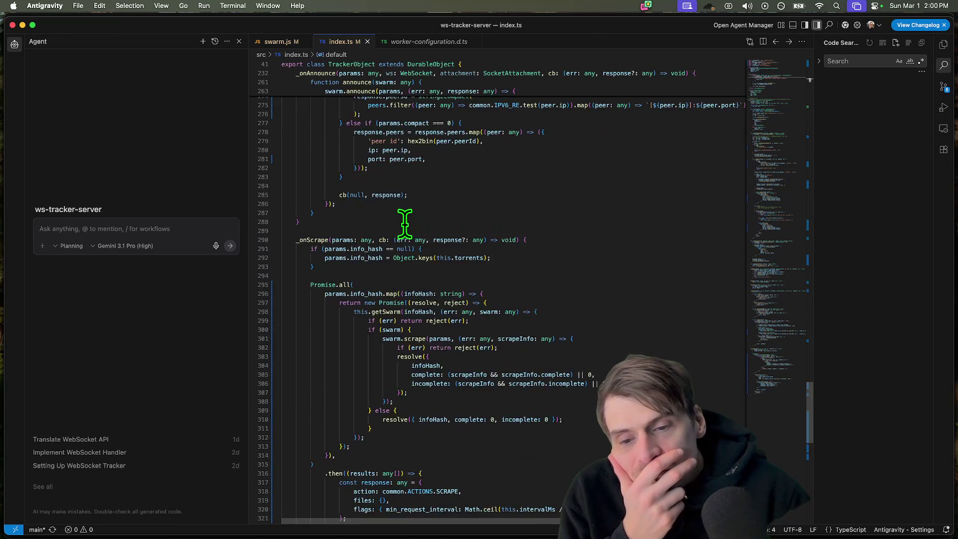
{"action": "scroll", "coordinate": [404, 225], "scroll_direction": "down", "scroll_amount": 8}
{"action": "scroll", "coordinate": [448, 299], "scroll_direction": "up", "scroll_amount": 10}
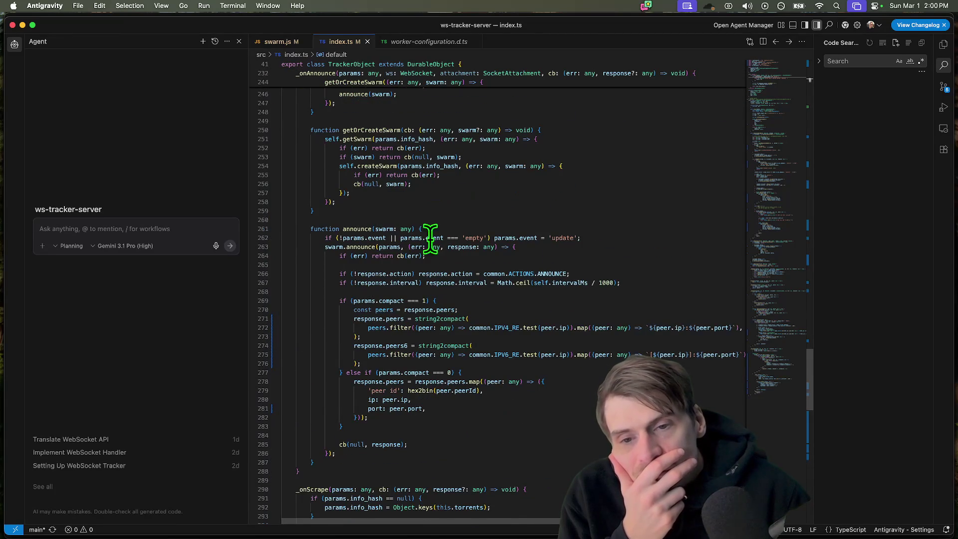
{"action": "scroll", "coordinate": [404, 299], "scroll_direction": "down", "scroll_amount": 1}
{"action": "left_click", "coordinate": [310, 458]}
{"action": "scroll", "coordinate": [404, 338], "scroll_direction": "up", "scroll_amount": 3}
{"action": "scroll", "coordinate": [359, 300], "scroll_direction": "up", "scroll_amount": 5}
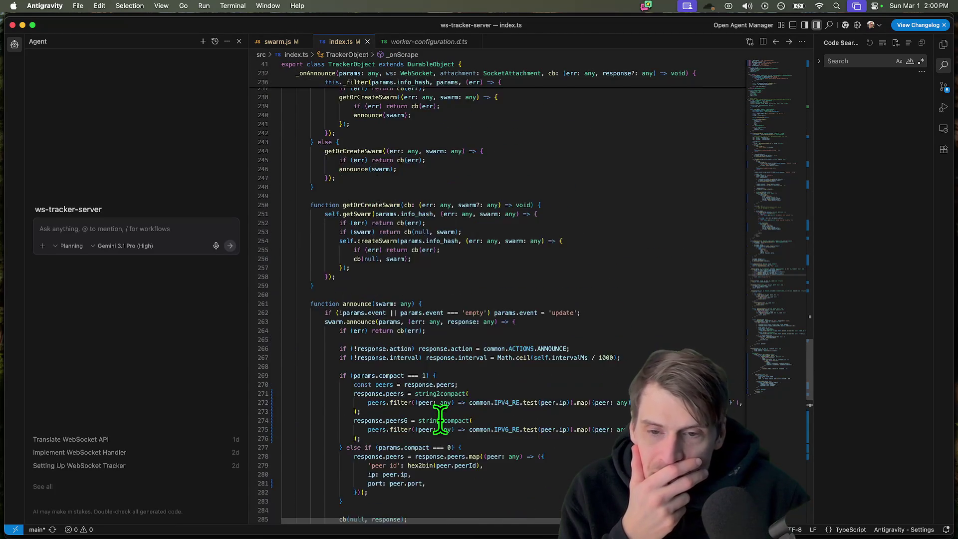
{"action": "scroll", "coordinate": [405, 374], "scroll_direction": "up", "scroll_amount": 5}
{"action": "scroll", "coordinate": [440, 419], "scroll_direction": "down", "scroll_amount": 3}
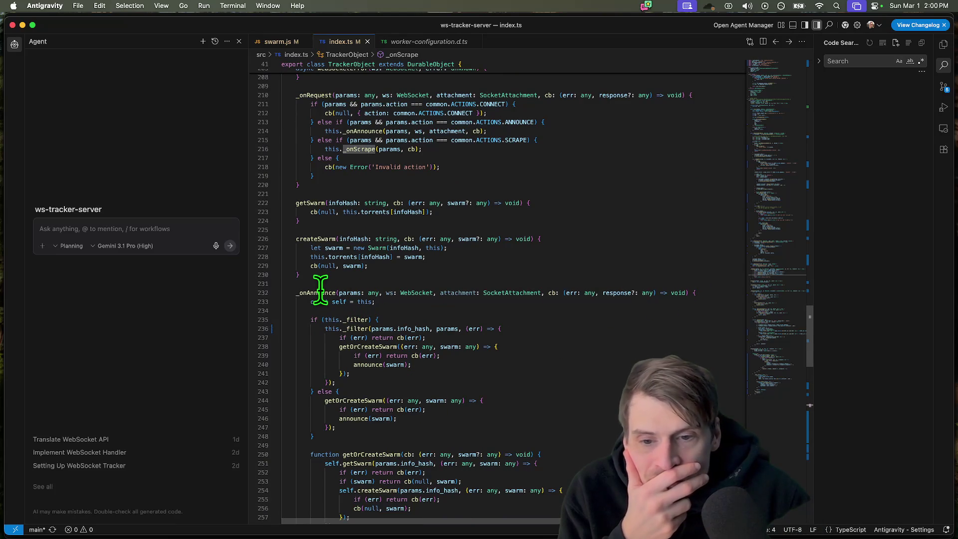
{"action": "left_click", "coordinate": [944, 44]}
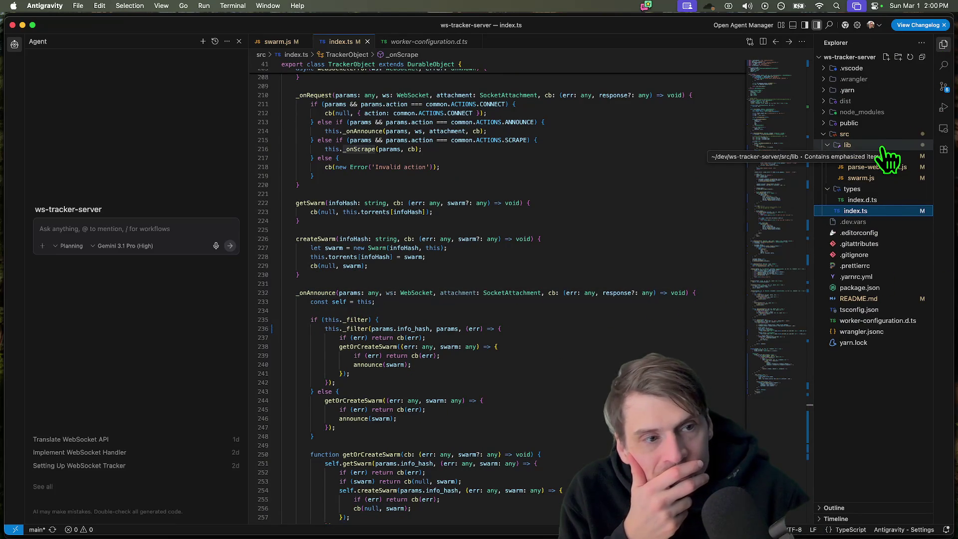
- Create a new file named tracker.js inside the src/lib folder
{"action": "right_click", "coordinate": [917, 171]}
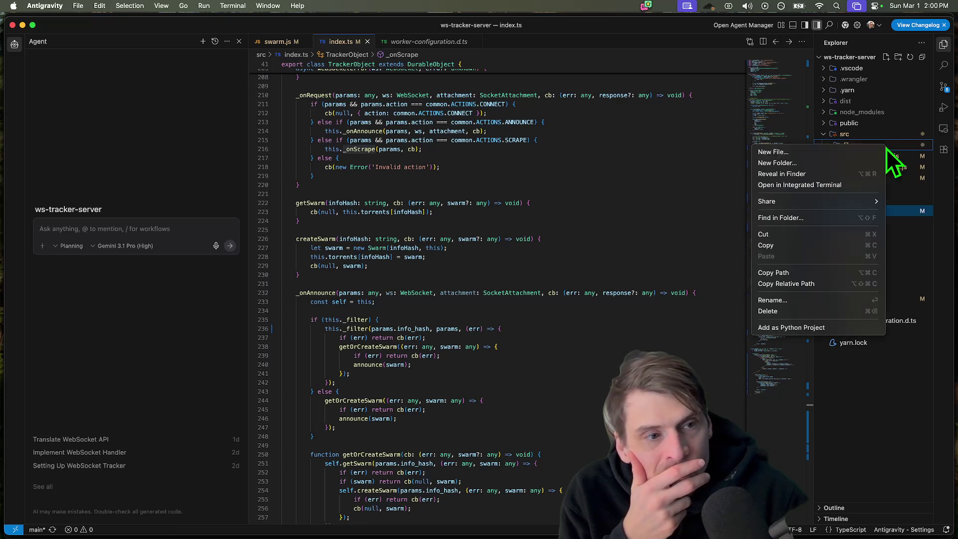
{"action": "left_click", "coordinate": [861, 152]}
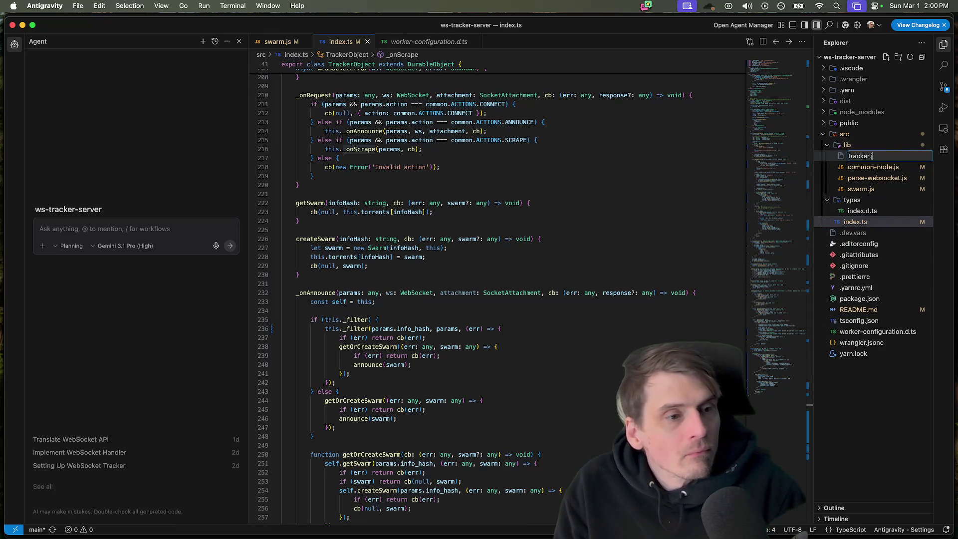
{"action": "type", "text": "s"}
{"action": "key", "text": "Return"}
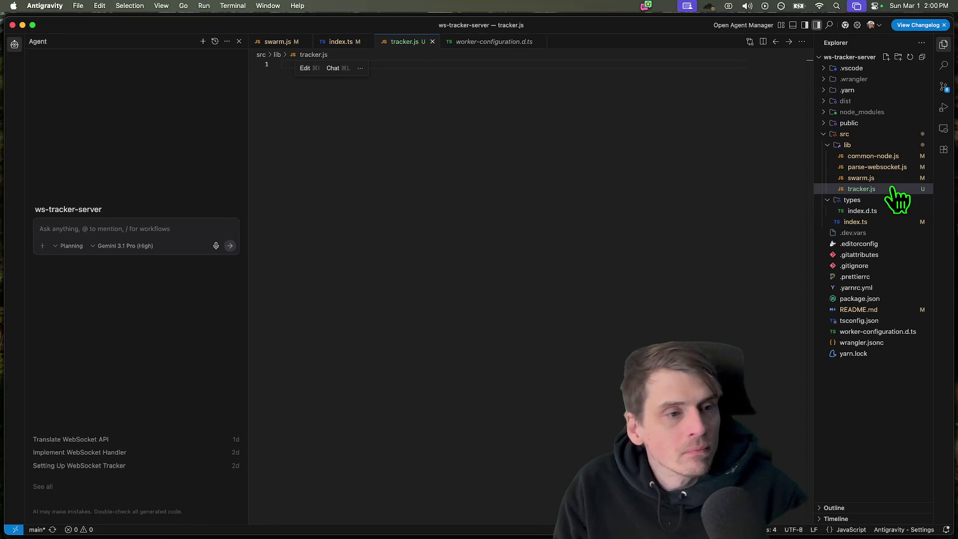
- Rename tracker.js to tracker.ts and return to index.ts
{"action": "right_click", "coordinate": [894, 188]}
{"action": "left_click", "coordinate": [806, 361]}
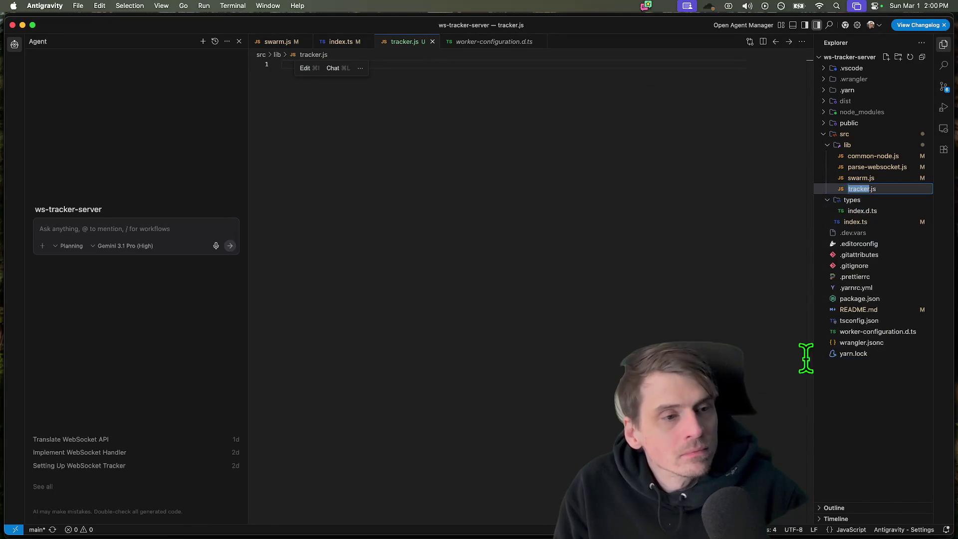
{"action": "type", "text": "t"}
{"action": "key", "text": "Return"}
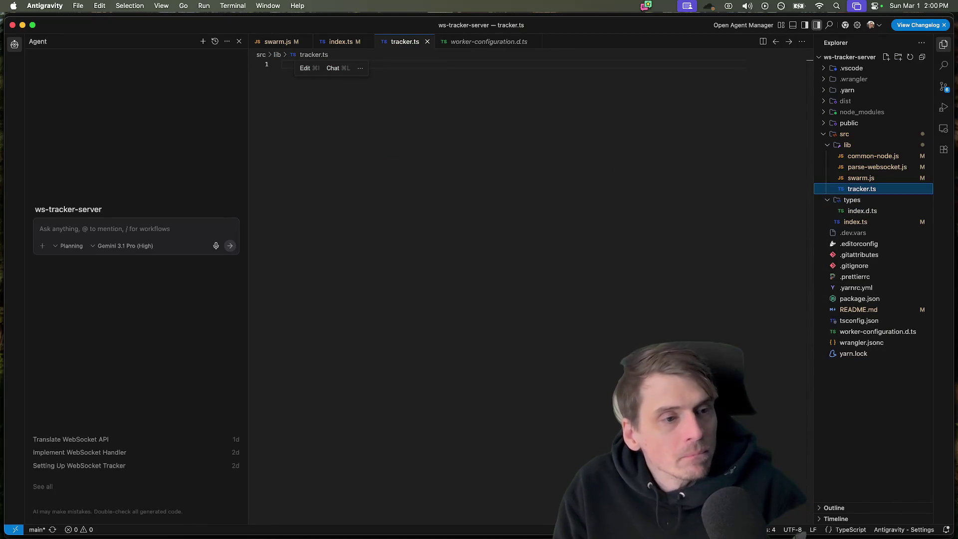
{"action": "left_click", "coordinate": [855, 222]}
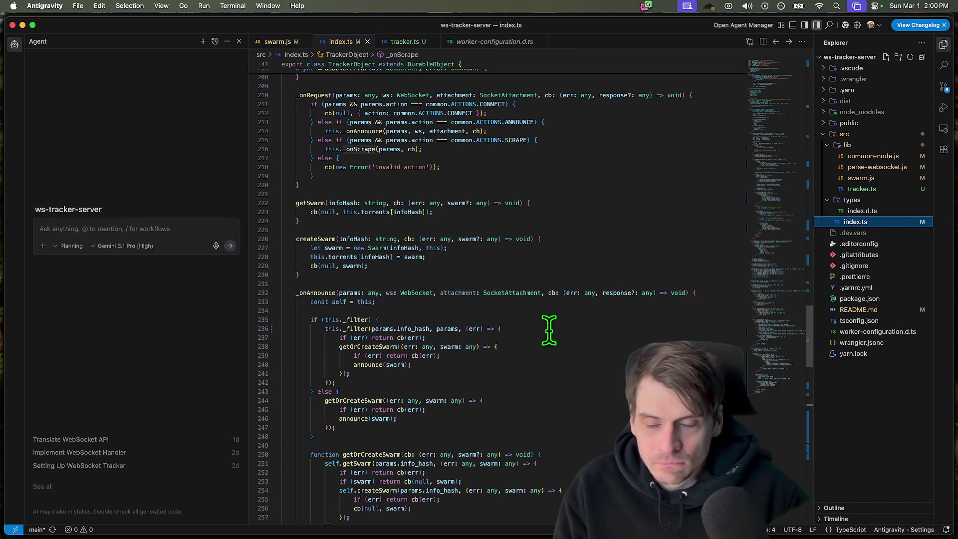
{"action": "scroll", "coordinate": [549, 330], "scroll_direction": "up", "scroll_amount": 10}
{"action": "scroll", "coordinate": [549, 330], "scroll_direction": "up", "scroll_amount": 10}
{"action": "scroll", "coordinate": [539, 328], "scroll_direction": "up", "scroll_amount": 10}
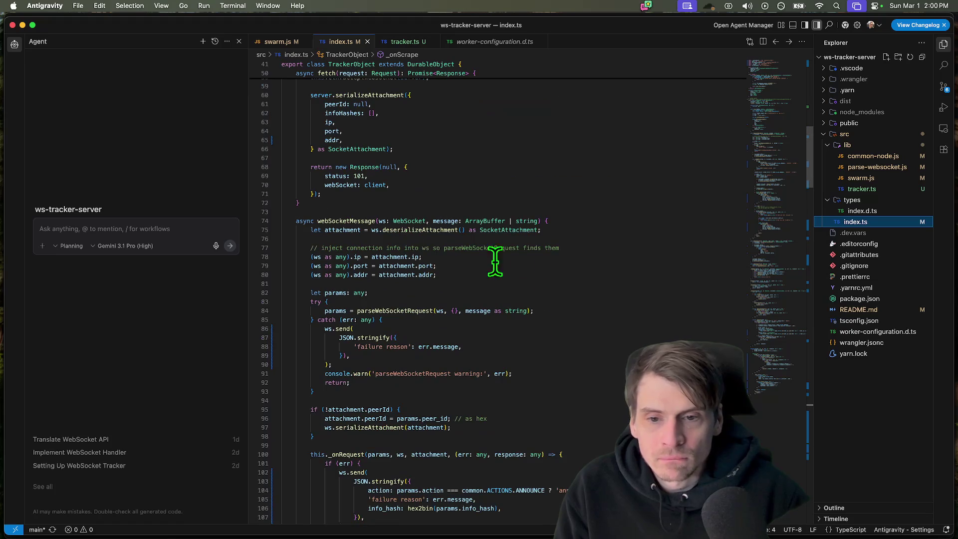
{"action": "left_click", "coordinate": [382, 320]}
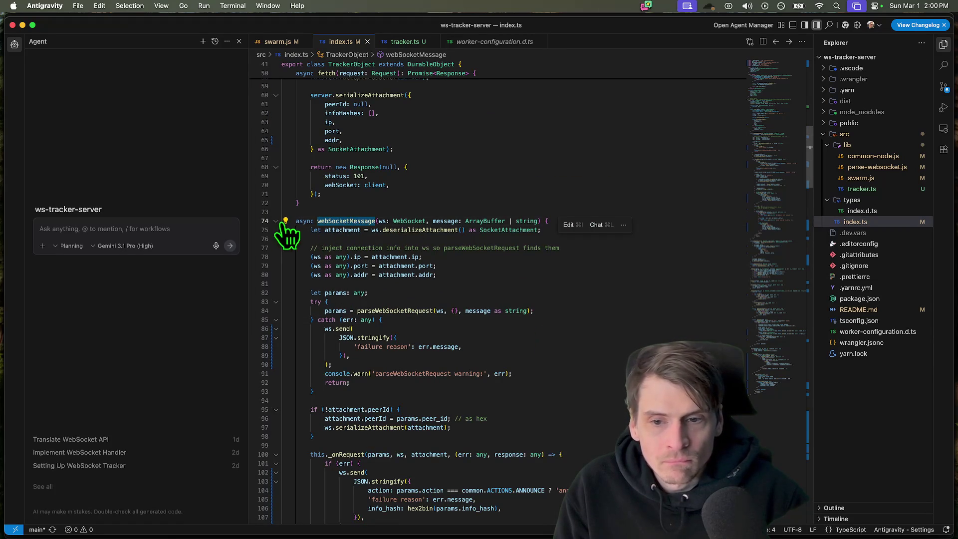
{"action": "scroll", "coordinate": [419, 322], "scroll_direction": "down", "scroll_amount": 5}
{"action": "scroll", "coordinate": [426, 337], "scroll_direction": "down", "scroll_amount": 5}
{"action": "scroll", "coordinate": [426, 341], "scroll_direction": "down", "scroll_amount": 5}
{"action": "scroll", "coordinate": [427, 341], "scroll_direction": "down", "scroll_amount": 5}
{"action": "scroll", "coordinate": [427, 341], "scroll_direction": "down", "scroll_amount": 5}
{"action": "scroll", "coordinate": [576, 300], "scroll_direction": "down", "scroll_amount": 5}
{"action": "scroll", "coordinate": [580, 337], "scroll_direction": "down", "scroll_amount": 5}
{"action": "scroll", "coordinate": [582, 380], "scroll_direction": "down", "scroll_amount": 5}
{"action": "scroll", "coordinate": [583, 381], "scroll_direction": "down", "scroll_amount": 2}
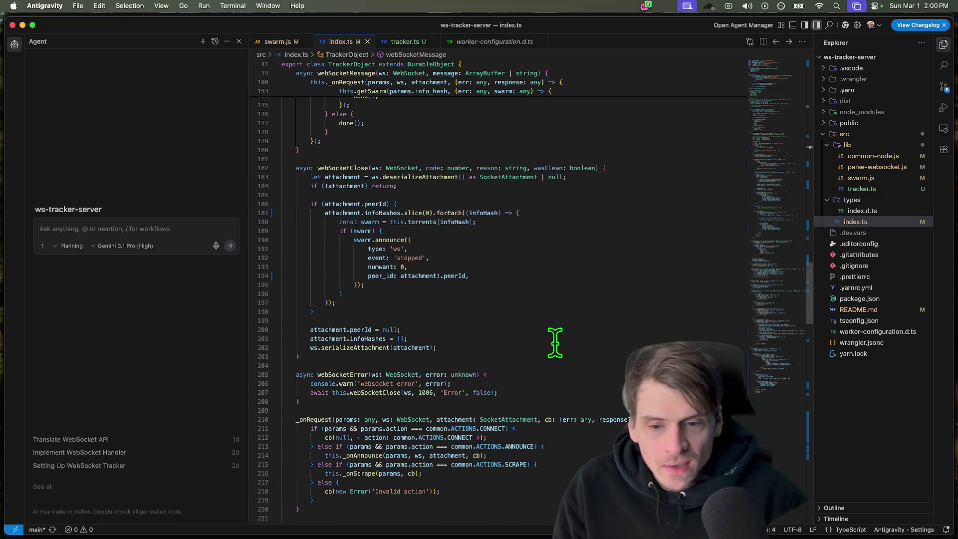
{"action": "scroll", "coordinate": [554, 343], "scroll_direction": "down", "scroll_amount": 4}
{"action": "scroll", "coordinate": [540, 352], "scroll_direction": "down", "scroll_amount": 4}
{"action": "scroll", "coordinate": [524, 359], "scroll_direction": "down", "scroll_amount": 3}
{"action": "scroll", "coordinate": [514, 365], "scroll_direction": "down", "scroll_amount": 3}
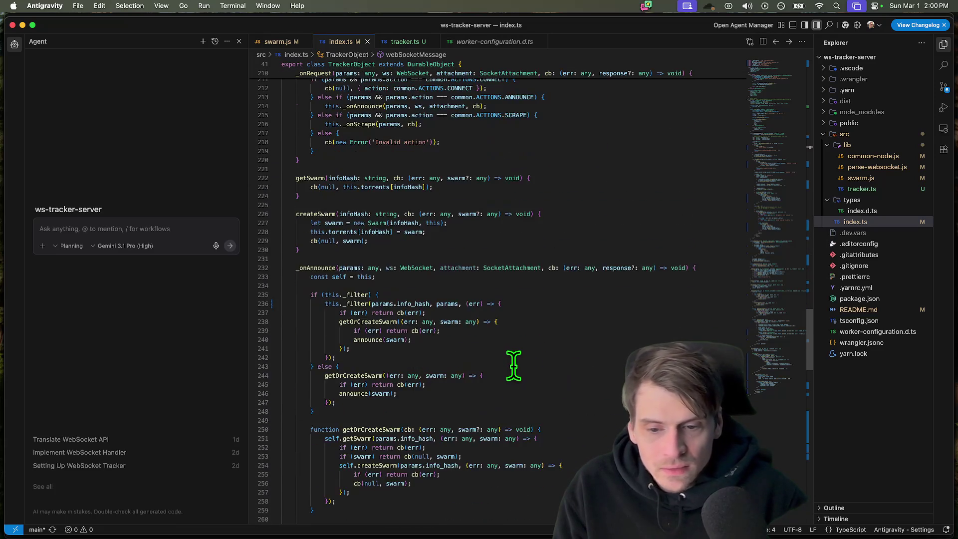
{"action": "scroll", "coordinate": [514, 366], "scroll_direction": "up", "scroll_amount": 3}
{"action": "scroll", "coordinate": [514, 366], "scroll_direction": "up", "scroll_amount": 4}
{"action": "scroll", "coordinate": [514, 365], "scroll_direction": "up", "scroll_amount": 5}
{"action": "scroll", "coordinate": [515, 365], "scroll_direction": "down", "scroll_amount": 5}
{"action": "scroll", "coordinate": [514, 365], "scroll_direction": "down", "scroll_amount": 5}
{"action": "scroll", "coordinate": [514, 366], "scroll_direction": "down", "scroll_amount": 5}
{"action": "scroll", "coordinate": [514, 365], "scroll_direction": "down", "scroll_amount": 4}
{"action": "scroll", "coordinate": [524, 364], "scroll_direction": "up", "scroll_amount": 4}
{"action": "scroll", "coordinate": [524, 362], "scroll_direction": "up", "scroll_amount": 10}
{"action": "scroll", "coordinate": [526, 365], "scroll_direction": "up", "scroll_amount": 10}
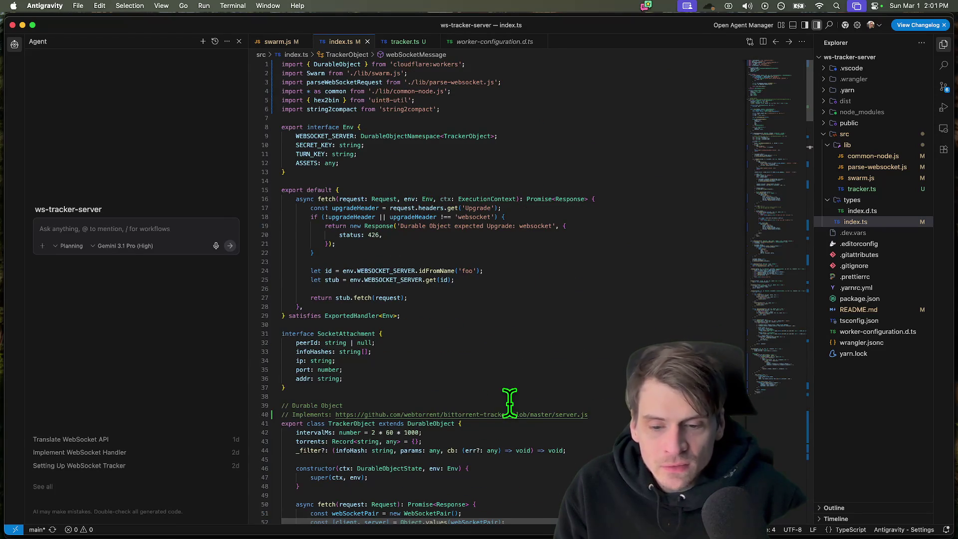
{"action": "scroll", "coordinate": [509, 403], "scroll_direction": "down", "scroll_amount": 2}
{"action": "scroll", "coordinate": [429, 400], "scroll_direction": "down", "scroll_amount": 3}
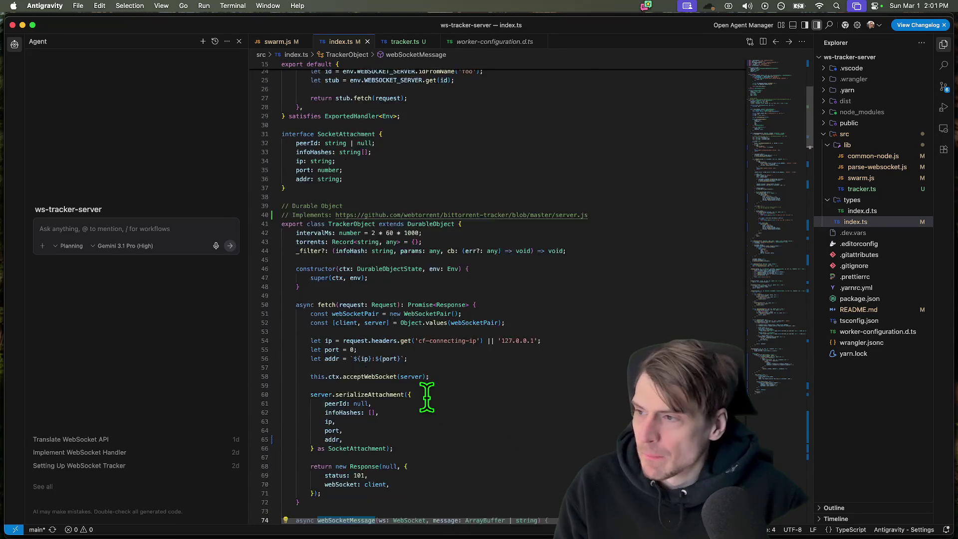
{"action": "scroll", "coordinate": [378, 289], "scroll_direction": "down", "scroll_amount": 3}
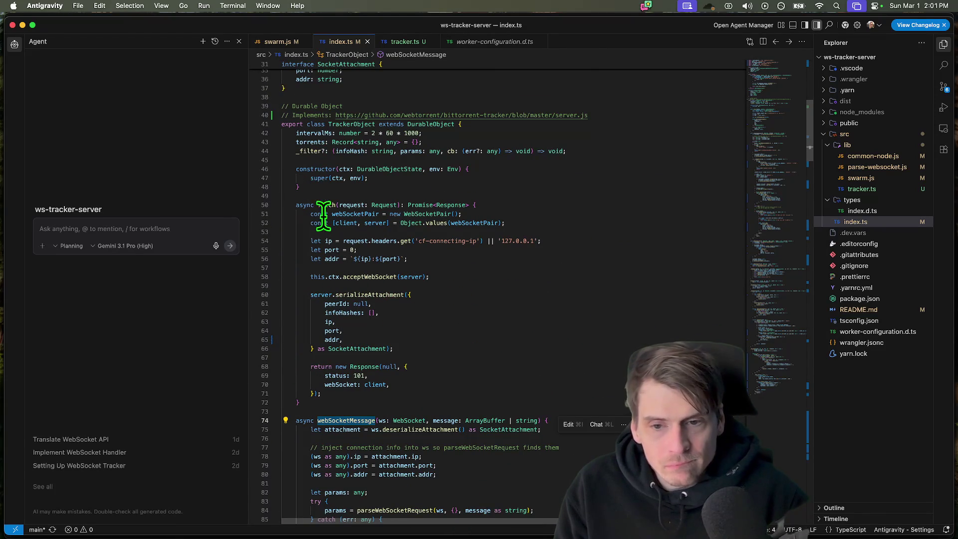
{"action": "double_click", "coordinate": [352, 125]}
{"action": "double_click", "coordinate": [313, 132]}
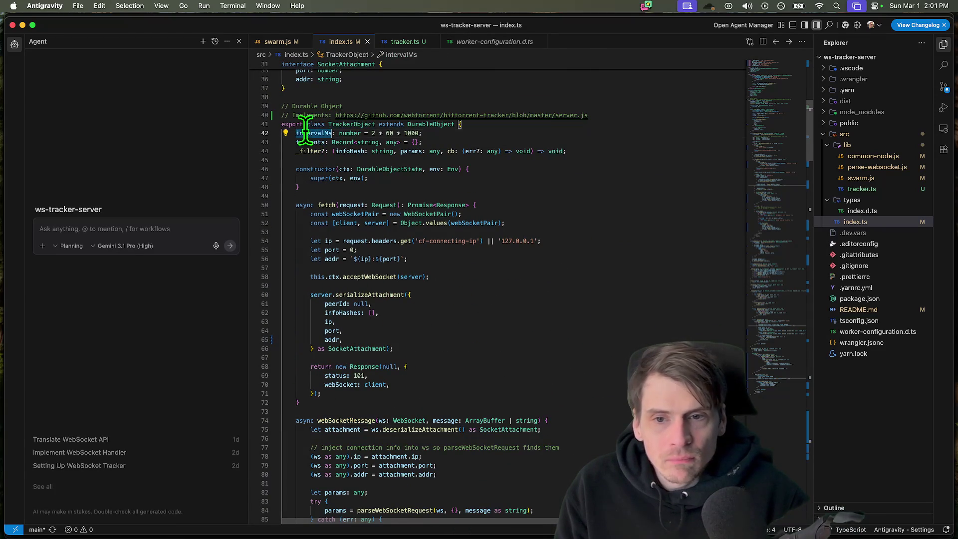
{"action": "scroll", "coordinate": [374, 224], "scroll_direction": "up", "scroll_amount": 2}
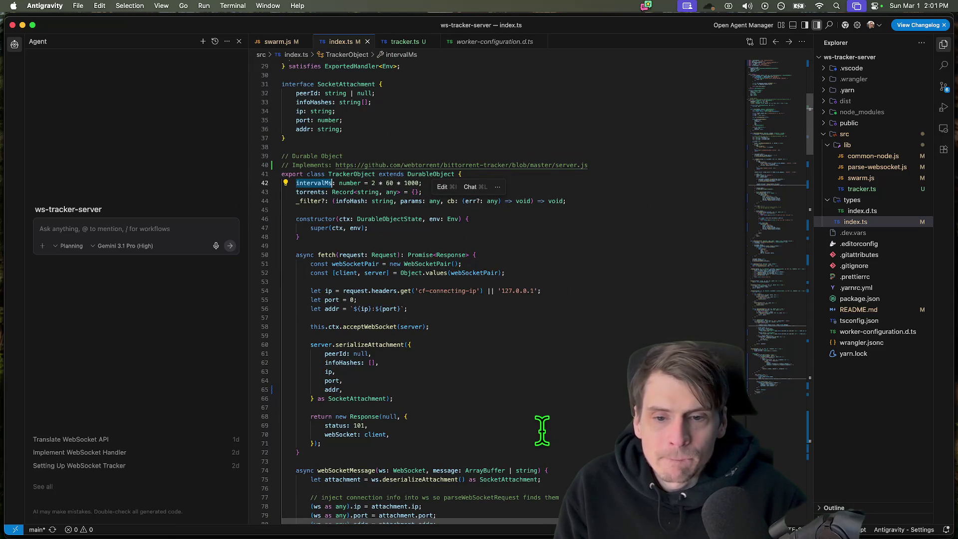
{"action": "double_click", "coordinate": [307, 201]}
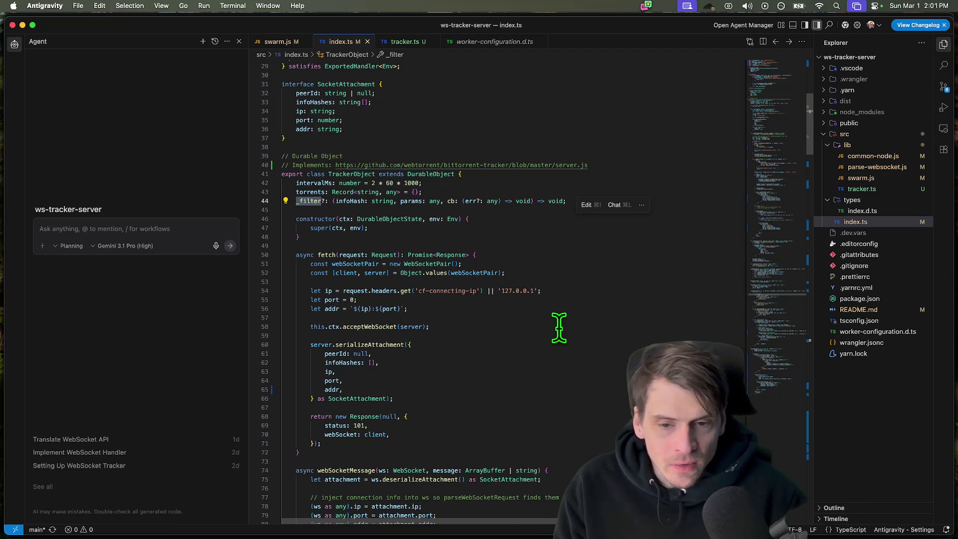
{"action": "scroll", "coordinate": [560, 321], "scroll_direction": "down", "scroll_amount": 5}
{"action": "scroll", "coordinate": [560, 322], "scroll_direction": "down", "scroll_amount": 5}
{"action": "scroll", "coordinate": [560, 321], "scroll_direction": "down", "scroll_amount": 5}
{"action": "scroll", "coordinate": [557, 327], "scroll_direction": "down", "scroll_amount": 8}
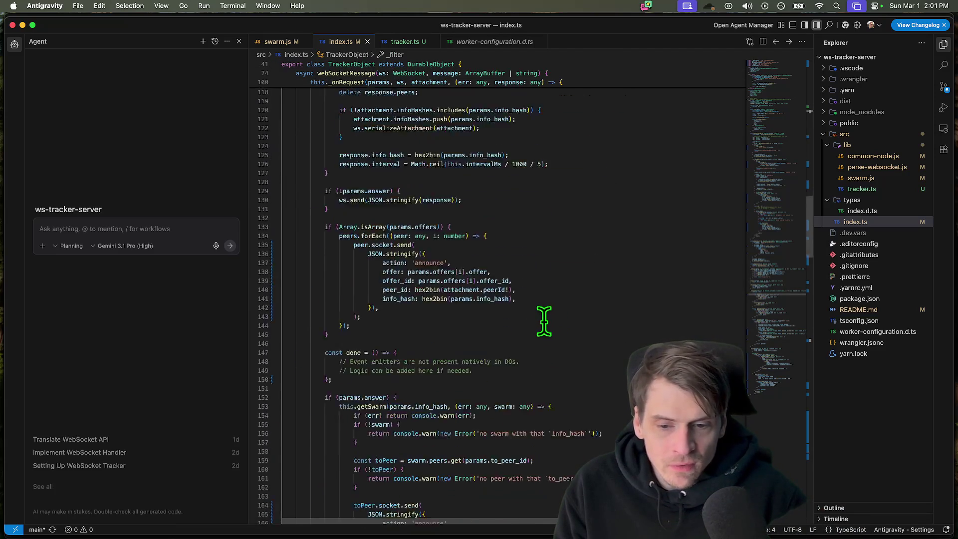
{"action": "scroll", "coordinate": [550, 322], "scroll_direction": "down", "scroll_amount": 8}
{"action": "scroll", "coordinate": [546, 322], "scroll_direction": "down", "scroll_amount": 4}
{"action": "scroll", "coordinate": [543, 321], "scroll_direction": "down", "scroll_amount": 4}
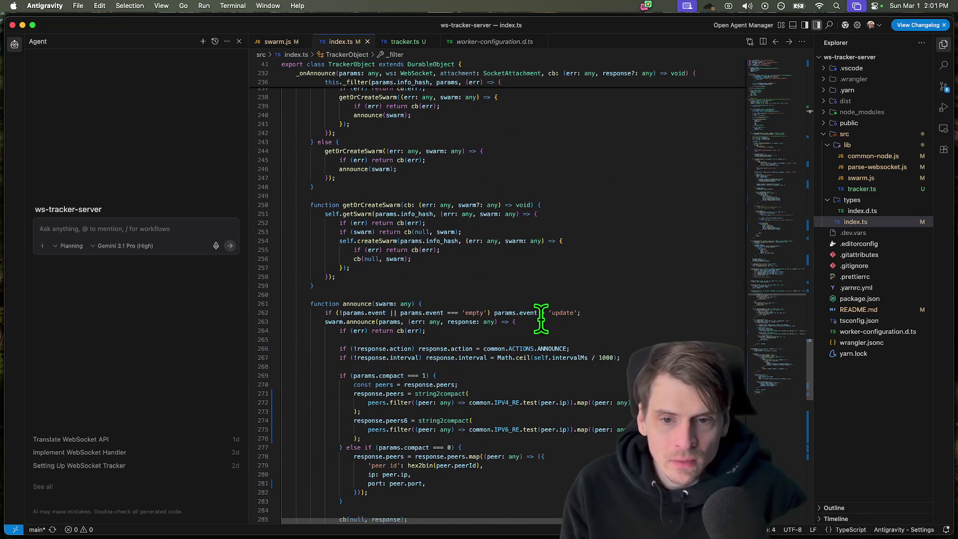
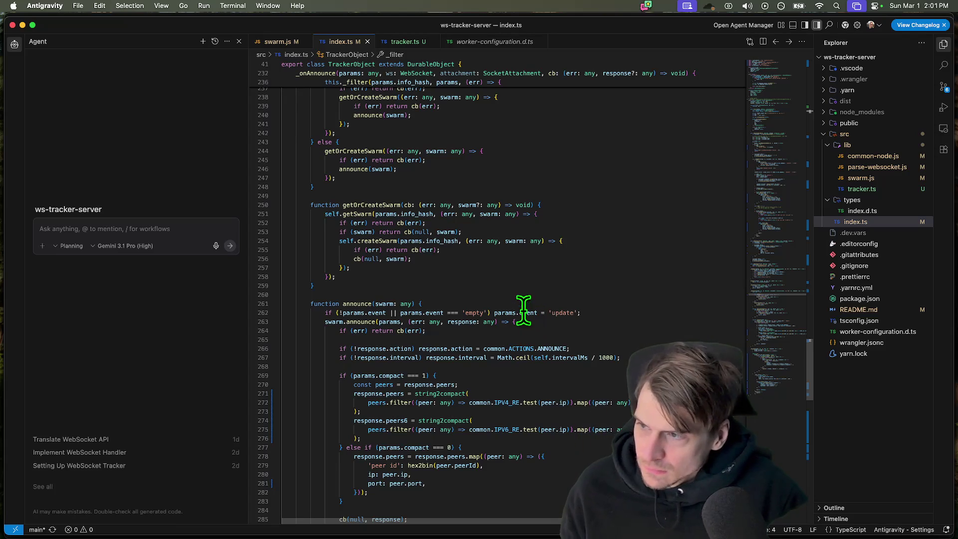
{"action": "scroll", "coordinate": [494, 300], "scroll_direction": "down", "scroll_amount": 5}
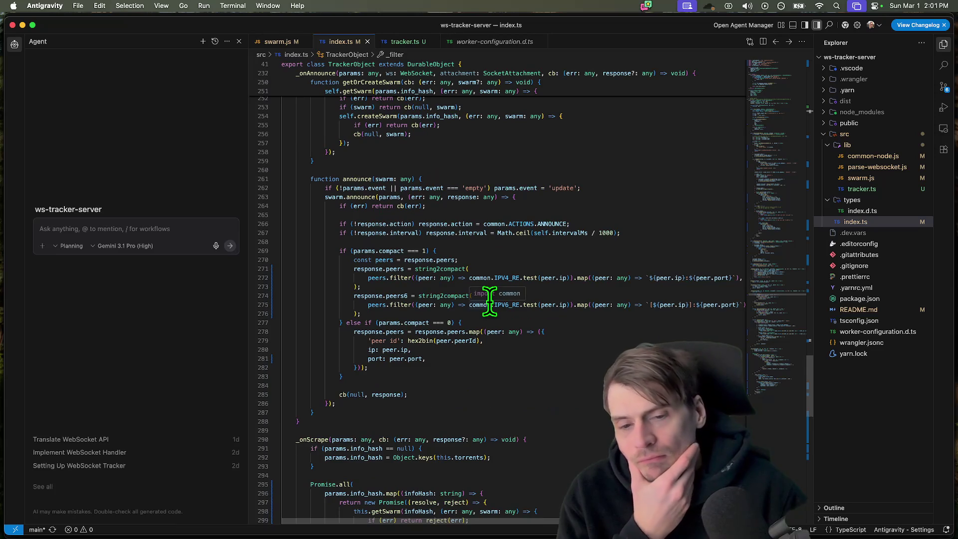
{"action": "scroll", "coordinate": [491, 300], "scroll_direction": "down", "scroll_amount": 2}
{"action": "scroll", "coordinate": [489, 301], "scroll_direction": "down", "scroll_amount": 1}
- Select the hex2bin call in the announce code and start a new browser tab to look it up
{"action": "double_click", "coordinate": [419, 290]}
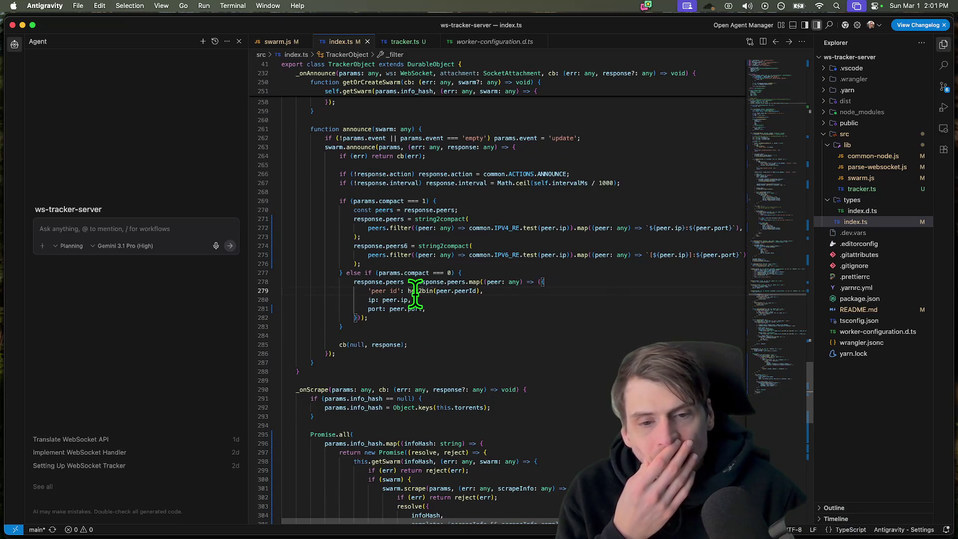
{"action": "key", "text": "super+Tab"}
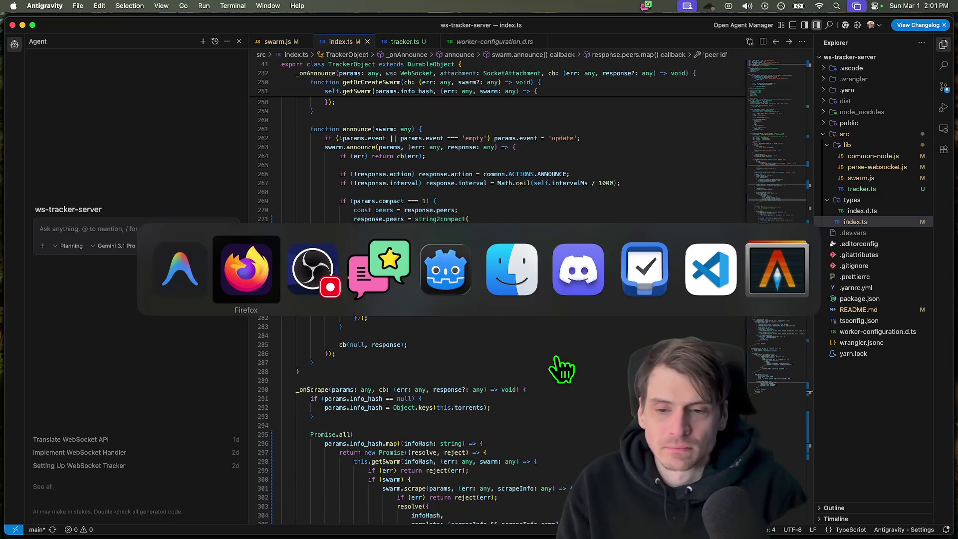
{"action": "key", "text": "super+t"}
{"action": "type", "text": "server"}
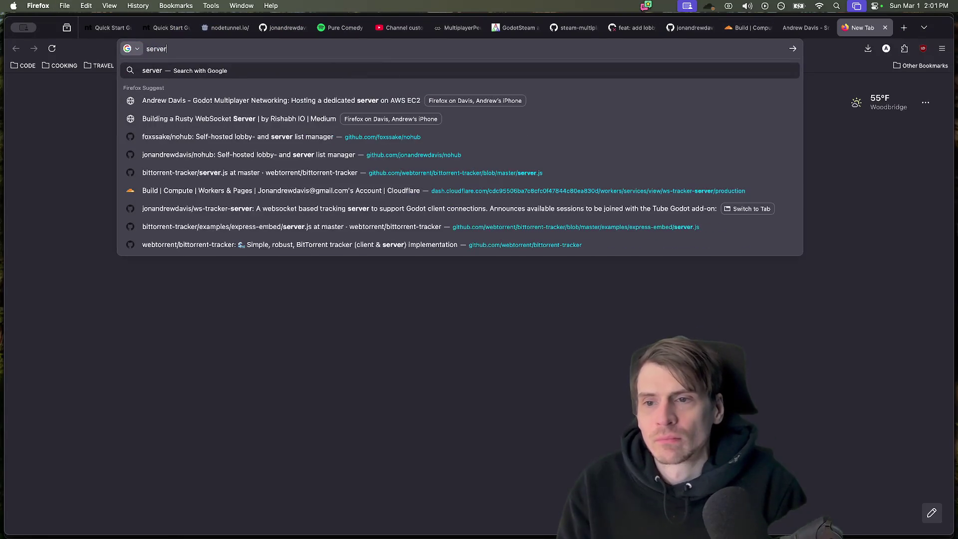
{"action": "type", "text": ".js"}
- Load the bittorrent-tracker server.js on GitHub and view references for hasOwnProperty and series
{"action": "key", "text": "Down"}
{"action": "key", "text": "Return"}
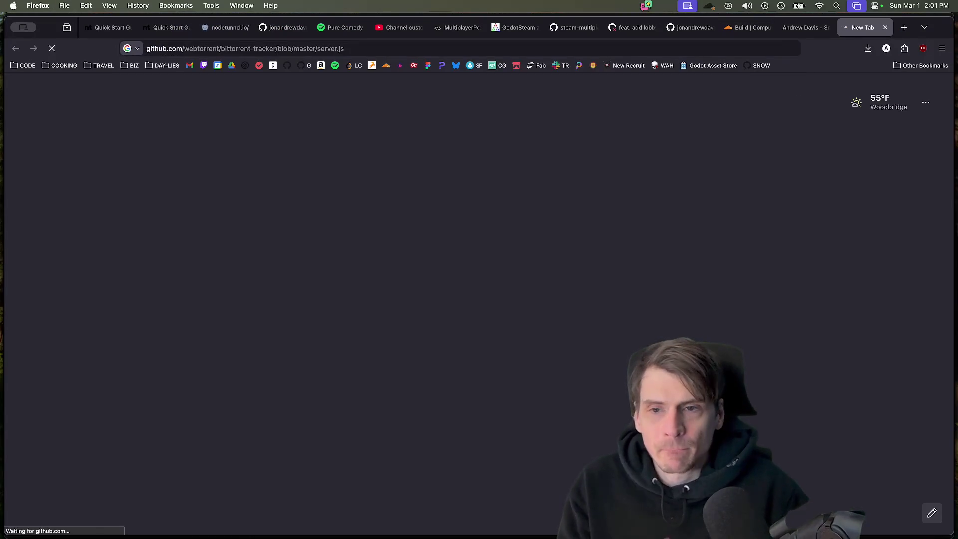
{"action": "scroll", "coordinate": [590, 275], "scroll_direction": "down", "scroll_amount": 2}
{"action": "scroll", "coordinate": [591, 274], "scroll_direction": "down", "scroll_amount": 1}
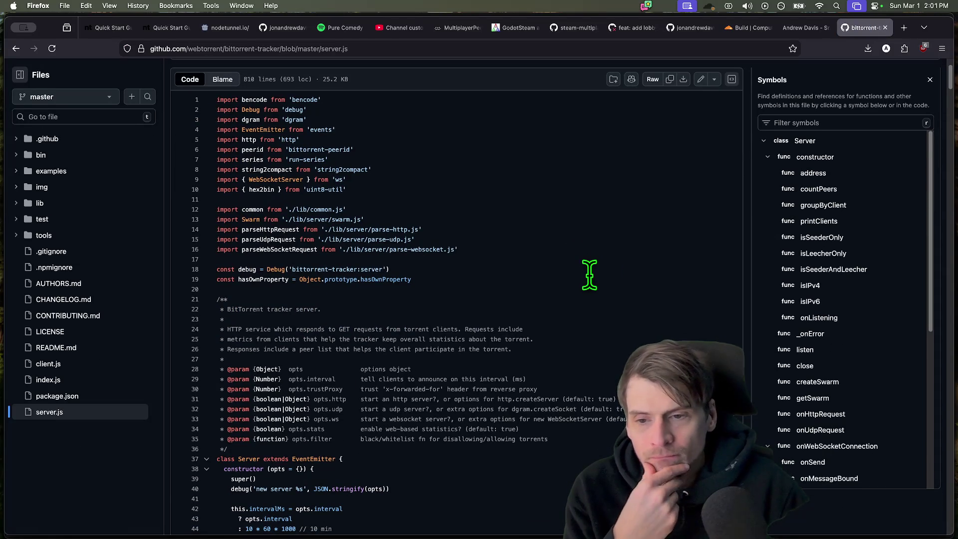
{"action": "left_click", "coordinate": [272, 279]}
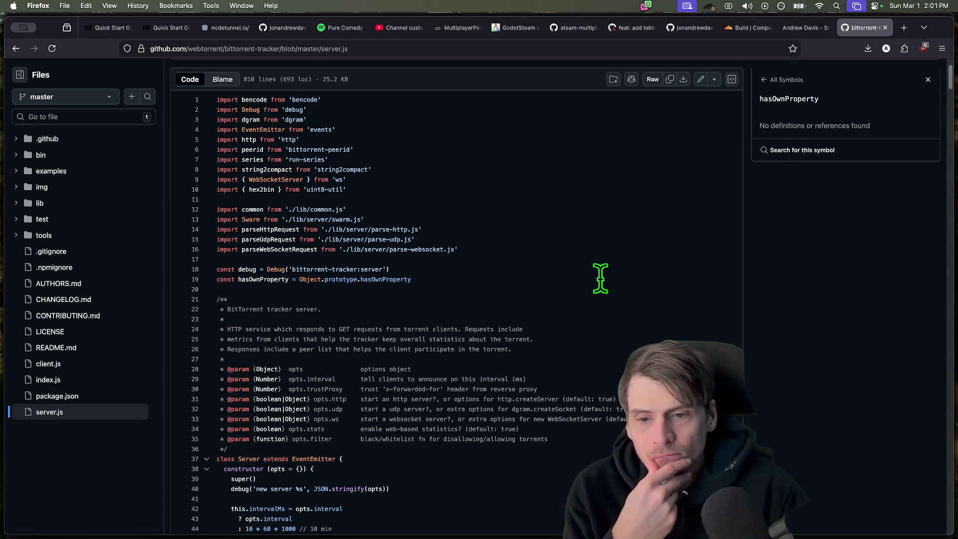
{"action": "scroll", "coordinate": [640, 262], "scroll_direction": "up", "scroll_amount": 2}
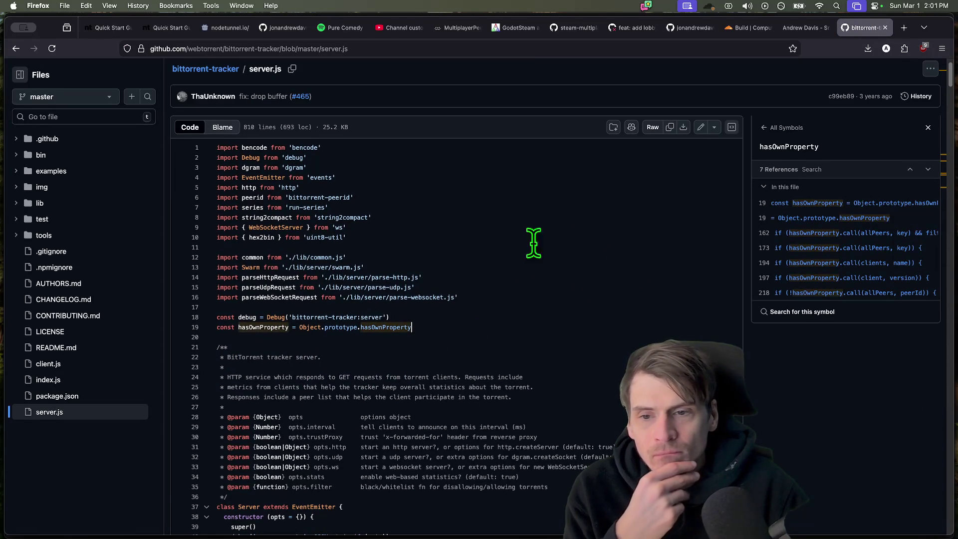
{"action": "double_click", "coordinate": [252, 208]}
- Glance at tracker.ts and index.ts in the editor, then return to the browser
{"action": "key", "text": "super+Tab"}
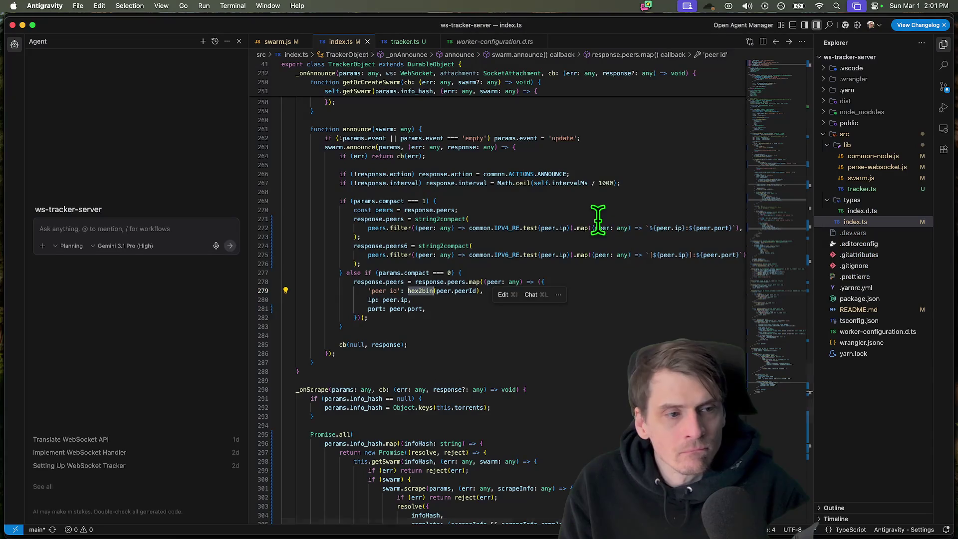
{"action": "left_click", "coordinate": [404, 42]}
{"action": "left_click", "coordinate": [341, 41]}
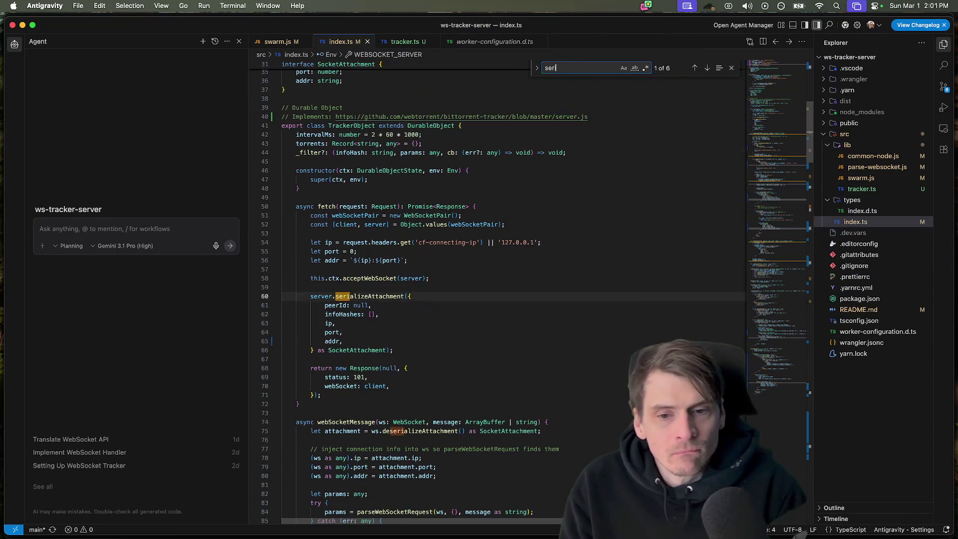
{"action": "key", "text": "super+Tab"}
{"action": "scroll", "coordinate": [571, 223], "scroll_direction": "down", "scroll_amount": 1}
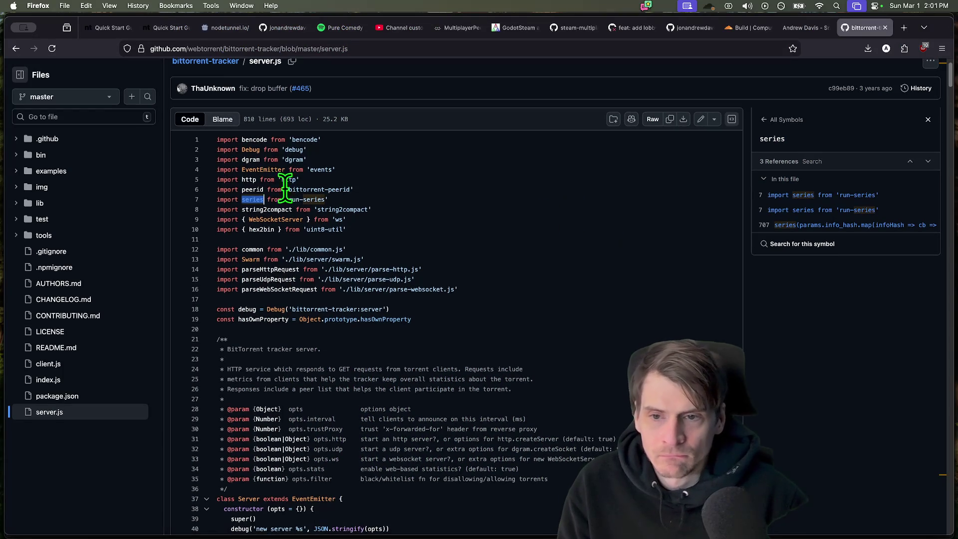
- Trace hex2bin and emit references in server.js, stepping through the page-search matches
{"action": "left_click", "coordinate": [261, 229]}
{"action": "key", "text": "super+Tab"}
{"action": "key", "text": "super+Tab"}
{"action": "key", "text": "super+f"}
{"action": "key", "text": "Return"}
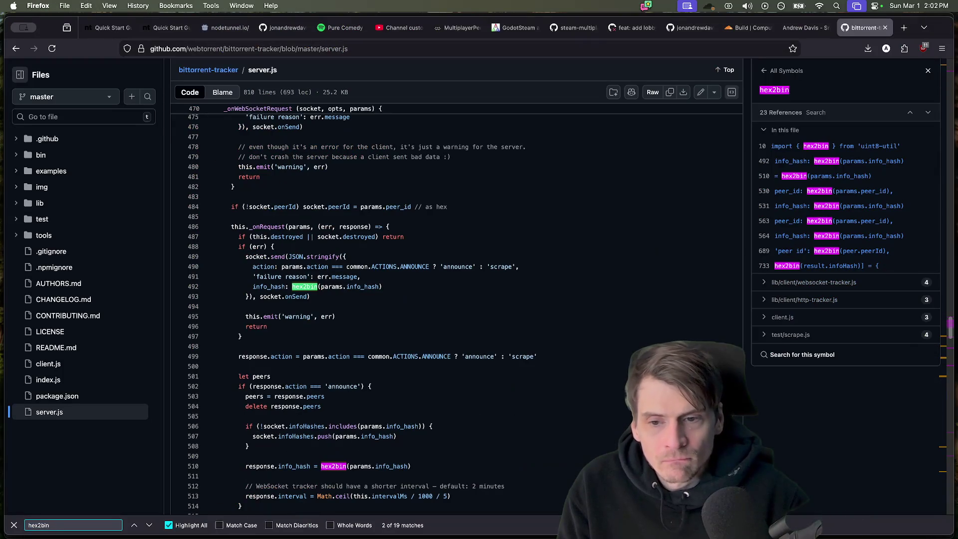
{"action": "scroll", "coordinate": [688, 220], "scroll_direction": "up", "scroll_amount": 1}
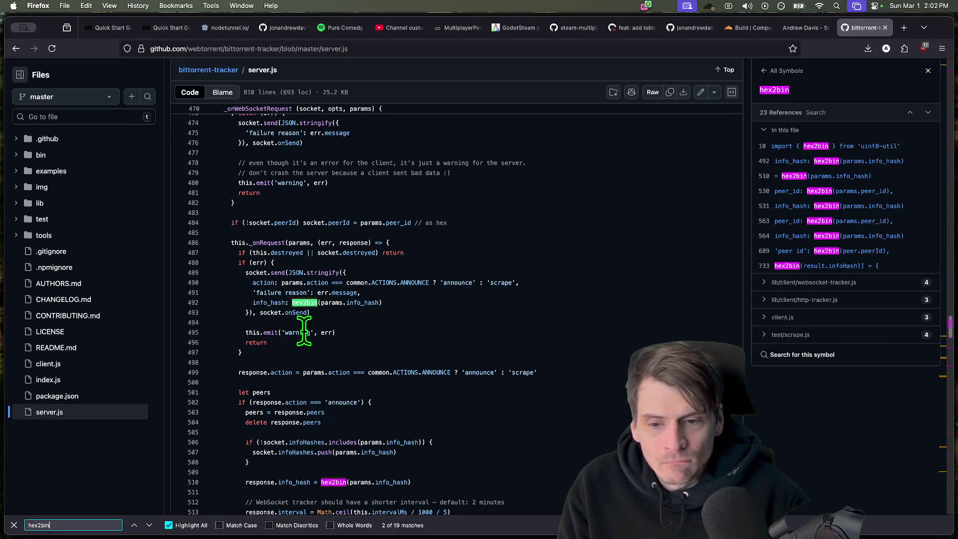
{"action": "scroll", "coordinate": [678, 330], "scroll_direction": "down", "scroll_amount": 3}
{"action": "scroll", "coordinate": [673, 329], "scroll_direction": "down", "scroll_amount": 3}
{"action": "scroll", "coordinate": [670, 331], "scroll_direction": "down", "scroll_amount": 3}
{"action": "scroll", "coordinate": [668, 331], "scroll_direction": "down", "scroll_amount": 3}
{"action": "scroll", "coordinate": [668, 331], "scroll_direction": "down", "scroll_amount": 3}
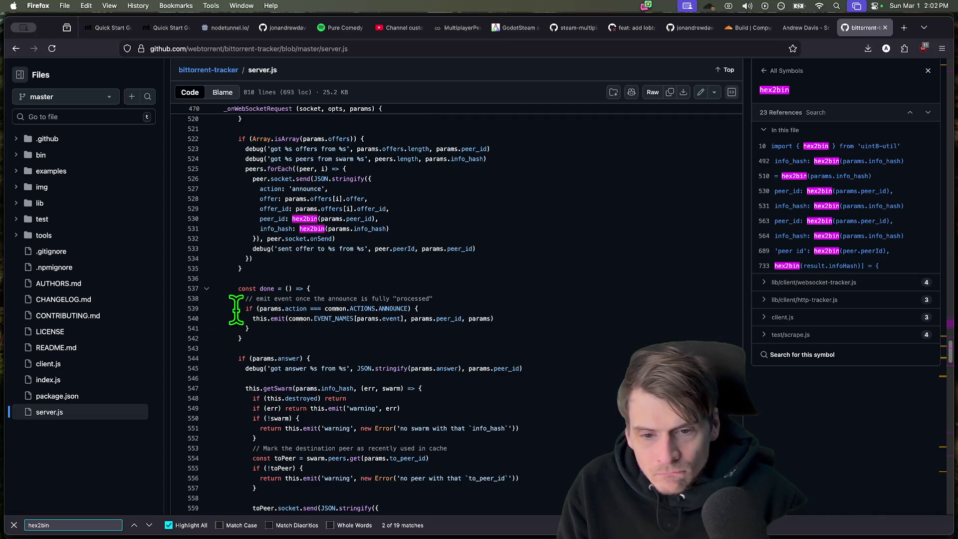
{"action": "left_click", "coordinate": [258, 318]}
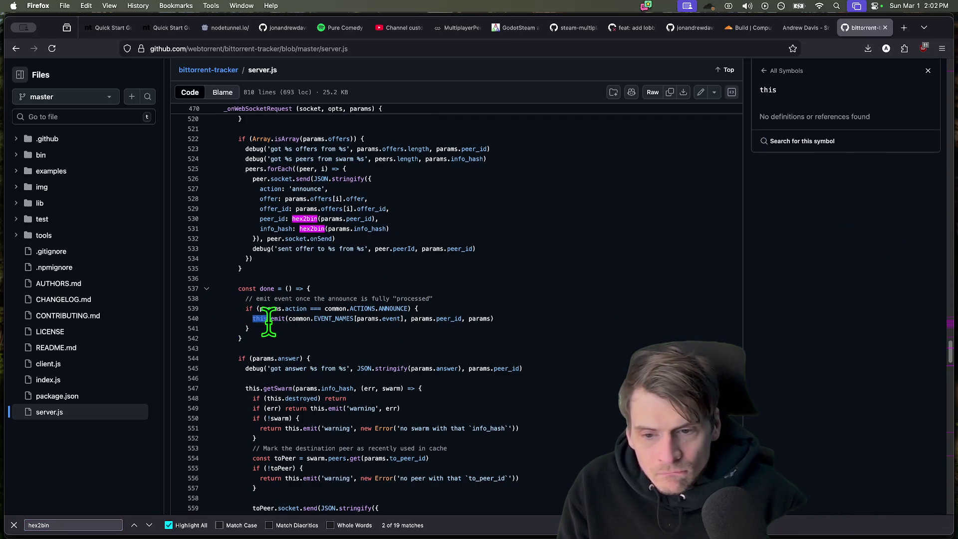
{"action": "left_click", "coordinate": [275, 320]}
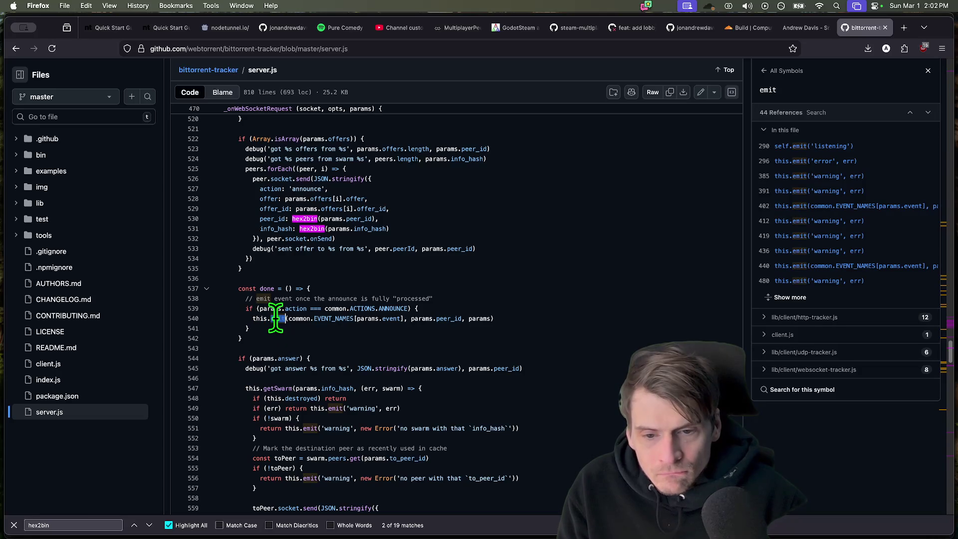
{"action": "scroll", "coordinate": [861, 258], "scroll_direction": "down", "scroll_amount": 2}
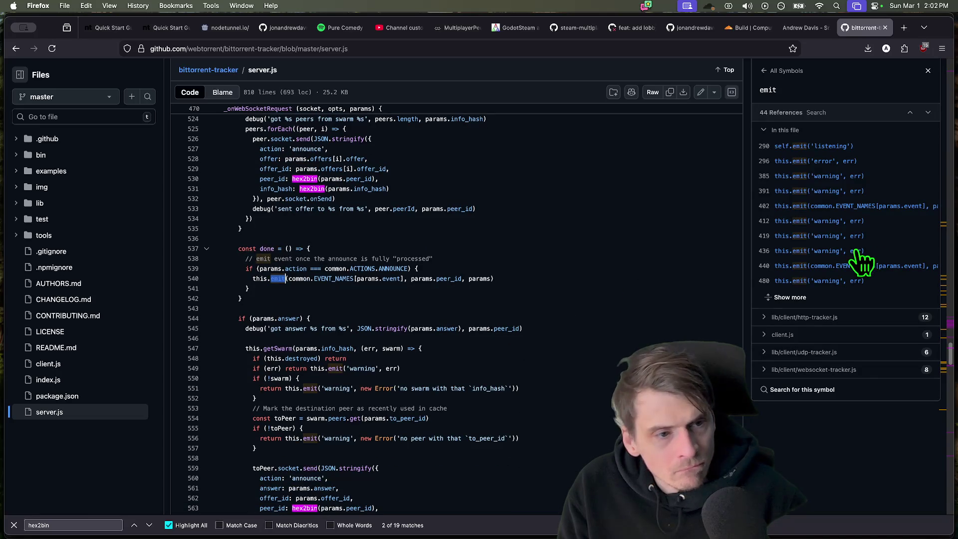
{"action": "type", "text": "emit"}
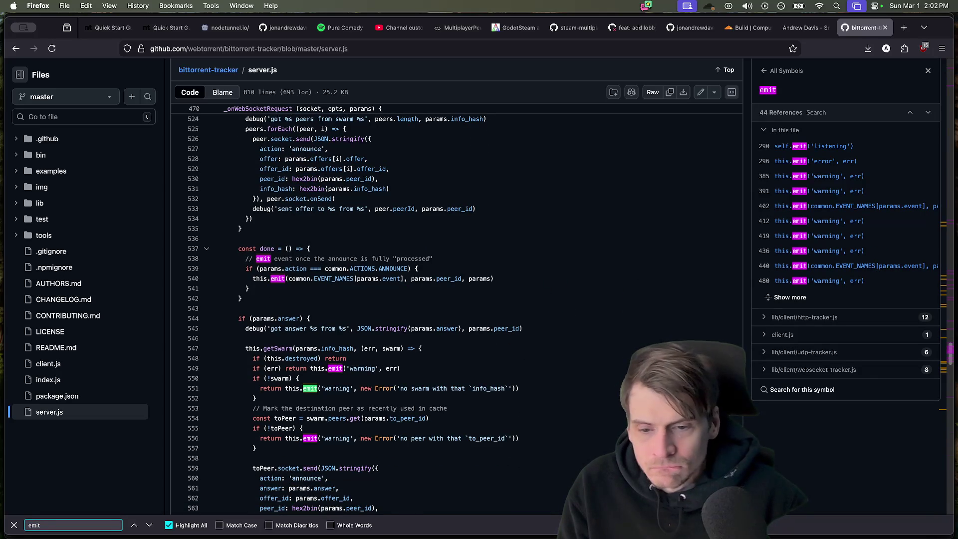
{"action": "key", "text": "Return"}
{"action": "key", "text": "Return"}
{"action": "key", "text": "Return"}
{"action": "key", "text": "Return"}
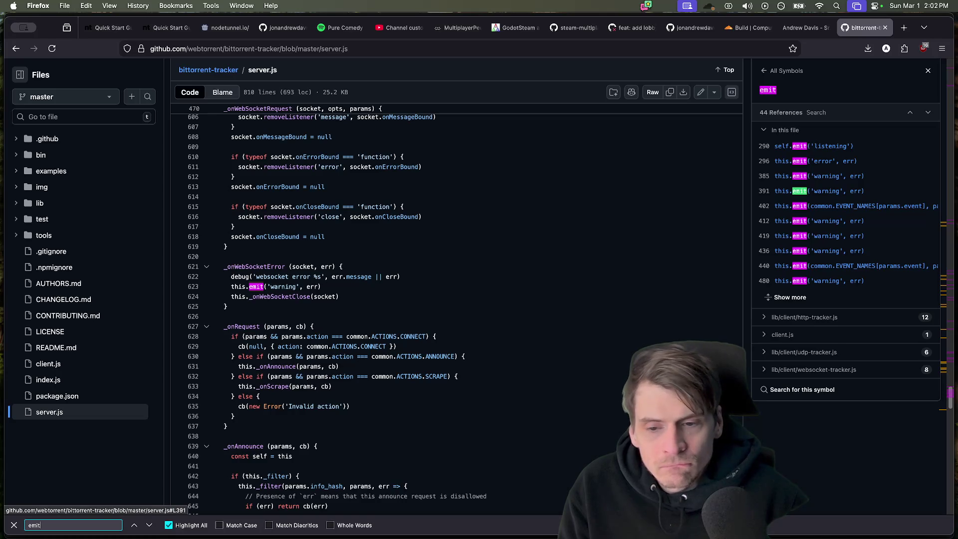
{"action": "key", "text": "Escape"}
{"action": "scroll", "coordinate": [417, 298], "scroll_direction": "up", "scroll_amount": 1}
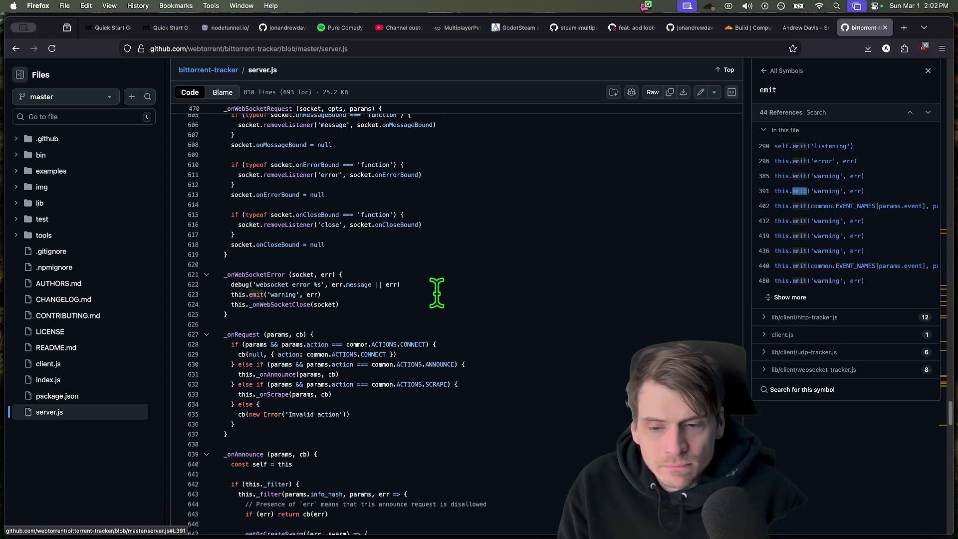
- Expand the full emit reference list, jump to the line 538 announce emit and reload the page
{"action": "key", "text": "super+f"}
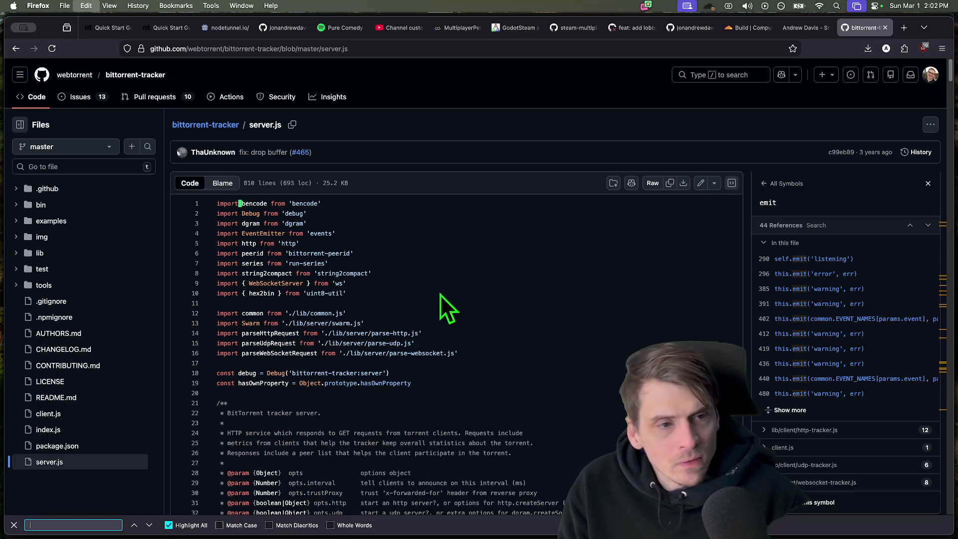
{"action": "scroll", "coordinate": [888, 404], "scroll_direction": "down", "scroll_amount": 3}
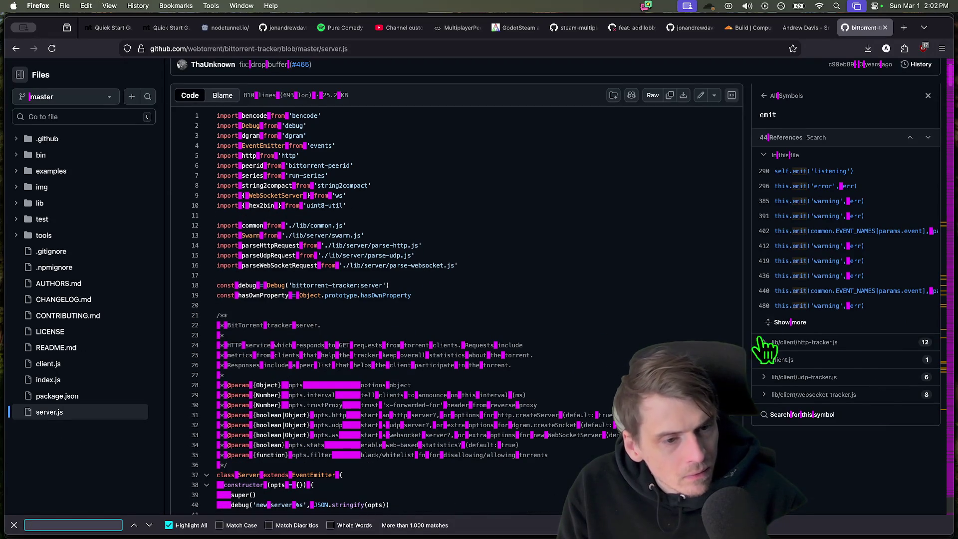
{"action": "scroll", "coordinate": [793, 404], "scroll_direction": "down", "scroll_amount": 1}
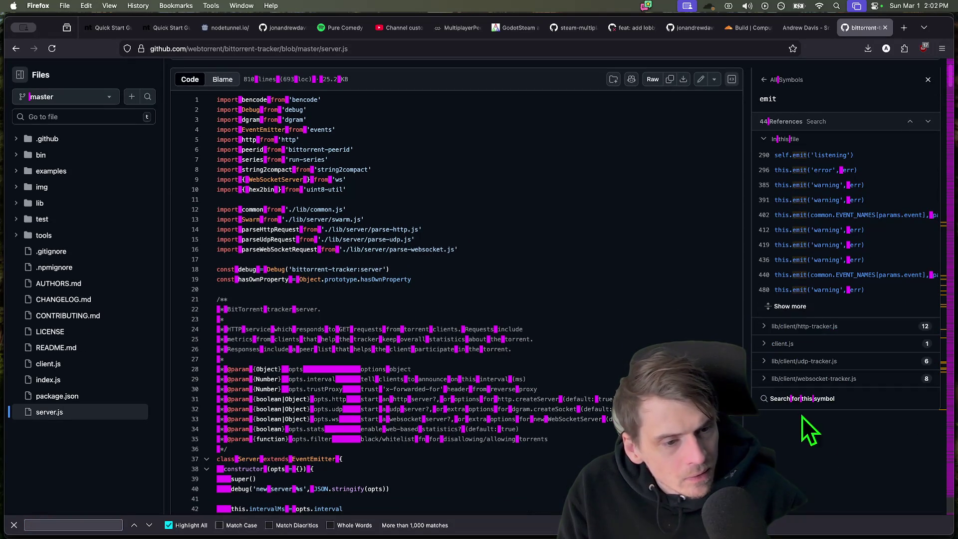
{"action": "scroll", "coordinate": [802, 417], "scroll_direction": "up", "scroll_amount": 1}
{"action": "left_click", "coordinate": [790, 296]}
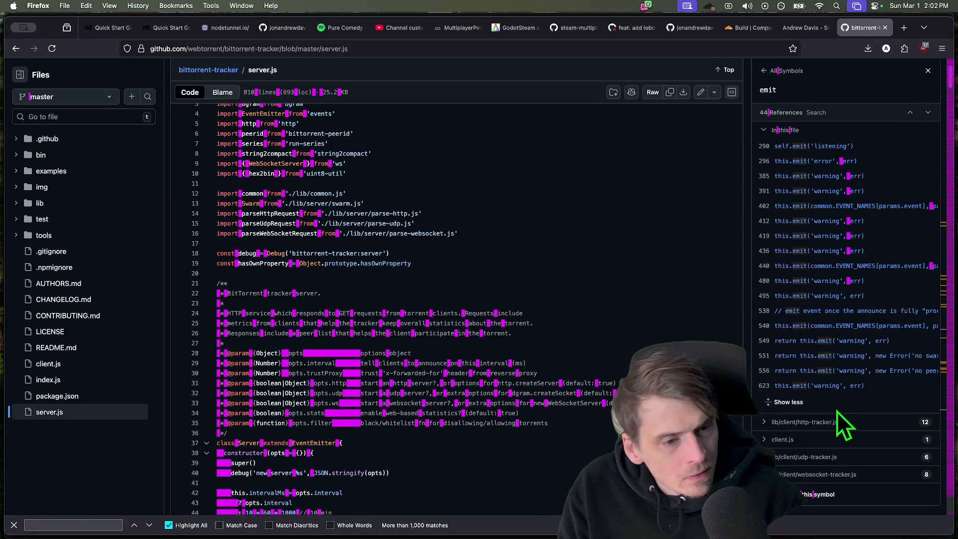
{"action": "left_click", "coordinate": [833, 314]}
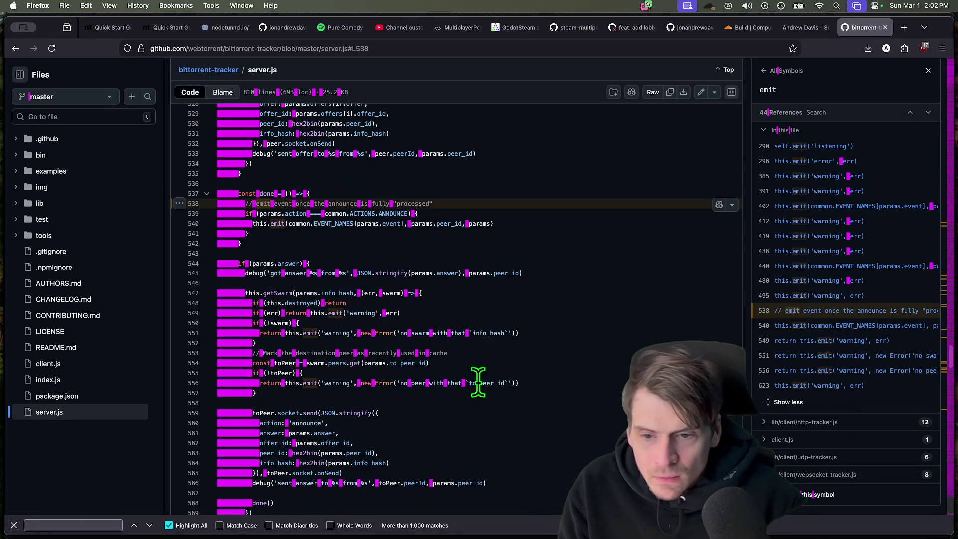
{"action": "key", "text": "Escape"}
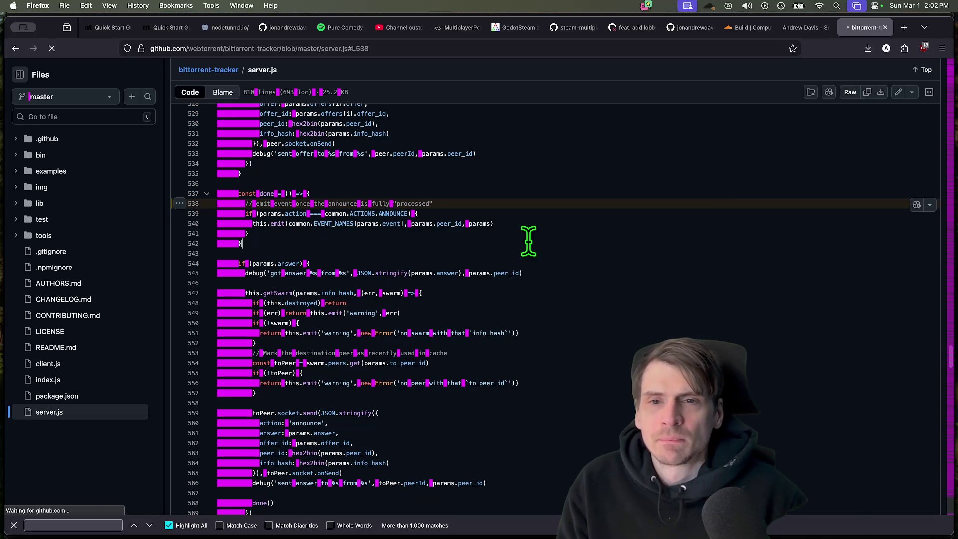
{"action": "key", "text": "super+r"}
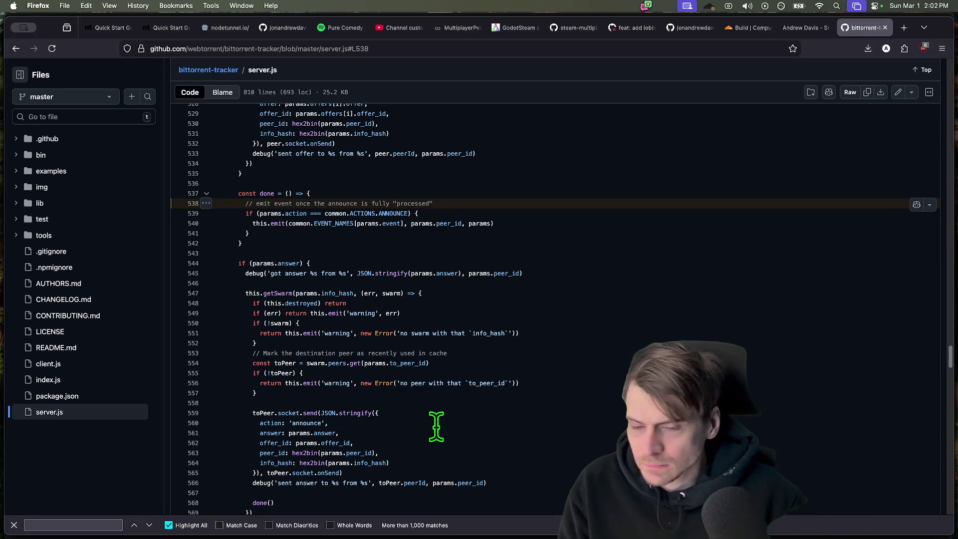
- Cycle through Godot and the browser tabs back to server.js, then bring the code editor forward
{"action": "key", "text": "super+Tab"}
{"action": "key", "text": "Tab"}
{"action": "key", "text": "Tab"}
{"action": "key", "text": "Tab"}
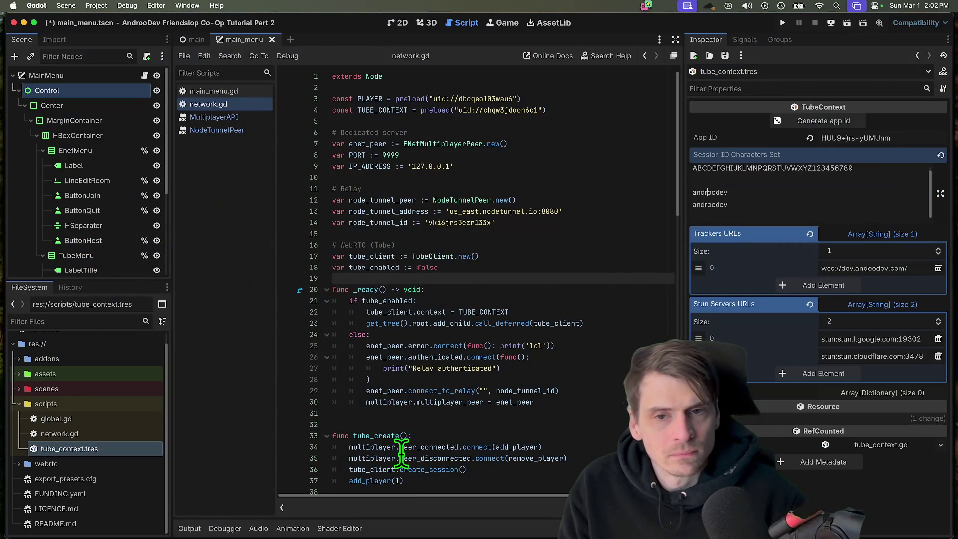
{"action": "key", "text": "super+Tab"}
{"action": "key", "text": "ctrl+Tab"}
{"action": "key", "text": "ctrl+shift+Tab"}
{"action": "key", "text": "ctrl+Tab"}
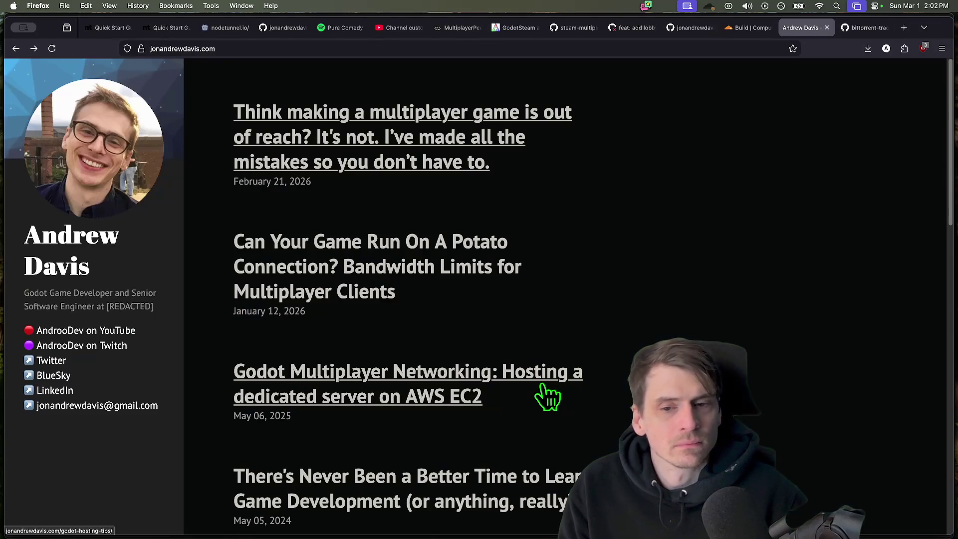
{"action": "key", "text": "ctrl+Tab"}
{"action": "key", "text": "super+Tab"}
{"action": "key", "text": "Tab"}
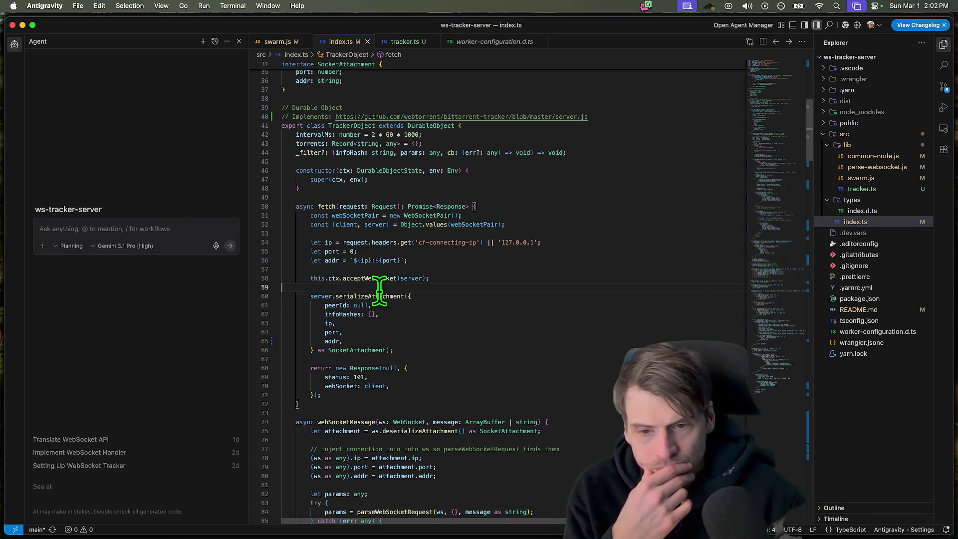
{"action": "scroll", "coordinate": [420, 322], "scroll_direction": "down", "scroll_amount": 3}
{"action": "scroll", "coordinate": [464, 337], "scroll_direction": "down", "scroll_amount": 3}
{"action": "scroll", "coordinate": [525, 340], "scroll_direction": "down", "scroll_amount": 2}
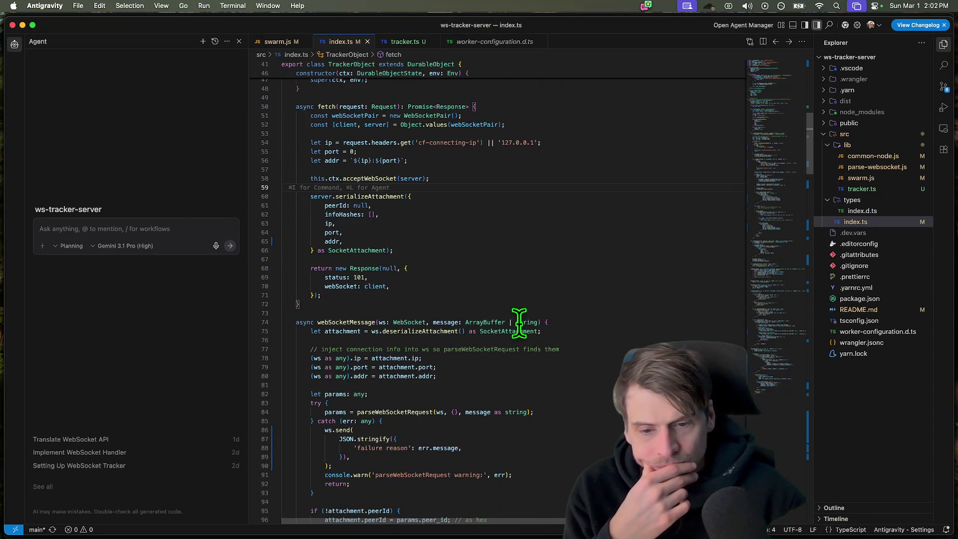
{"action": "scroll", "coordinate": [623, 352], "scroll_direction": "down", "scroll_amount": 4}
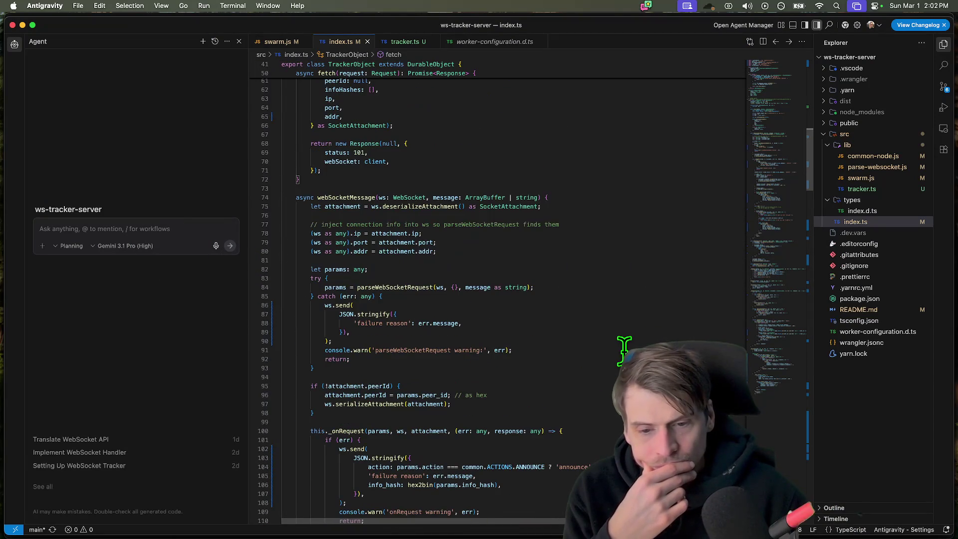
{"action": "scroll", "coordinate": [624, 347], "scroll_direction": "down", "scroll_amount": 8}
{"action": "scroll", "coordinate": [623, 345], "scroll_direction": "down", "scroll_amount": 8}
{"action": "scroll", "coordinate": [624, 346], "scroll_direction": "down", "scroll_amount": 8}
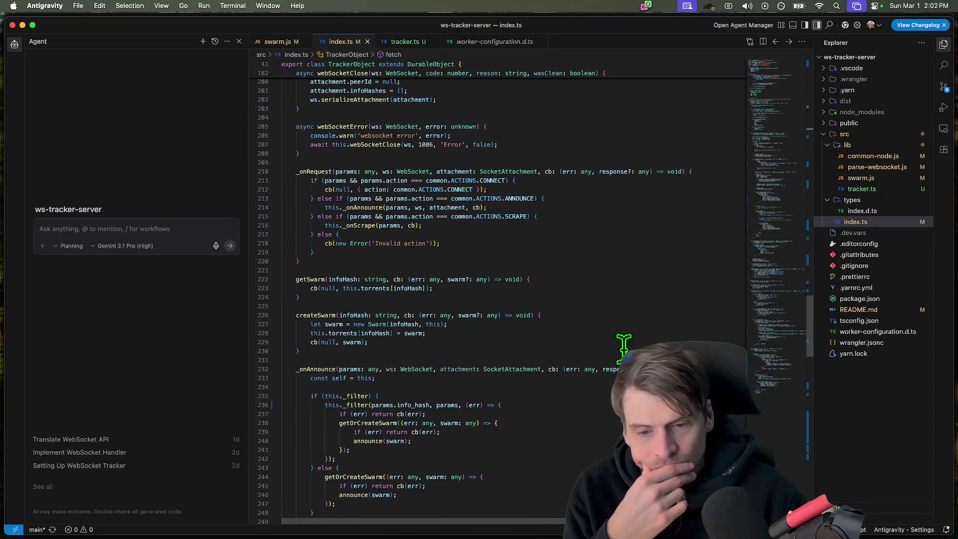
{"action": "scroll", "coordinate": [623, 346], "scroll_direction": "down", "scroll_amount": 5}
{"action": "scroll", "coordinate": [624, 346], "scroll_direction": "down", "scroll_amount": 5}
{"action": "scroll", "coordinate": [623, 346], "scroll_direction": "down", "scroll_amount": 5}
{"action": "scroll", "coordinate": [624, 345], "scroll_direction": "down", "scroll_amount": 5}
{"action": "scroll", "coordinate": [629, 343], "scroll_direction": "down", "scroll_amount": 8}
{"action": "scroll", "coordinate": [629, 343], "scroll_direction": "up", "scroll_amount": 8}
{"action": "scroll", "coordinate": [628, 343], "scroll_direction": "up", "scroll_amount": 8}
{"action": "scroll", "coordinate": [628, 343], "scroll_direction": "up", "scroll_amount": 8}
{"action": "scroll", "coordinate": [628, 343], "scroll_direction": "up", "scroll_amount": 6}
{"action": "scroll", "coordinate": [632, 343], "scroll_direction": "up", "scroll_amount": 2}
{"action": "scroll", "coordinate": [633, 343], "scroll_direction": "down", "scroll_amount": 5}
{"action": "scroll", "coordinate": [633, 343], "scroll_direction": "down", "scroll_amount": 5}
{"action": "scroll", "coordinate": [632, 342], "scroll_direction": "down", "scroll_amount": 3}
{"action": "scroll", "coordinate": [634, 343], "scroll_direction": "down", "scroll_amount": 3}
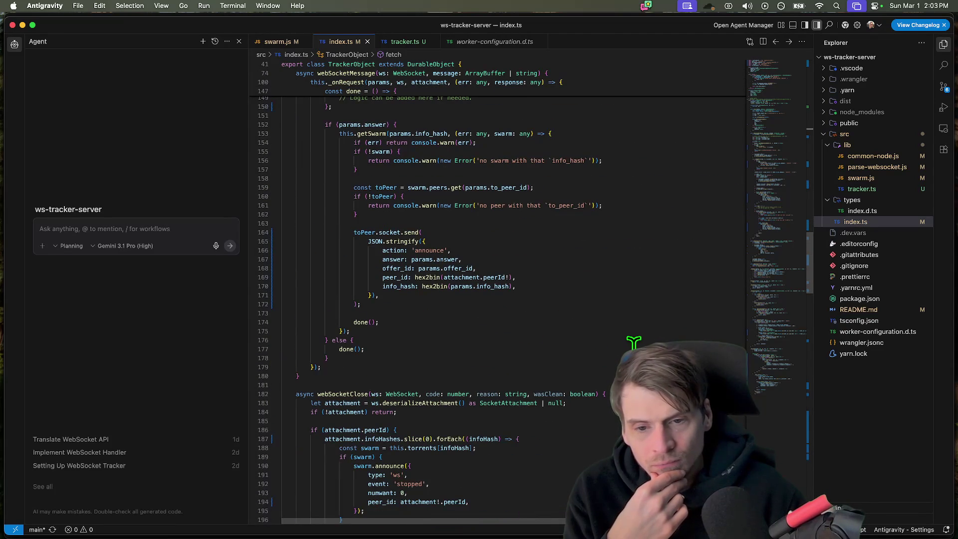
{"action": "scroll", "coordinate": [635, 343], "scroll_direction": "down", "scroll_amount": 3}
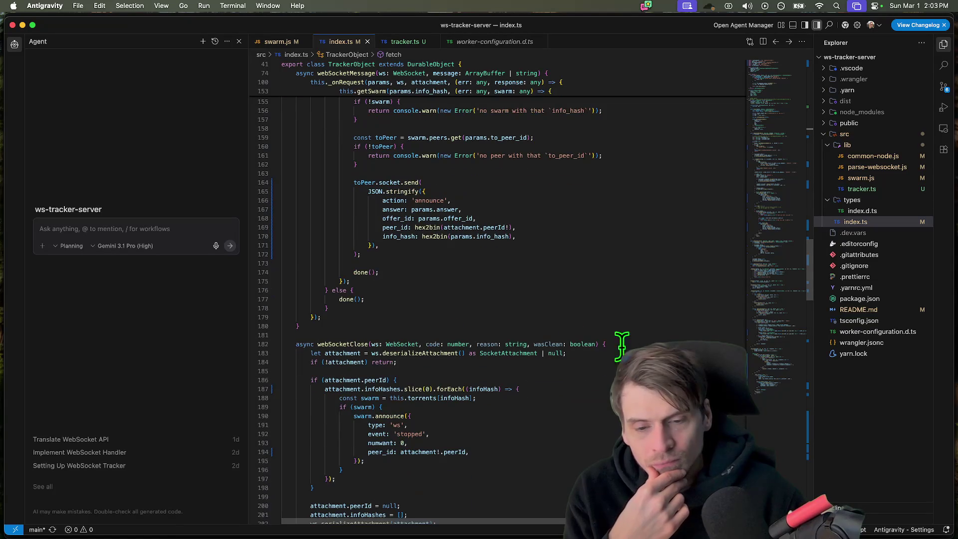
{"action": "scroll", "coordinate": [440, 372], "scroll_direction": "down", "scroll_amount": 3}
- Review index.ts, highlighting uses of SocketAttachment and swarm around getSwarm and the fetch handler
{"action": "double_click", "coordinate": [511, 302]}
{"action": "scroll", "coordinate": [554, 322], "scroll_direction": "down", "scroll_amount": 5}
{"action": "scroll", "coordinate": [439, 363], "scroll_direction": "down", "scroll_amount": 3}
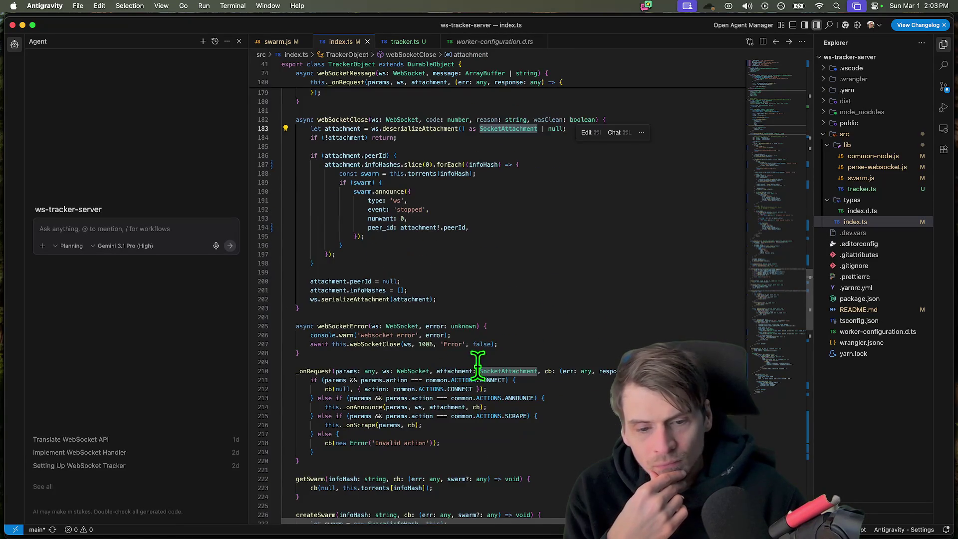
{"action": "scroll", "coordinate": [484, 348], "scroll_direction": "down", "scroll_amount": 3}
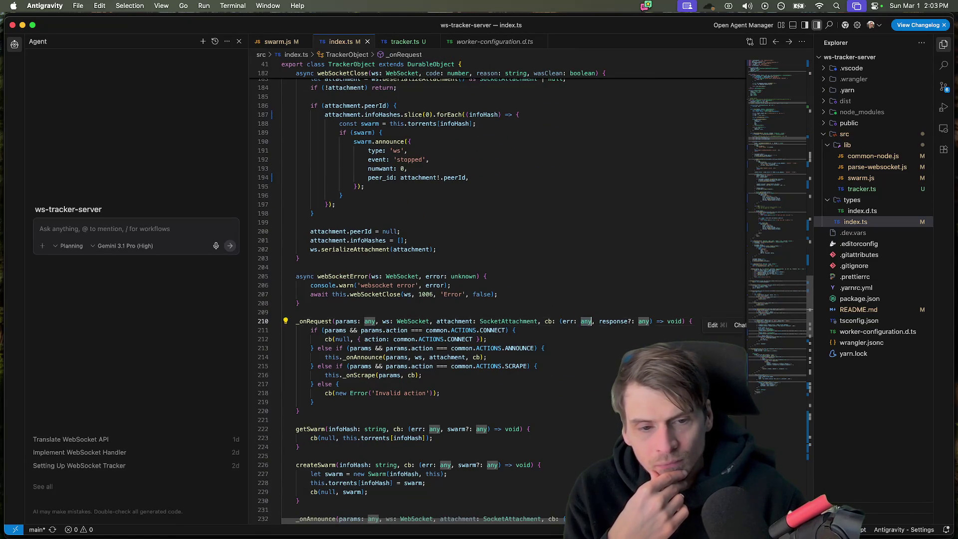
{"action": "scroll", "coordinate": [587, 324], "scroll_direction": "down", "scroll_amount": 5}
{"action": "scroll", "coordinate": [588, 323], "scroll_direction": "down", "scroll_amount": 3}
{"action": "left_click", "coordinate": [434, 263]}
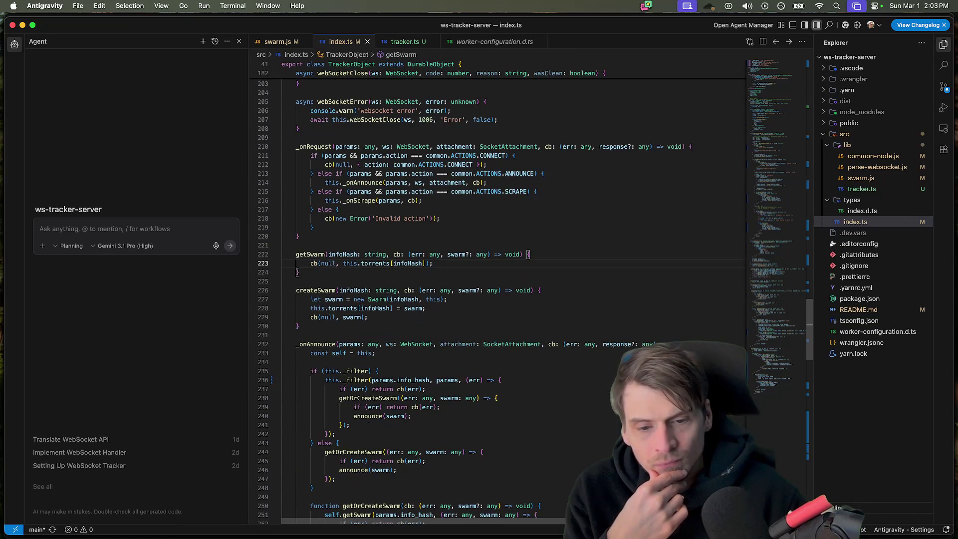
{"action": "left_click", "coordinate": [488, 254]}
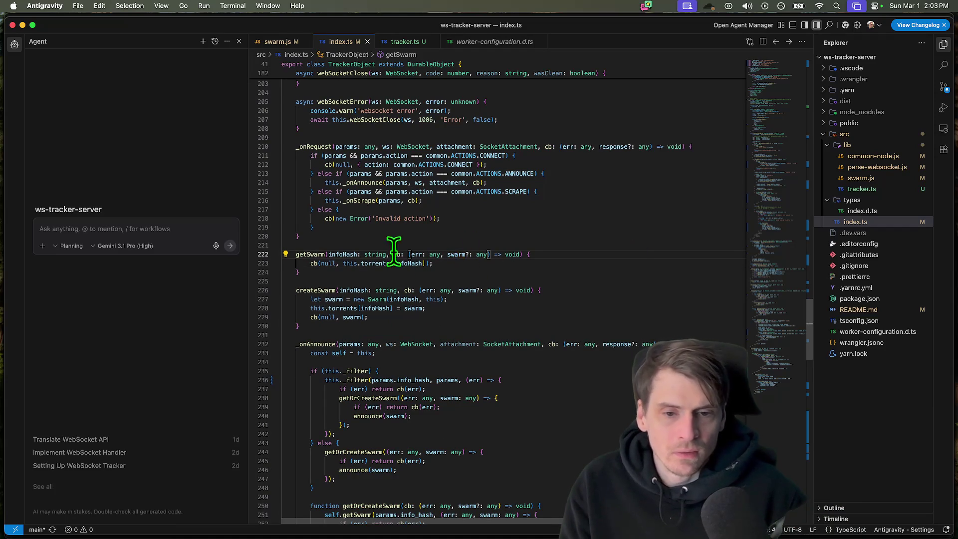
{"action": "double_click", "coordinate": [458, 254]}
{"action": "scroll", "coordinate": [539, 254], "scroll_direction": "down", "scroll_amount": 10}
{"action": "scroll", "coordinate": [560, 300], "scroll_direction": "down", "scroll_amount": 10}
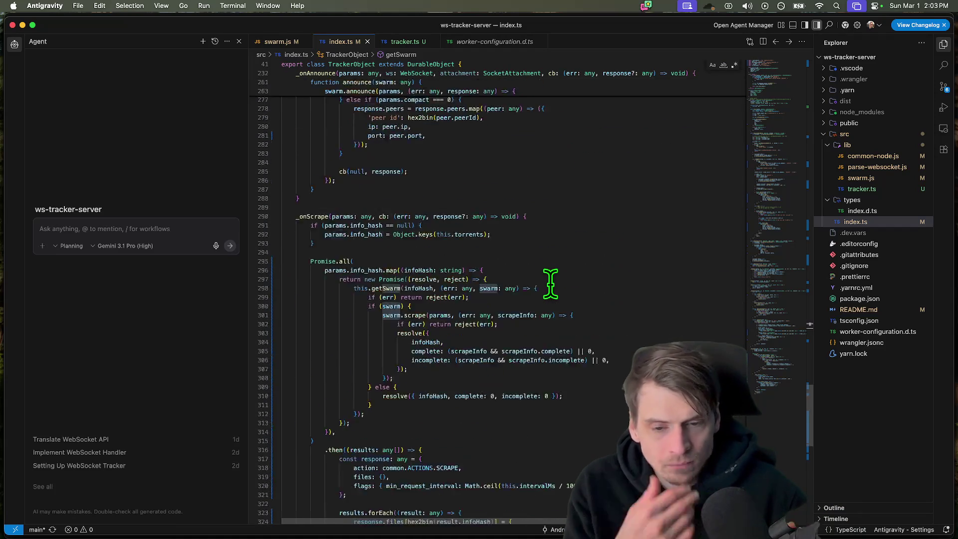
{"action": "scroll", "coordinate": [560, 309], "scroll_direction": "down", "scroll_amount": 10}
{"action": "scroll", "coordinate": [561, 310], "scroll_direction": "down", "scroll_amount": 5}
{"action": "scroll", "coordinate": [559, 309], "scroll_direction": "up", "scroll_amount": 10}
{"action": "scroll", "coordinate": [559, 309], "scroll_direction": "up", "scroll_amount": 10}
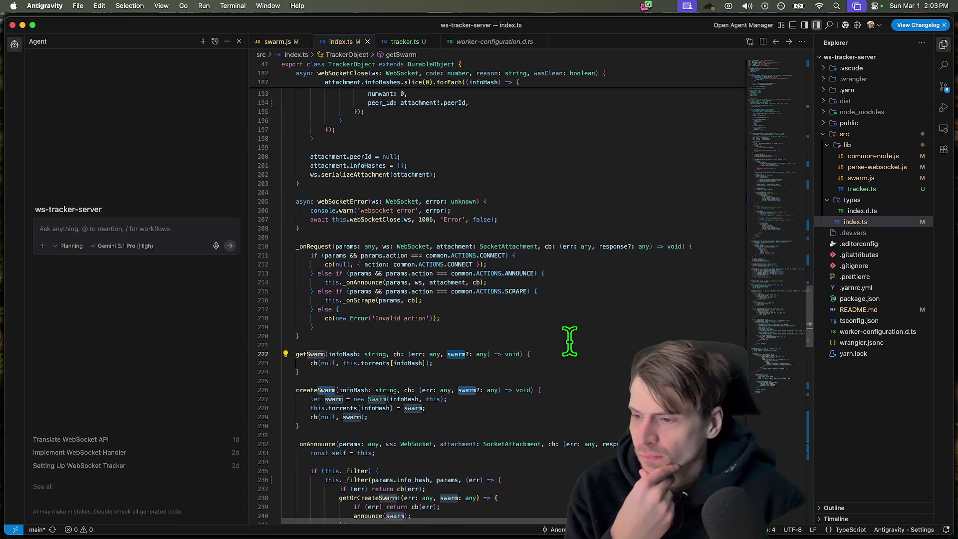
{"action": "scroll", "coordinate": [560, 310], "scroll_direction": "up", "scroll_amount": 8}
{"action": "scroll", "coordinate": [508, 374], "scroll_direction": "up", "scroll_amount": 15}
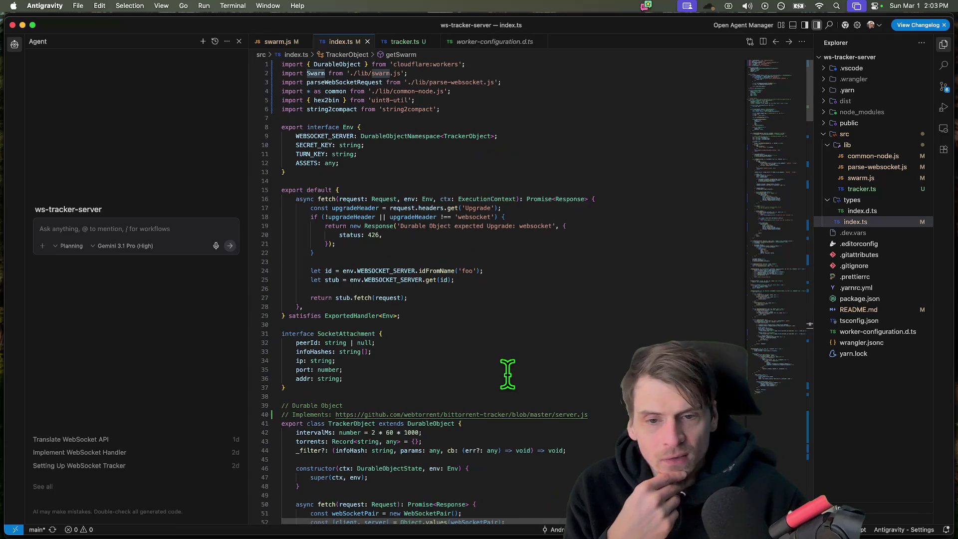
{"action": "left_click", "coordinate": [541, 281]}
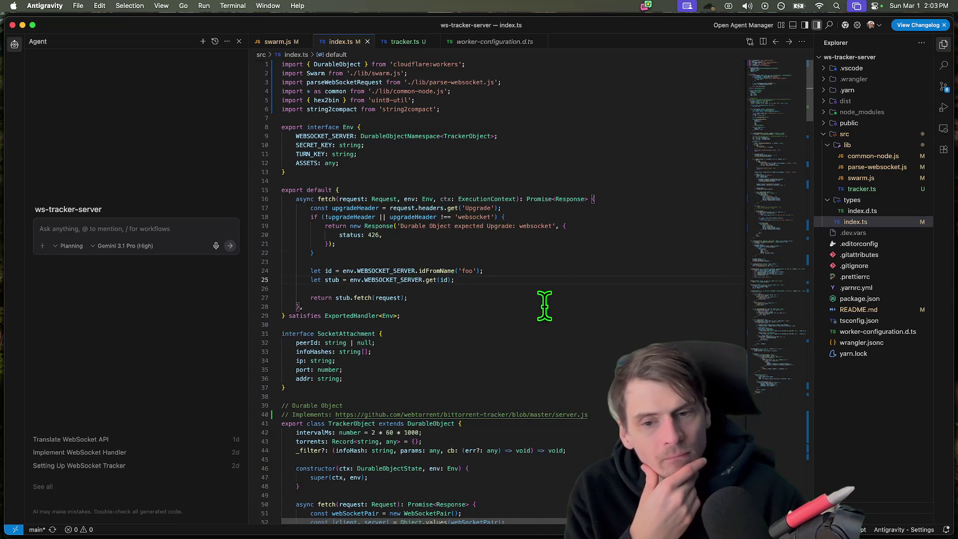
{"action": "scroll", "coordinate": [563, 324], "scroll_direction": "down", "scroll_amount": 1}
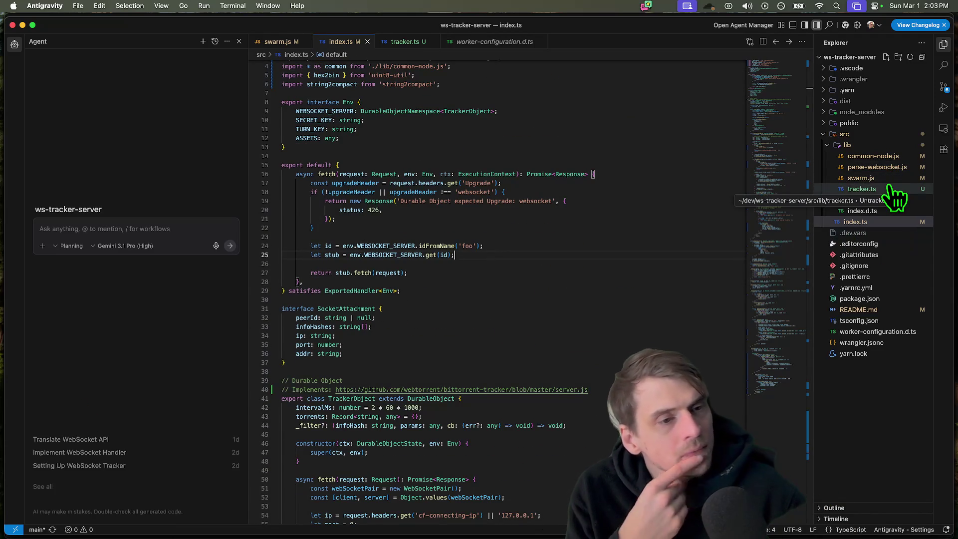
- Open the empty tracker.ts file, then switch through the browser to the Godot editor with network.gd
{"action": "left_click", "coordinate": [862, 189]}
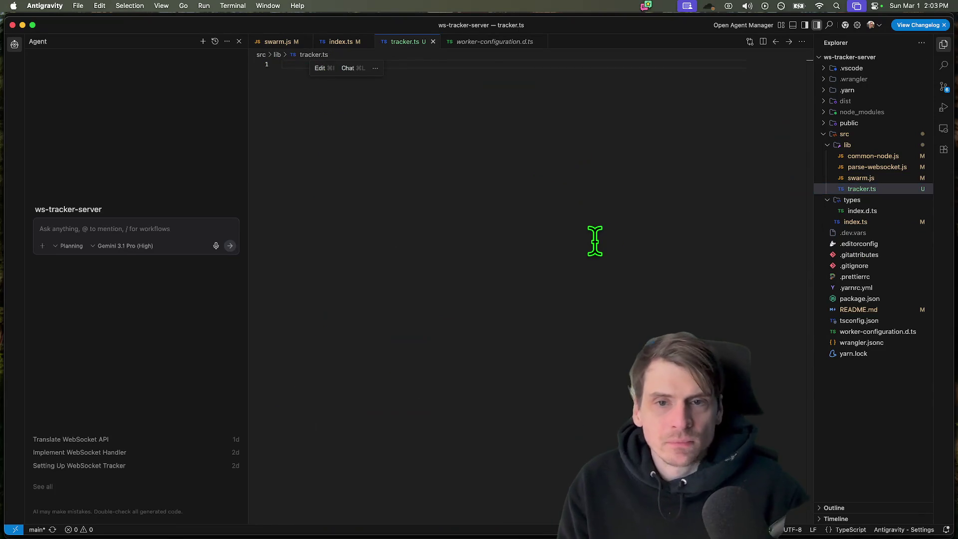
{"action": "key", "text": "ctrl+Tab"}
{"action": "key", "text": "ctrl+Tab"}
{"action": "key", "text": "ctrl+w"}
{"action": "key", "text": "super+Tab"}
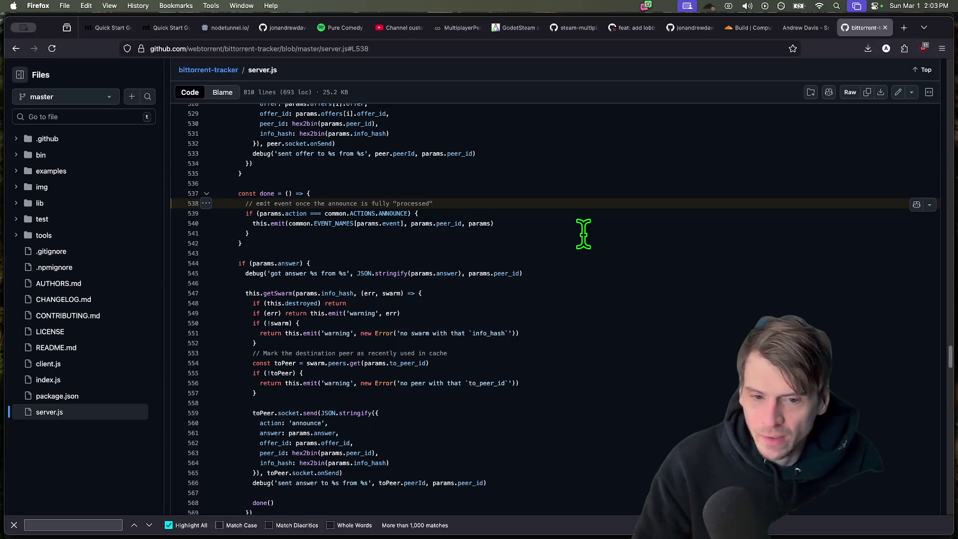
{"action": "key", "text": "super+Tab"}
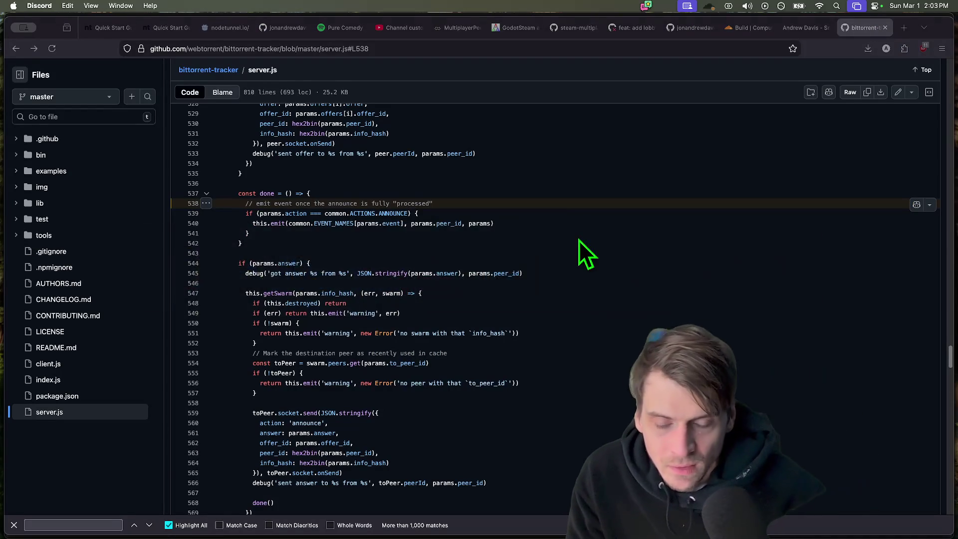
{"action": "key", "text": "super+Tab"}
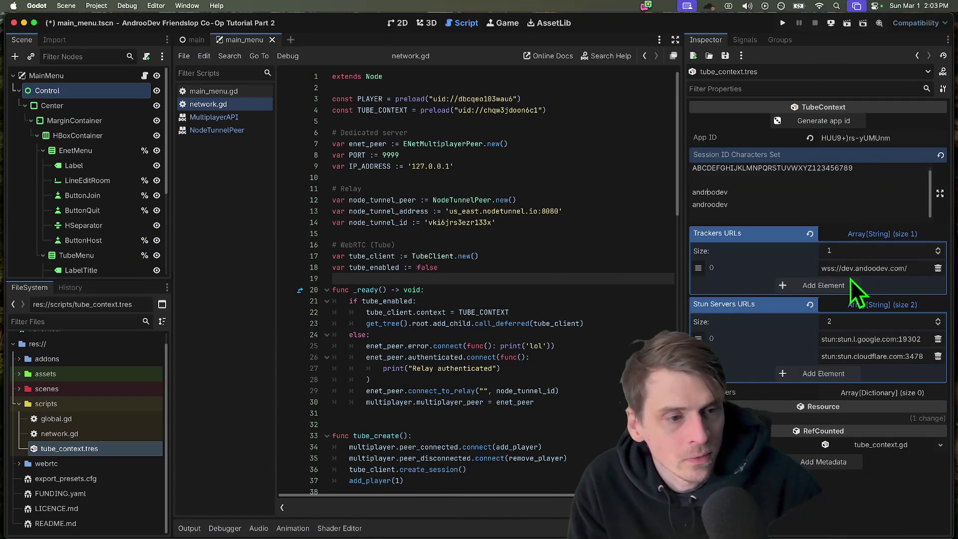
{"action": "type", "text": "tracker"}
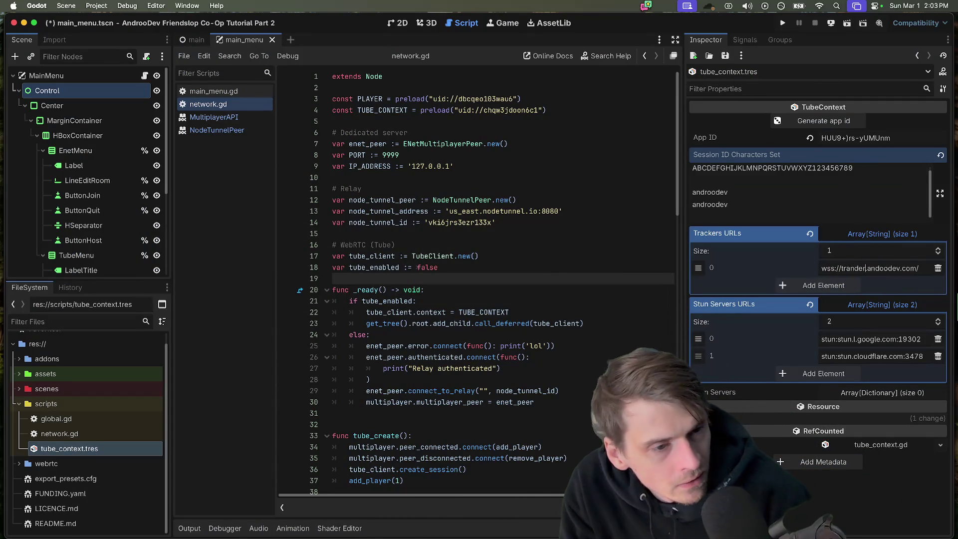
{"action": "type", "text": "."}
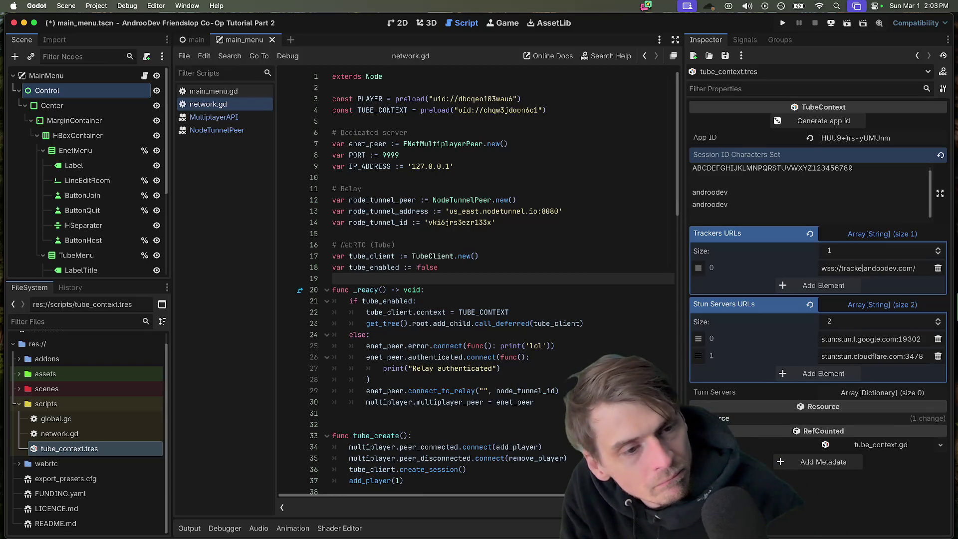
- Select the wss://tracker.androodev.com/ tracker URL in the Inspector and switch to the Cloudflare dashboard
{"action": "key", "text": "ctrl+a"}
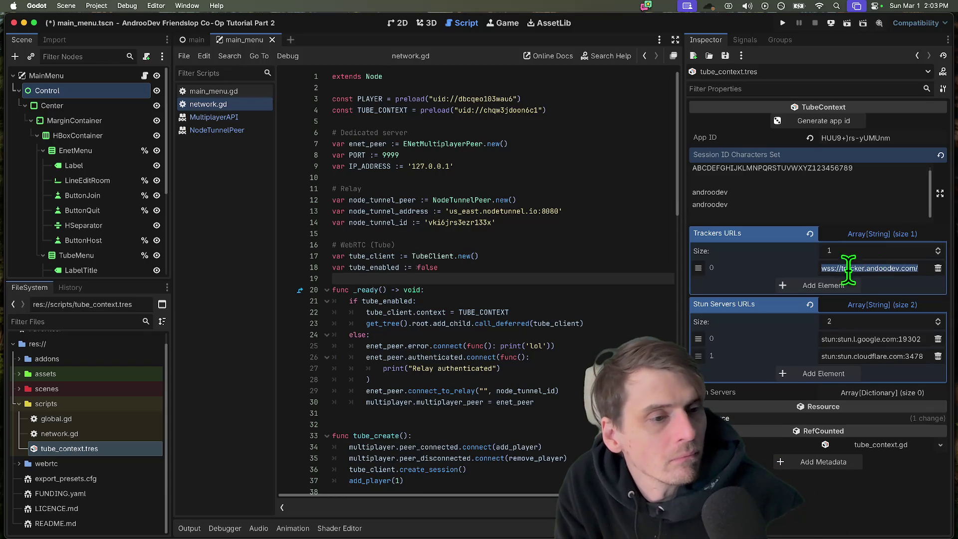
{"action": "key", "text": "super+Tab"}
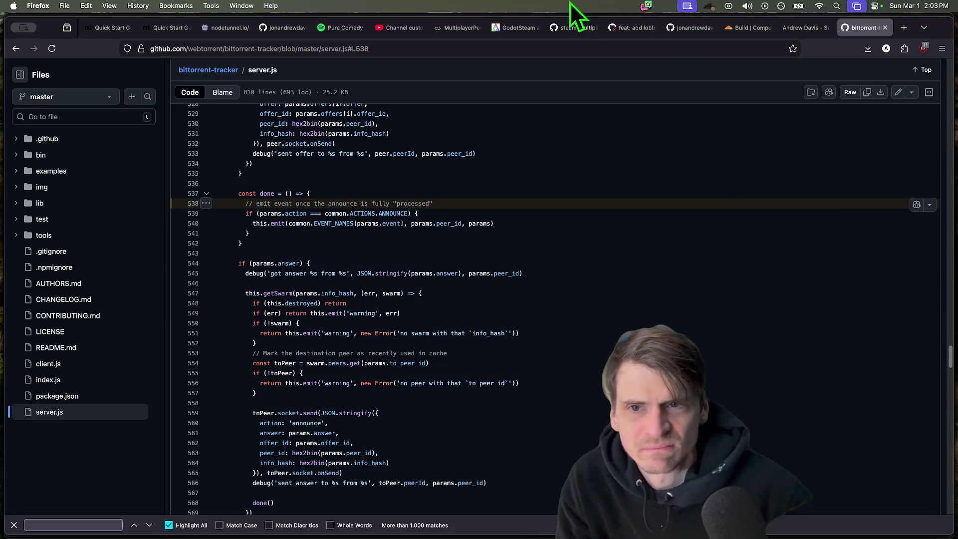
{"action": "left_click", "coordinate": [745, 28]}
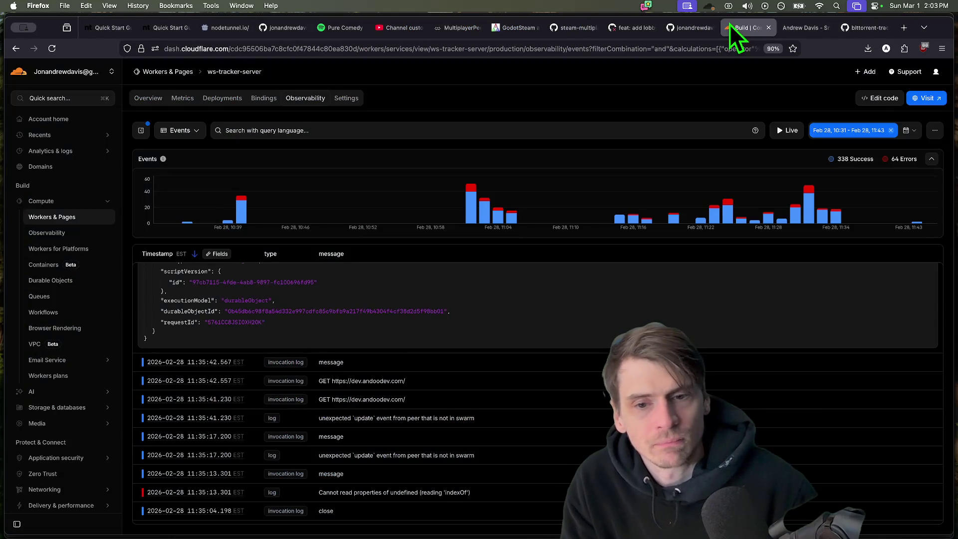
- From Cloudflare Domains, search androodev and confirm androodev.com for a one-year $10.46 registration
{"action": "left_click", "coordinate": [148, 97]}
{"action": "left_click", "coordinate": [41, 166]}
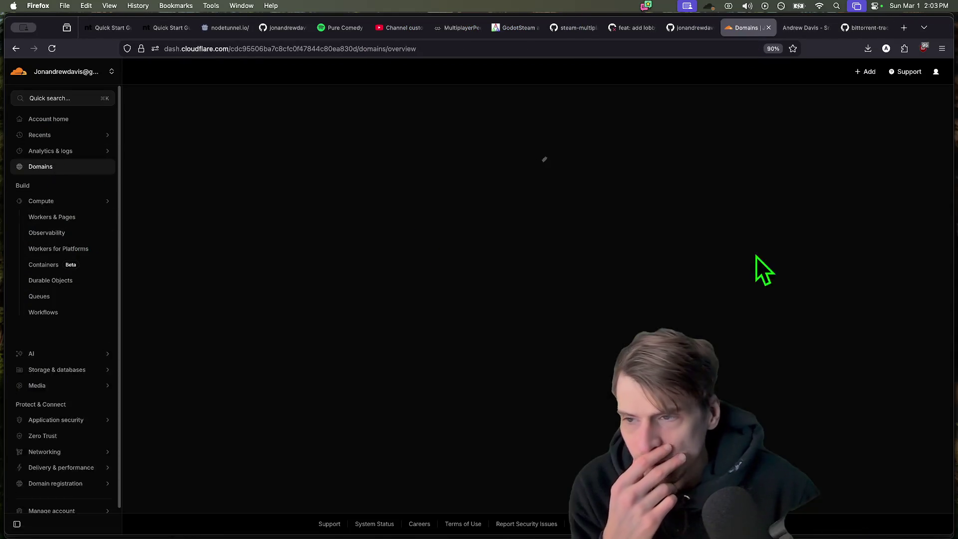
{"action": "left_click", "coordinate": [361, 177]}
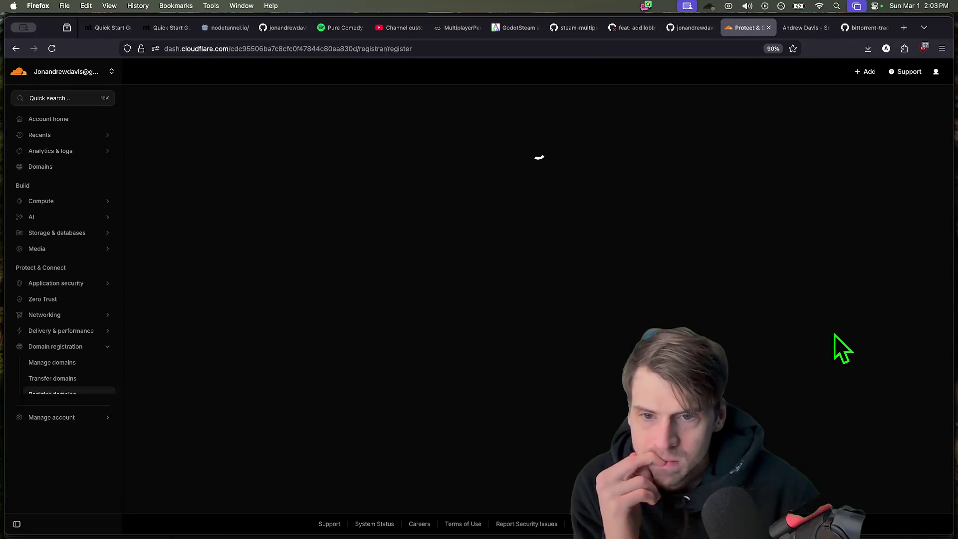
{"action": "left_click", "coordinate": [553, 218]}
{"action": "type", "text": "androodev"}
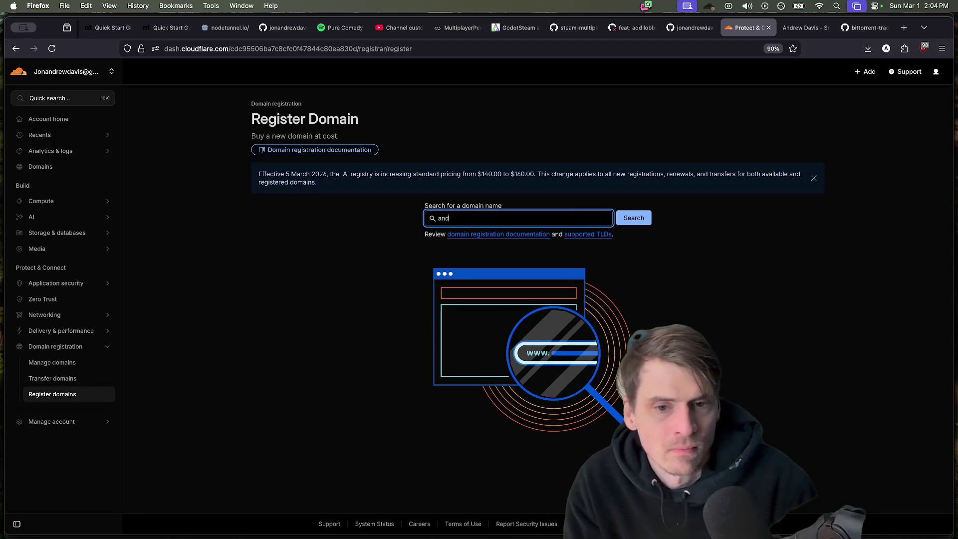
{"action": "key", "text": "super+a"}
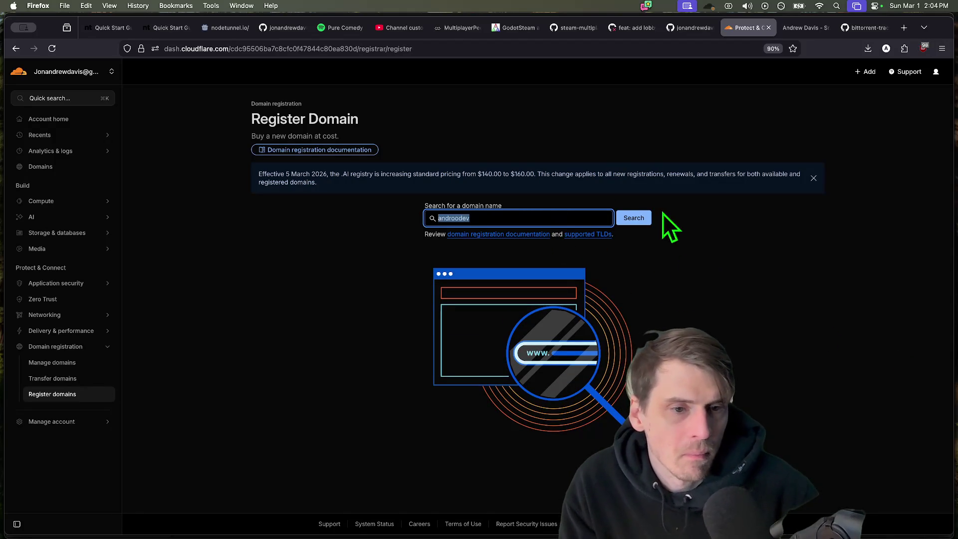
{"action": "left_click", "coordinate": [634, 218]}
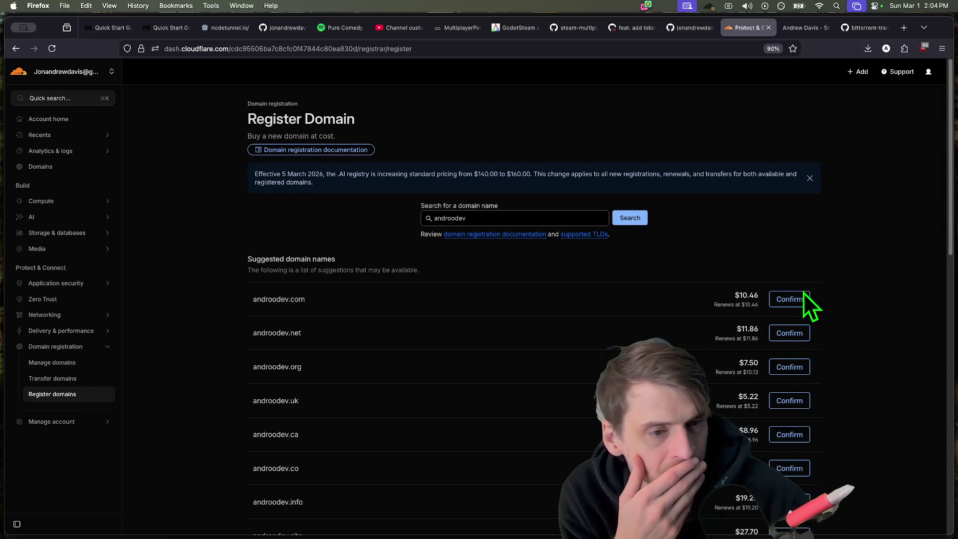
{"action": "left_click", "coordinate": [794, 299]}
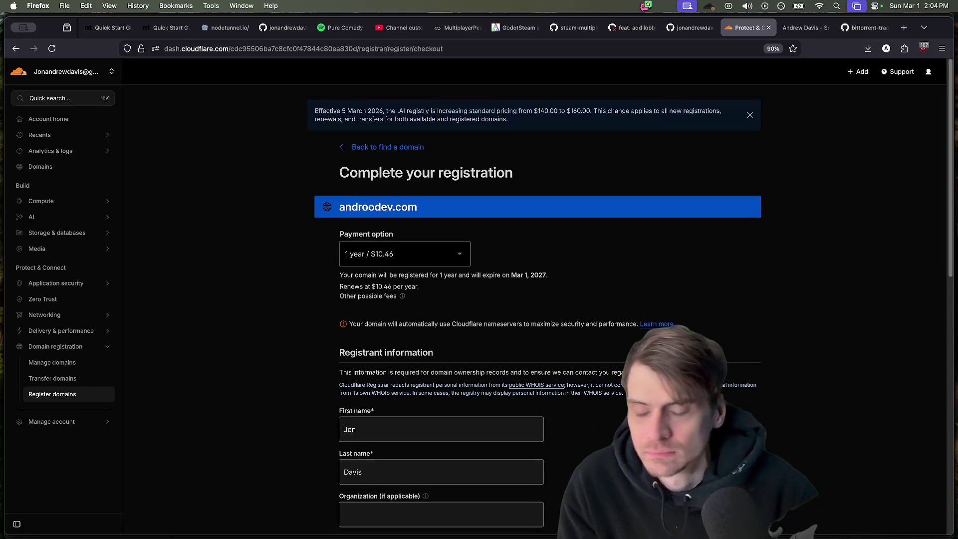
{"action": "left_click", "coordinate": [104, 524]}
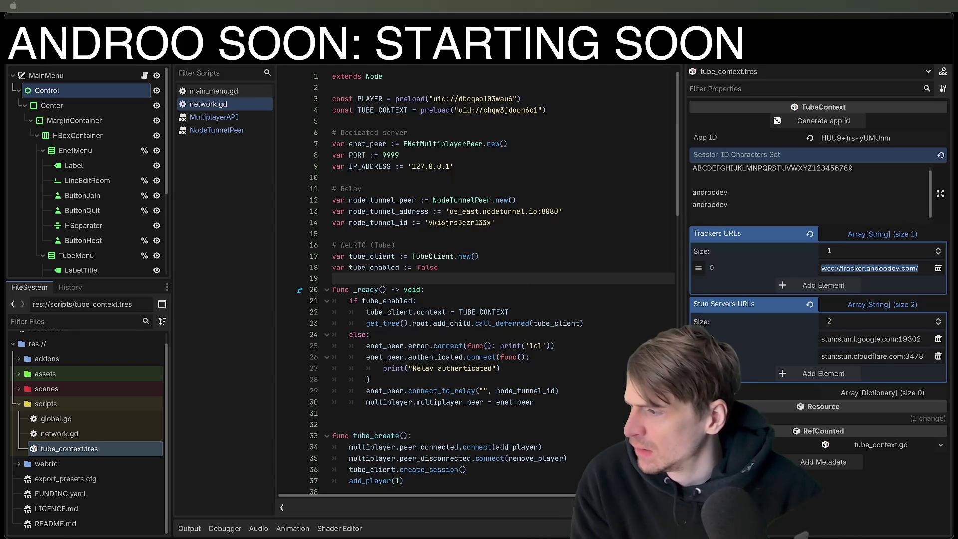
- Check the Cloudflare domain list showing androodev.com active, clear a new Chrome tab and switch to Discord
{"action": "key", "text": "super+Tab"}
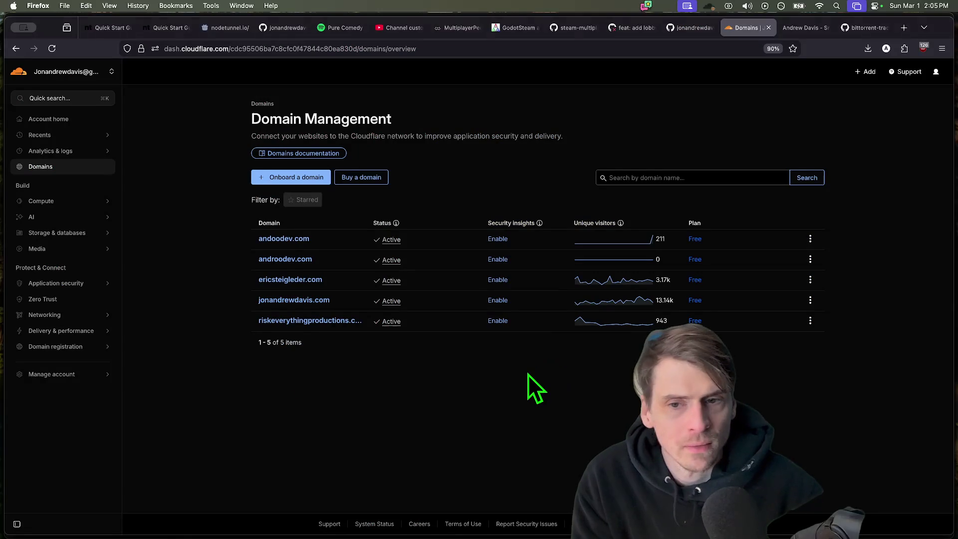
{"action": "right_click", "coordinate": [845, 104]}
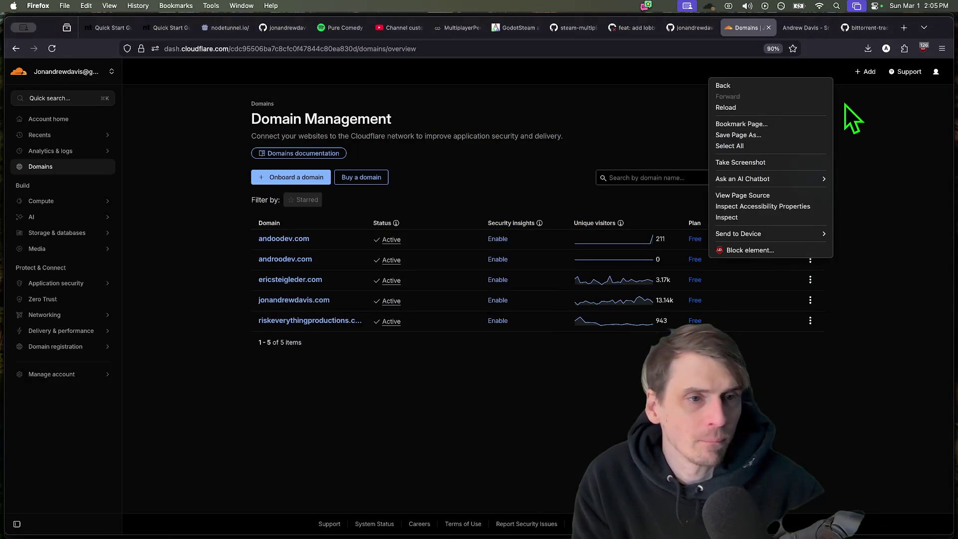
{"action": "key", "text": "Escape"}
{"action": "key", "text": "super+Tab"}
{"action": "type", "text": "androodev"}
{"action": "key", "text": "Escape"}
{"action": "key", "text": "super+Tab"}
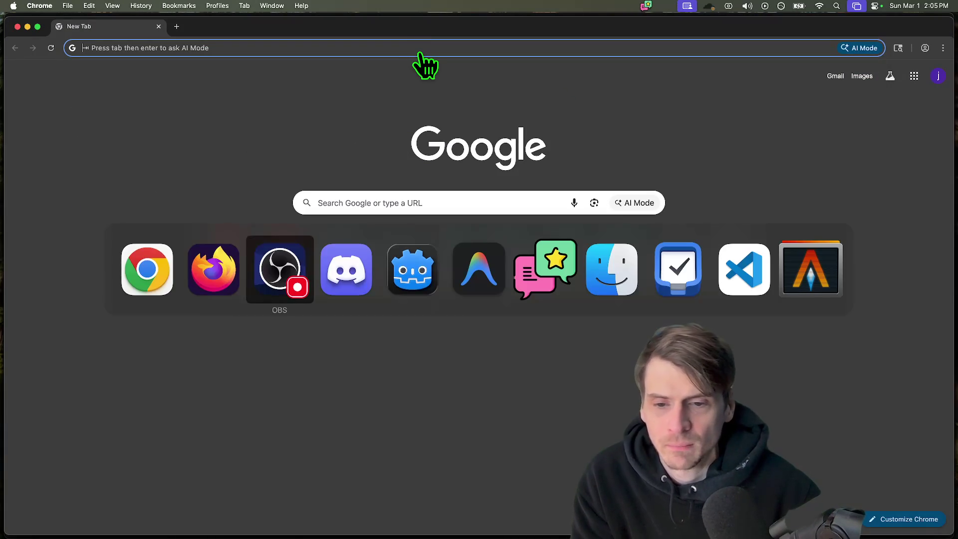
- Copy the FreeMP link from the Discord message, load its homepage in Chrome and start the live demo
{"action": "left_click_drag", "start_coordinate": [432, 225], "coordinate": [327, 225]}
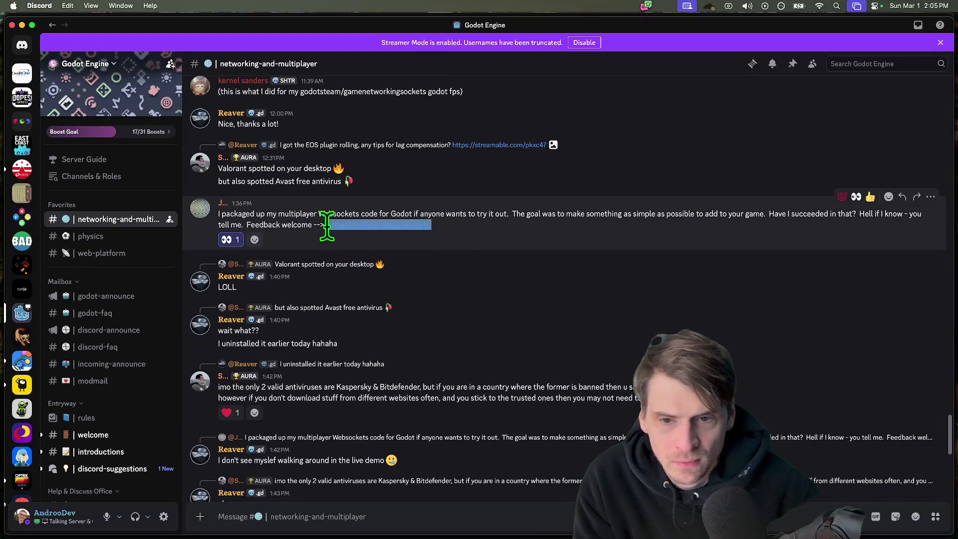
{"action": "key", "text": "super+c"}
{"action": "key", "text": "super+Tab"}
{"action": "key", "text": "super+v"}
{"action": "key", "text": "Return"}
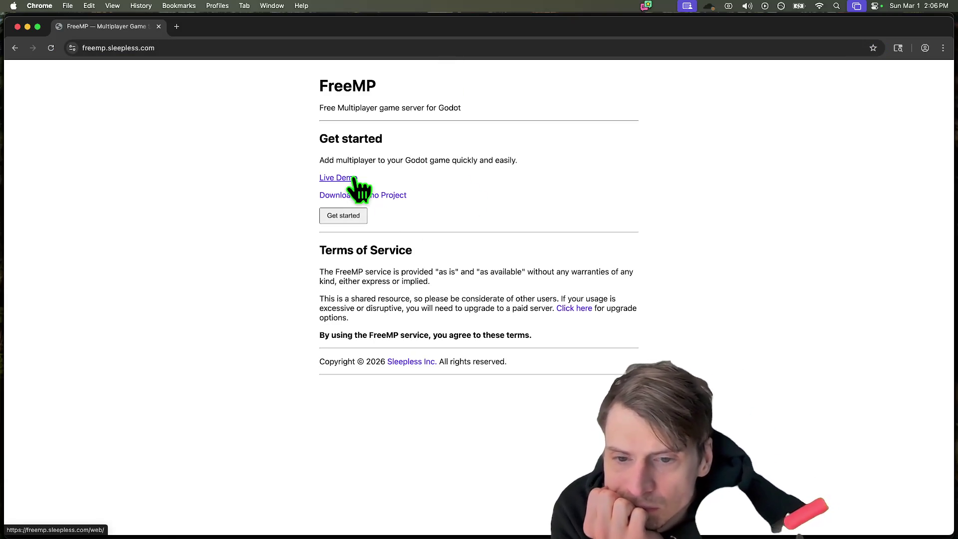
{"action": "left_click", "coordinate": [338, 178]}
- Open the demo /web/ address in a second tab and pull it out into its own window
{"action": "left_click", "coordinate": [155, 87]}
{"action": "key", "text": "super+c"}
{"action": "key", "text": "super+t"}
{"action": "key", "text": "super+v"}
{"action": "key", "text": "Return"}
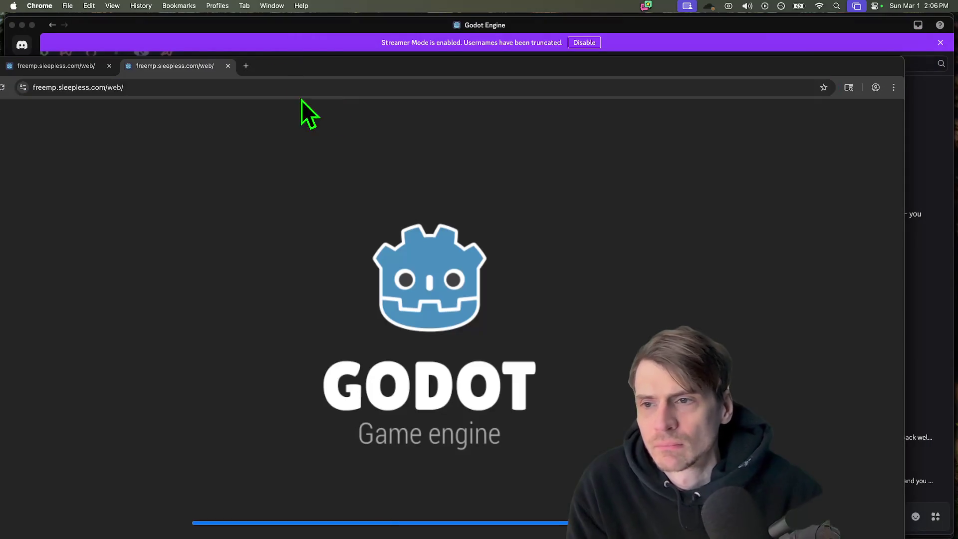
{"action": "mouse_move", "coordinate": [196, 67]}
{"action": "left_mouse_down"}
{"action": "mouse_move", "coordinate": [613, 166]}
{"action": "mouse_move", "coordinate": [483, 68]}
{"action": "left_mouse_up"}
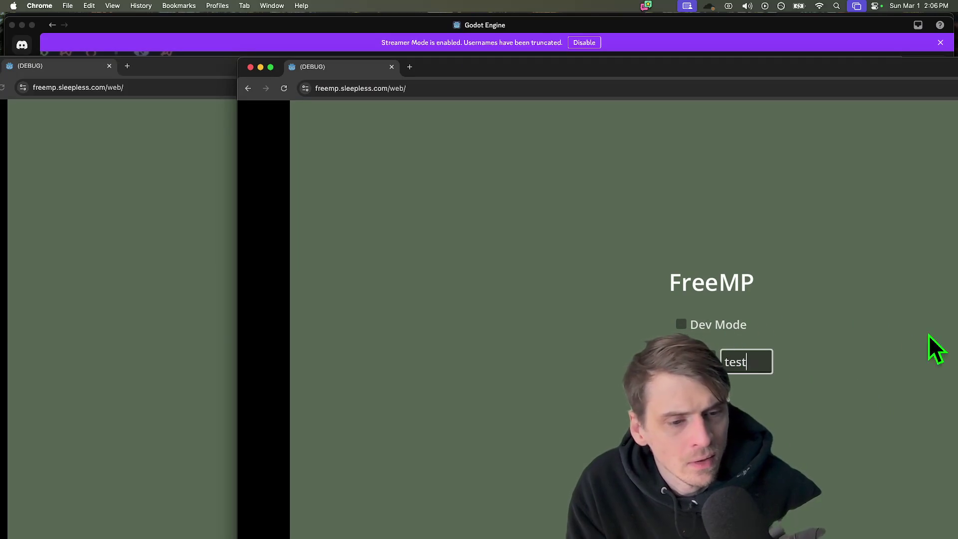
- Join the test room from both FreeMP windows and turn the first player to face ws-conn-1002
{"action": "left_click_drag", "start_coordinate": [741, 361], "coordinate": [720, 362]}
{"action": "key", "text": "Return"}
{"action": "left_click", "coordinate": [160, 368]}
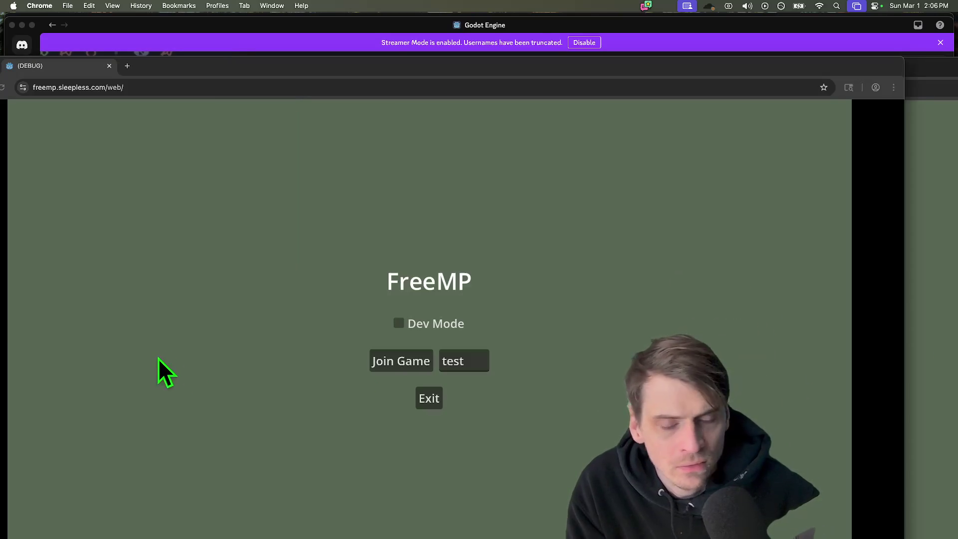
{"action": "left_click", "coordinate": [412, 367]}
{"action": "left_click", "coordinate": [775, 351]}
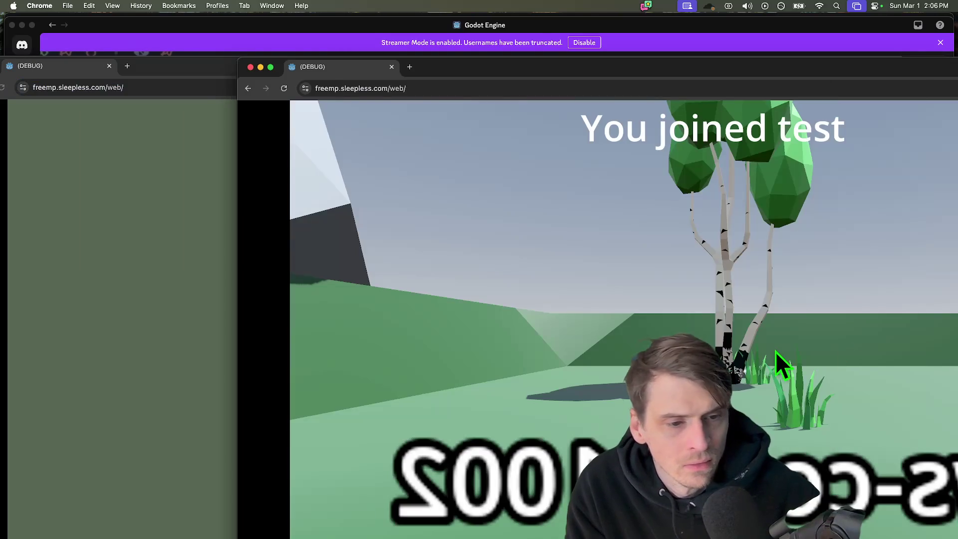
{"action": "left_click", "coordinate": [142, 359]}
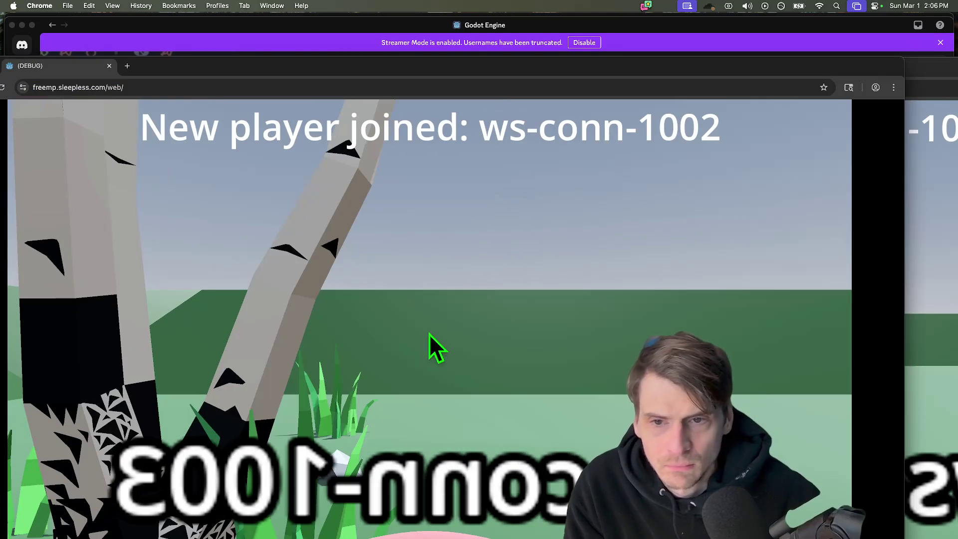
{"action": "left_click_drag", "start_coordinate": [459, 65], "coordinate": [480, 32]}
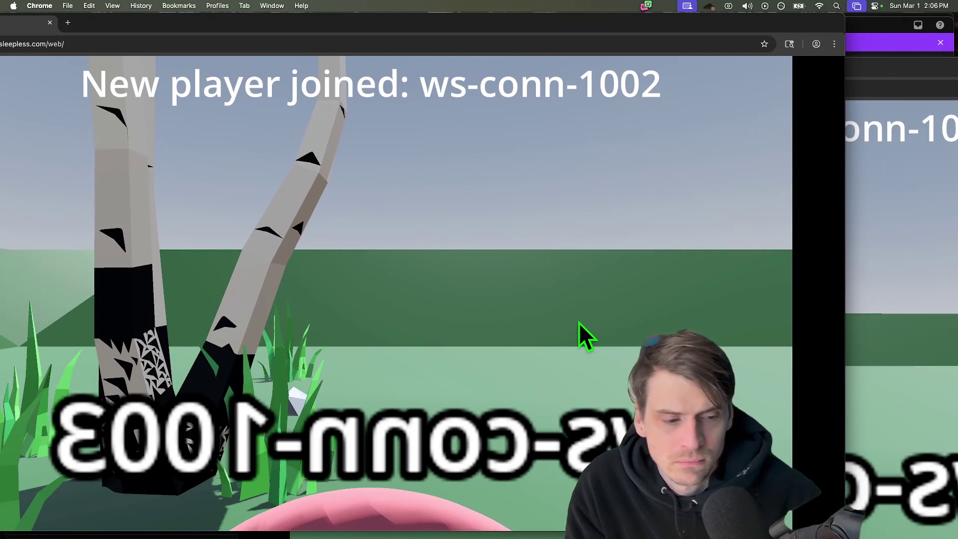
{"action": "key", "text": "a"}
{"action": "key", "text": "a"}
{"action": "key", "text": "a"}
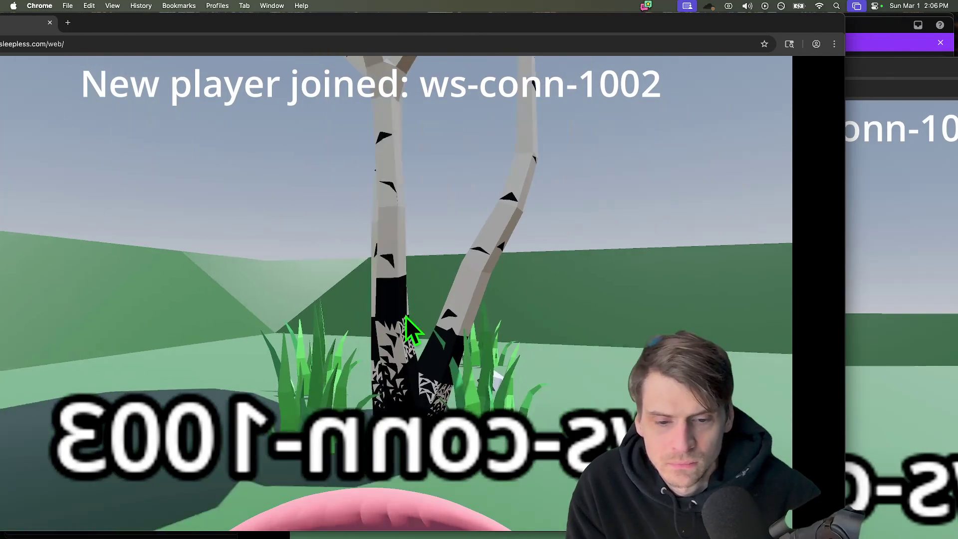
{"action": "key", "text": "a"}
{"action": "key", "text": "a"}
{"action": "key", "text": "a"}
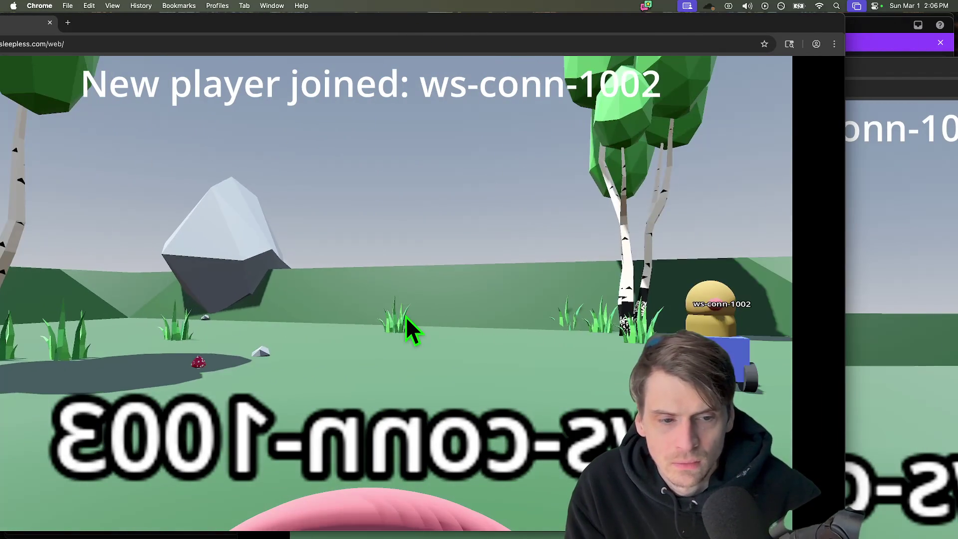
{"action": "key", "text": "a"}
{"action": "key", "text": "a"}
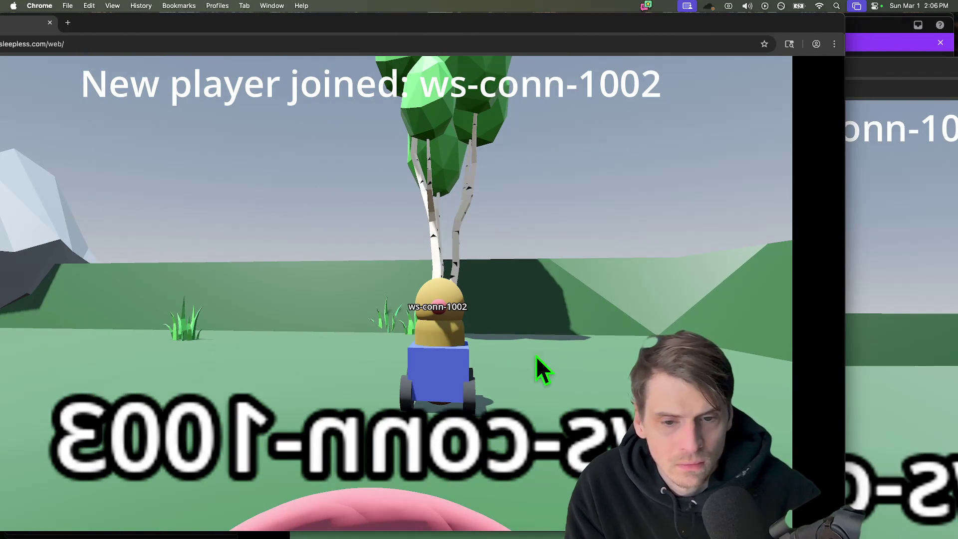
- Arrange the two game windows side by side and drive each player so they see the other move
{"action": "mouse_move", "coordinate": [794, 524]}
{"action": "left_mouse_down"}
{"action": "mouse_move", "coordinate": [599, 322]}
{"action": "mouse_move", "coordinate": [239, 322]}
{"action": "left_mouse_up"}
{"action": "mouse_move", "coordinate": [270, 67]}
{"action": "left_mouse_down"}
{"action": "mouse_move", "coordinate": [228, 144]}
{"action": "mouse_move", "coordinate": [435, 285]}
{"action": "left_mouse_up"}
{"action": "left_click_drag", "start_coordinate": [734, 290], "coordinate": [572, 100]}
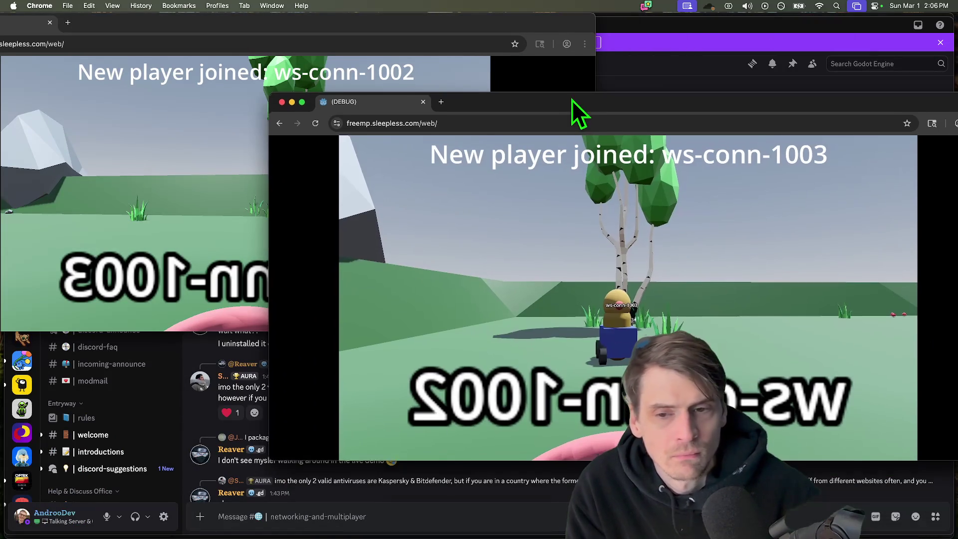
{"action": "left_click_drag", "start_coordinate": [524, 299], "coordinate": [389, 324]}
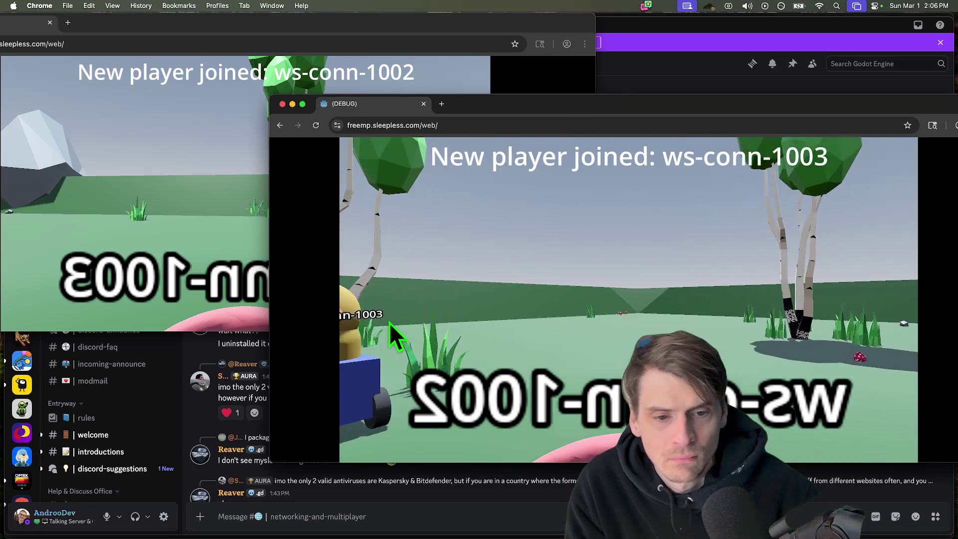
{"action": "key", "text": "w"}
{"action": "key", "text": "w"}
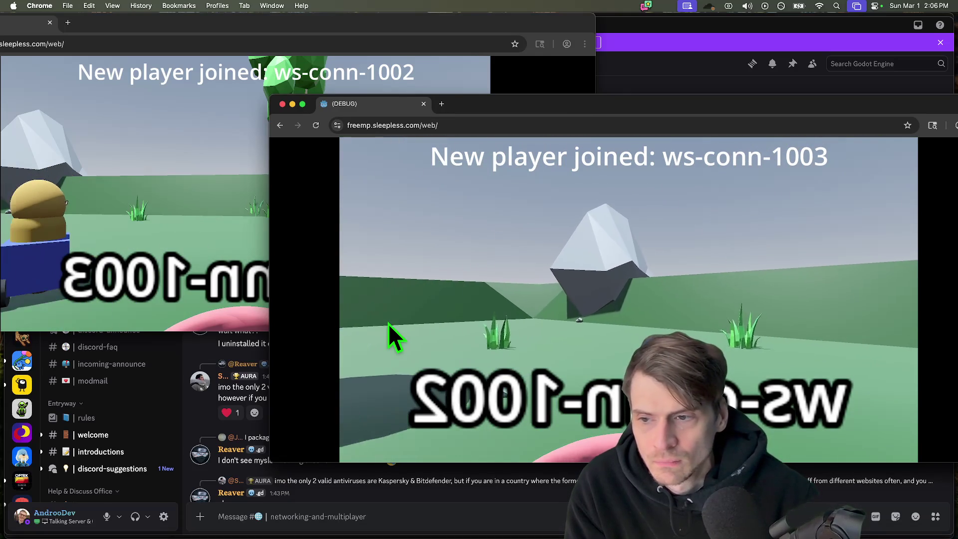
{"action": "key", "text": "w"}
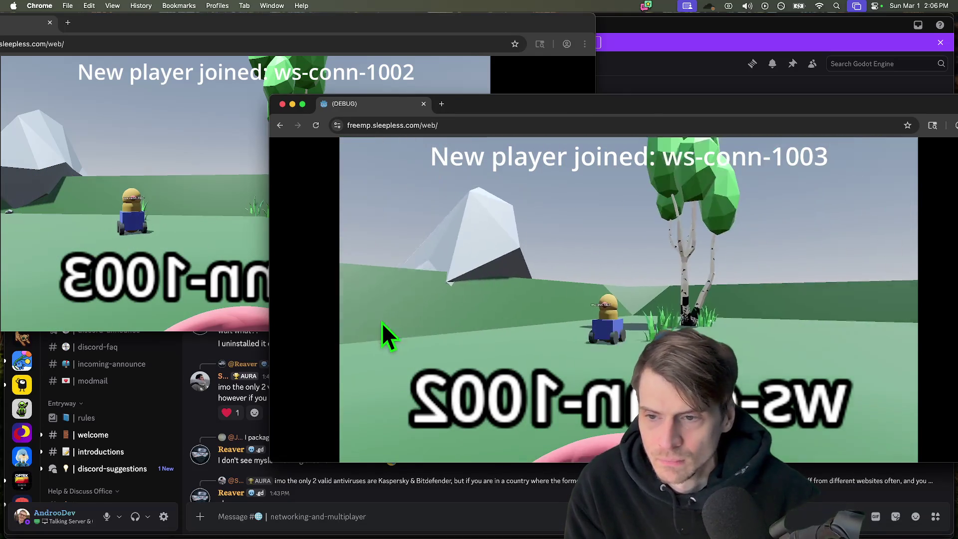
{"action": "left_click", "coordinate": [159, 202]}
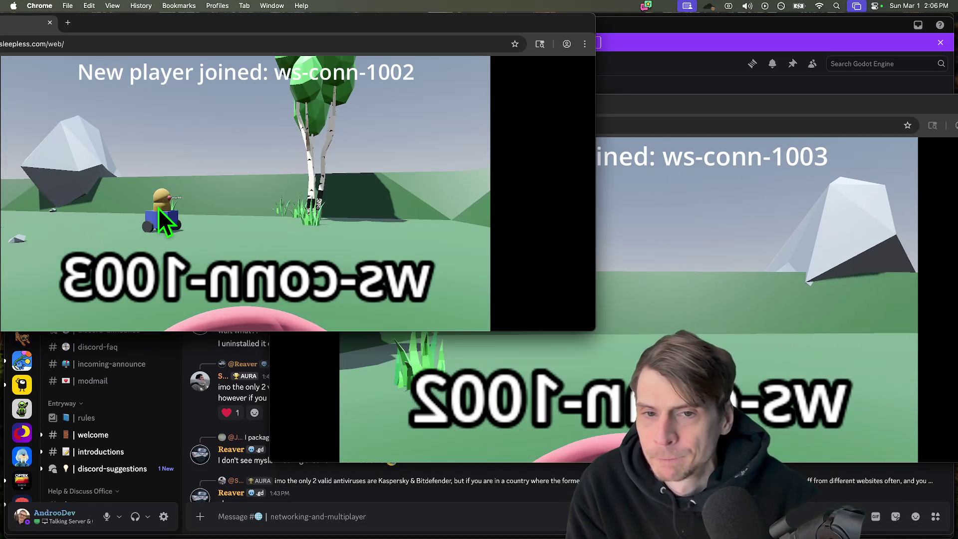
{"action": "key", "text": "w"}
{"action": "key", "text": "w"}
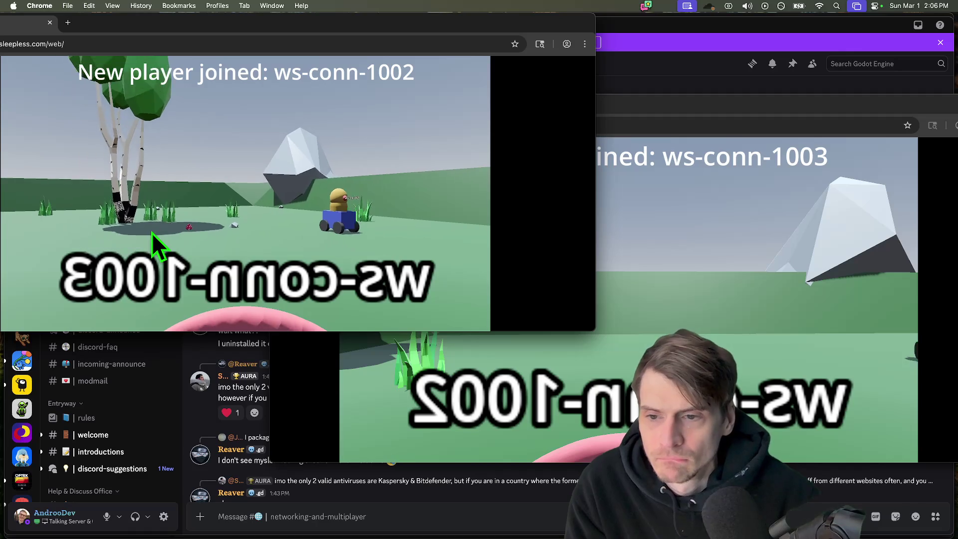
{"action": "key", "text": "w"}
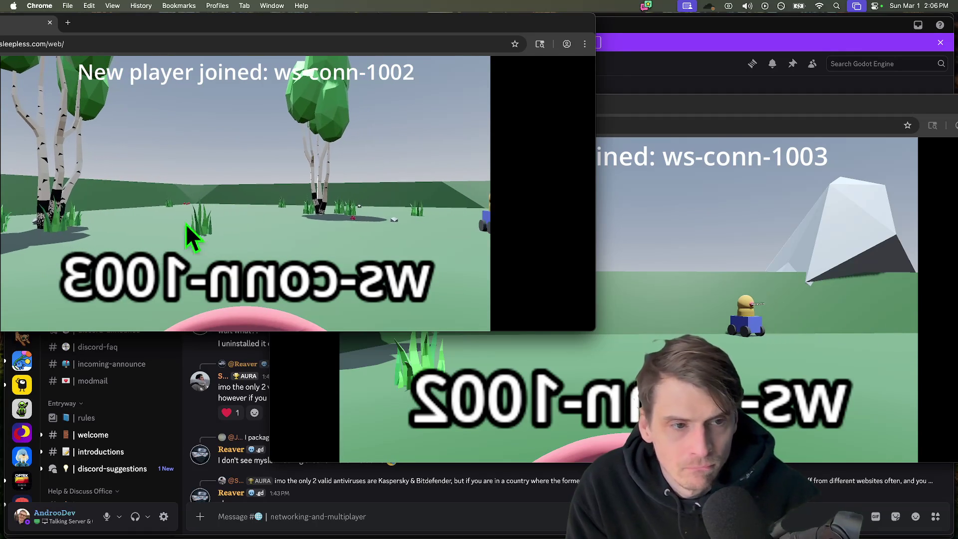
- Close the second game tab and load the FreeMP homepage in its place
{"action": "left_click", "coordinate": [617, 250]}
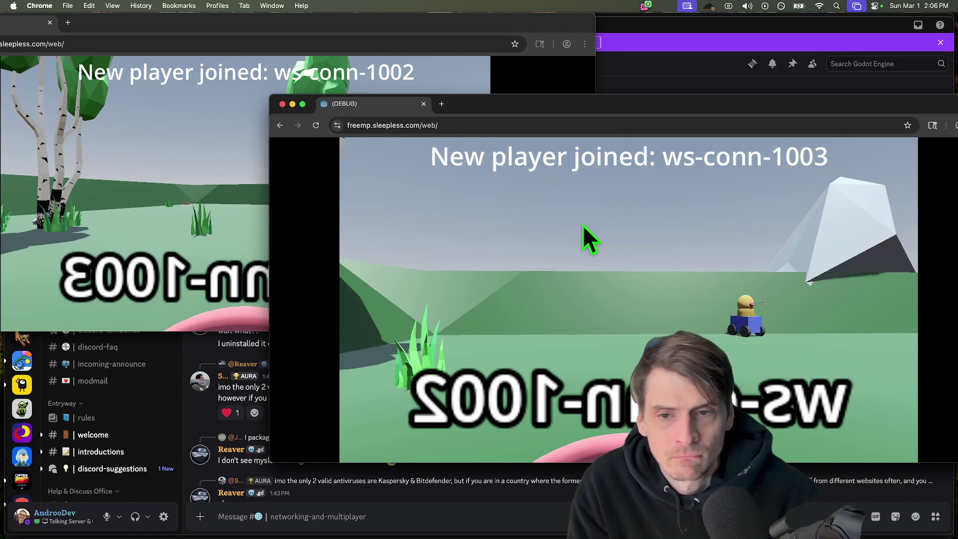
{"action": "key", "text": "super+w"}
{"action": "left_click", "coordinate": [400, 125]}
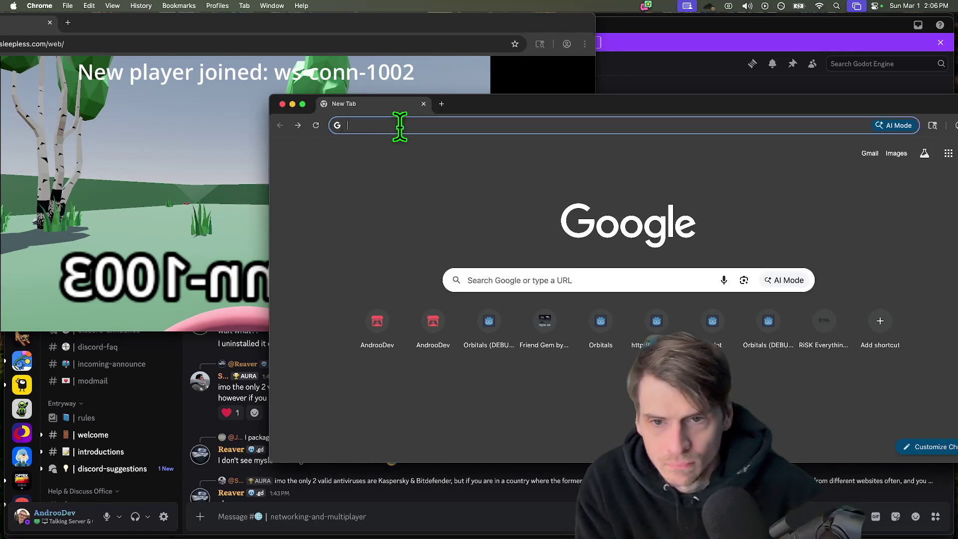
{"action": "type", "text": "fre"}
{"action": "key", "text": "Return"}
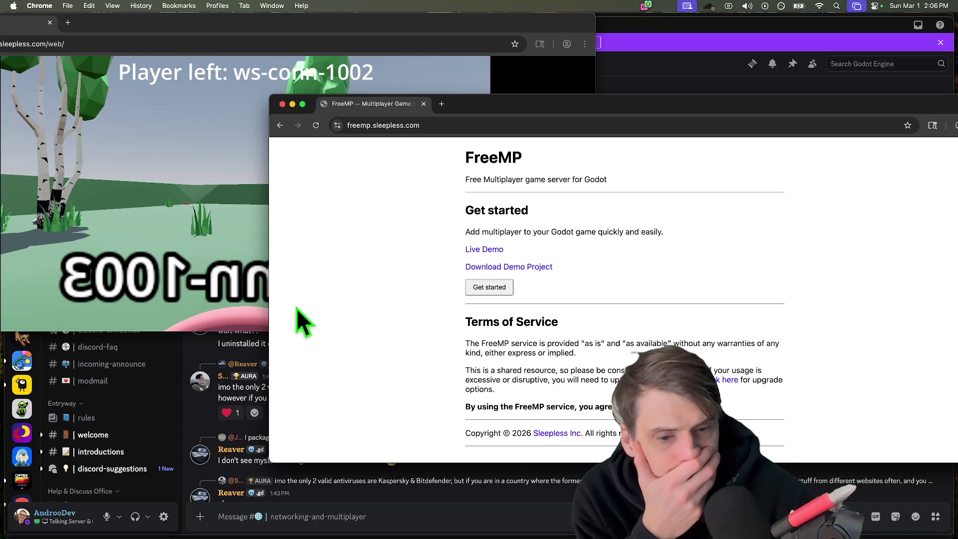
- Read the shared-resource terms and the $8-per-month server upgrade page, then close that window
{"action": "mouse_move", "coordinate": [494, 381]}
{"action": "left_mouse_down"}
{"action": "mouse_move", "coordinate": [511, 350]}
{"action": "mouse_move", "coordinate": [513, 393]}
{"action": "mouse_move", "coordinate": [477, 379]}
{"action": "mouse_move", "coordinate": [488, 379]}
{"action": "left_mouse_up"}
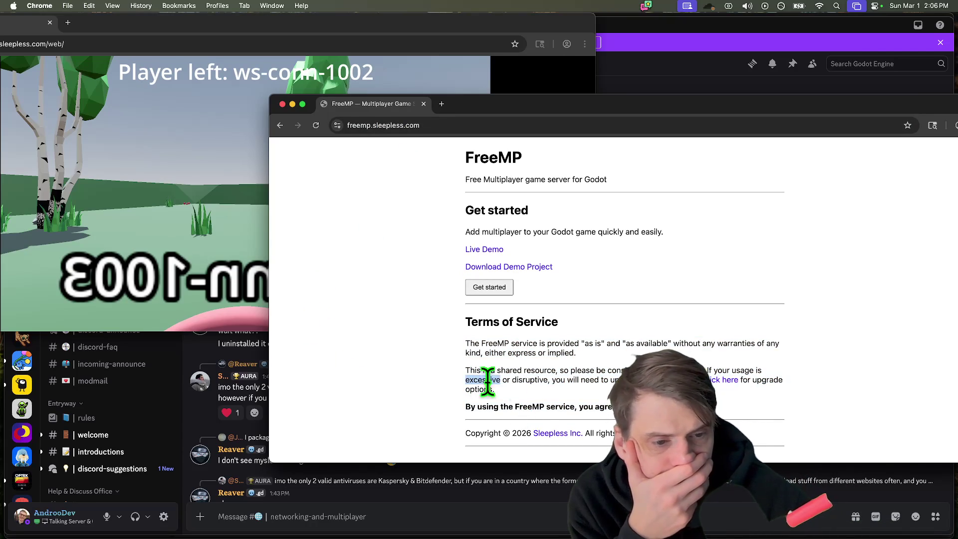
{"action": "left_click", "coordinate": [727, 380]}
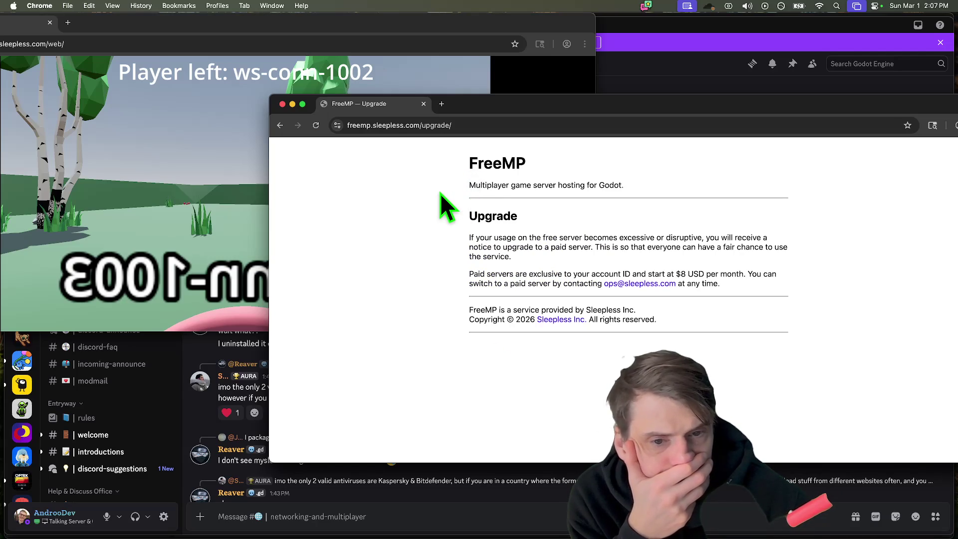
{"action": "left_click_drag", "start_coordinate": [913, 296], "coordinate": [385, 245]}
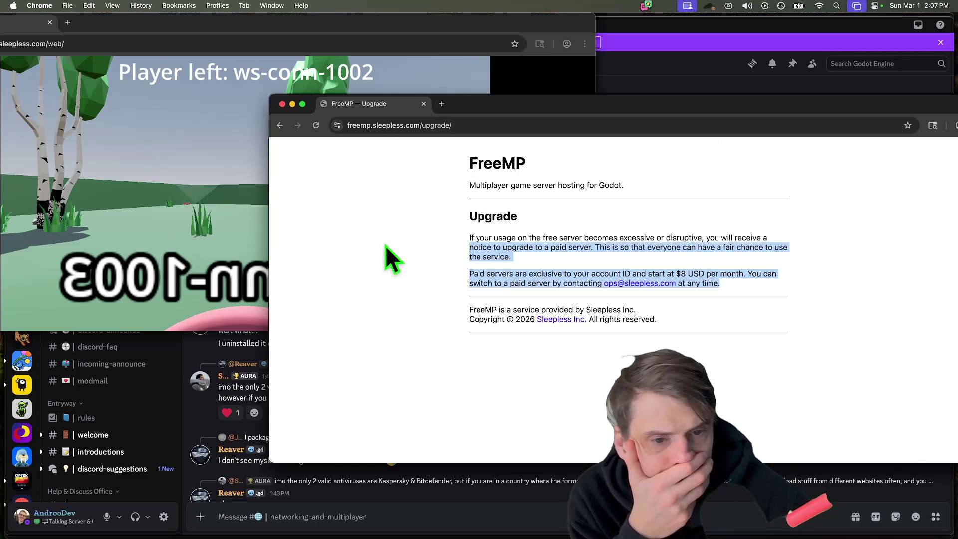
{"action": "left_click", "coordinate": [386, 246]}
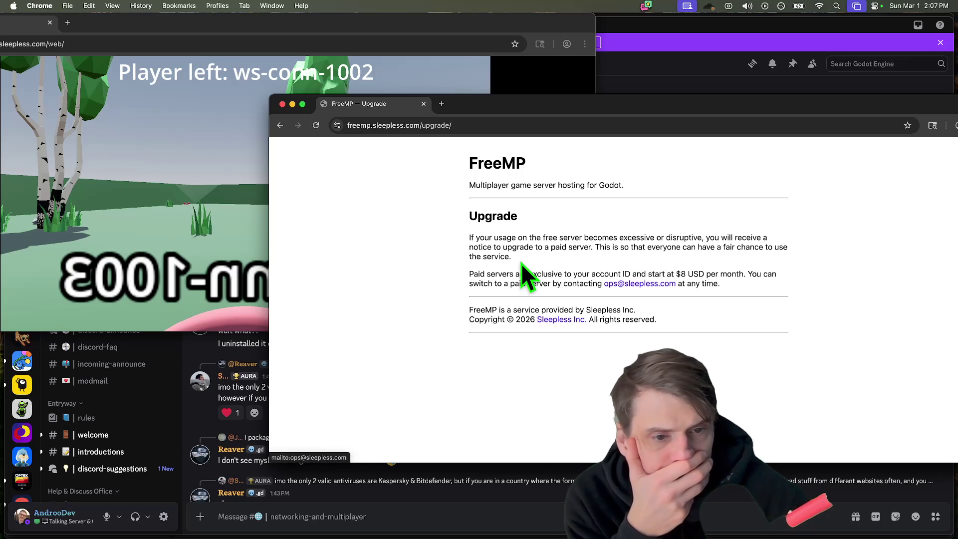
{"action": "key", "text": "super+w"}
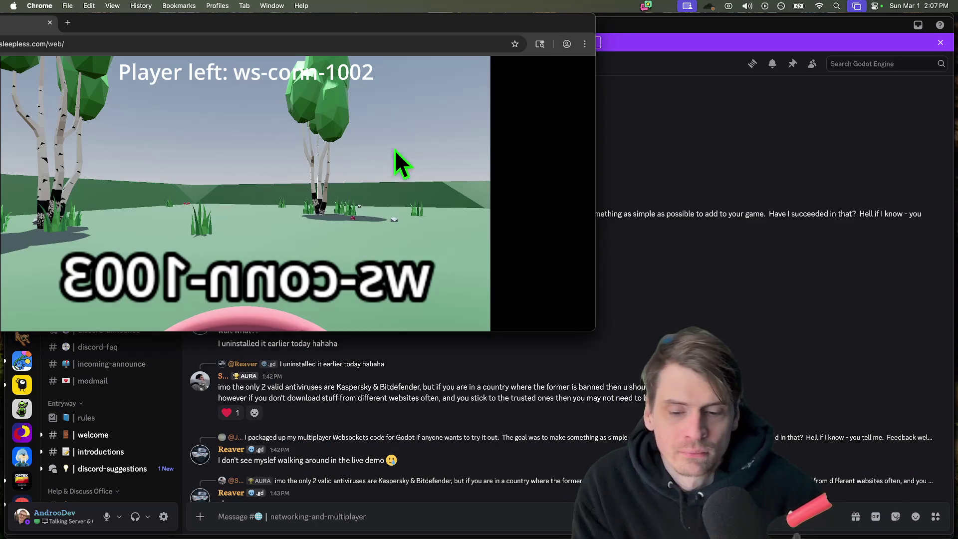
- Close the leftover game window and select text in the antivirus and Godot-game messages
{"action": "key", "text": "super+w"}
{"action": "scroll", "coordinate": [398, 205], "scroll_direction": "down", "scroll_amount": 5}
{"action": "scroll", "coordinate": [521, 325], "scroll_direction": "up", "scroll_amount": 5}
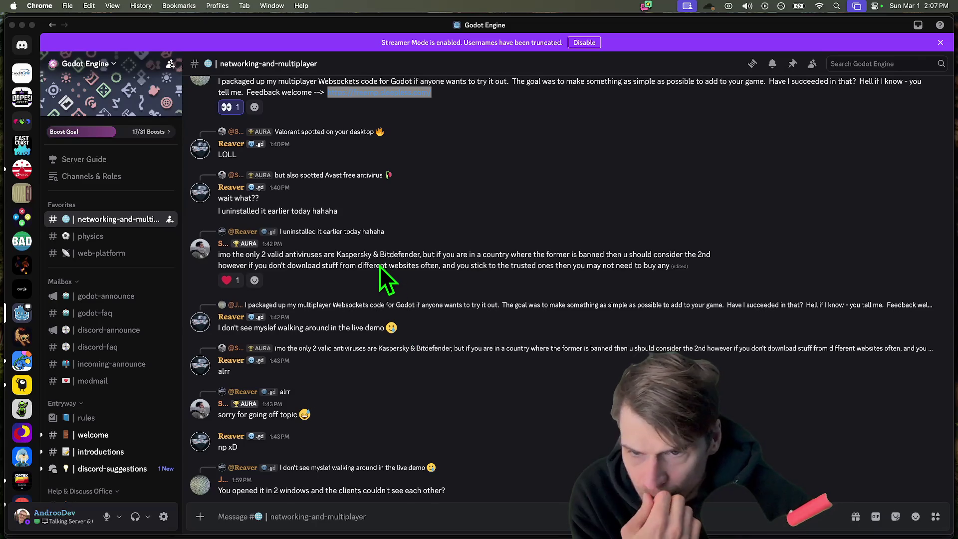
{"action": "double_click", "coordinate": [392, 253]}
{"action": "left_click", "coordinate": [391, 253]}
{"action": "scroll", "coordinate": [382, 294], "scroll_direction": "down", "scroll_amount": 3}
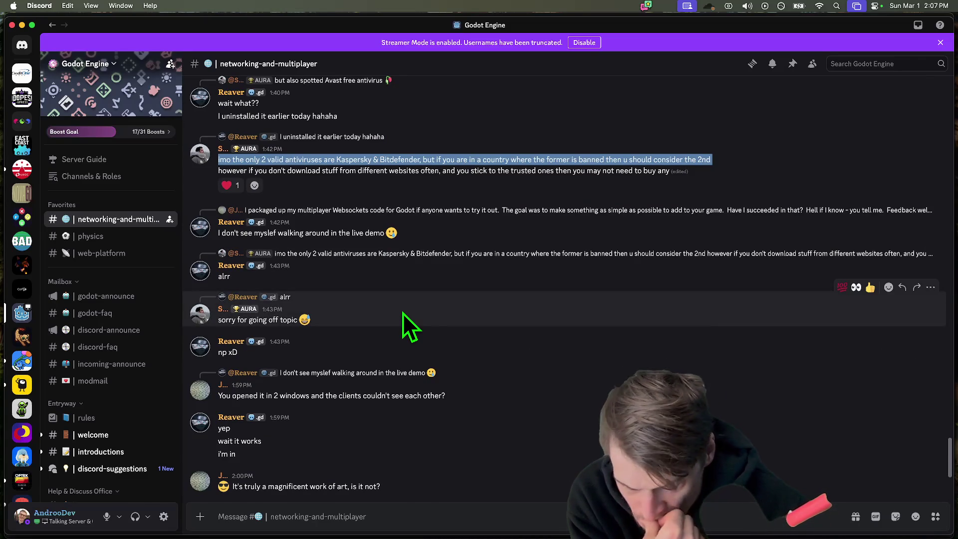
{"action": "scroll", "coordinate": [402, 312], "scroll_direction": "down", "scroll_amount": 3}
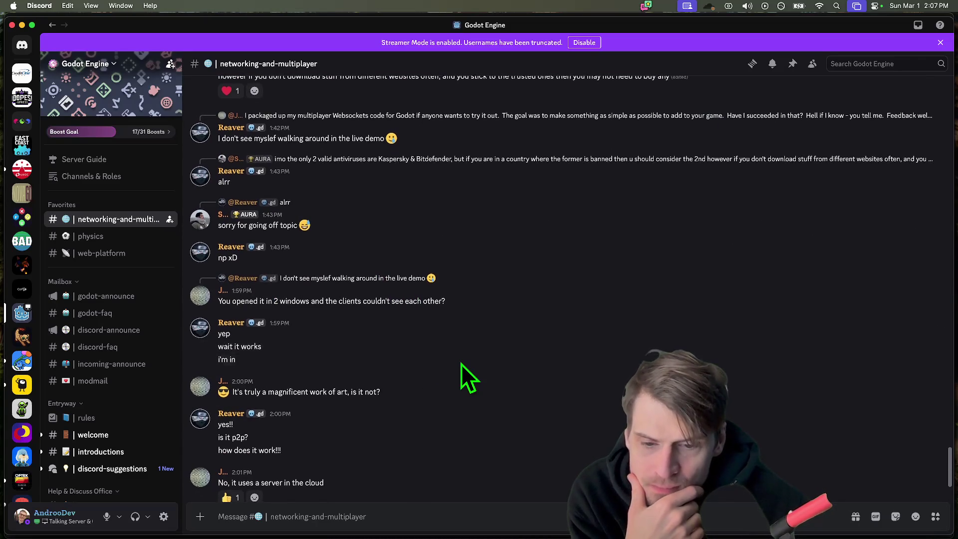
{"action": "scroll", "coordinate": [461, 364], "scroll_direction": "down", "scroll_amount": 1}
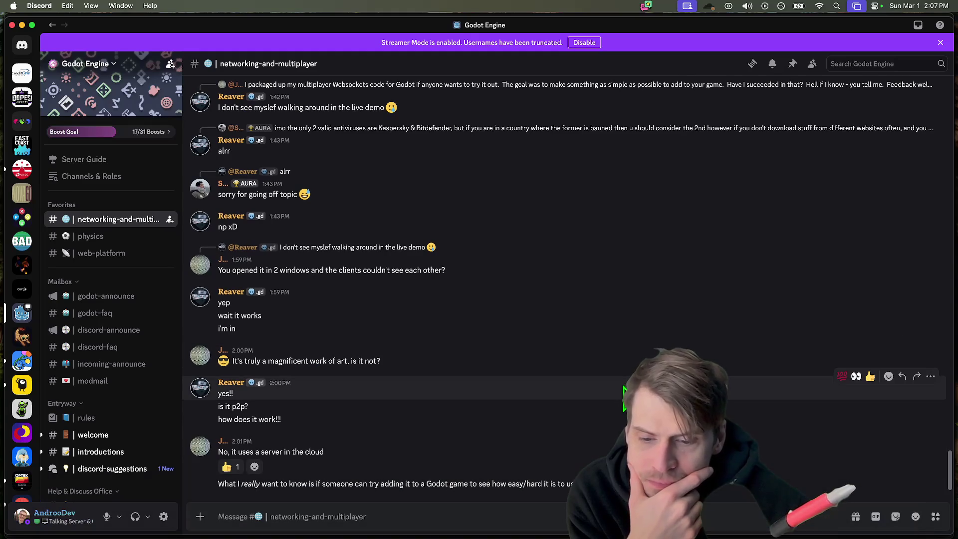
{"action": "triple_click", "coordinate": [389, 484]}
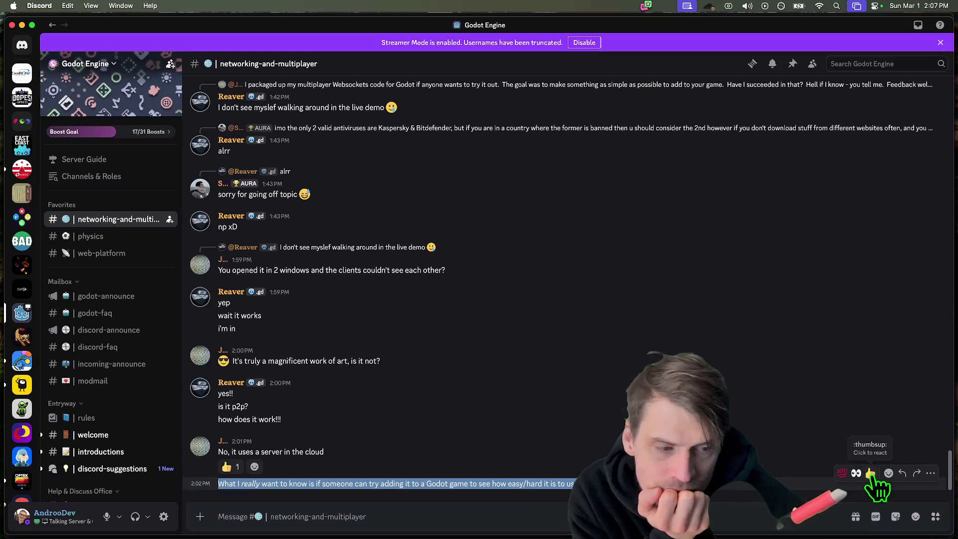
- React with eyes to the Godot-game message, then bring up Firefox's Cloudflare domains page
{"action": "left_click", "coordinate": [870, 473]}
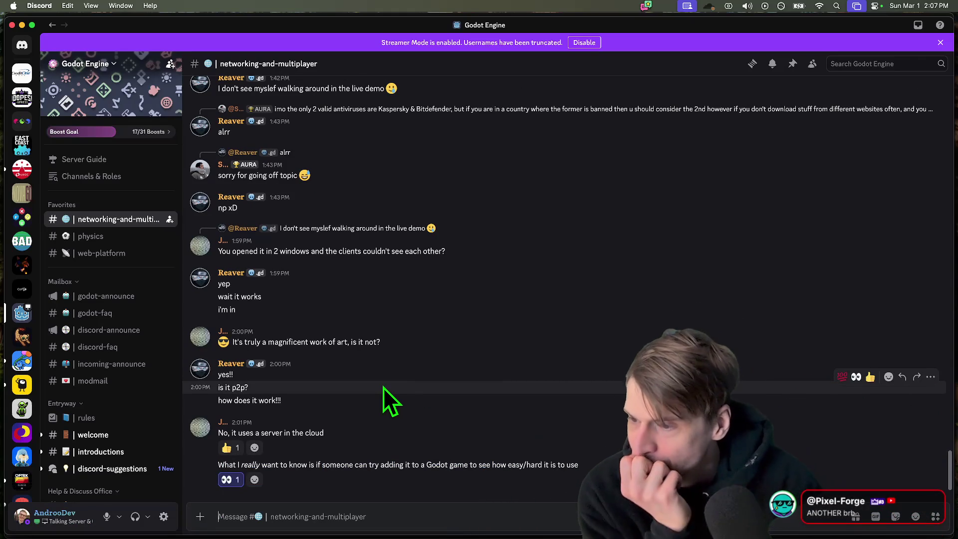
{"action": "left_click", "coordinate": [397, 524]}
{"action": "key", "text": "super+Tab"}
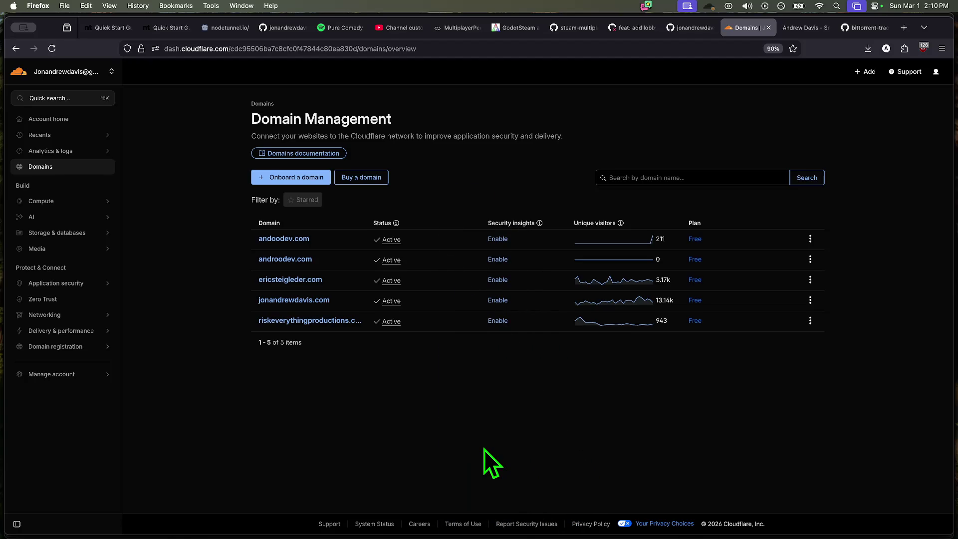
- Switch through Discord and the Godot editor to Firefox's Cloudflare domains page
{"action": "key", "text": "super+Tab"}
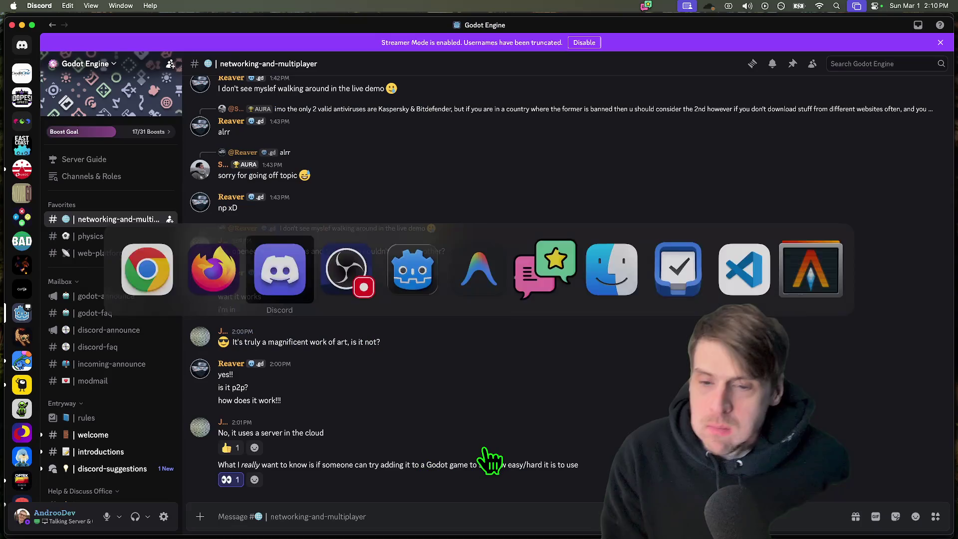
{"action": "key", "text": "super+Tab"}
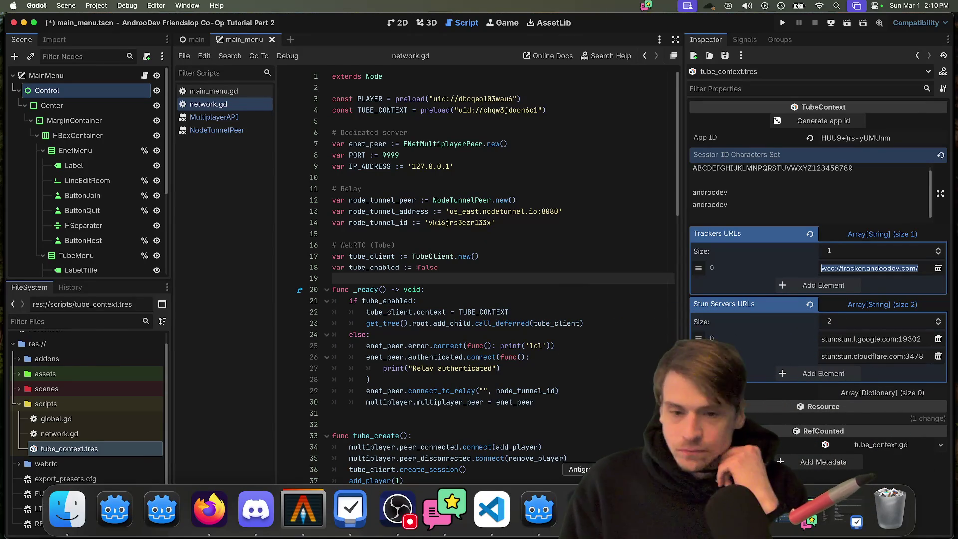
{"action": "key", "text": "super+Tab"}
{"action": "key", "text": "super+Tab"}
{"action": "key", "text": "super+Tab"}
{"action": "key", "text": "Tab"}
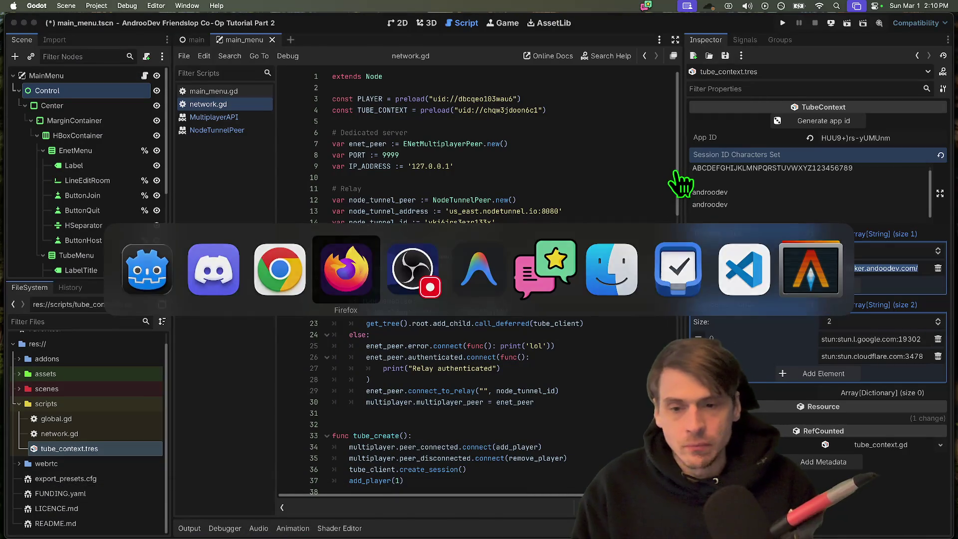
{"action": "key", "text": "super"}
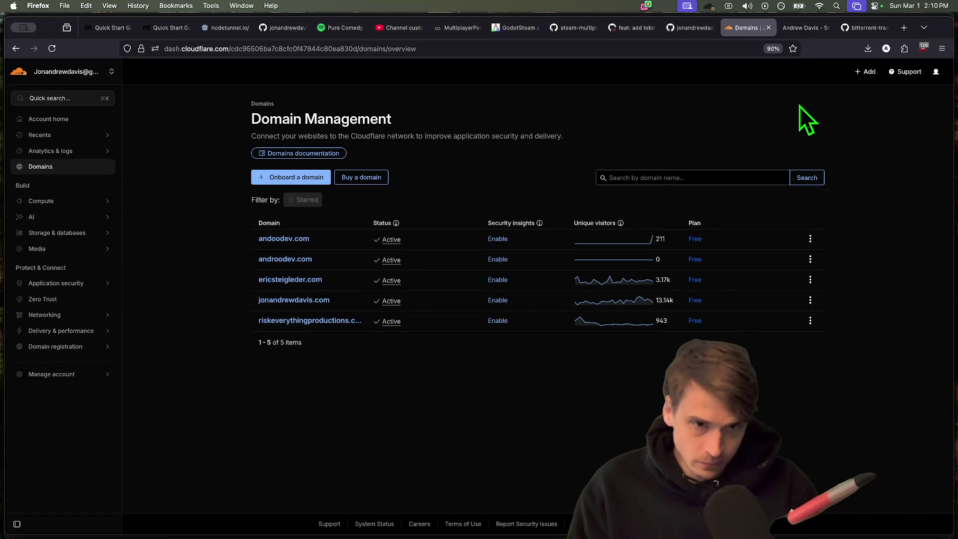
- Return to the Godot editor's network.gd, then bring the Discord channel to the front
{"action": "key", "text": "super+Tab"}
{"action": "key", "text": "Escape"}
{"action": "left_click", "coordinate": [438, 28]}
{"action": "key", "text": "super+Tab"}
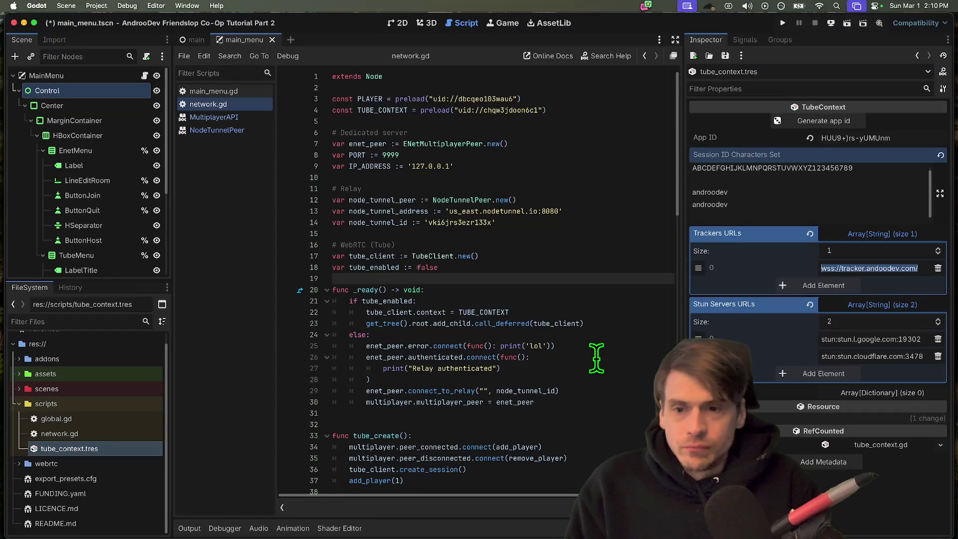
{"action": "key", "text": "super+Tab"}
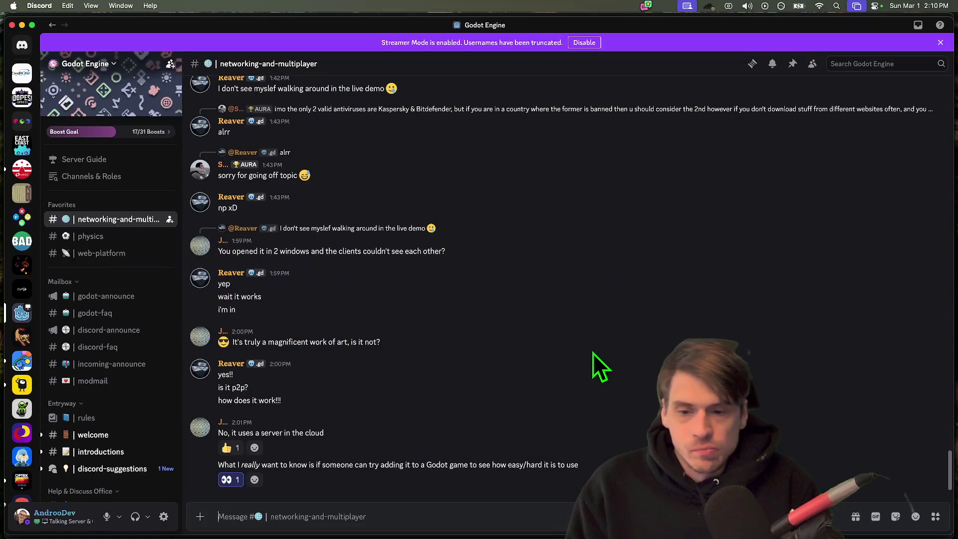
{"action": "scroll", "coordinate": [703, 329], "scroll_direction": "up", "scroll_amount": 5}
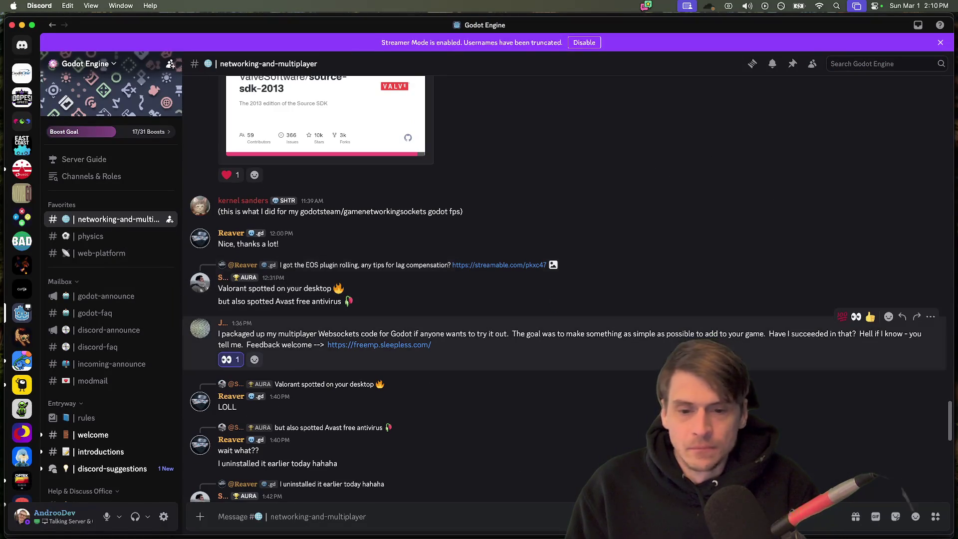
- Open the freemp.sleepless.com link in Firefox and start claiming an account ID
{"action": "left_click", "coordinate": [379, 345]}
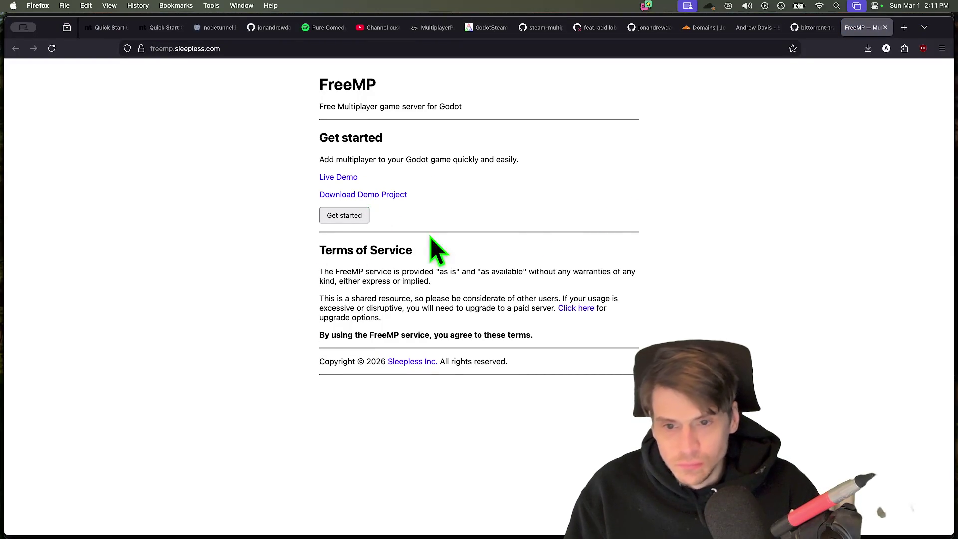
{"action": "left_click", "coordinate": [344, 215]}
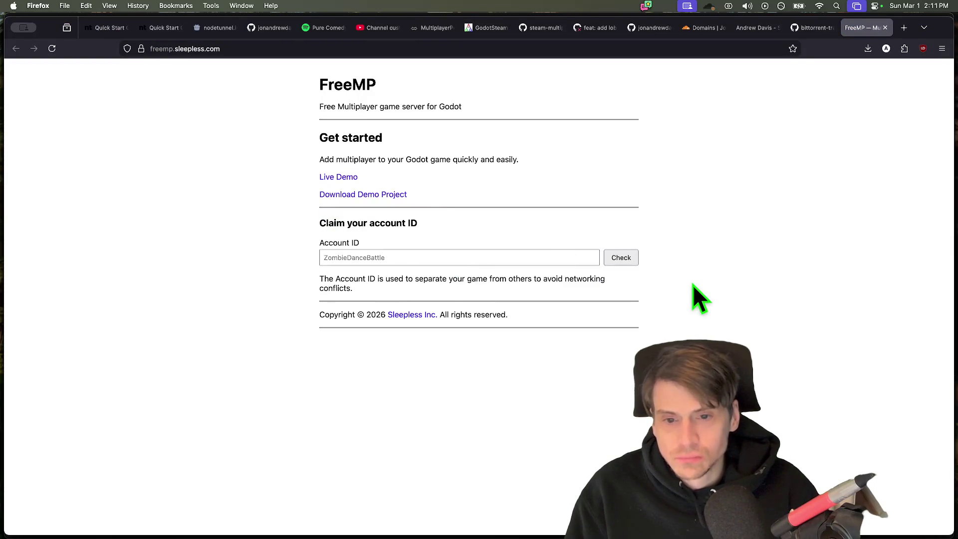
- Read the Account ID explanation, then reload the page back to the Get started view
{"action": "triple_click", "coordinate": [693, 284]}
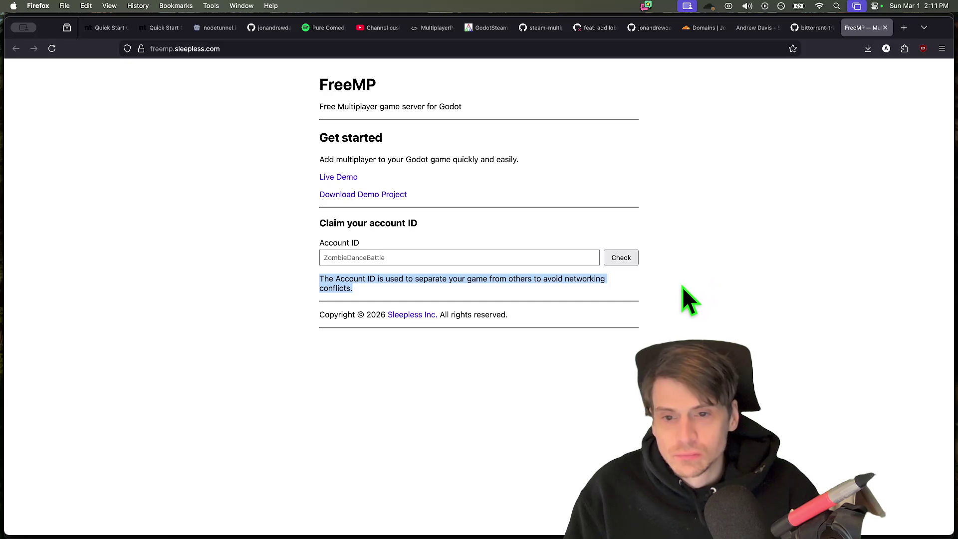
{"action": "left_click", "coordinate": [390, 257]}
{"action": "left_click", "coordinate": [766, 234]}
{"action": "left_click", "coordinate": [494, 257]}
{"action": "key", "text": "super+r"}
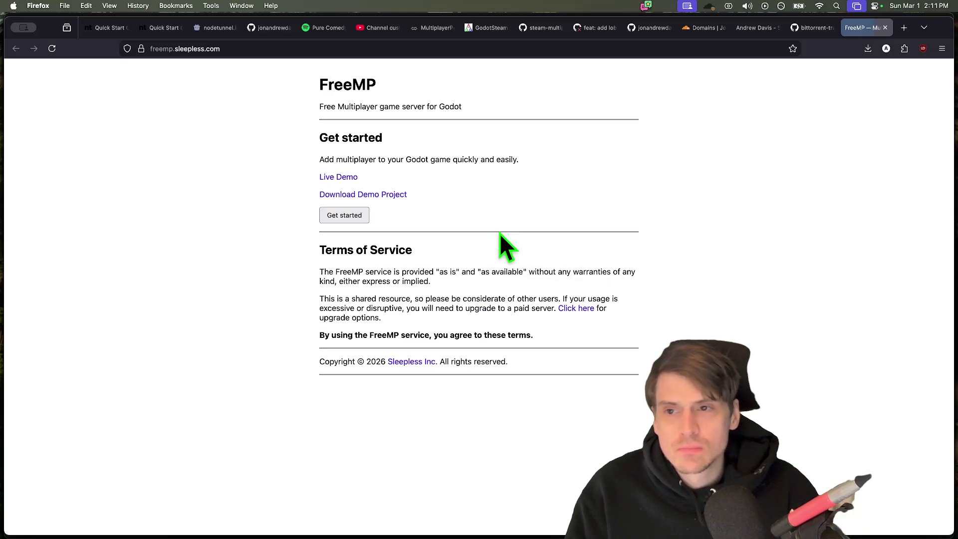
- Check an account ID's availability, clear the field, and start downloading the FreeMP demo project
{"action": "left_click", "coordinate": [344, 215]}
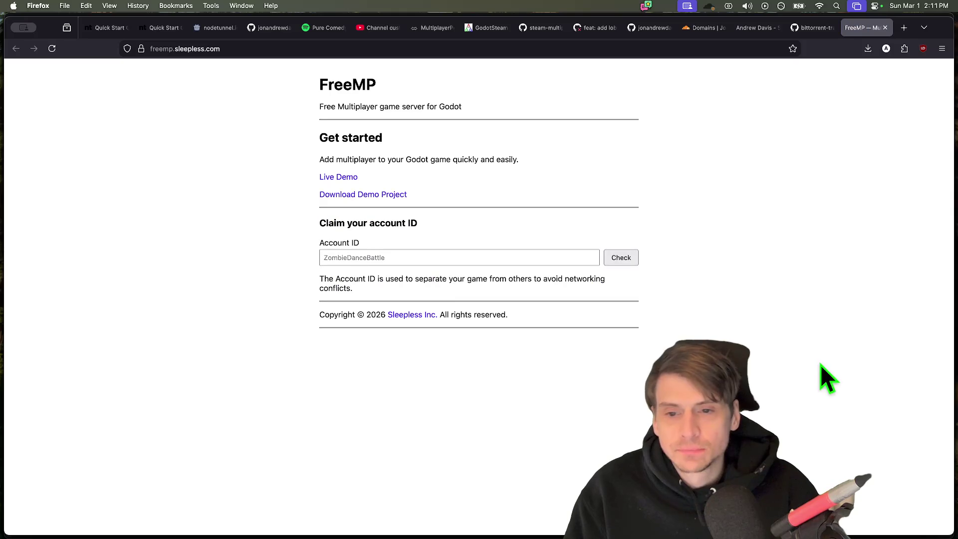
{"action": "left_click", "coordinate": [524, 257]}
{"action": "type", "text": "efdeafefae"}
{"action": "left_click", "coordinate": [620, 258]}
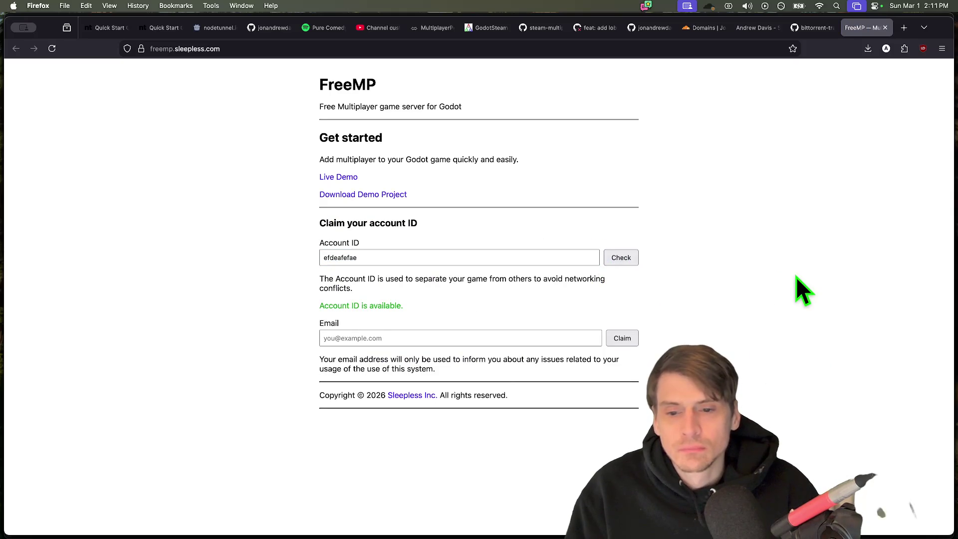
{"action": "double_click", "coordinate": [490, 258]}
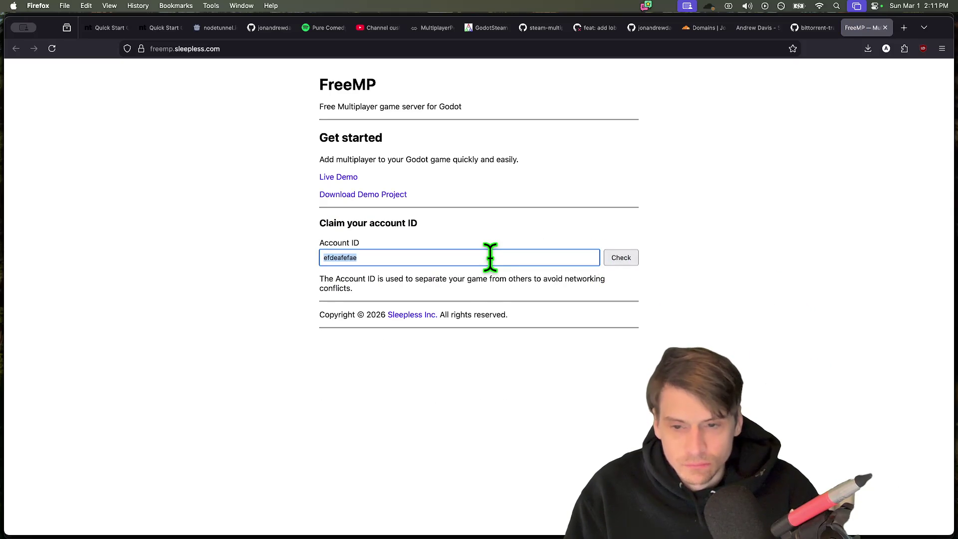
{"action": "key", "text": "BackSpace"}
{"action": "left_click", "coordinate": [787, 276]}
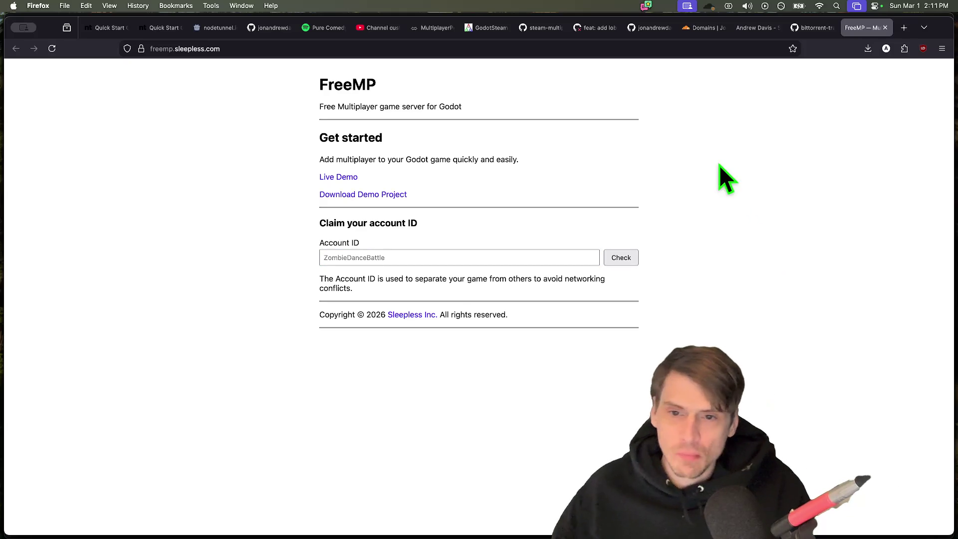
{"action": "mouse_move", "coordinate": [362, 194]}
{"action": "left_click", "coordinate": [395, 194]}
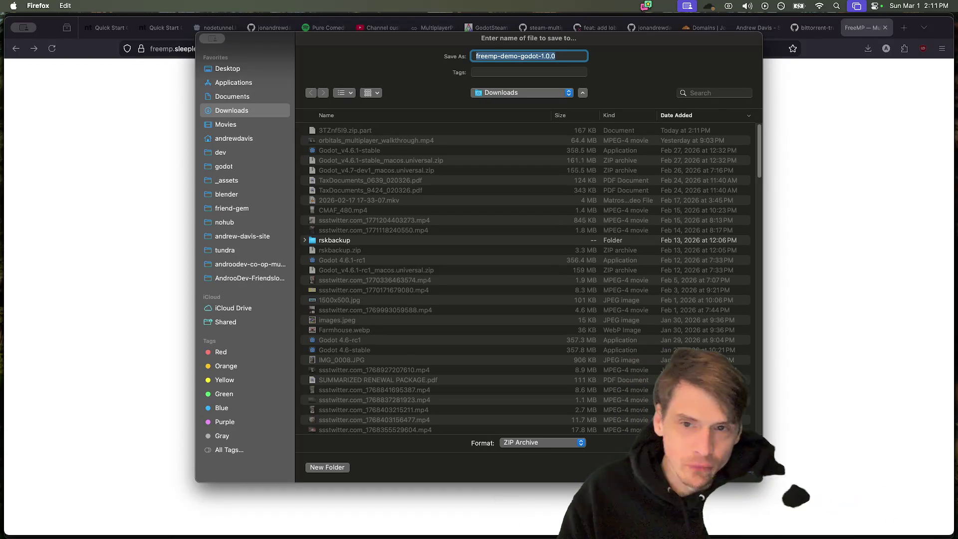
- Save the demo zip to Downloads, unzip it and open the freemp-demo-godot-1.0.0 folder
{"action": "key", "text": "Return"}
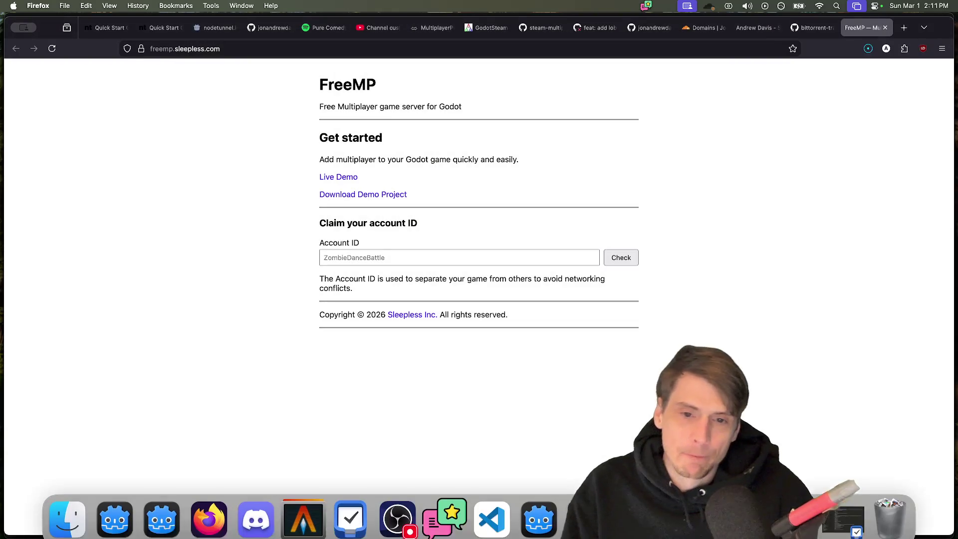
{"action": "left_click", "coordinate": [861, 509]}
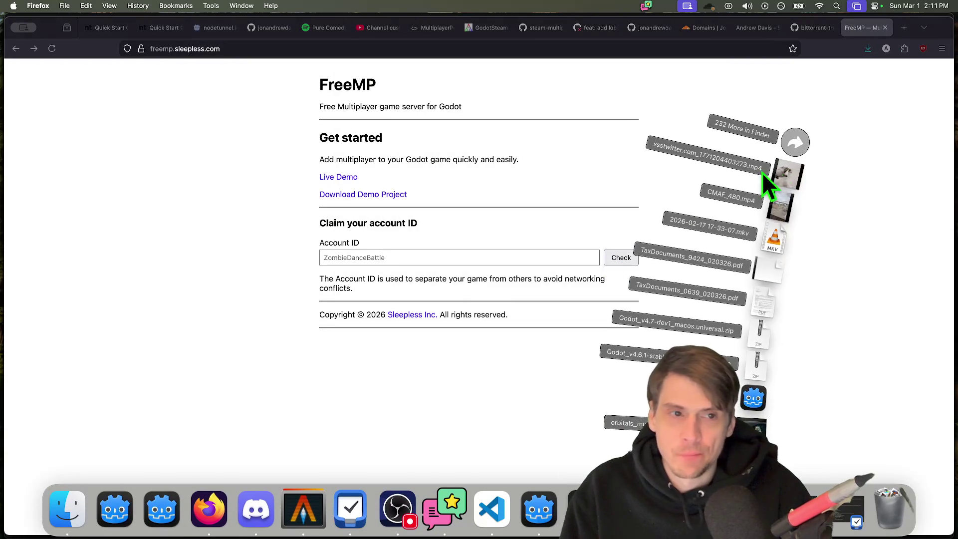
{"action": "left_click", "coordinate": [794, 150]}
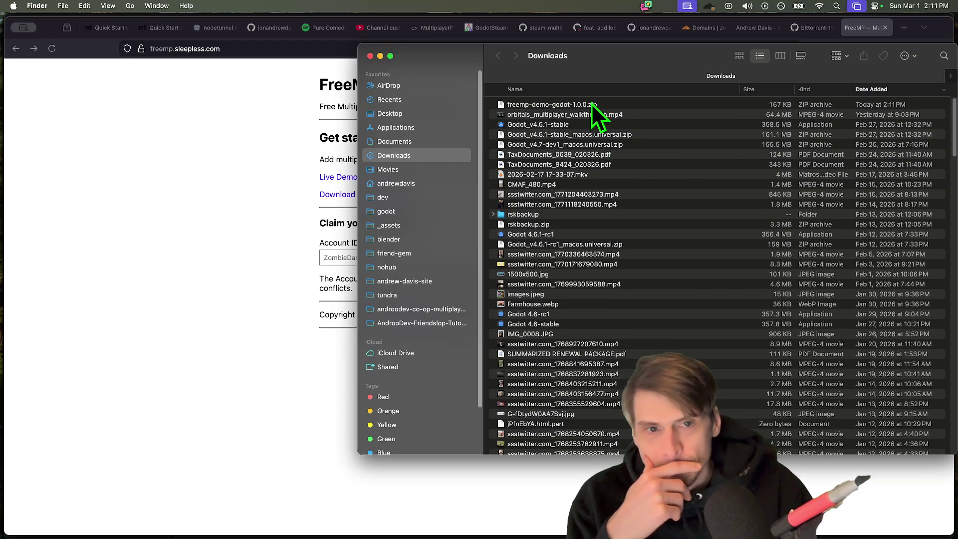
{"action": "double_click", "coordinate": [592, 104]}
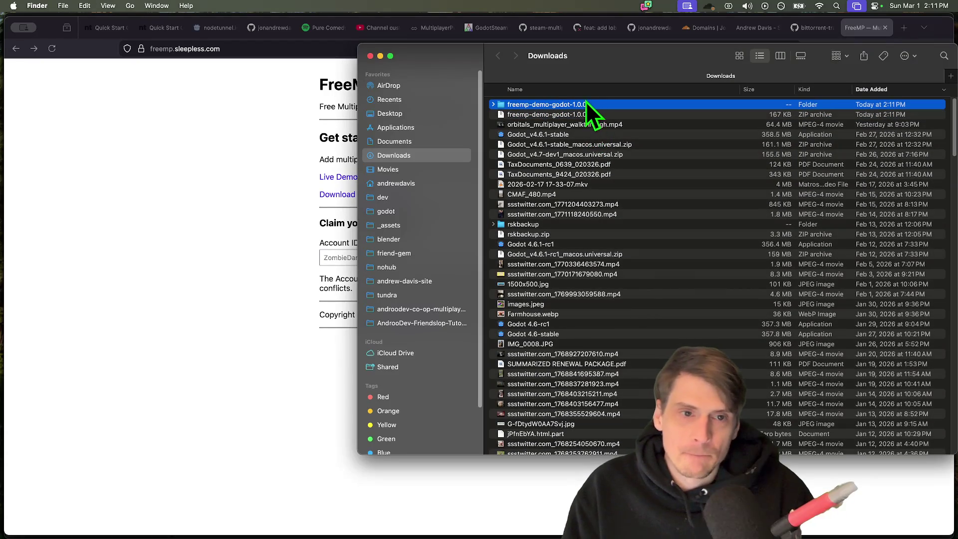
{"action": "double_click", "coordinate": [585, 102]}
- Navigate the addons/freemp folder tree down to the freemp_register.gd file
{"action": "left_click", "coordinate": [571, 114]}
{"action": "key", "text": "Up"}
{"action": "key", "text": "Right"}
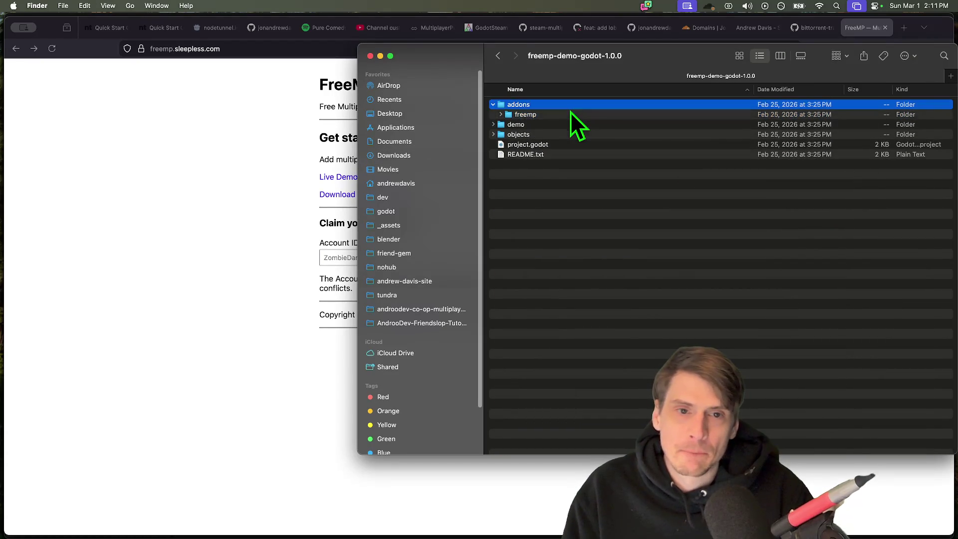
{"action": "key", "text": "Down"}
{"action": "key", "text": "Right"}
{"action": "key", "text": "Left"}
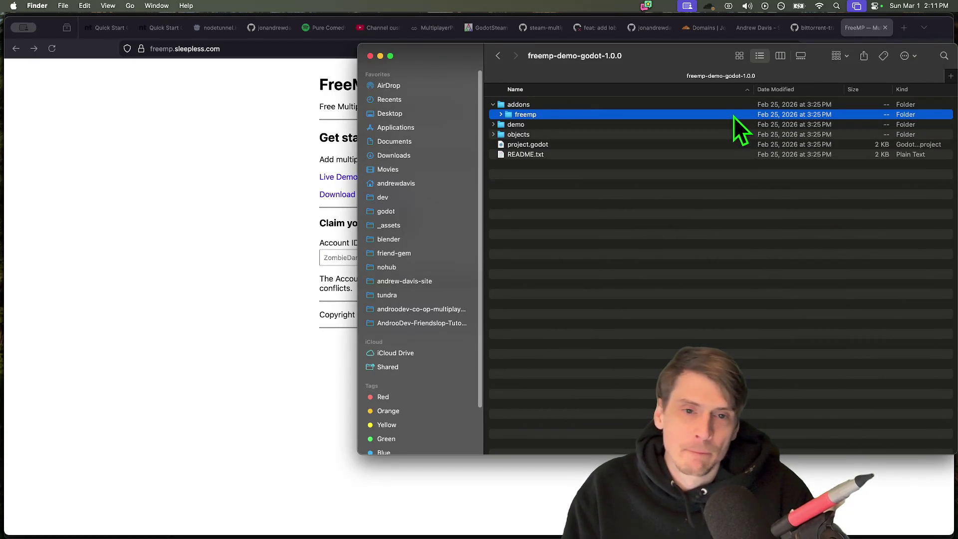
{"action": "key", "text": "Down"}
{"action": "key", "text": "Up"}
{"action": "key", "text": "Up"}
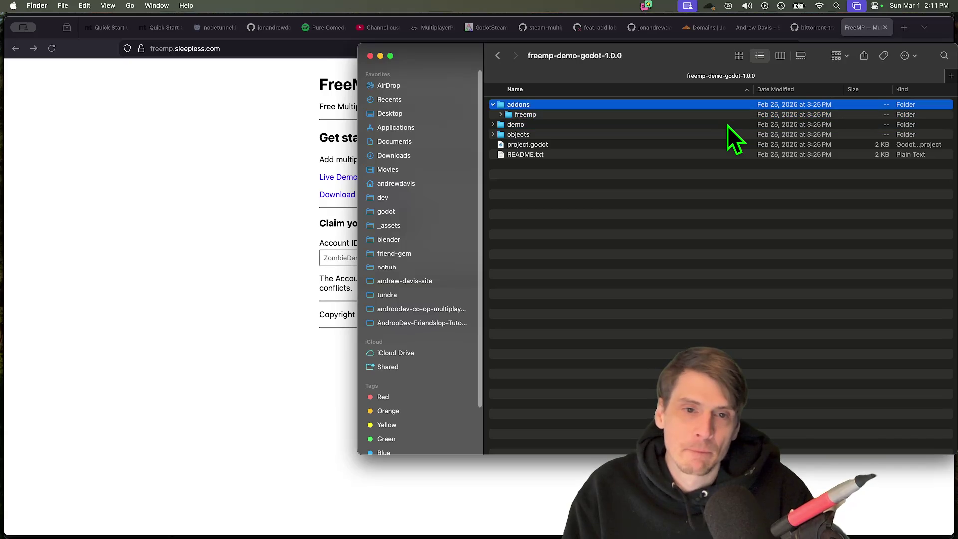
{"action": "key", "text": "Down"}
{"action": "key", "text": "Right"}
{"action": "key", "text": "Down"}
- Quick Look freemp_register.gd and freemp.gd, then return to the Godot editor
{"action": "key", "text": "space"}
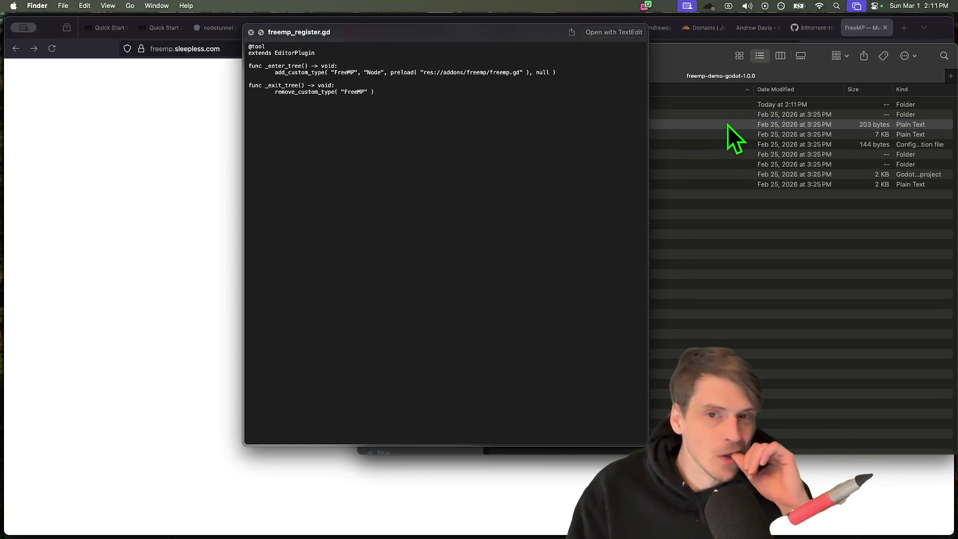
{"action": "key", "text": "space"}
{"action": "key", "text": "Down"}
{"action": "key", "text": "space"}
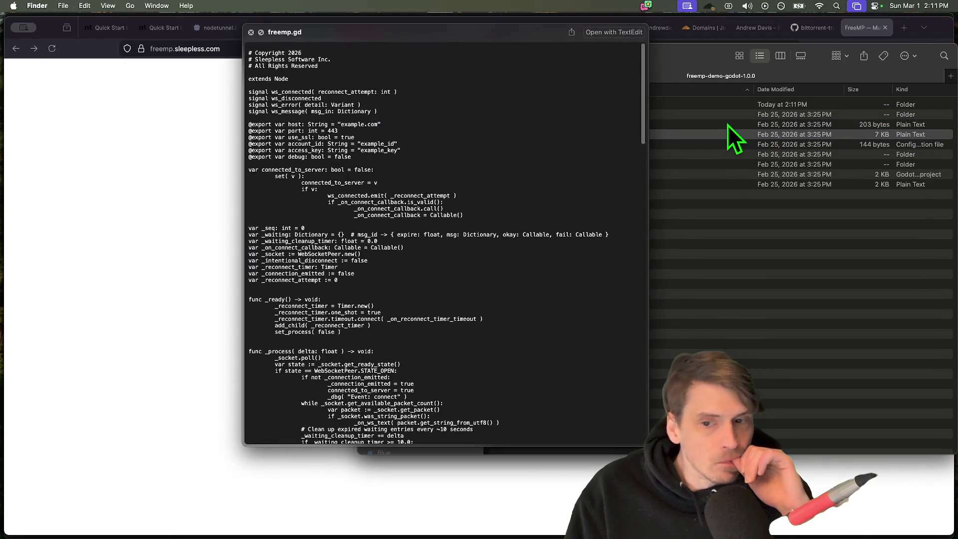
{"action": "key", "text": "space"}
{"action": "key", "text": "super+Tab"}
{"action": "key", "text": "Tab"}
{"action": "key", "text": "Tab"}
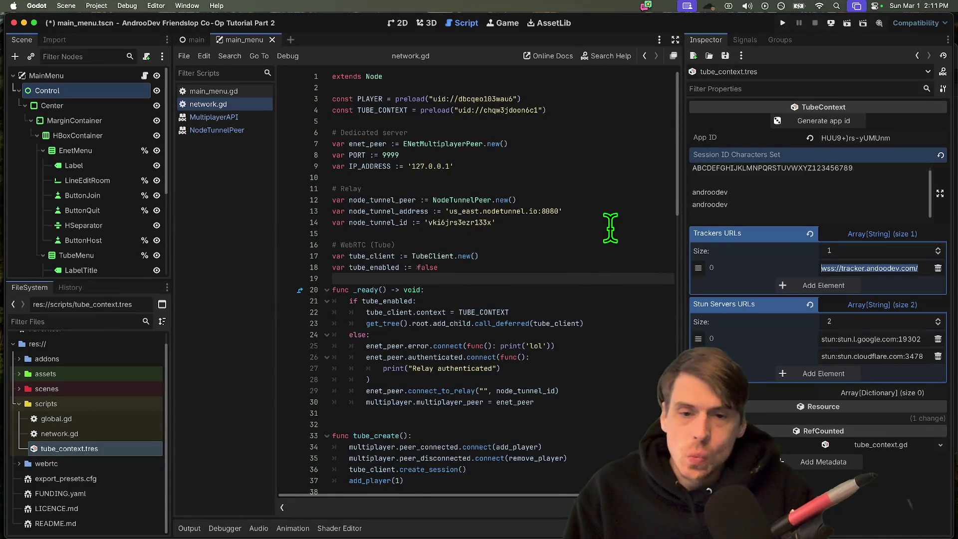
- Delete the tube_enabled declaration line and move below the tube_client line
{"action": "triple_click", "coordinate": [389, 267]}
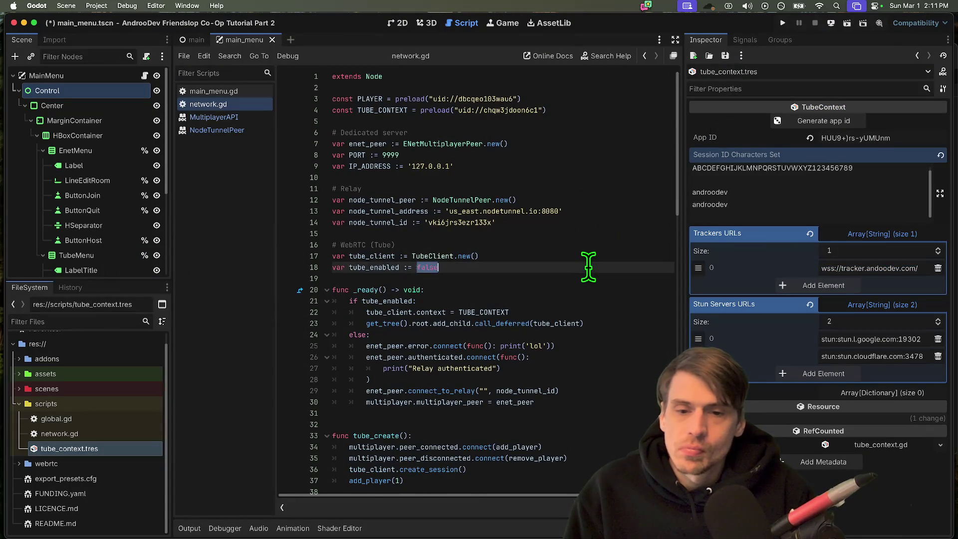
{"action": "key", "text": "BackSpace"}
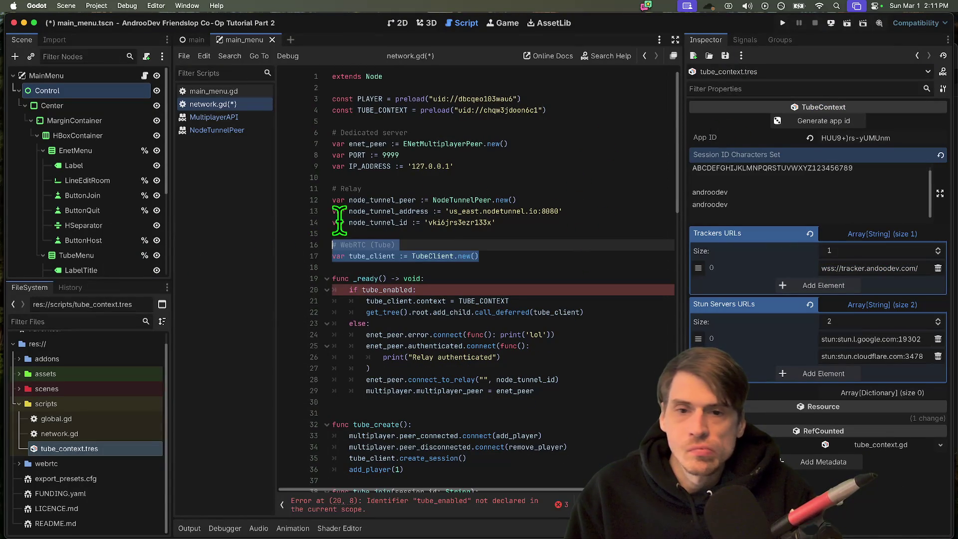
{"action": "left_click", "coordinate": [515, 255]}
{"action": "key", "text": "Down"}
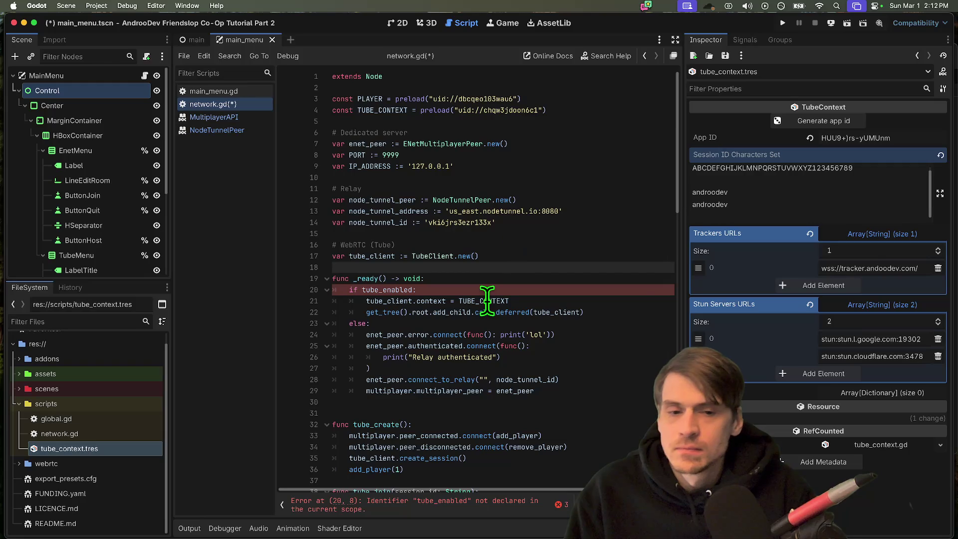
{"action": "scroll", "coordinate": [488, 300], "scroll_direction": "down", "scroll_amount": 2}
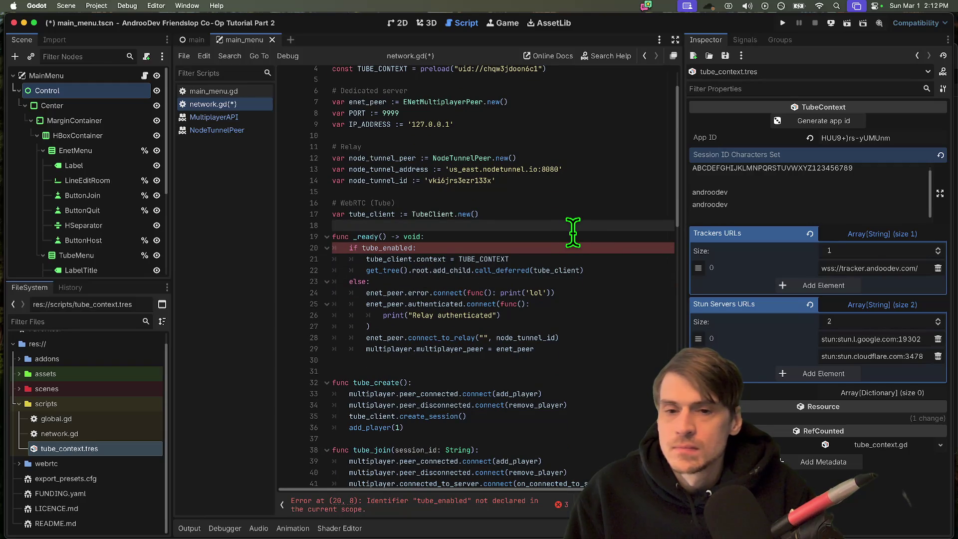
{"action": "scroll", "coordinate": [574, 232], "scroll_direction": "up", "scroll_amount": 2}
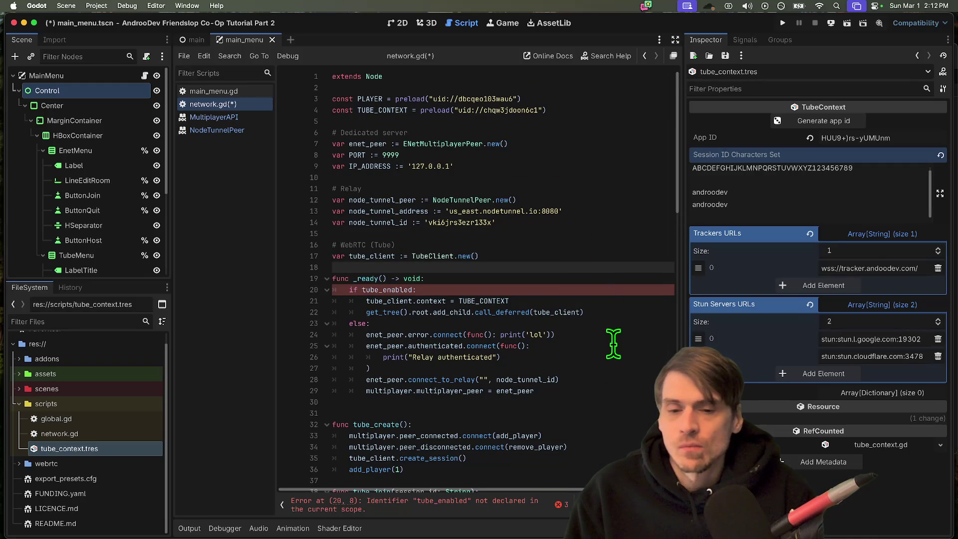
- Open blank lines at the top of _ready above the tube check and indent the first one
{"action": "key", "text": "Return"}
{"action": "key", "text": "Return"}
{"action": "key", "text": "Return"}
{"action": "key", "text": "Return"}
{"action": "key", "text": "Return"}
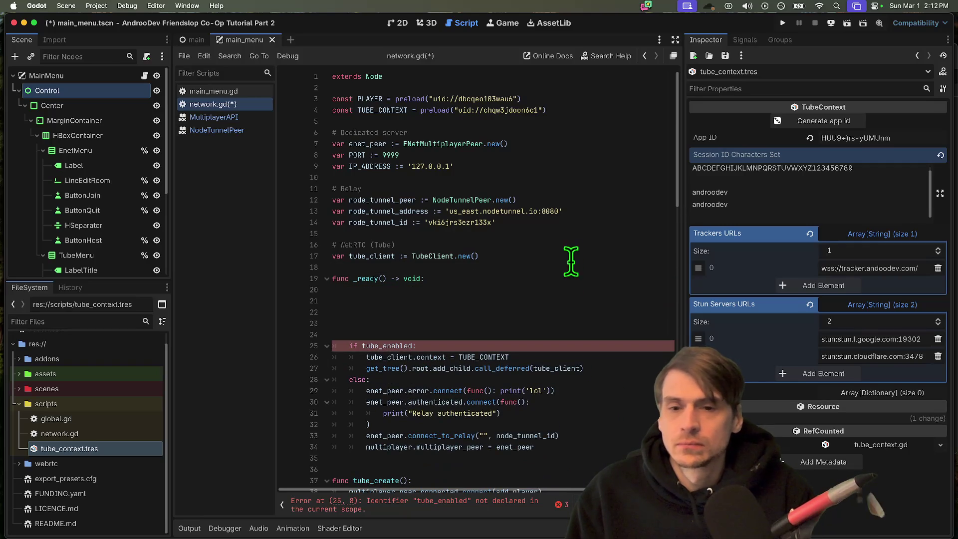
{"action": "left_click_drag", "start_coordinate": [479, 256], "coordinate": [359, 155]}
{"action": "left_click", "coordinate": [539, 300]}
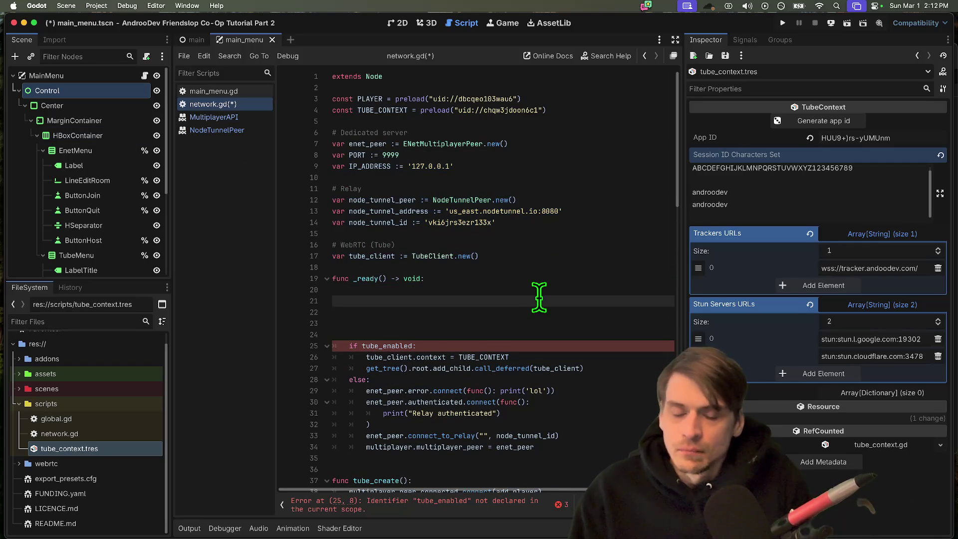
{"action": "key", "text": "Up"}
{"action": "key", "text": "Tab"}
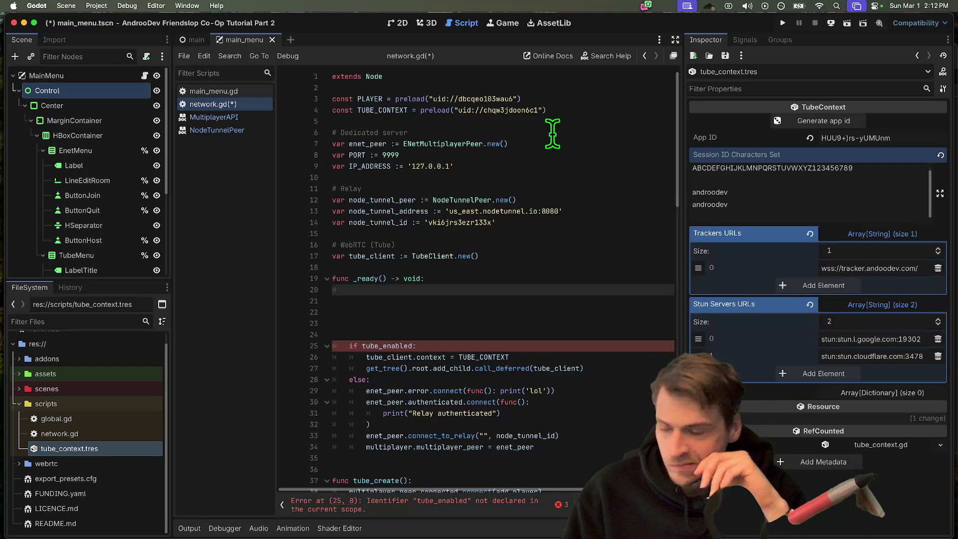
- Add blank lines below the tube_client declaration for the new flags
{"action": "key", "text": "Up"}
{"action": "key", "text": "Up"}
{"action": "key", "text": "Up"}
{"action": "key", "text": "End"}
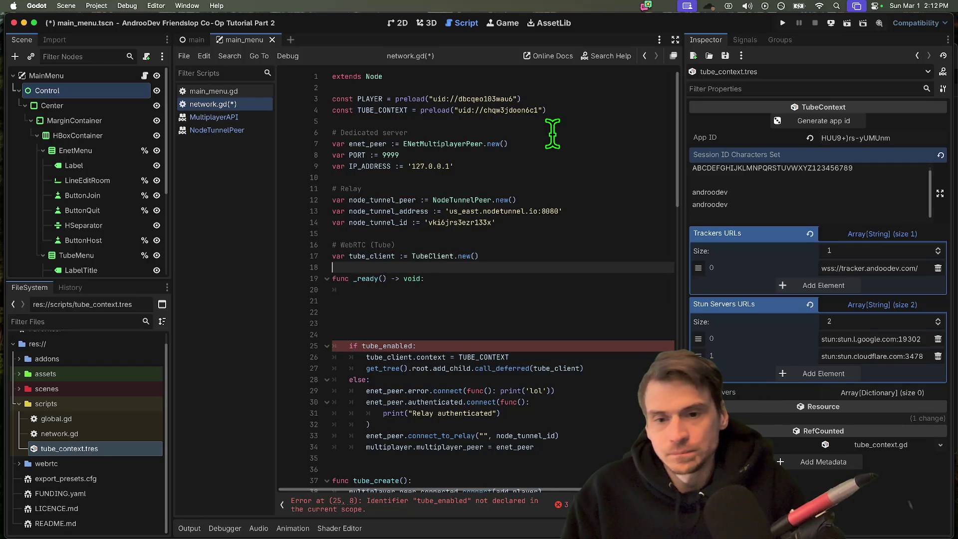
{"action": "key", "text": "Return"}
{"action": "key", "text": "Return"}
{"action": "key", "text": "Return"}
{"action": "key", "text": "Up"}
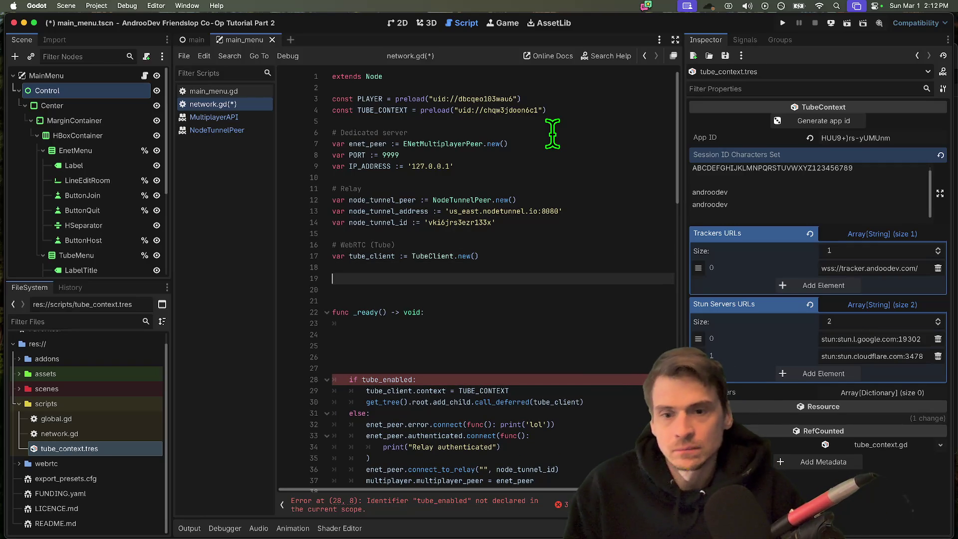
{"action": "key", "text": "Up"}
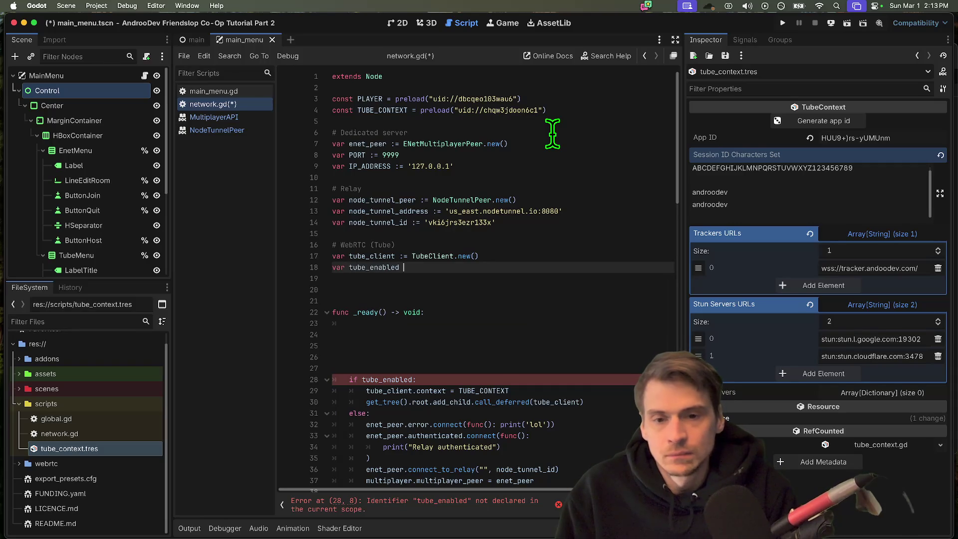
- Push the tube_enabled line down and open a blank line above it
{"action": "key", "text": "Home"}
{"action": "key", "text": "Return"}
{"action": "key", "text": "Return"}
{"action": "key", "text": "Down"}
{"action": "key", "text": "Up"}
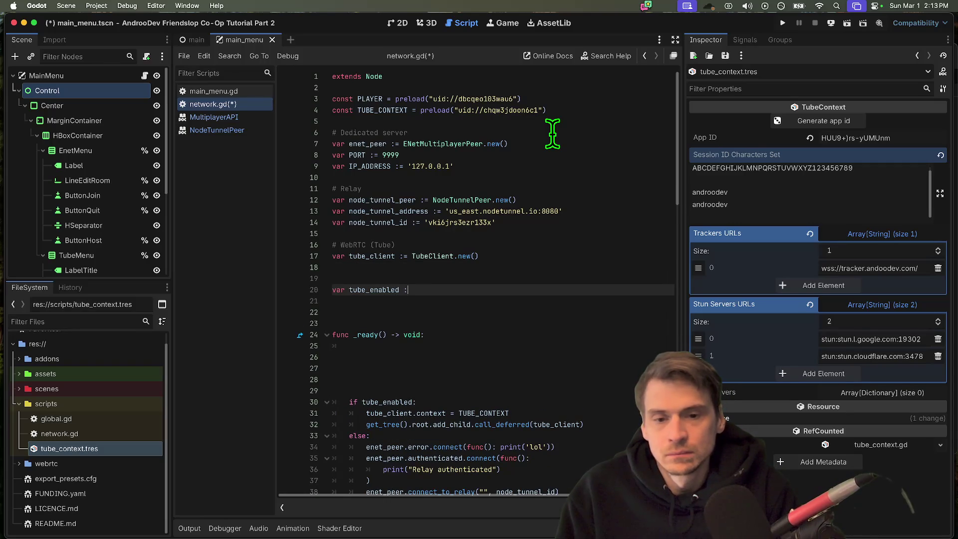
{"action": "key", "text": "Home"}
{"action": "key", "text": "Return"}
{"action": "key", "text": "Up"}
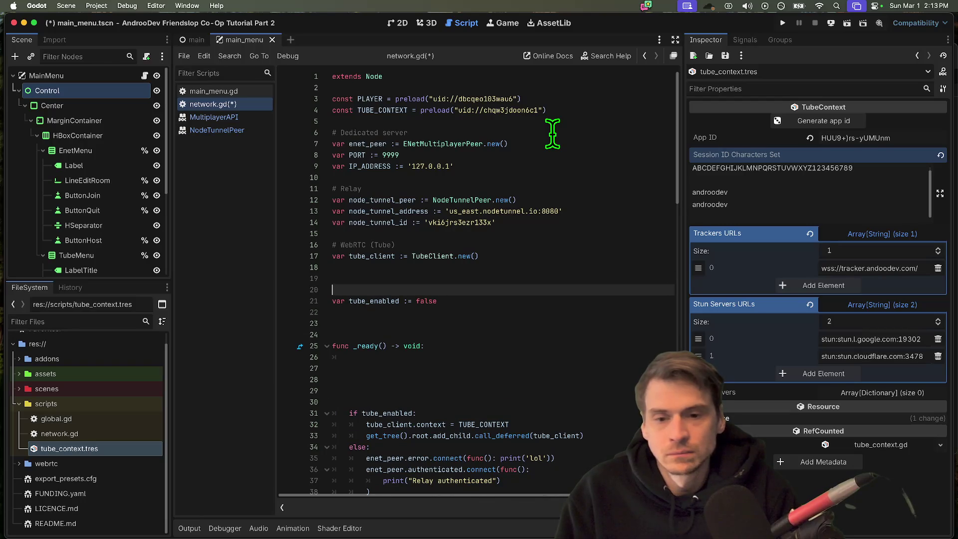
- Declare 'var enet_enabled := false' and 'var node_enabled := false', remove extra blank lines, and enter _ready
{"action": "double_click", "coordinate": [367, 145]}
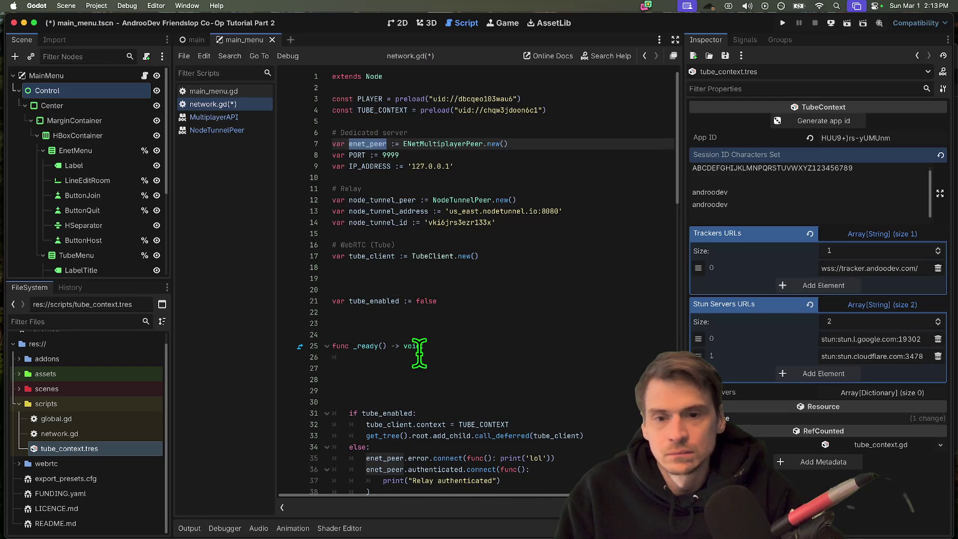
{"action": "left_click", "coordinate": [499, 311]}
{"action": "key", "text": "Up"}
{"action": "key", "text": "Up"}
{"action": "type", "text": "var"}
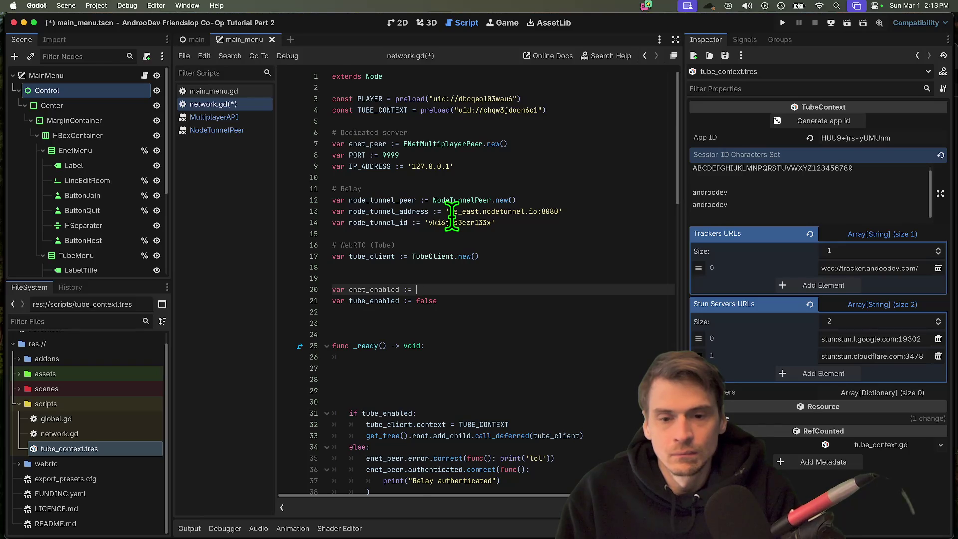
{"action": "type", "text": "fals"}
{"action": "key", "text": "Return"}
{"action": "type", "text": "ode"}
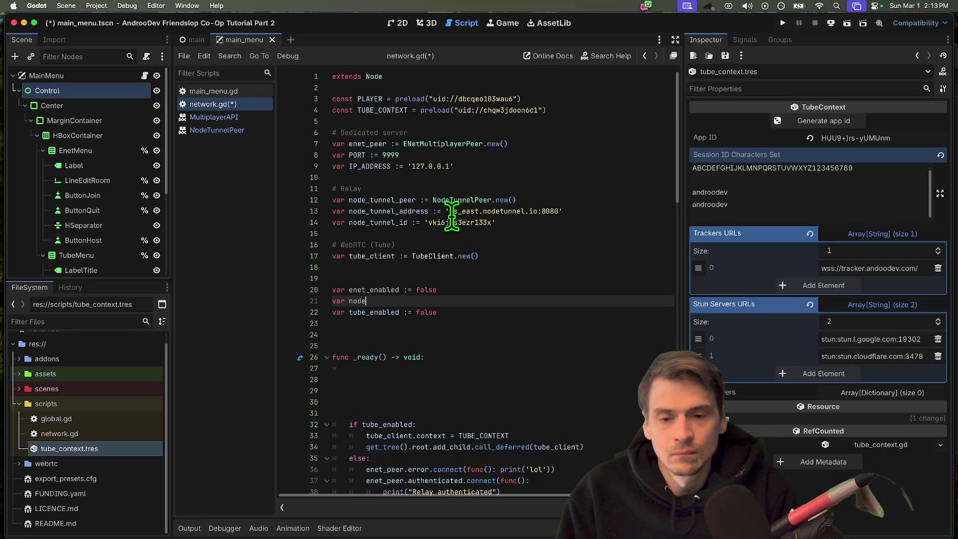
{"action": "type", "text": "_enabled := f"}
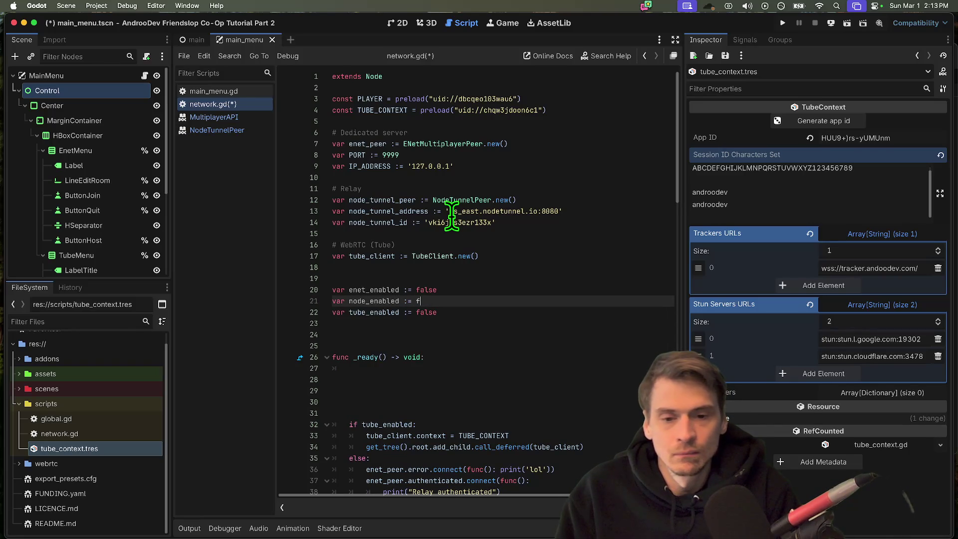
{"action": "type", "text": "e"}
{"action": "key", "text": "Escape"}
{"action": "key", "text": "Down"}
{"action": "key", "text": "ctrl+shift+k"}
{"action": "key", "text": "ctrl+shift+k"}
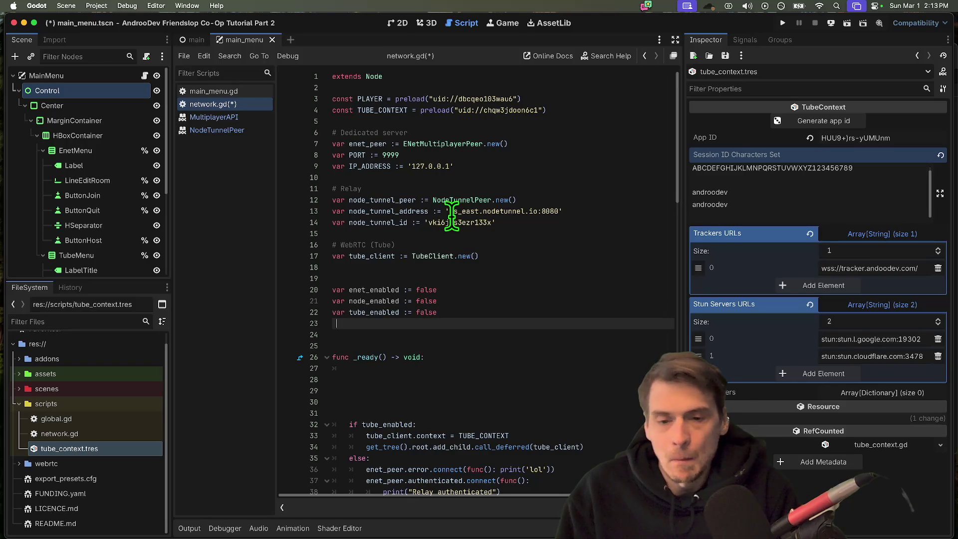
{"action": "key", "text": "Down"}
{"action": "key", "text": "Down"}
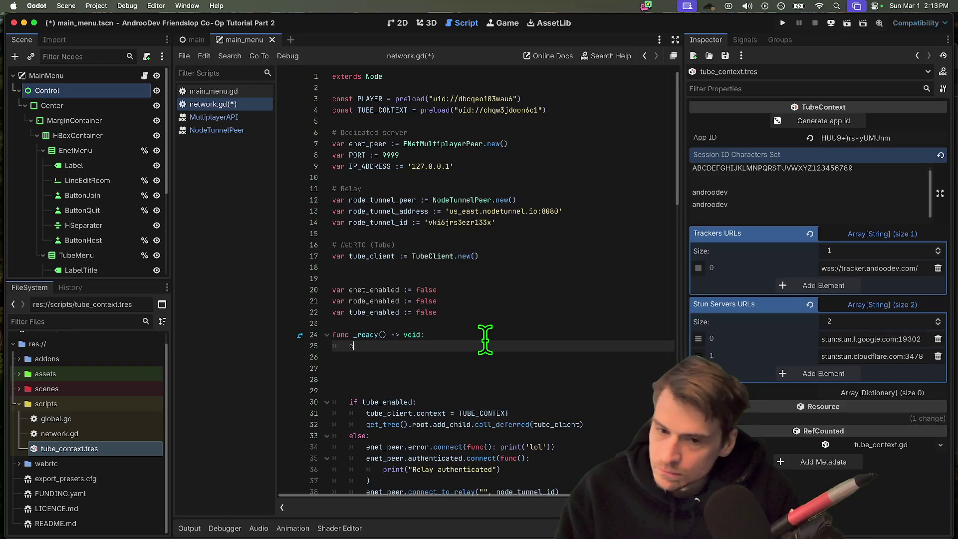
{"action": "type", "text": "cas"}
- Write 'match (true):' in _ready with an 'enet_enabled:' case and an indented body line
{"action": "key", "text": "BackSpace"}
{"action": "key", "text": "BackSpace"}
{"action": "key", "text": "BackSpace"}
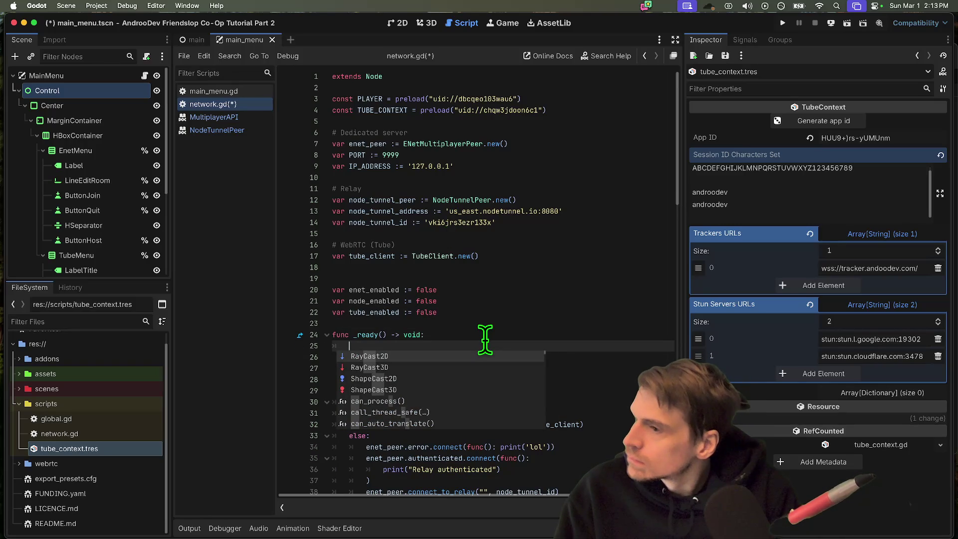
{"action": "type", "text": "match "}
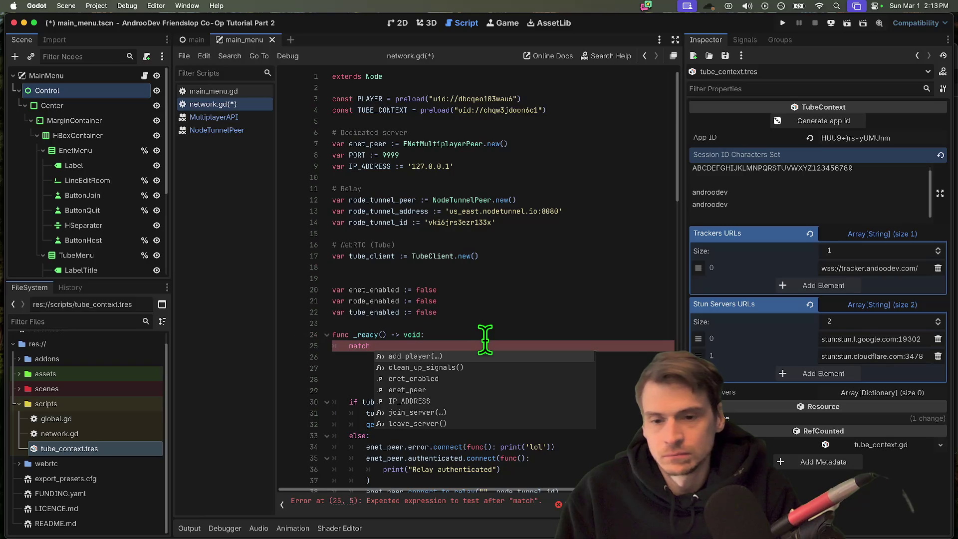
{"action": "type", "text": "(true)"}
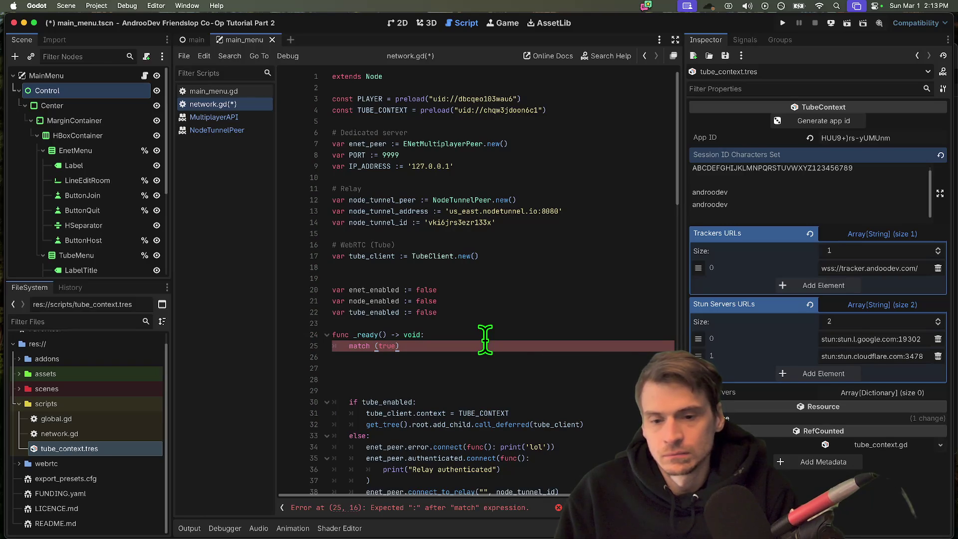
{"action": "type", "text": ":"}
{"action": "key", "text": "Return"}
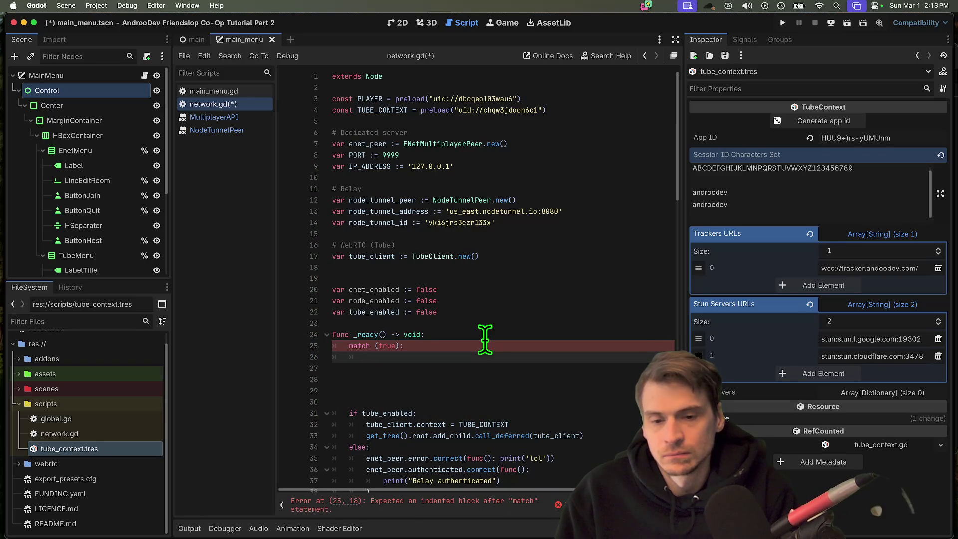
{"action": "type", "text": "enet"}
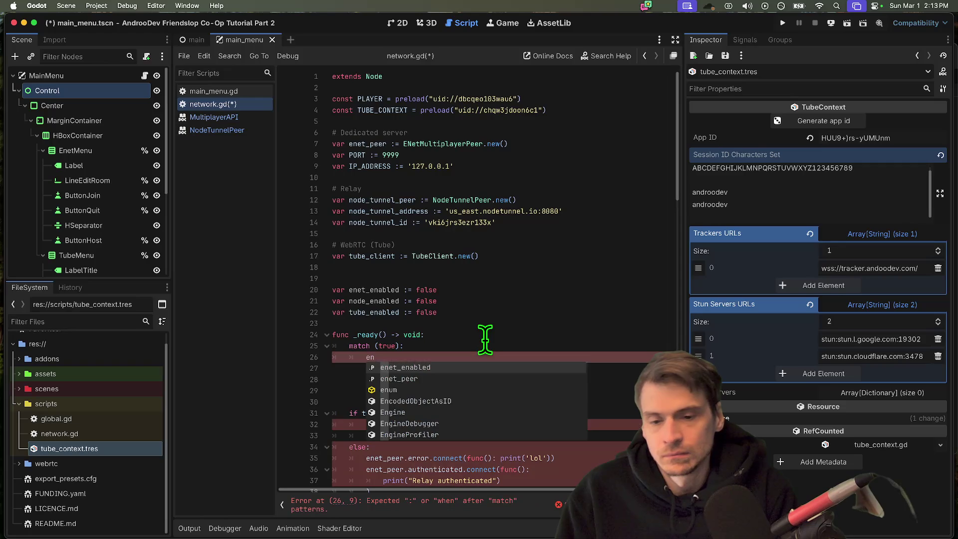
{"action": "key", "text": "Tab"}
{"action": "type", "text": ":"}
{"action": "key", "text": "Return"}
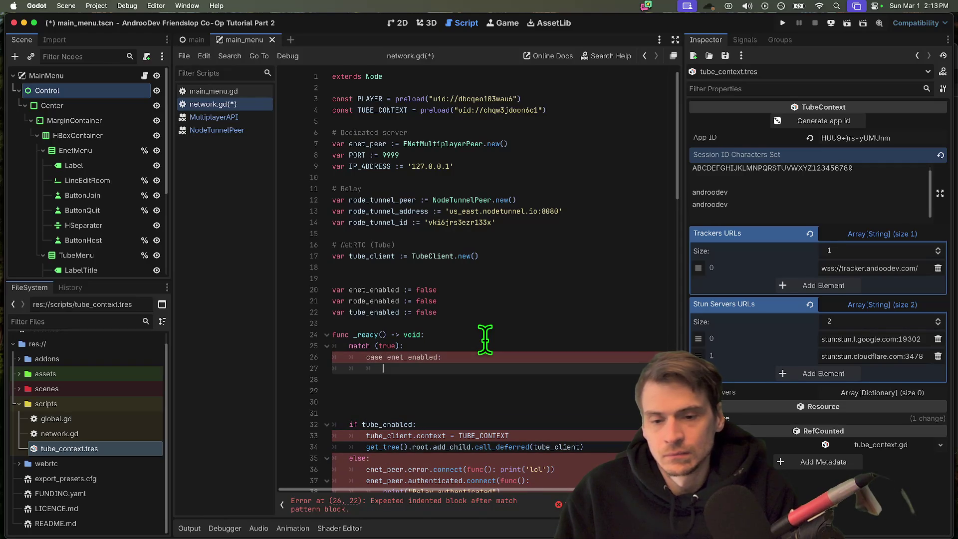
{"action": "key", "text": "super+Tab"}
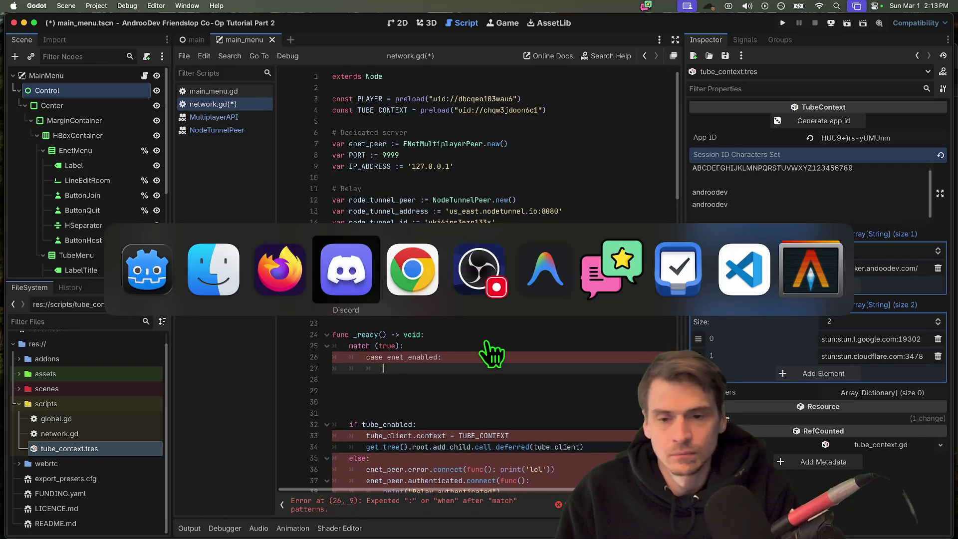
- Search Google for 'godot match' and open the GDScript reference page
{"action": "key", "text": "super+t"}
{"action": "type", "text": "dog"}
{"action": "key", "text": "BackSpace"}
{"action": "key", "text": "BackSpace"}
{"action": "key", "text": "BackSpace"}
{"action": "type", "text": "go"}
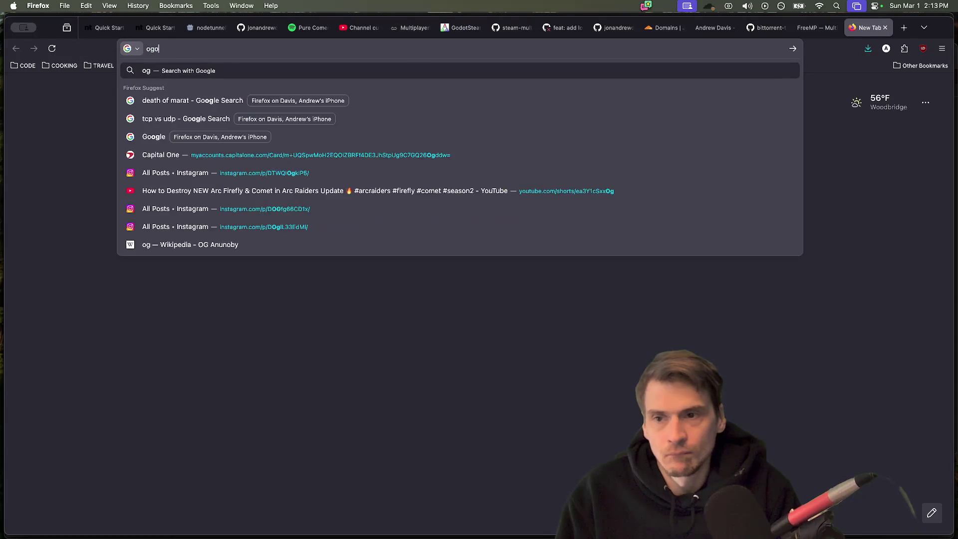
{"action": "type", "text": "dot match"}
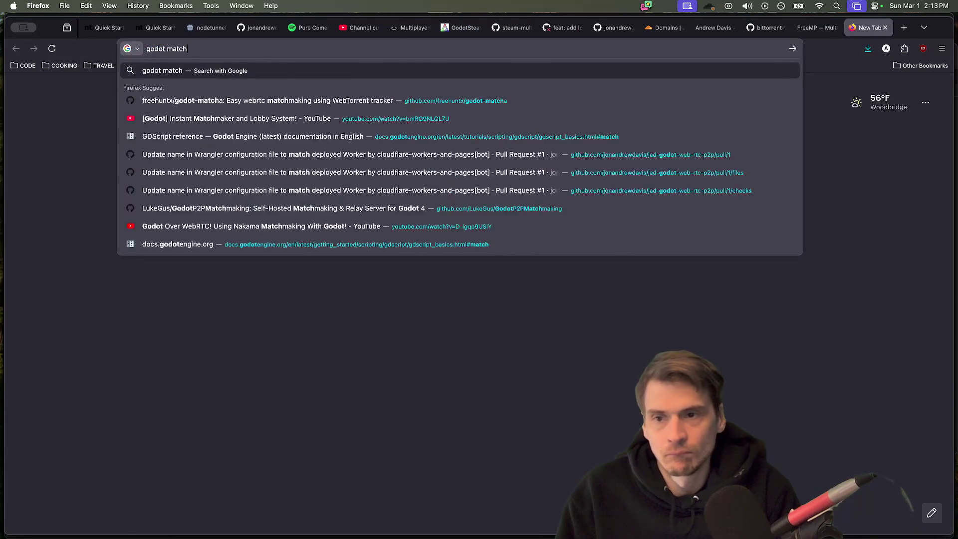
{"action": "key", "text": "Return"}
{"action": "left_click", "coordinate": [216, 380]}
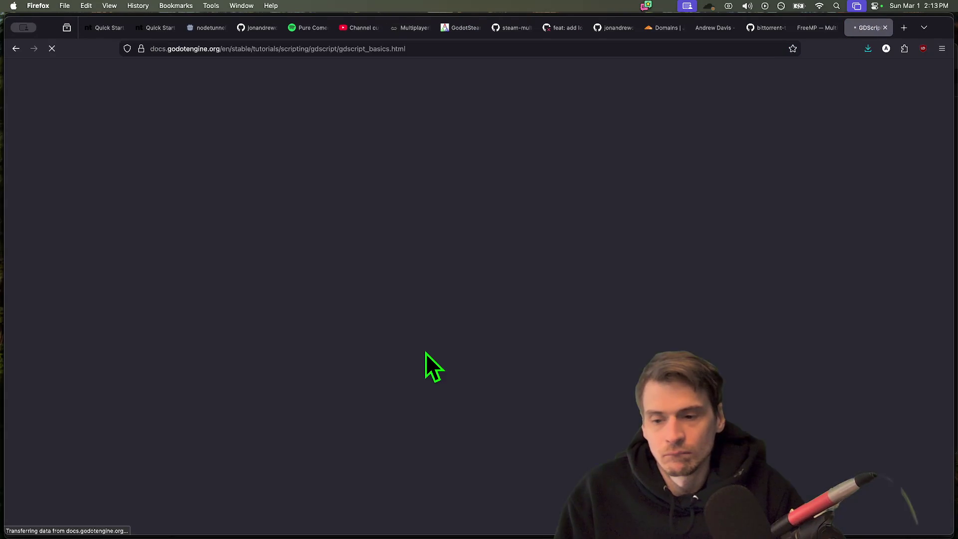
- Find the match code example on the page, return to Godot and remove the stray case word
{"action": "key", "text": "super+f"}
{"action": "type", "text": "matc"}
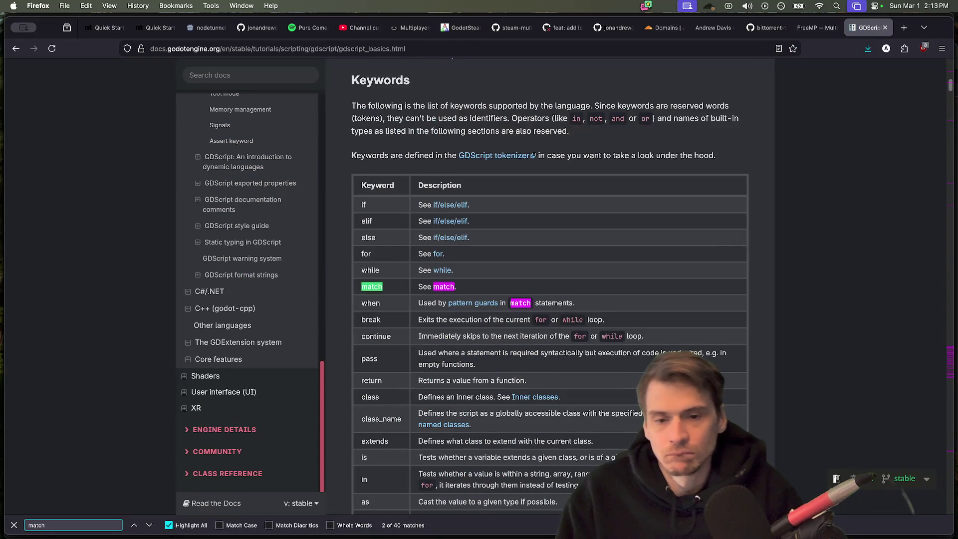
{"action": "type", "text": "h"}
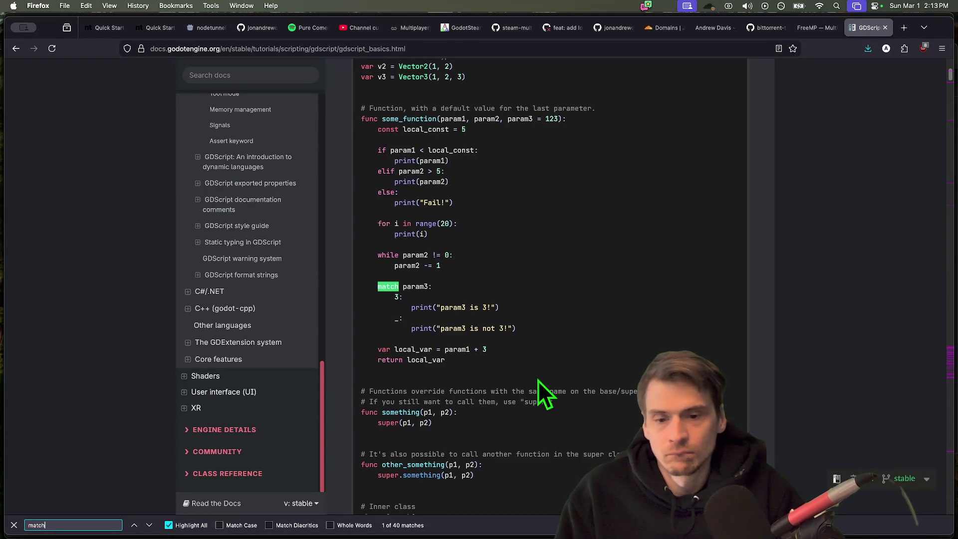
{"action": "key", "text": "Return"}
{"action": "key", "text": "shift+Return"}
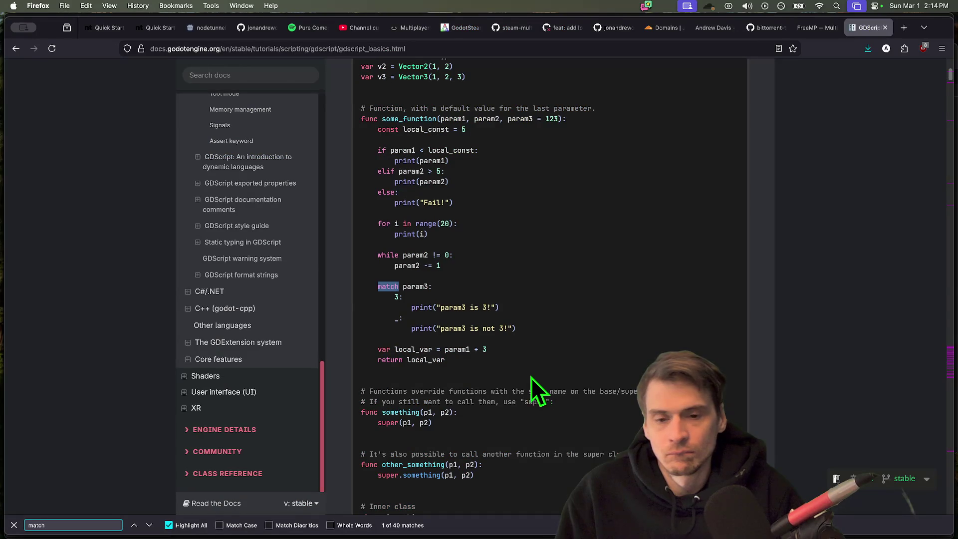
{"action": "key", "text": "super+Tab"}
{"action": "key", "text": "BackSpace"}
{"action": "key", "text": "BackSpace"}
{"action": "key", "text": "BackSpace"}
{"action": "key", "text": "BackSpace"}
{"action": "key", "text": "BackSpace"}
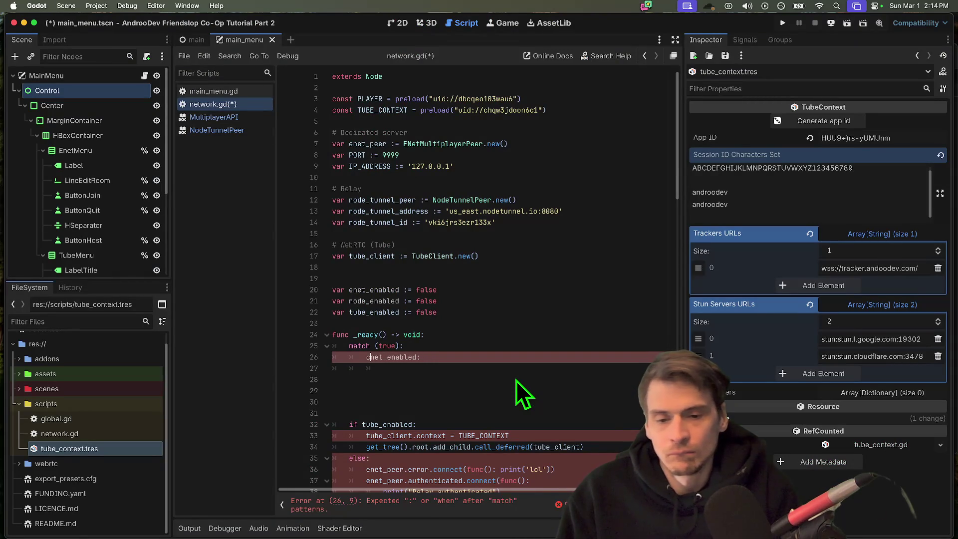
{"action": "key", "text": "BackSpace"}
{"action": "key", "text": "BackSpace"}
- Give the enet_enabled case a pass body, clear blank lines and cut the old if lines
{"action": "key", "text": "Return"}
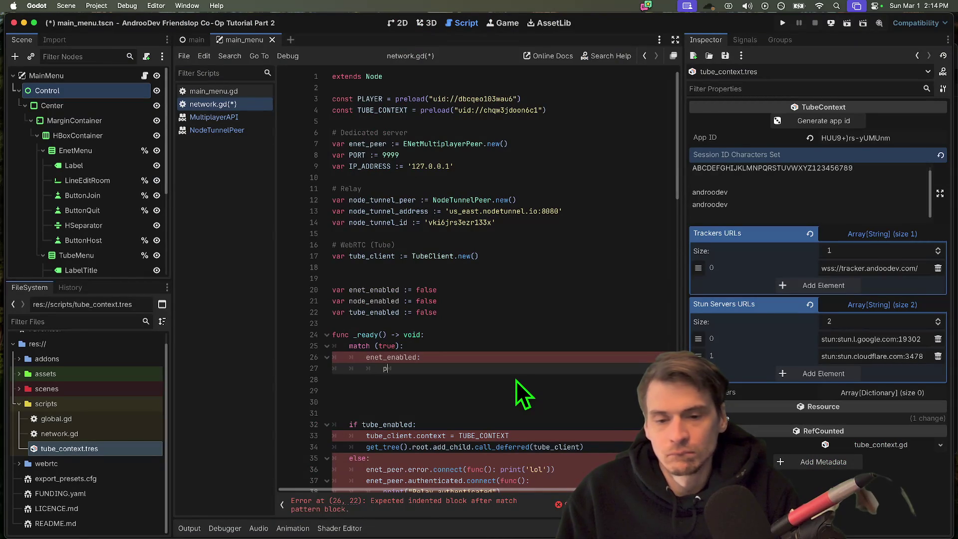
{"action": "type", "text": "pass"}
{"action": "key", "text": "Down"}
{"action": "key", "text": "Delete"}
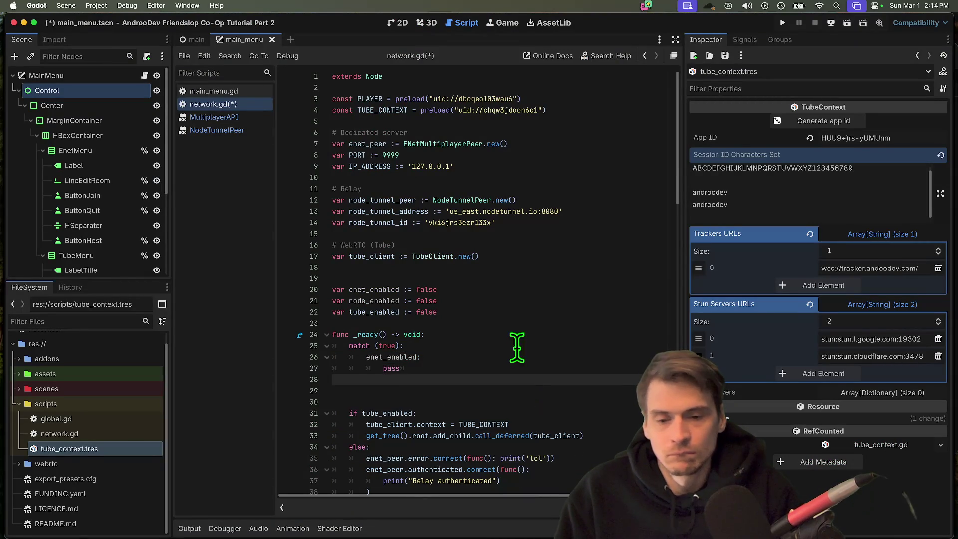
{"action": "scroll", "coordinate": [516, 344], "scroll_direction": "down", "scroll_amount": 2}
{"action": "left_click_drag", "start_coordinate": [583, 393], "coordinate": [341, 382]}
{"action": "key", "text": "super+x"}
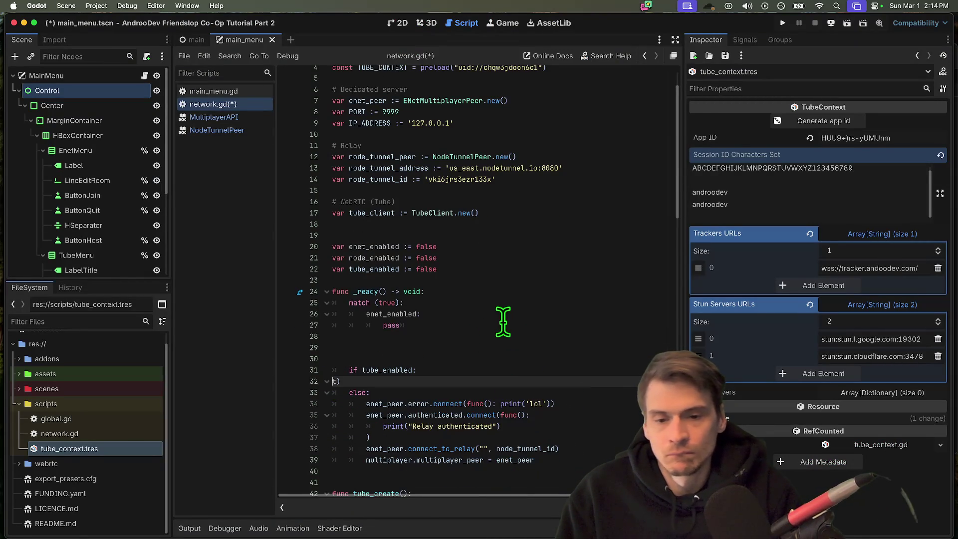
- Add node_enabled: and tube_enabled: branches to the match via autocomplete
{"action": "left_click", "coordinate": [504, 326]}
{"action": "key", "text": "Return"}
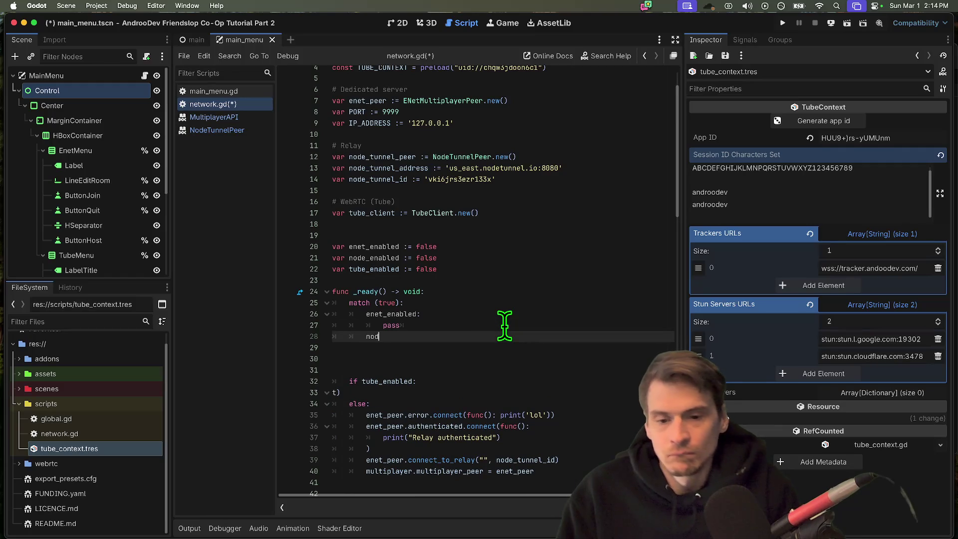
{"action": "type", "text": "e_"}
{"action": "key", "text": "Tab"}
{"action": "type", "text": ":"}
{"action": "key", "text": "Return"}
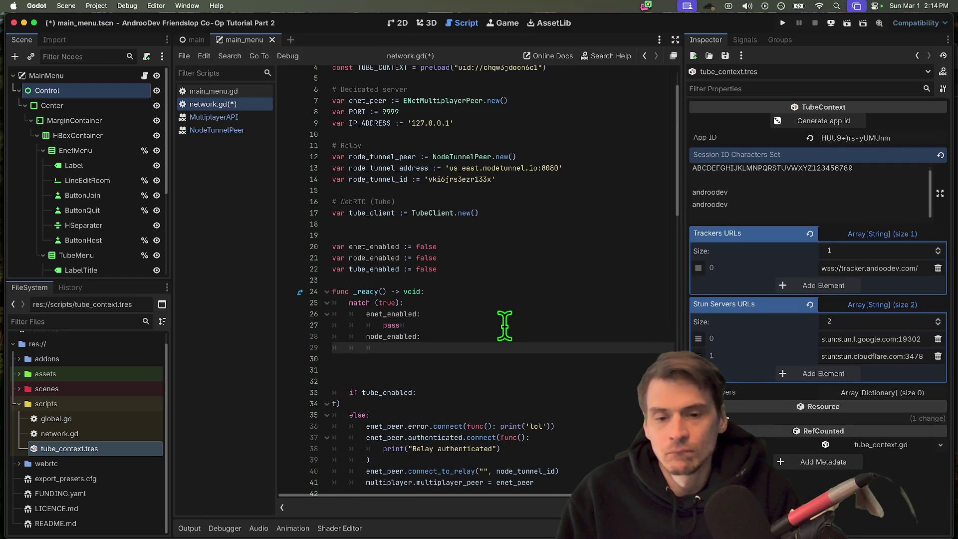
{"action": "key", "text": "Return"}
{"action": "type", "text": "tu"}
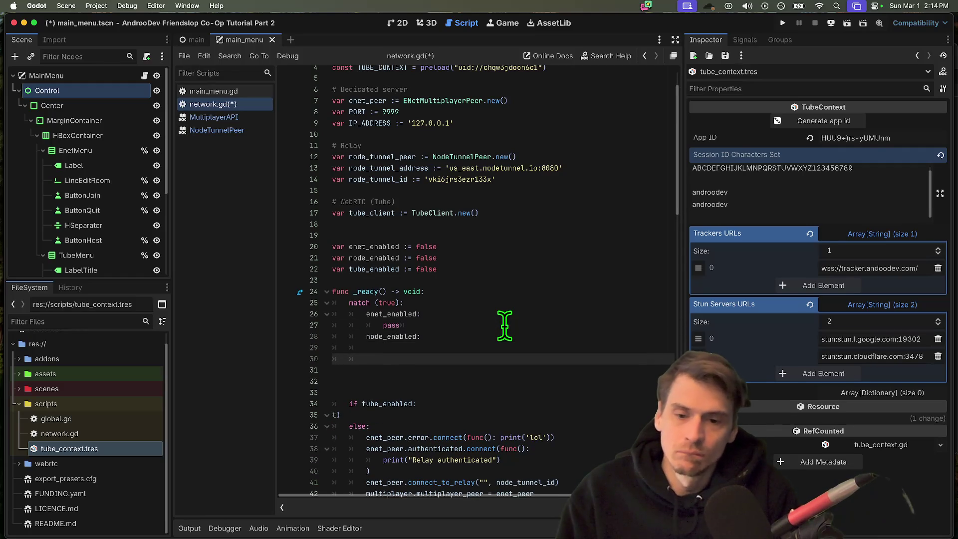
{"action": "key", "text": "Tab"}
{"action": "key", "text": "ctrl+z"}
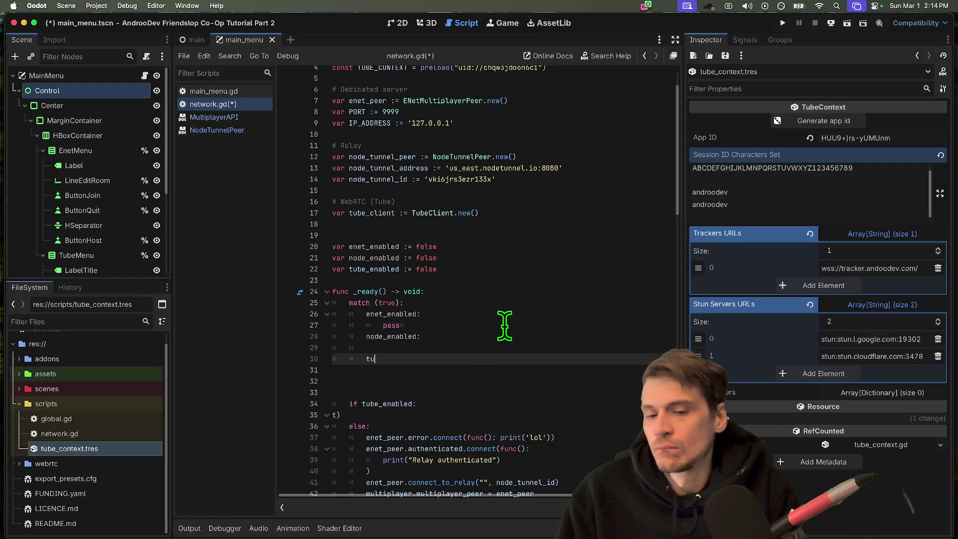
{"action": "type", "text": "_"}
{"action": "key", "text": "Tab"}
{"action": "type", "text": ":"}
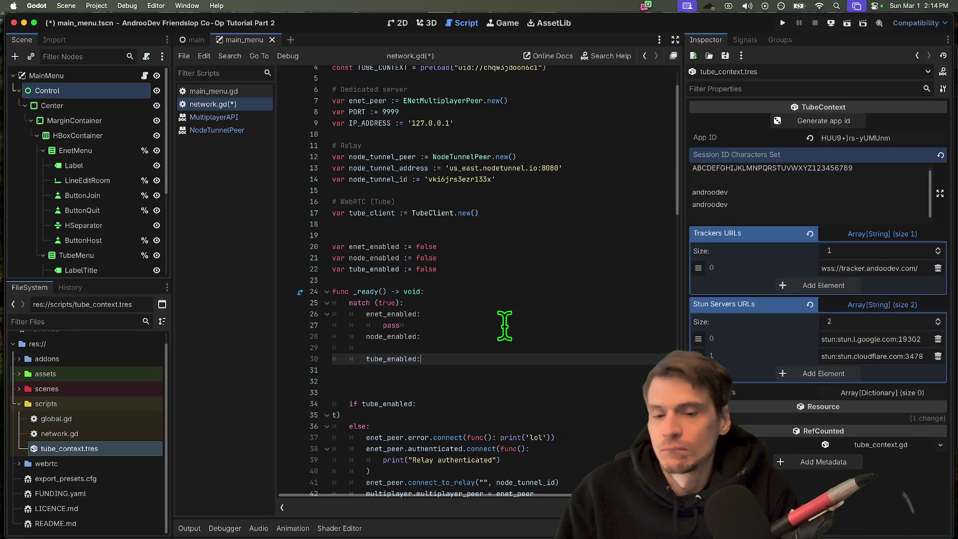
{"action": "key", "text": "Return"}
- Paste the tube client setup under tube_enabled, fix its indentation and delete the leftover old lines
{"action": "key", "text": "super+v"}
{"action": "key", "text": "Up"}
{"action": "key", "text": "BackSpace"}
{"action": "key", "text": "BackSpace"}
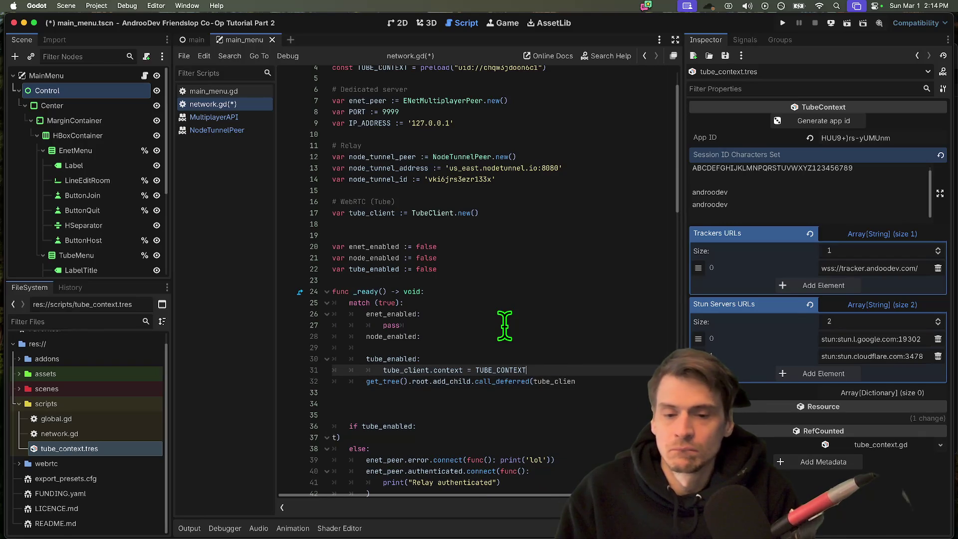
{"action": "key", "text": "Down"}
{"action": "key", "text": "Down"}
{"action": "key", "text": "Up"}
{"action": "key", "text": "Home"}
{"action": "key", "text": "Tab"}
{"action": "key", "text": "End"}
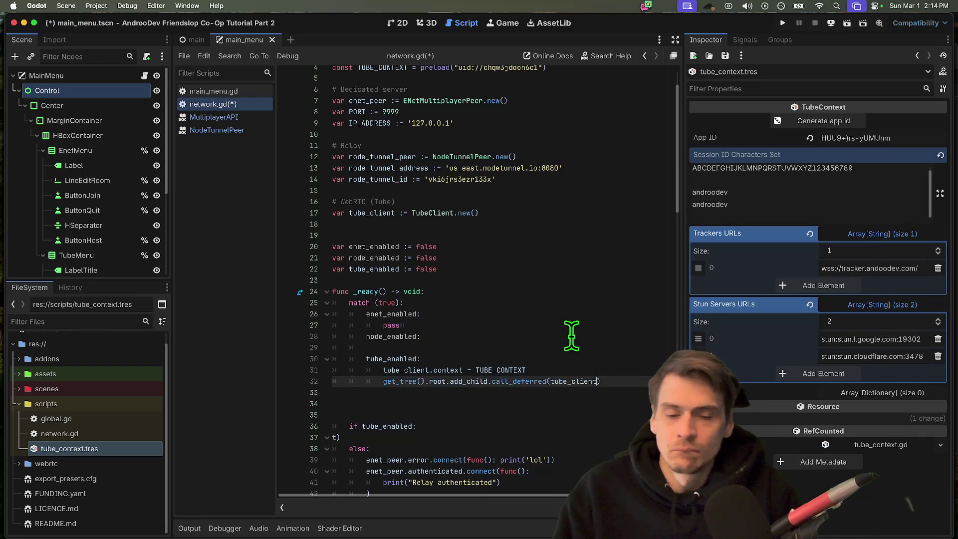
{"action": "key", "text": "ctrl+shift+k"}
{"action": "key", "text": "ctrl+shift+k"}
{"action": "key", "text": "ctrl+shift+k"}
{"action": "key", "text": "ctrl+shift+k"}
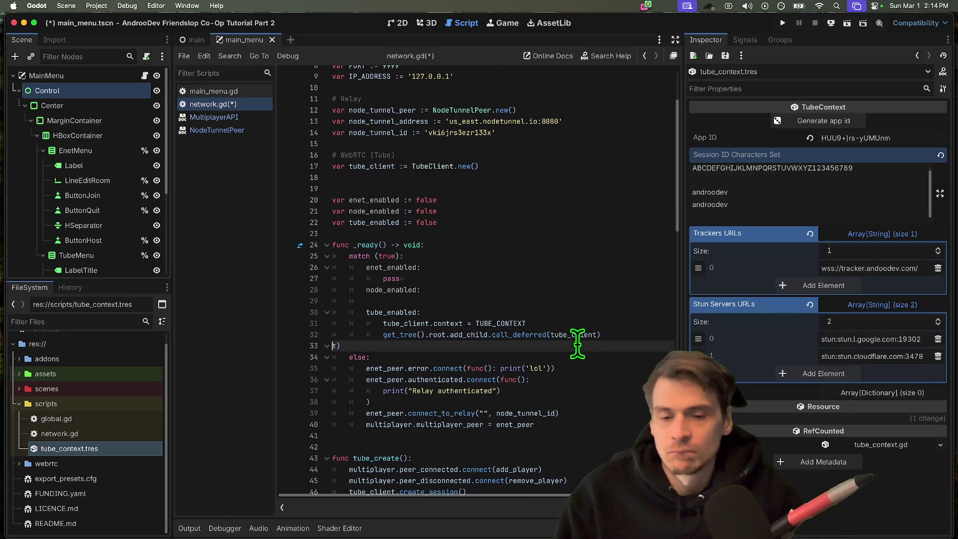
{"action": "scroll", "coordinate": [580, 365], "scroll_direction": "up", "scroll_amount": 1}
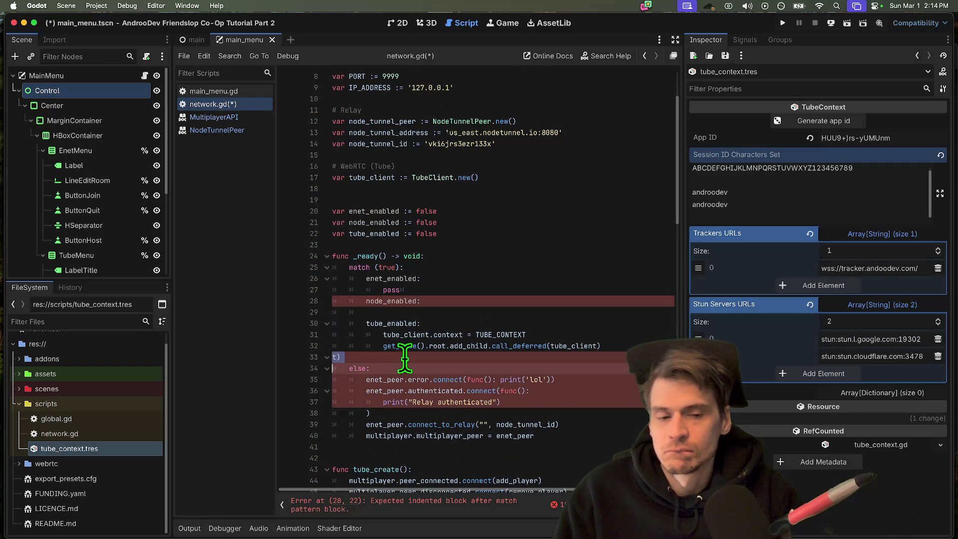
{"action": "key", "text": "ctrl+shift+k"}
{"action": "key", "text": "ctrl+shift+k"}
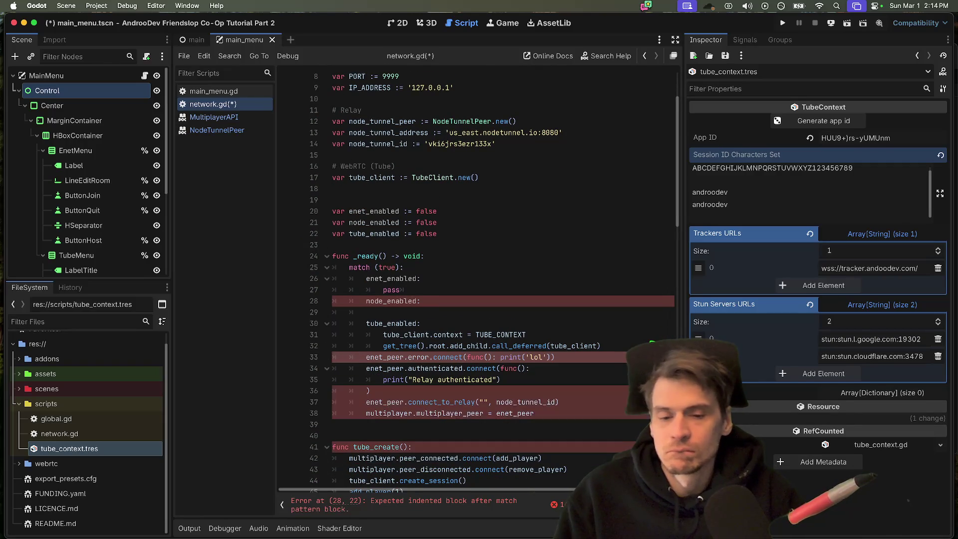
{"action": "mouse_move", "coordinate": [384, 368]}
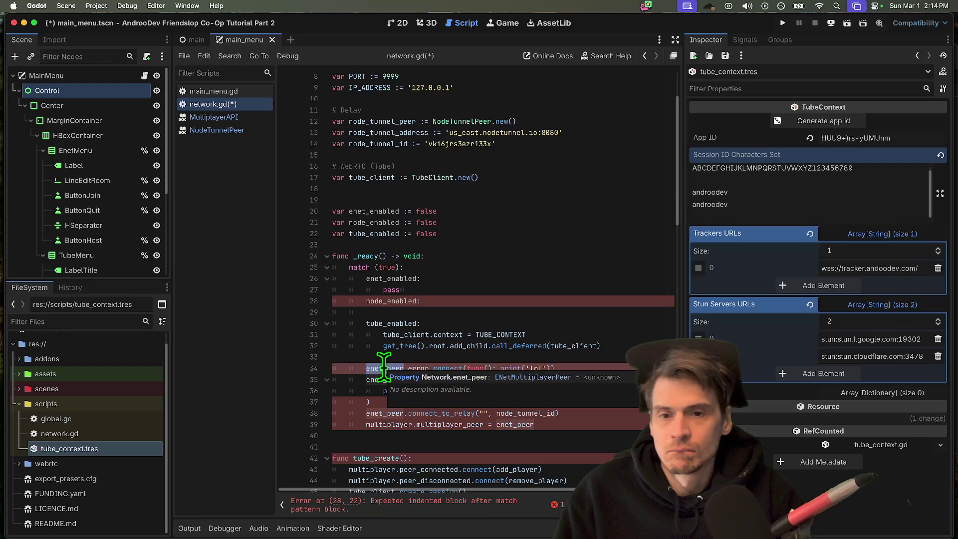
- Rename node_tunnel_peer to node_peer and remove the extra blank line above the flags
{"action": "double_click", "coordinate": [381, 122]}
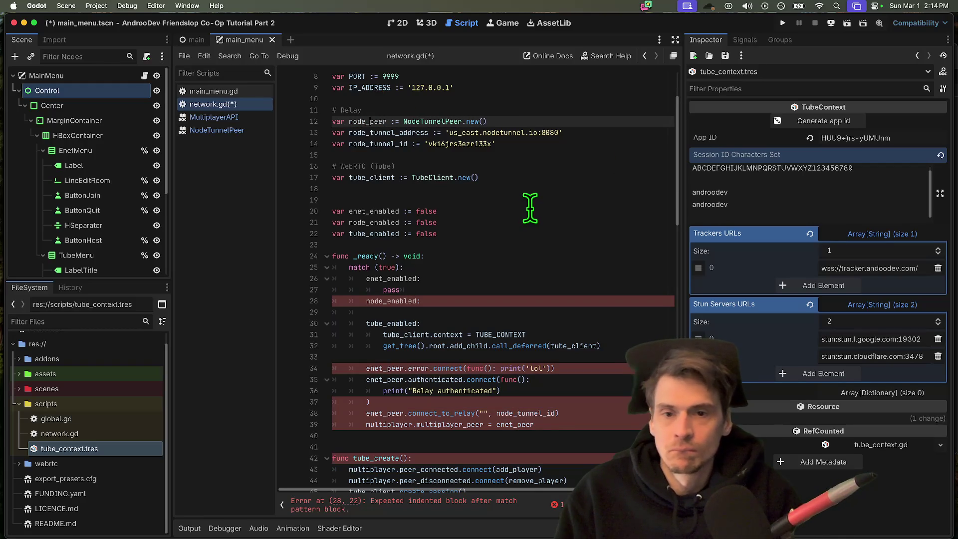
{"action": "key", "text": "Down"}
{"action": "left_click", "coordinate": [356, 121]}
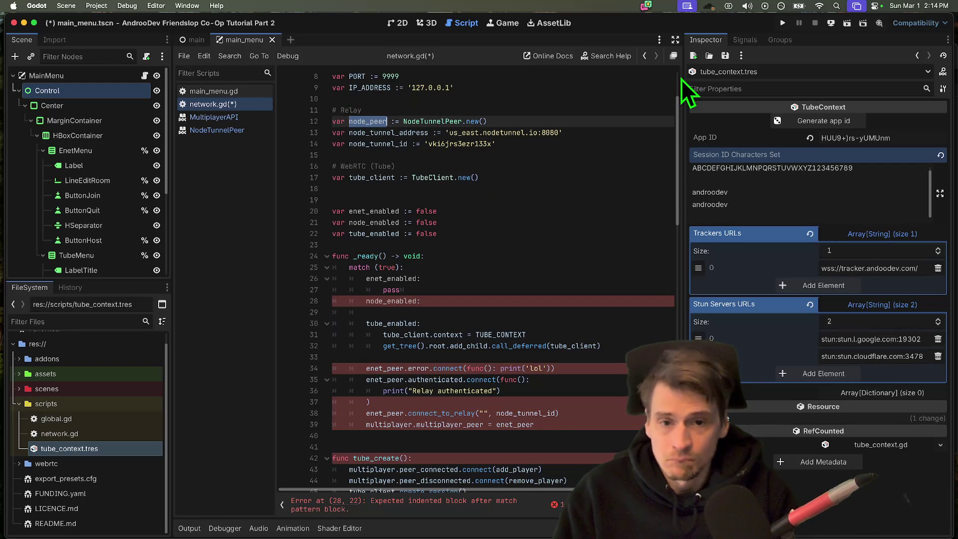
{"action": "key", "text": "Up"}
{"action": "key", "text": "Up"}
{"action": "key", "text": "Up"}
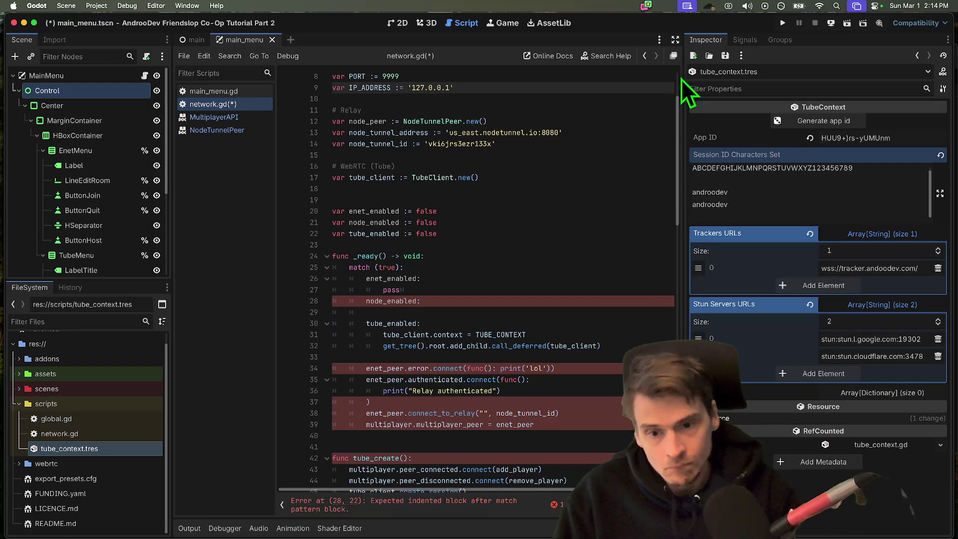
{"action": "scroll", "coordinate": [577, 247], "scroll_direction": "up", "scroll_amount": 2}
{"action": "left_click", "coordinate": [523, 256]}
{"action": "key", "text": "Home"}
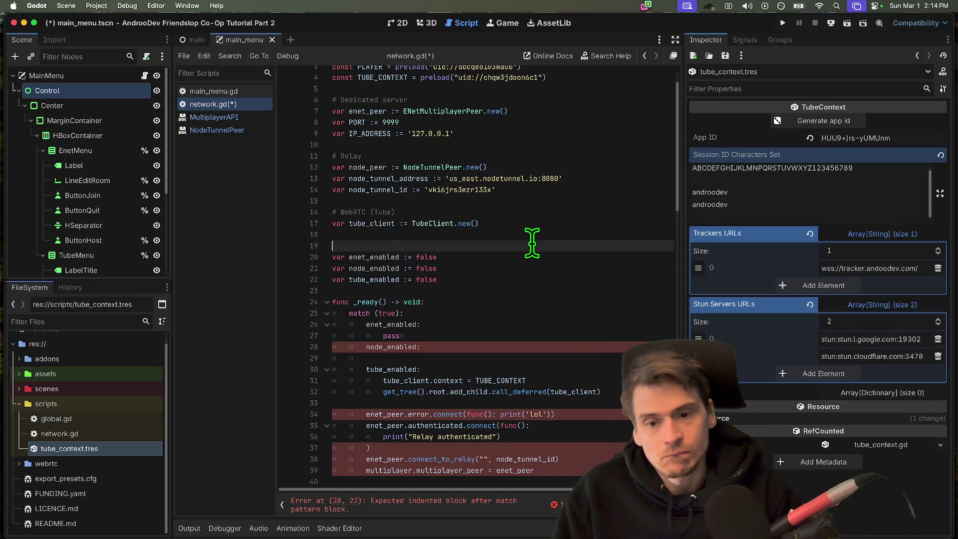
{"action": "key", "text": "BackSpace"}
{"action": "double_click", "coordinate": [370, 223]}
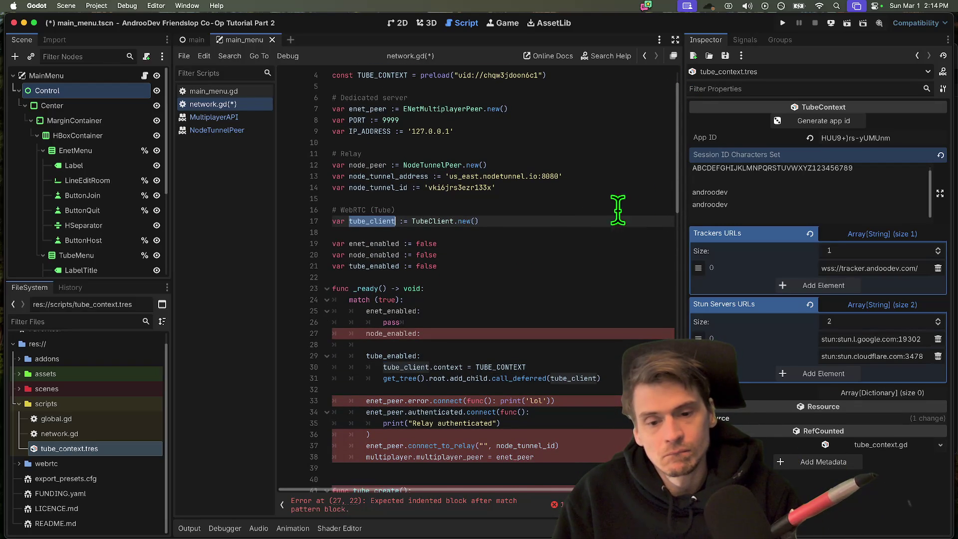
{"action": "scroll", "coordinate": [556, 297], "scroll_direction": "up", "scroll_amount": 3}
{"action": "left_click", "coordinate": [367, 200]}
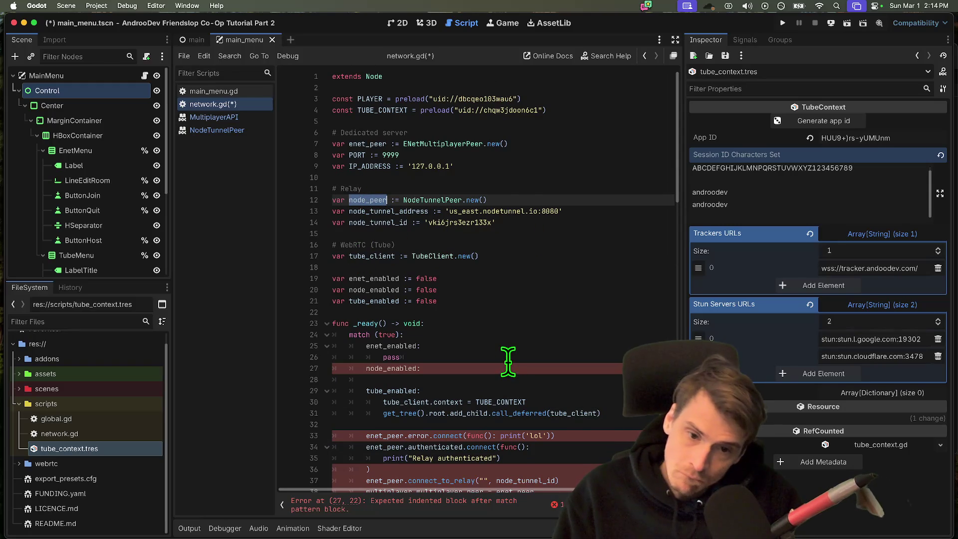
- Give node_enabled a pass body, then save and run the game with Cmd+B
{"action": "left_click", "coordinate": [430, 368]}
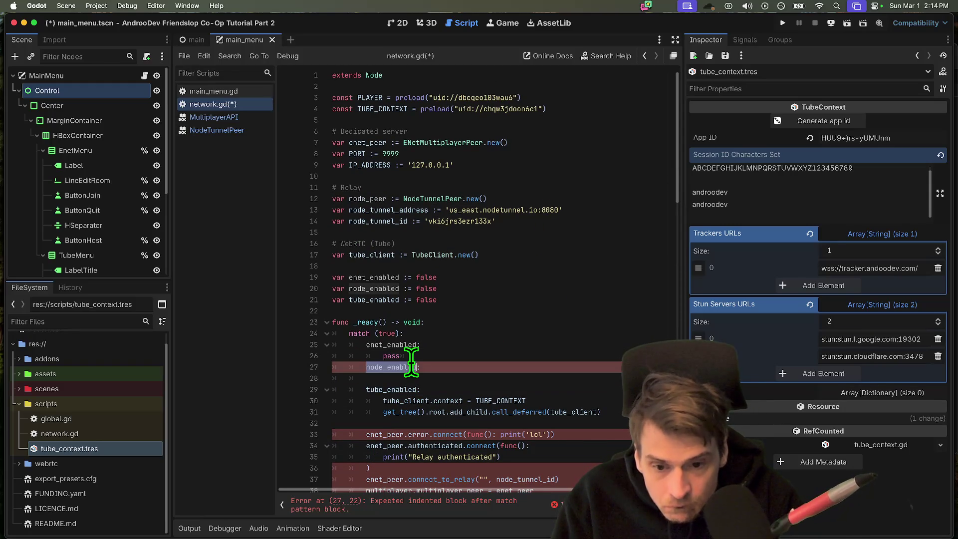
{"action": "key", "text": "Return"}
{"action": "scroll", "coordinate": [557, 361], "scroll_direction": "down", "scroll_amount": 2}
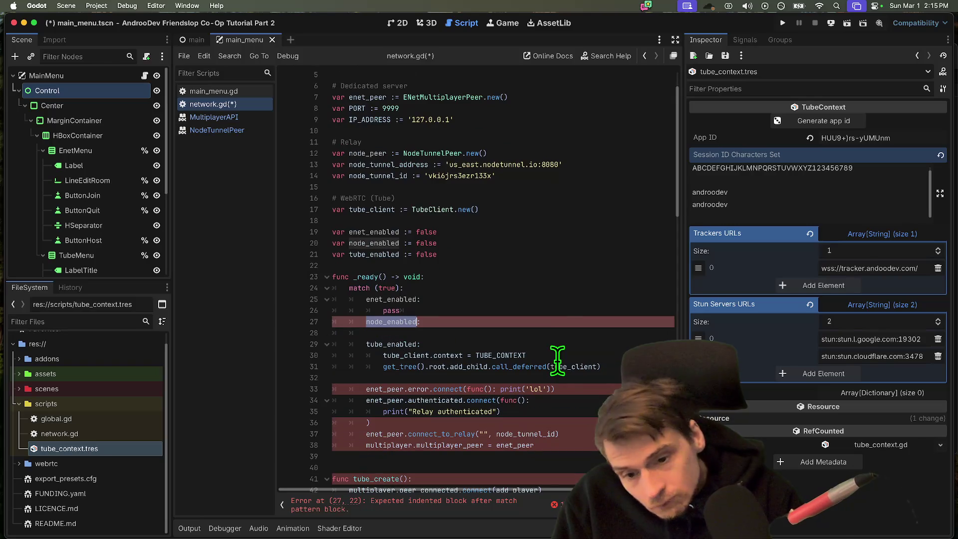
{"action": "type", "text": "pass"}
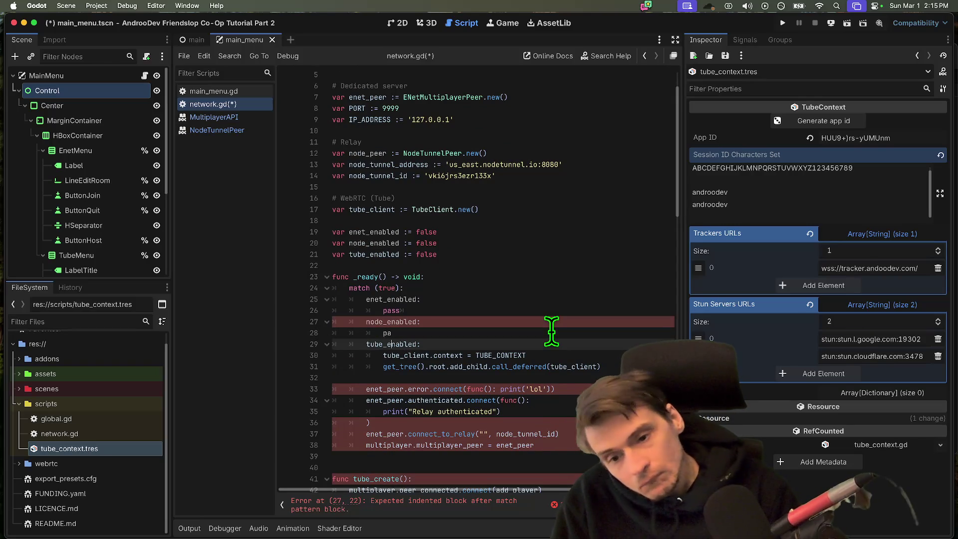
{"action": "scroll", "coordinate": [552, 331], "scroll_direction": "down", "scroll_amount": 1}
{"action": "left_click_drag", "start_coordinate": [367, 381], "coordinate": [405, 391]}
{"action": "key", "text": "super+b"}
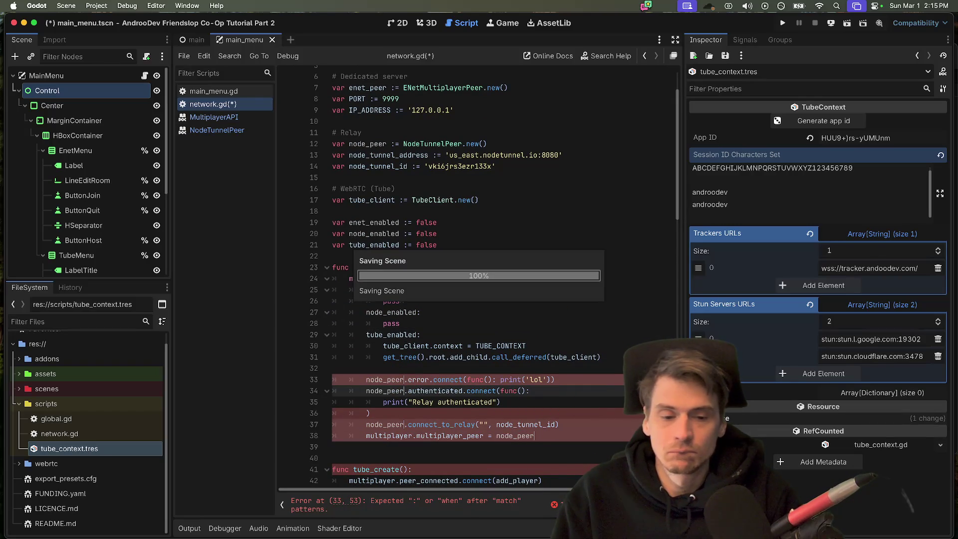
- Stop the running game and tidy the authenticated connect block, restoring the Relay authenticated print
{"action": "left_click", "coordinate": [815, 23]}
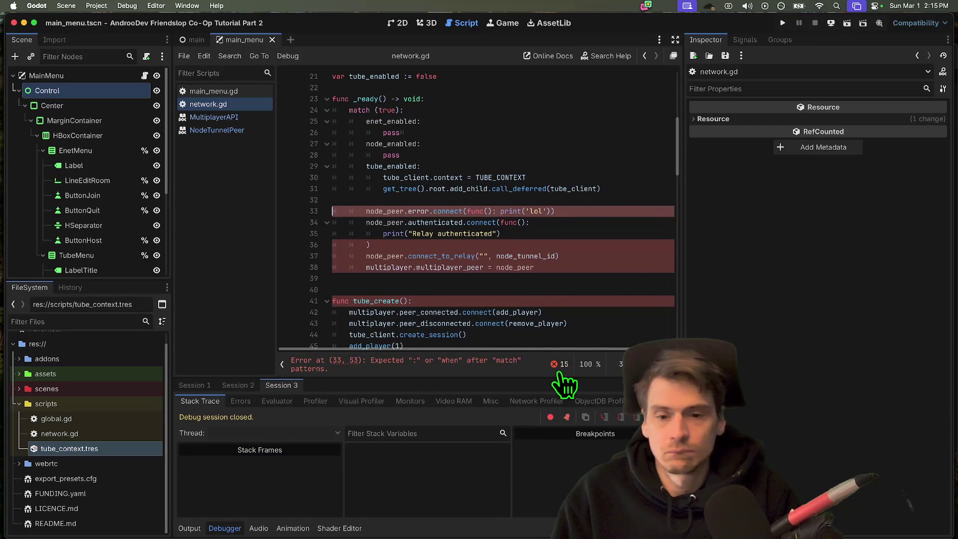
{"action": "scroll", "coordinate": [562, 271], "scroll_direction": "up", "scroll_amount": 1}
{"action": "left_click", "coordinate": [595, 233]}
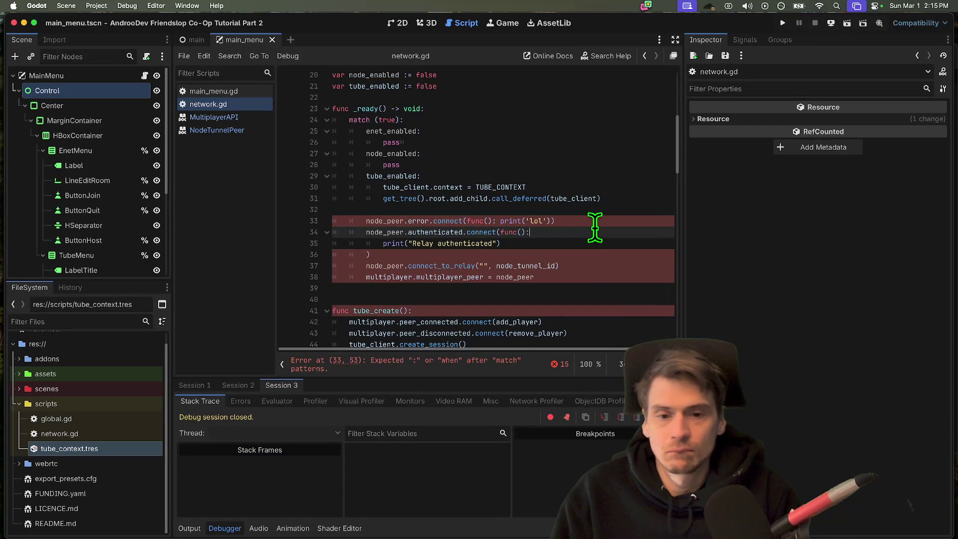
{"action": "left_click_drag", "start_coordinate": [595, 232], "coordinate": [257, 247]}
{"action": "key", "text": "BackSpace"}
{"action": "key", "text": "super+z"}
{"action": "double_click", "coordinate": [442, 243]}
{"action": "key", "text": "BackSpace"}
{"action": "type", "text": "print(\"Relay authenticated\")"}
- Replace the inline authenticated callback with handle_node_tunnel_ready in the node_peer connect line
{"action": "left_click_drag", "start_coordinate": [363, 254], "coordinate": [470, 228]}
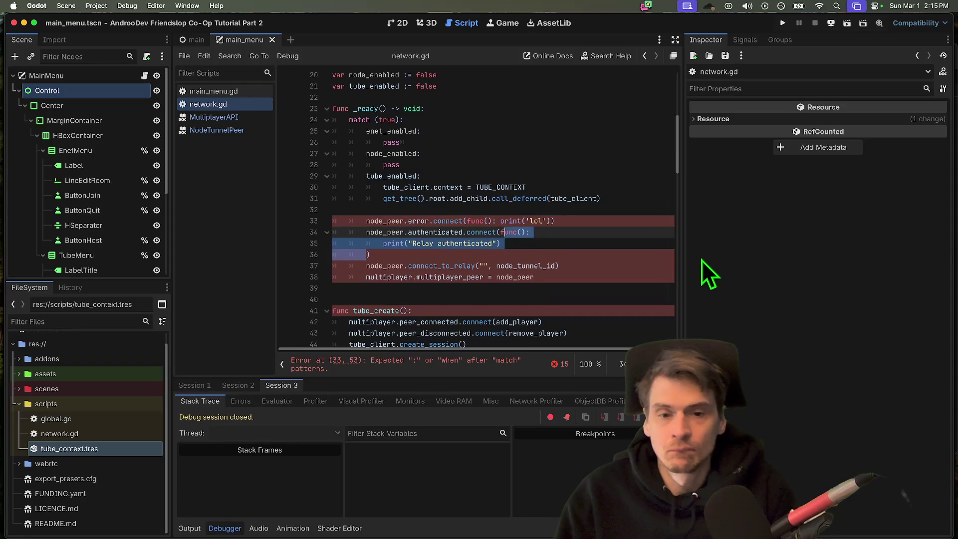
{"action": "type", "text": "handl"}
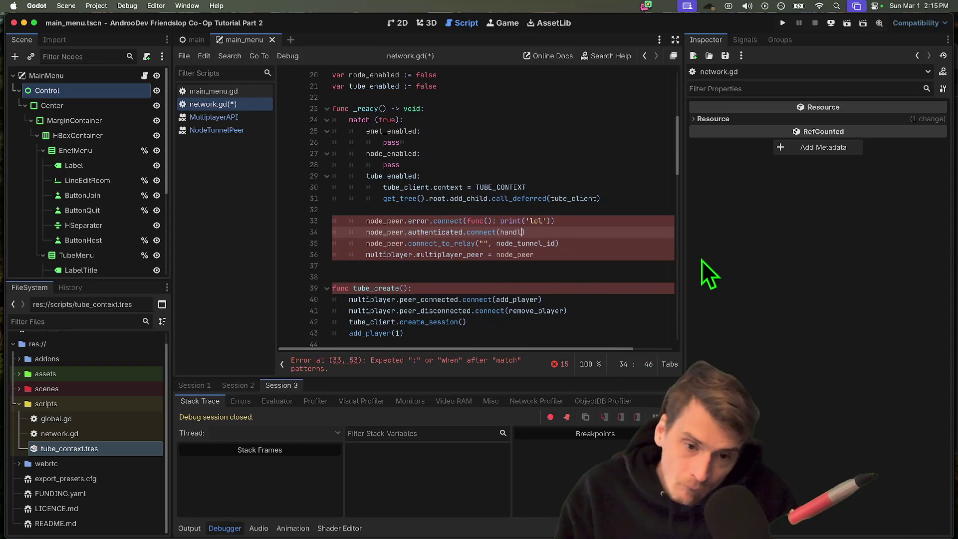
{"action": "type", "text": "e_"}
{"action": "key", "text": "Escape"}
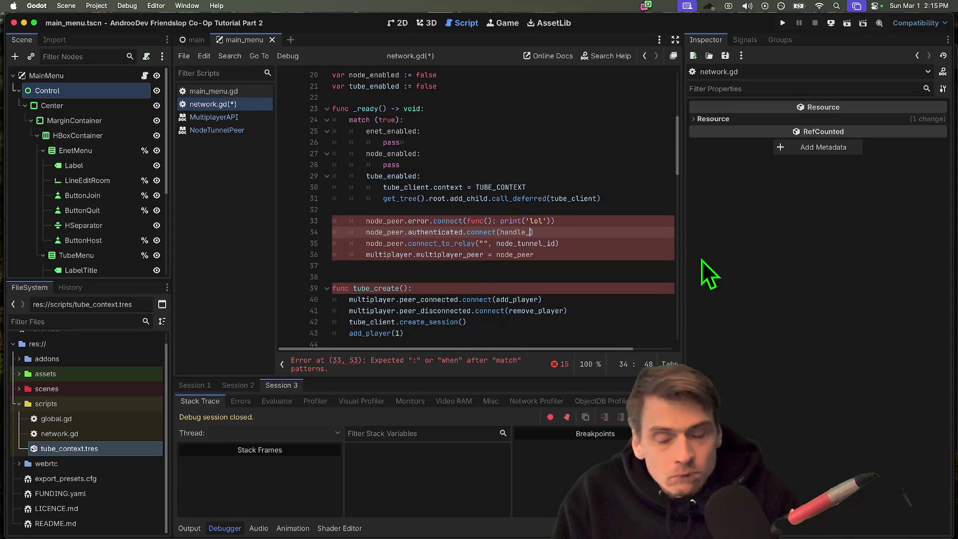
{"action": "scroll", "coordinate": [622, 307], "scroll_direction": "down", "scroll_amount": 8}
{"action": "scroll", "coordinate": [621, 307], "scroll_direction": "down", "scroll_amount": 8}
{"action": "scroll", "coordinate": [618, 314], "scroll_direction": "down", "scroll_amount": 8}
{"action": "scroll", "coordinate": [618, 314], "scroll_direction": "down", "scroll_amount": 2}
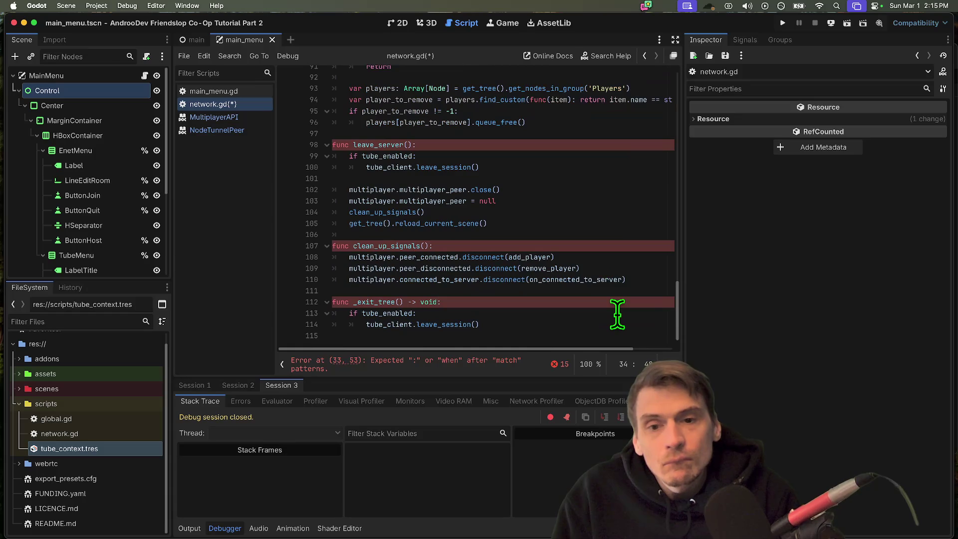
{"action": "scroll", "coordinate": [617, 315], "scroll_direction": "up", "scroll_amount": 10}
{"action": "scroll", "coordinate": [618, 314], "scroll_direction": "up", "scroll_amount": 10}
{"action": "scroll", "coordinate": [616, 315], "scroll_direction": "up", "scroll_amount": 8}
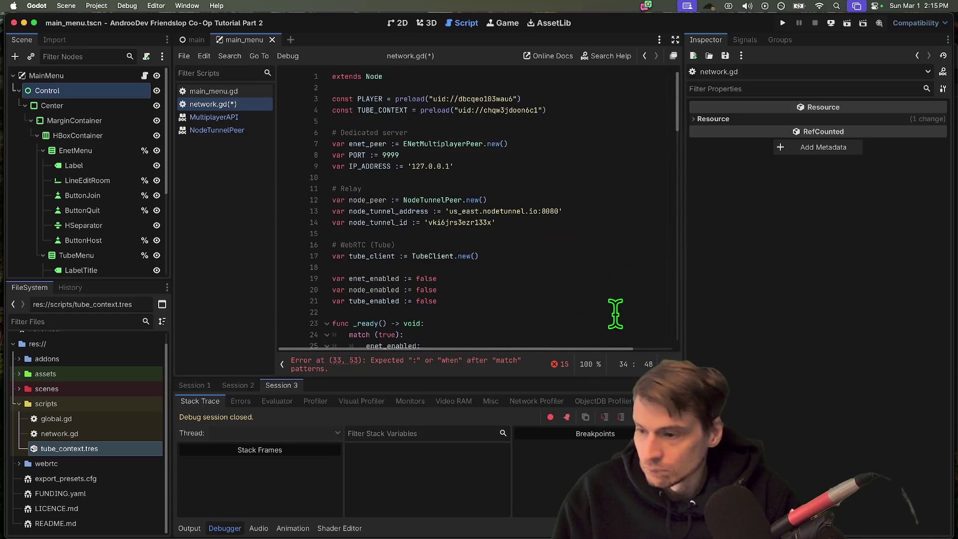
{"action": "scroll", "coordinate": [615, 314], "scroll_direction": "down", "scroll_amount": 5}
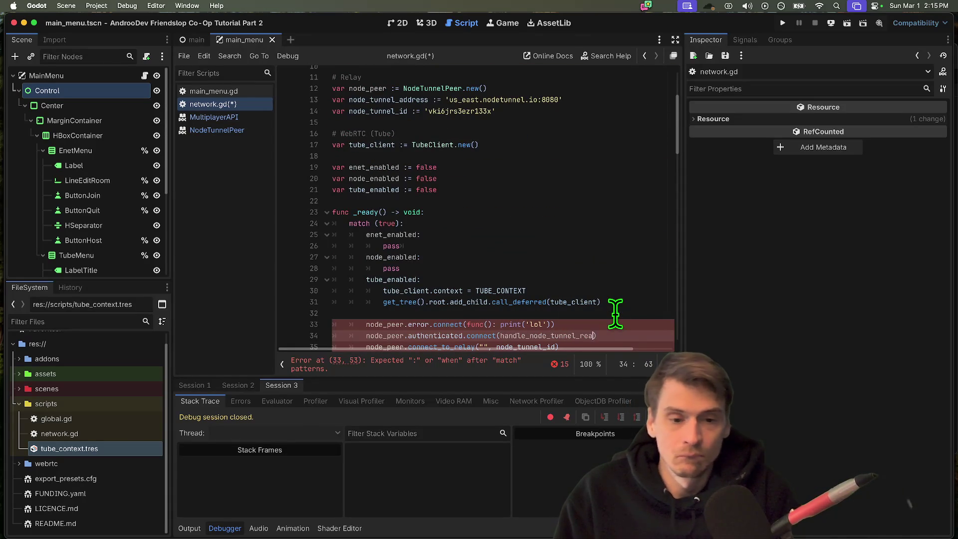
{"action": "scroll", "coordinate": [629, 303], "scroll_direction": "down", "scroll_amount": 10}
{"action": "scroll", "coordinate": [625, 284], "scroll_direction": "up", "scroll_amount": 5}
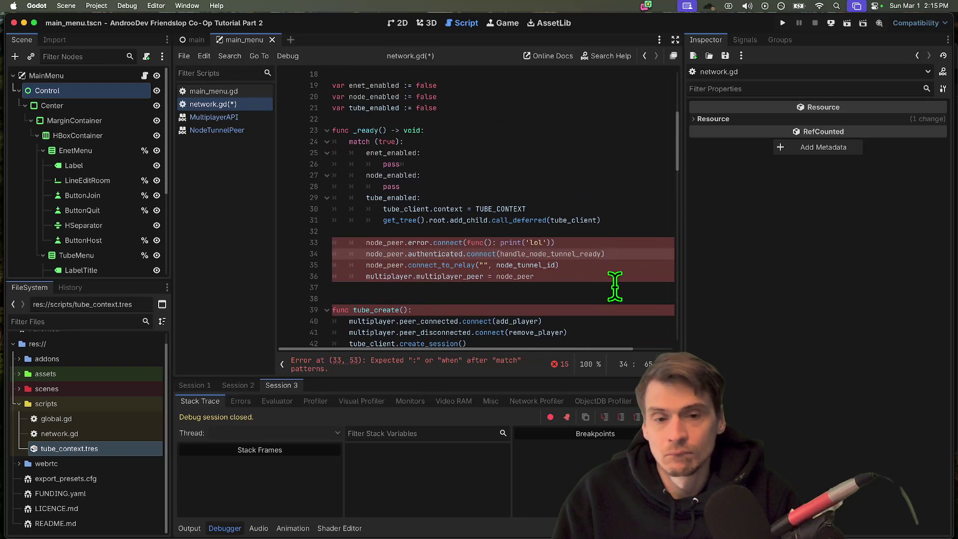
{"action": "triple_click", "coordinate": [610, 242]}
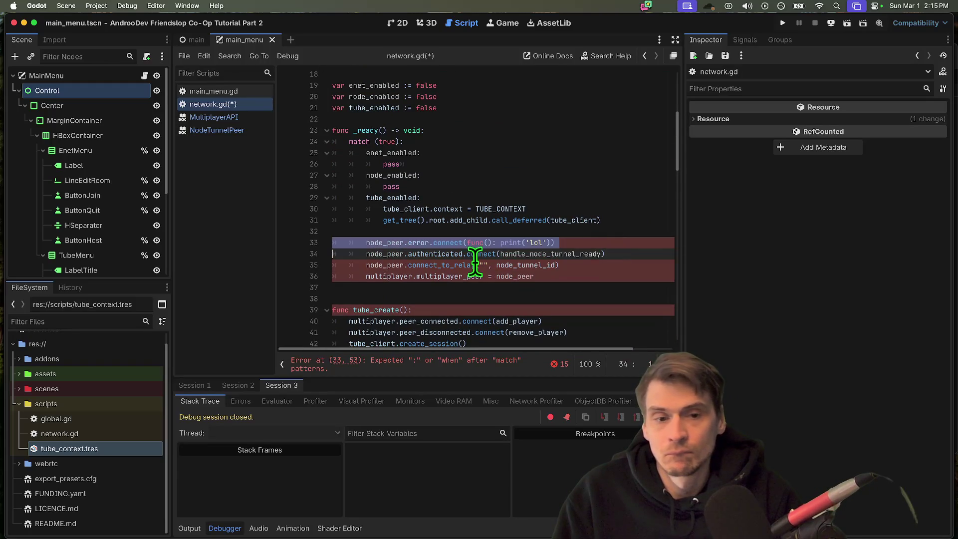
- Comment out the error connect line and pass node_tunnel_address to connect_to_relay
{"action": "left_click", "coordinate": [495, 249]}
{"action": "left_click", "coordinate": [486, 242]}
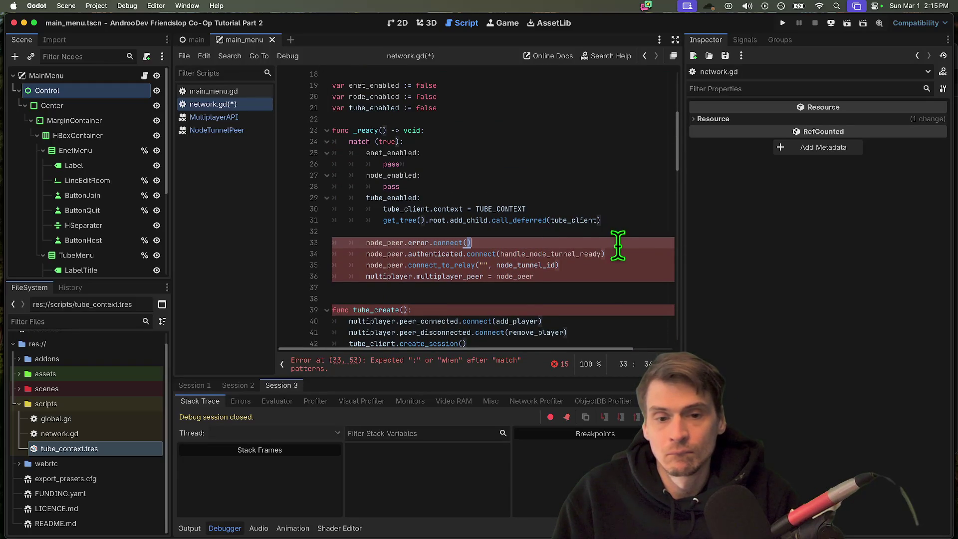
{"action": "key", "text": "Down"}
{"action": "key", "text": "Down"}
{"action": "key", "text": "Up"}
{"action": "key", "text": "Up"}
{"action": "key", "text": "Home"}
{"action": "key", "text": "Tab"}
{"action": "key", "text": "Down"}
{"action": "key", "text": "Down"}
{"action": "key", "text": "Down"}
{"action": "left_click_drag", "start_coordinate": [332, 276], "coordinate": [374, 255]}
{"action": "left_click", "coordinate": [513, 276]}
{"action": "left_click", "coordinate": [486, 265]}
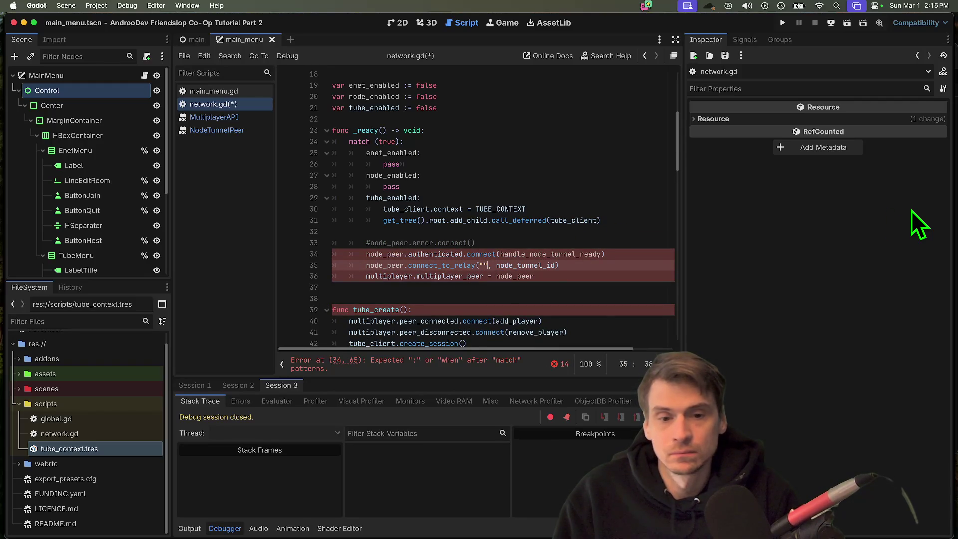
{"action": "type", "text": "o"}
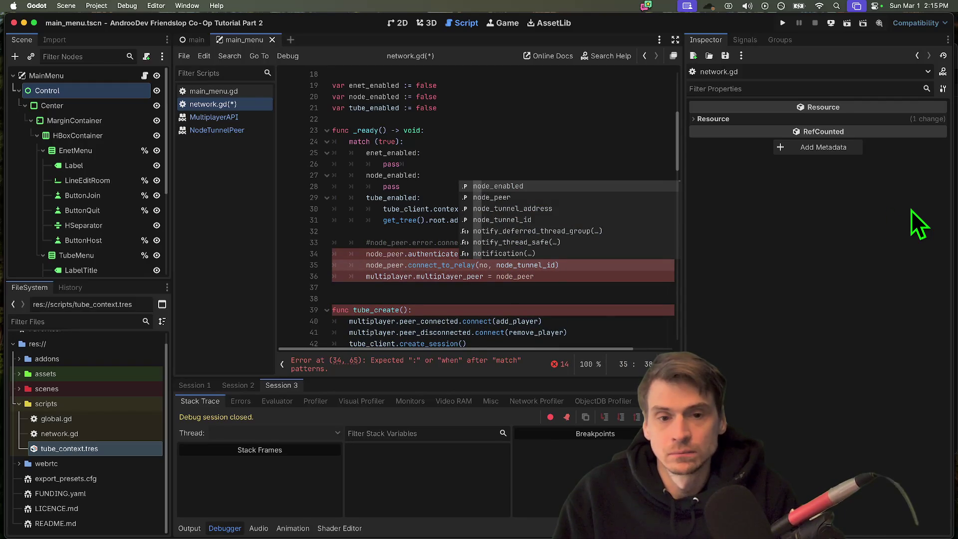
{"action": "key", "text": "Down"}
{"action": "key", "text": "Down"}
{"action": "key", "text": "Return"}
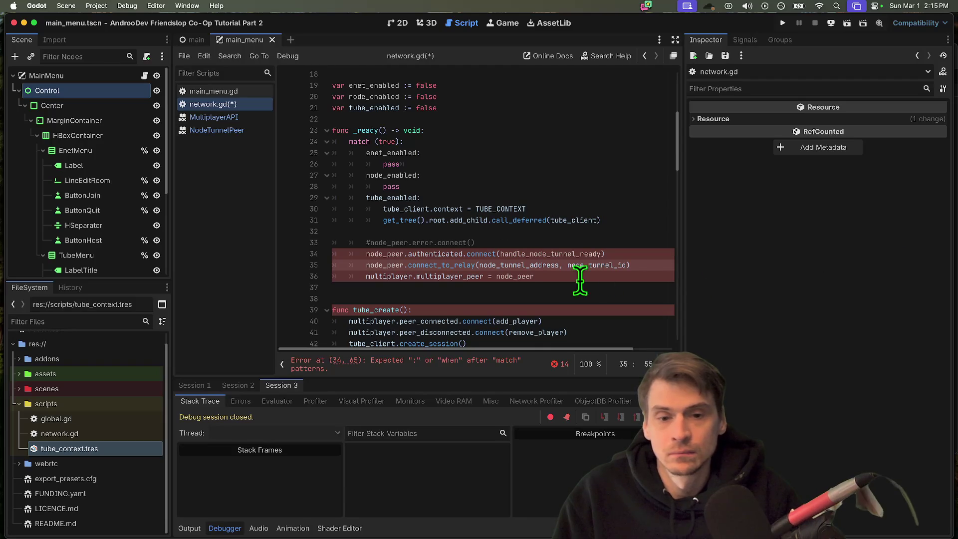
- Move the three node_peer relay setup lines over the pass in the node_enabled branch with correct indentation
{"action": "key", "text": "shift+Up"}
{"action": "key", "text": "shift+Up"}
{"action": "key", "text": "shift+Up"}
{"action": "key", "text": "super+c"}
{"action": "key", "text": "BackSpace"}
{"action": "key", "text": "Up"}
{"action": "key", "text": "Up"}
{"action": "key", "text": "Up"}
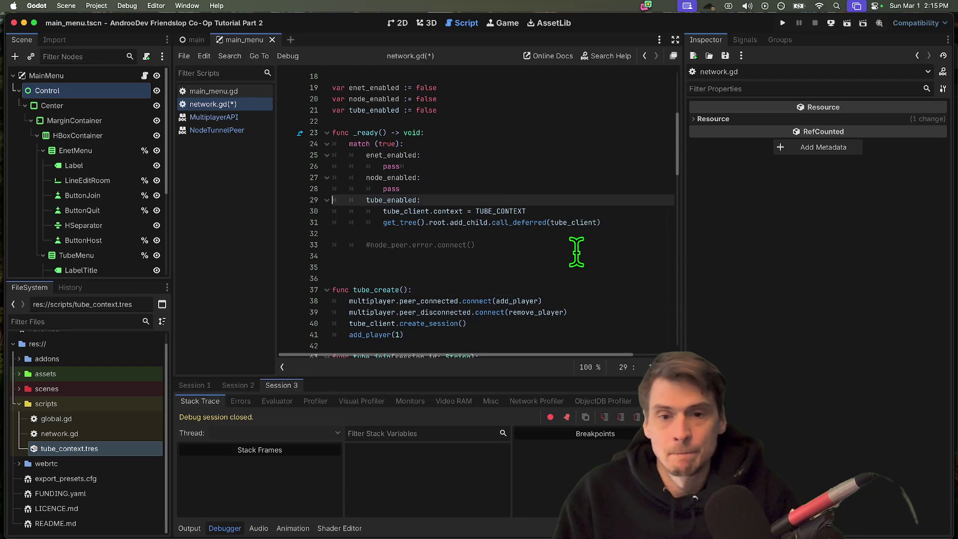
{"action": "key", "text": "Up"}
{"action": "key", "text": "super+v"}
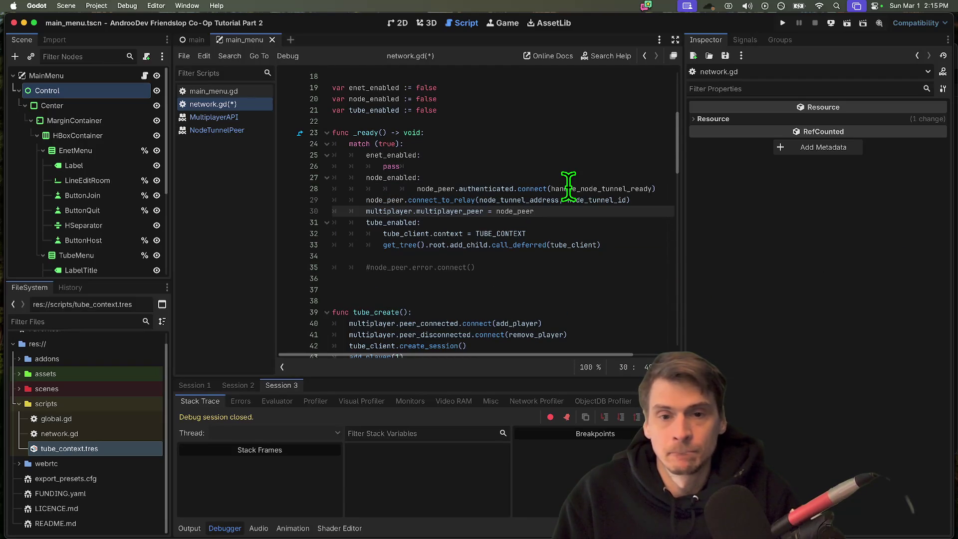
{"action": "mouse_move", "coordinate": [535, 212]}
{"action": "left_mouse_down"}
{"action": "mouse_move", "coordinate": [349, 202]}
{"action": "mouse_move", "coordinate": [349, 188]}
{"action": "left_mouse_up"}
{"action": "key", "text": "shift+Tab"}
{"action": "key", "text": "shift+Tab"}
{"action": "key", "text": "Tab"}
{"action": "key", "text": "Tab"}
- Delete the leftover commented error line and blank line, then save network.gd
{"action": "left_click", "coordinate": [479, 267]}
{"action": "key", "text": "super+shift+k"}
{"action": "key", "text": "BackSpace"}
{"action": "key", "text": "super+s"}
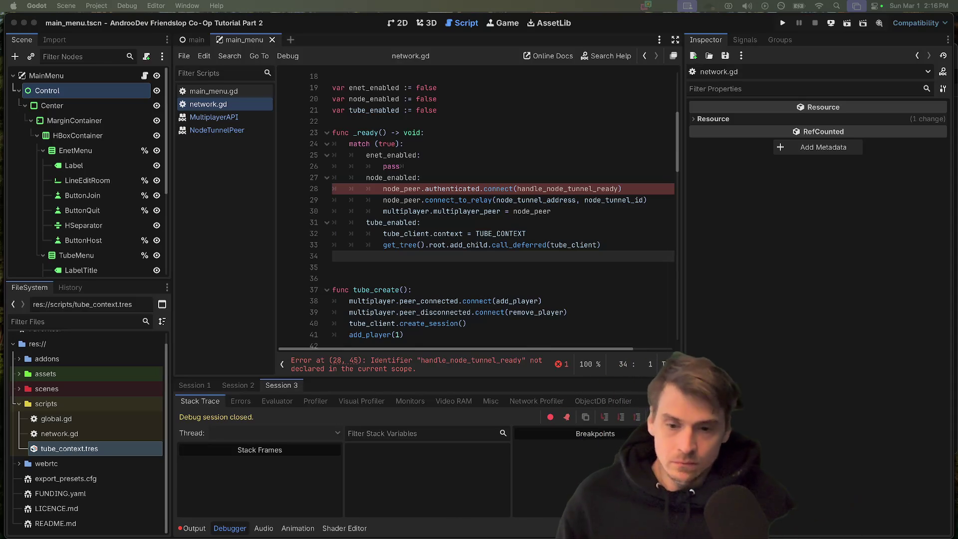
{"action": "mouse_move", "coordinate": [255, 509]}
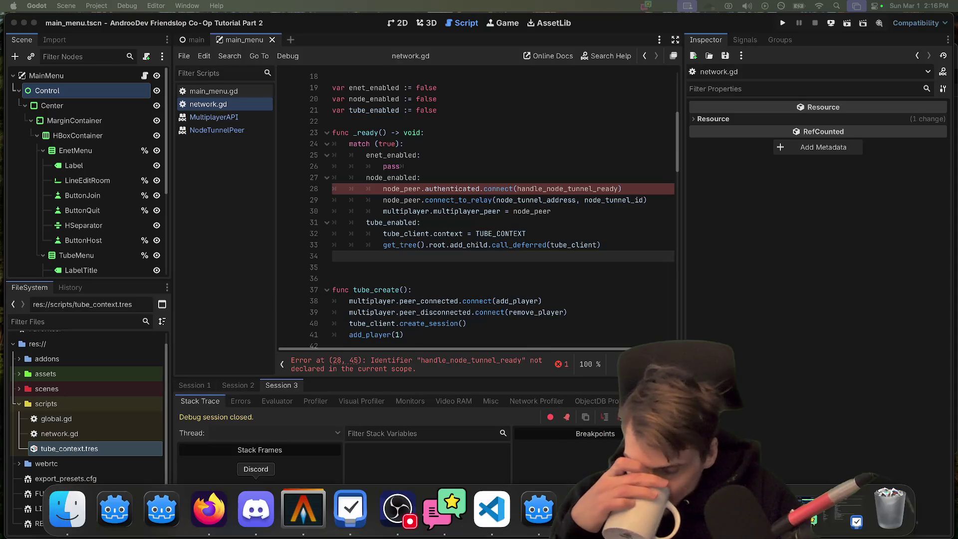
- Switch from the Godot docs in Firefox to the Spotify Pure Comedy album tab
{"action": "left_click", "coordinate": [209, 508]}
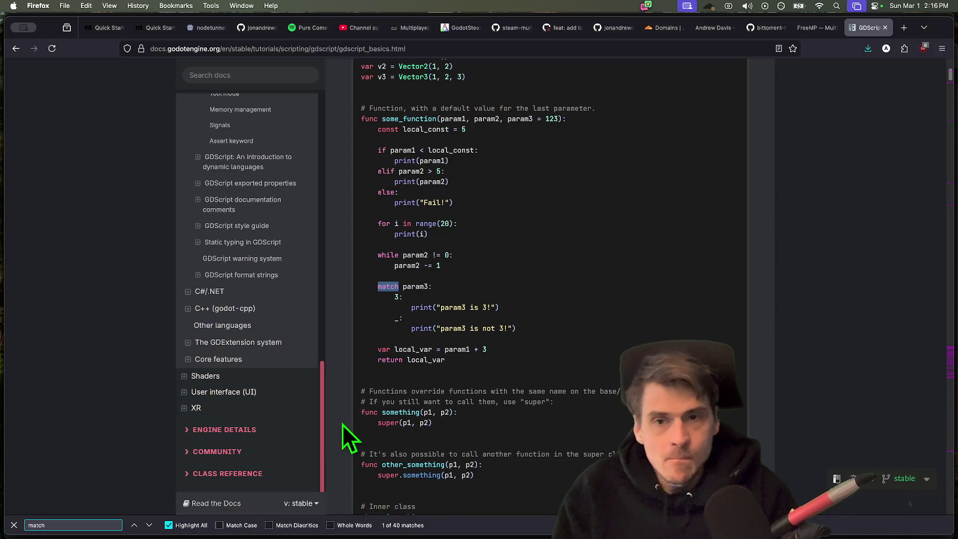
{"action": "left_click", "coordinate": [308, 28]}
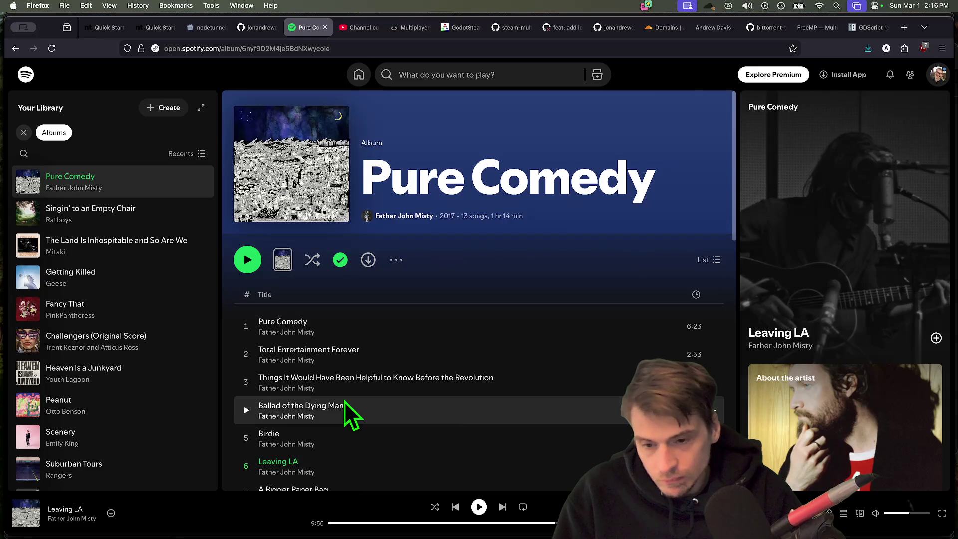
- Reload Spotify, play Leaving LA then A Bigger Paper Bag, and check the macOS sound output menu
{"action": "key", "text": "super+r"}
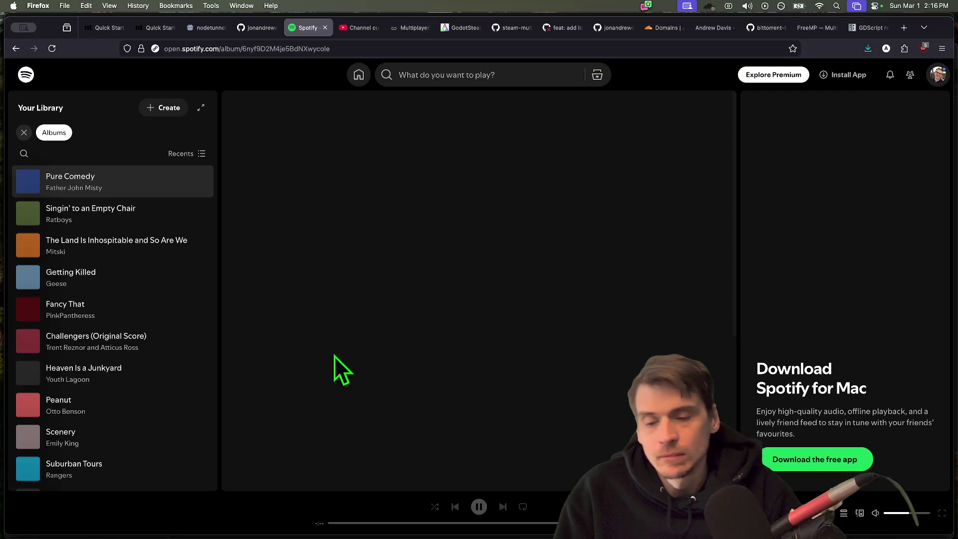
{"action": "scroll", "coordinate": [414, 347], "scroll_direction": "down", "scroll_amount": 5}
{"action": "scroll", "coordinate": [510, 236], "scroll_direction": "up", "scroll_amount": 1}
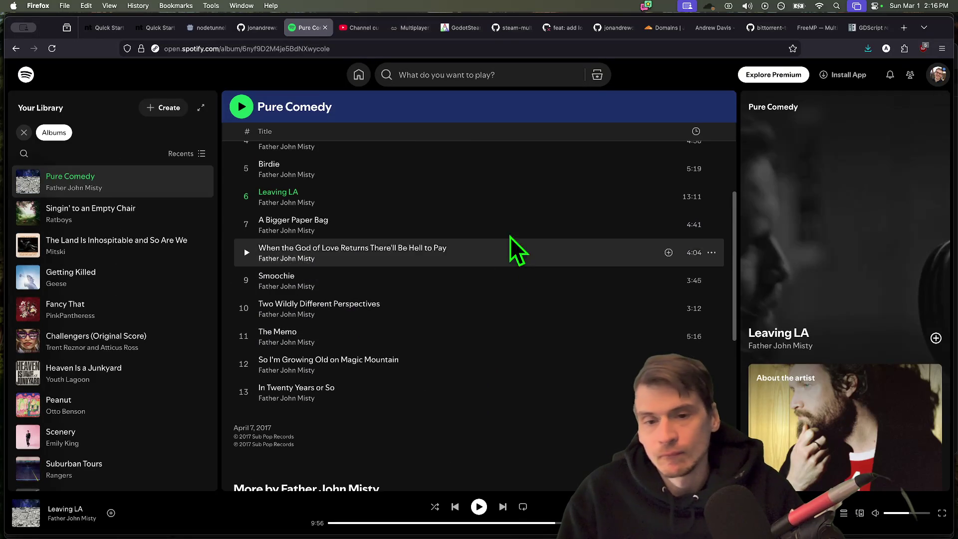
{"action": "double_click", "coordinate": [545, 201]}
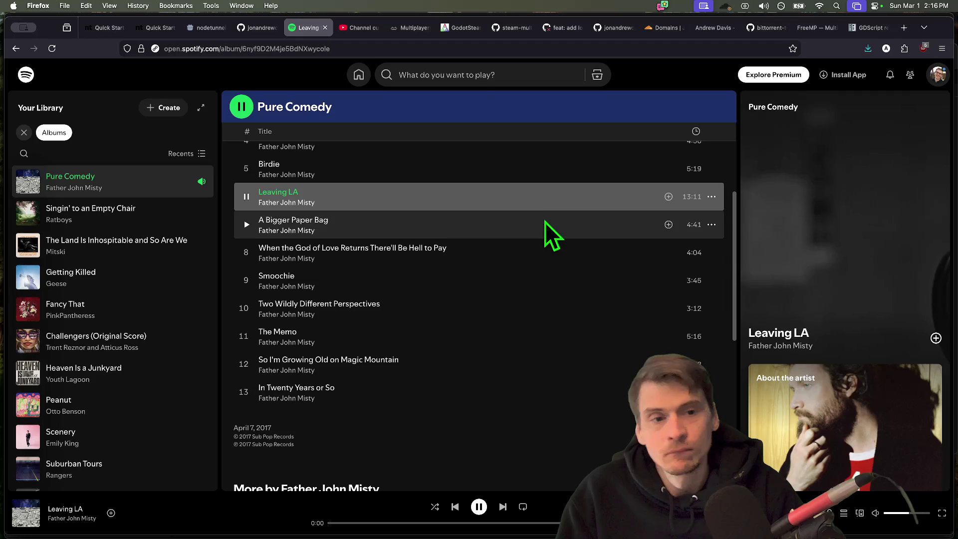
{"action": "double_click", "coordinate": [559, 227]}
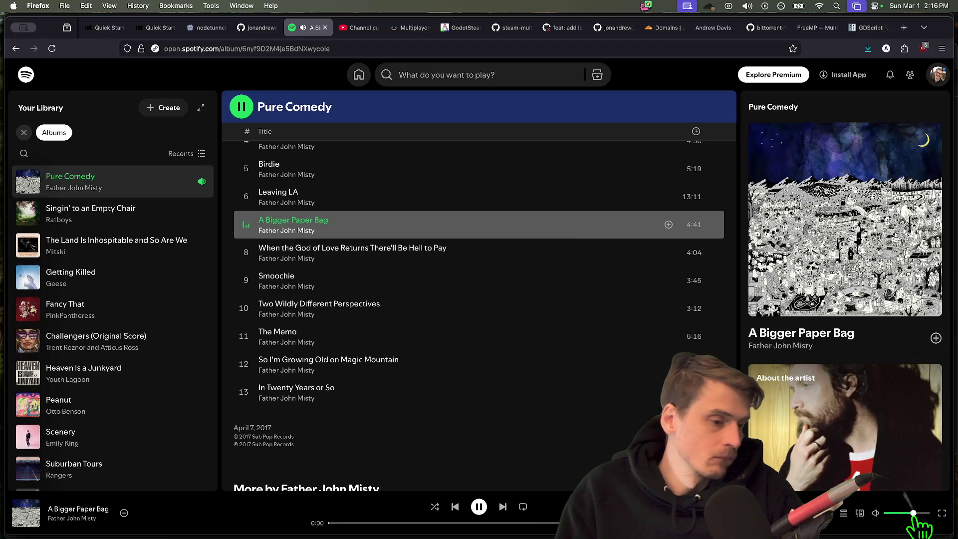
{"action": "left_click", "coordinate": [746, 6]}
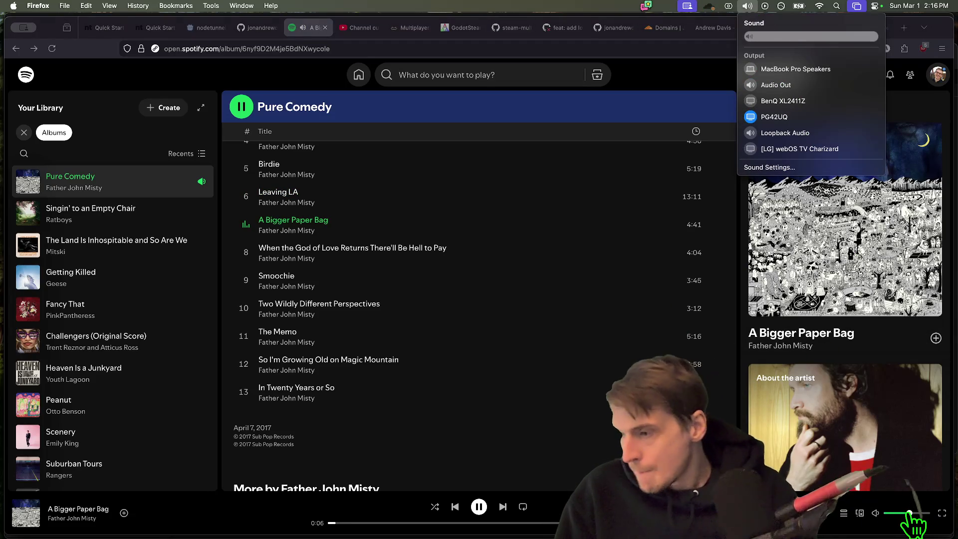
{"action": "left_click", "coordinate": [602, 129]}
{"action": "scroll", "coordinate": [603, 130], "scroll_direction": "up", "scroll_amount": 5}
- Flip through browser tabs and the application switcher, landing on a GitHub profile tab
{"action": "key", "text": "ctrl+Tab"}
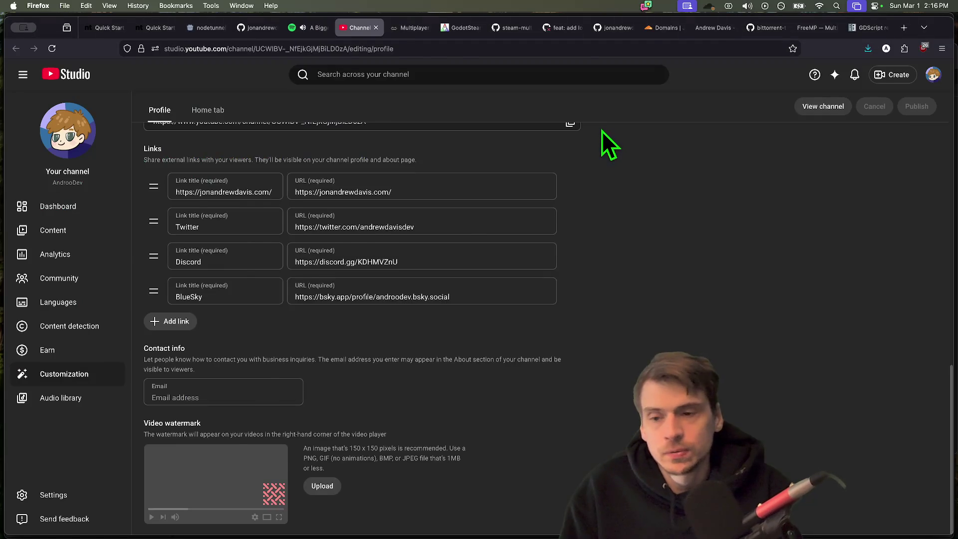
{"action": "key", "text": "ctrl+shift+Tab"}
{"action": "key", "text": "super+Tab"}
{"action": "key", "text": "Tab"}
{"action": "key", "text": "Tab"}
{"action": "key", "text": "Tab"}
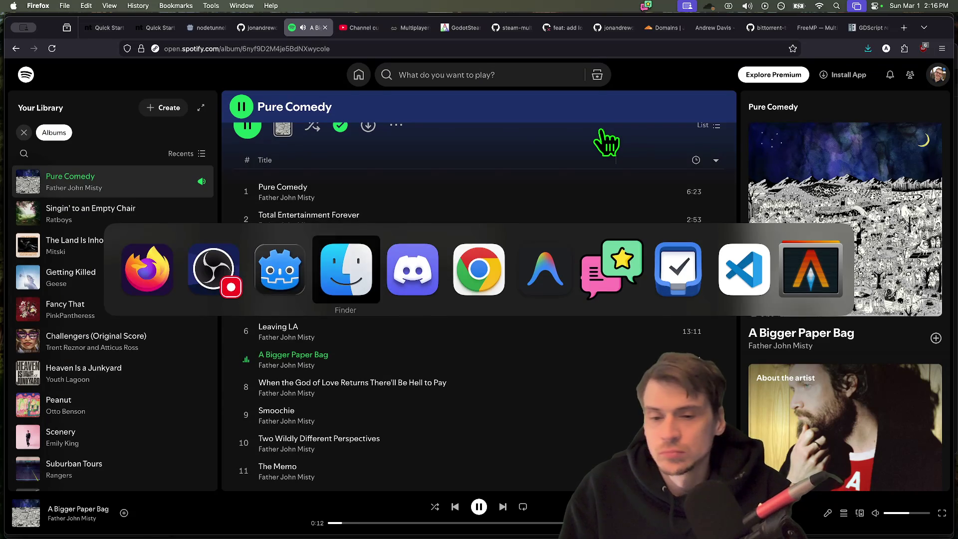
{"action": "key", "text": "shift+Tab"}
{"action": "key", "text": "shift+Tab"}
{"action": "key", "text": "shift+Tab"}
{"action": "key", "text": "shift+Tab"}
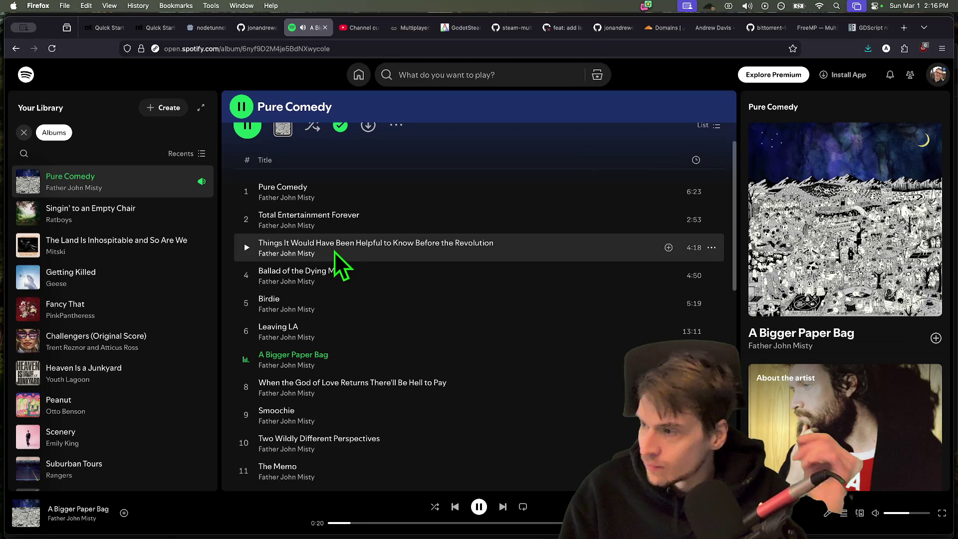
{"action": "key", "text": "super+Tab"}
{"action": "key", "text": "super+Tab"}
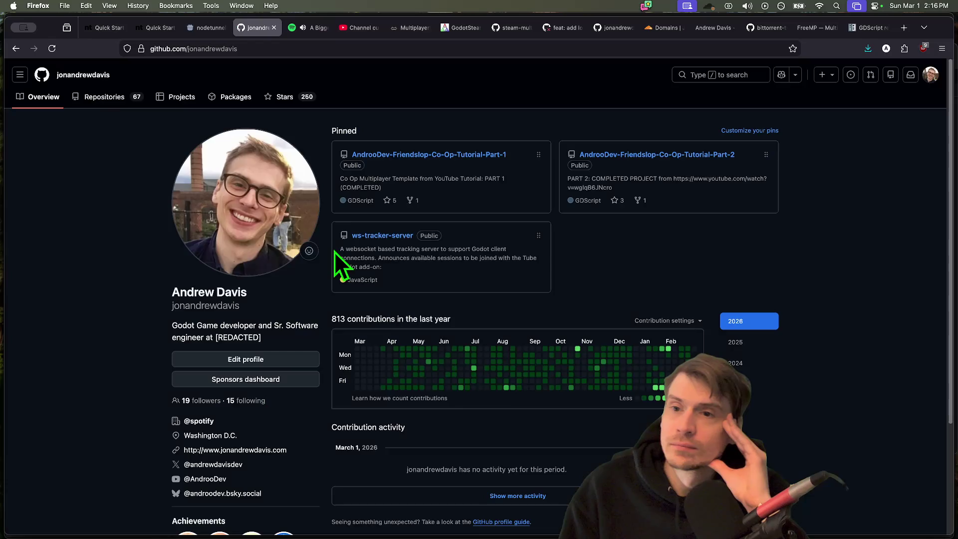
- View the NodeTunnel Quick Start Guide tab, then switch to Discord's networking-and-multiplayer channel
{"action": "key", "text": "ctrl+Tab"}
{"action": "key", "text": "ctrl+Tab"}
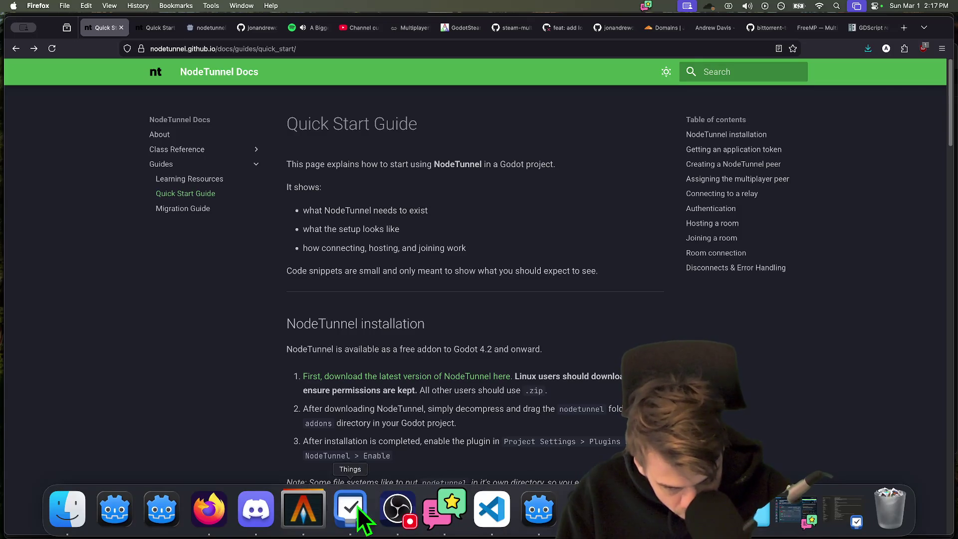
{"action": "left_click", "coordinate": [255, 510]}
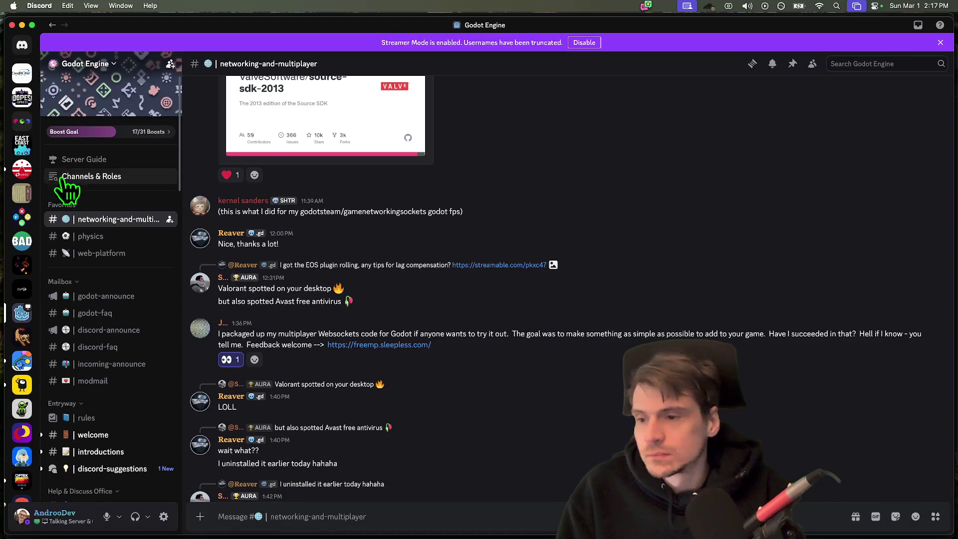
{"action": "scroll", "coordinate": [447, 374], "scroll_direction": "down", "scroll_amount": 3}
{"action": "scroll", "coordinate": [446, 469], "scroll_direction": "down", "scroll_amount": 5}
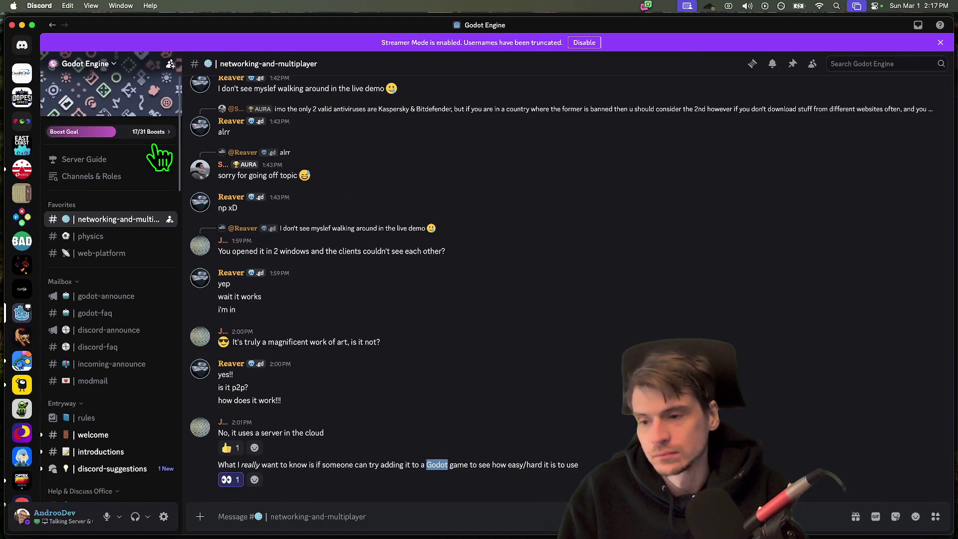
{"action": "key", "text": "super+Tab"}
{"action": "key", "text": "super+Tab"}
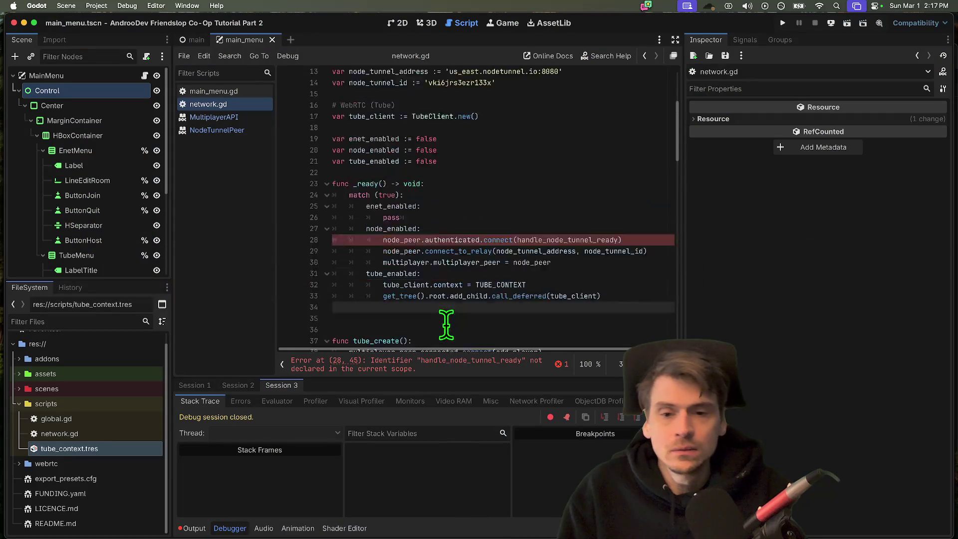
{"action": "scroll", "coordinate": [500, 300], "scroll_direction": "up", "scroll_amount": 3}
{"action": "scroll", "coordinate": [500, 299], "scroll_direction": "down", "scroll_amount": 4}
- Define handle_node_tunnel_ready() at the end of network.gd printing "NODE TUNNEL READY" and save
{"action": "double_click", "coordinate": [402, 203]}
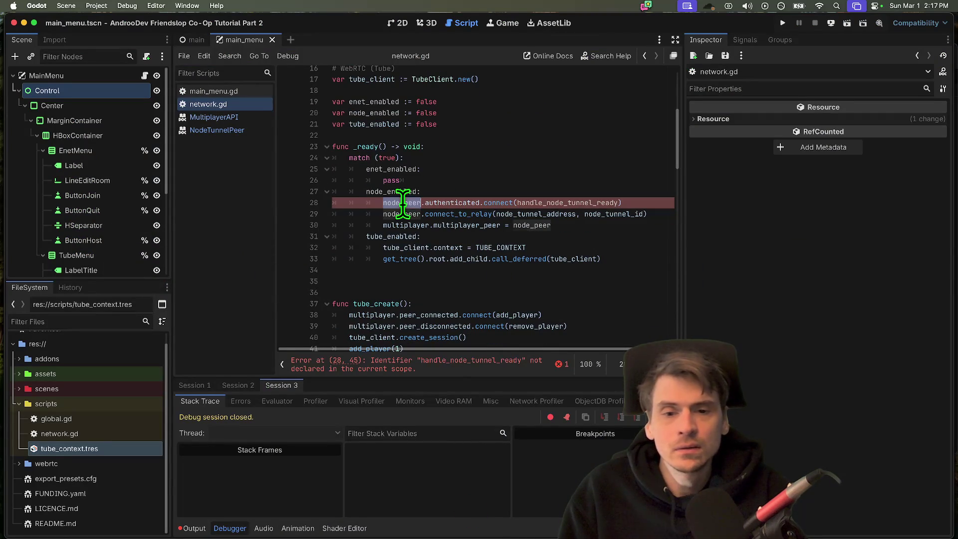
{"action": "scroll", "coordinate": [468, 299], "scroll_direction": "up", "scroll_amount": 1}
{"action": "double_click", "coordinate": [567, 211]}
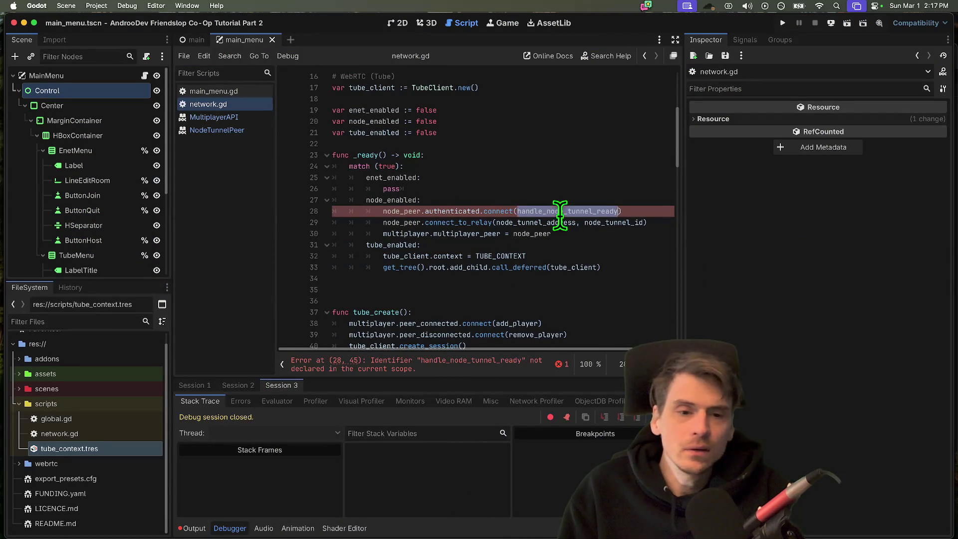
{"action": "scroll", "coordinate": [554, 300], "scroll_direction": "down", "scroll_amount": 5}
{"action": "scroll", "coordinate": [554, 299], "scroll_direction": "down", "scroll_amount": 5}
{"action": "scroll", "coordinate": [545, 302], "scroll_direction": "down", "scroll_amount": 5}
{"action": "left_click", "coordinate": [571, 335]}
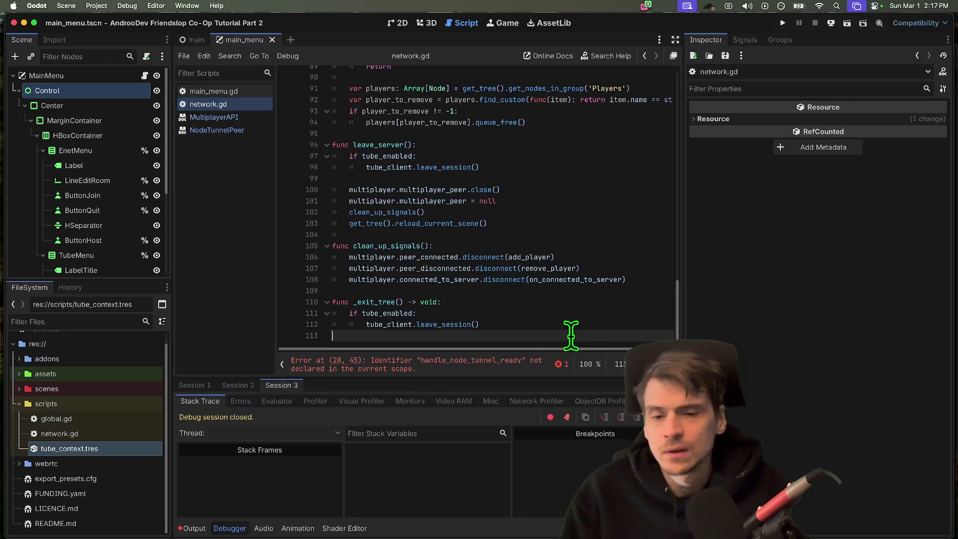
{"action": "key", "text": "Return"}
{"action": "key", "text": "Return"}
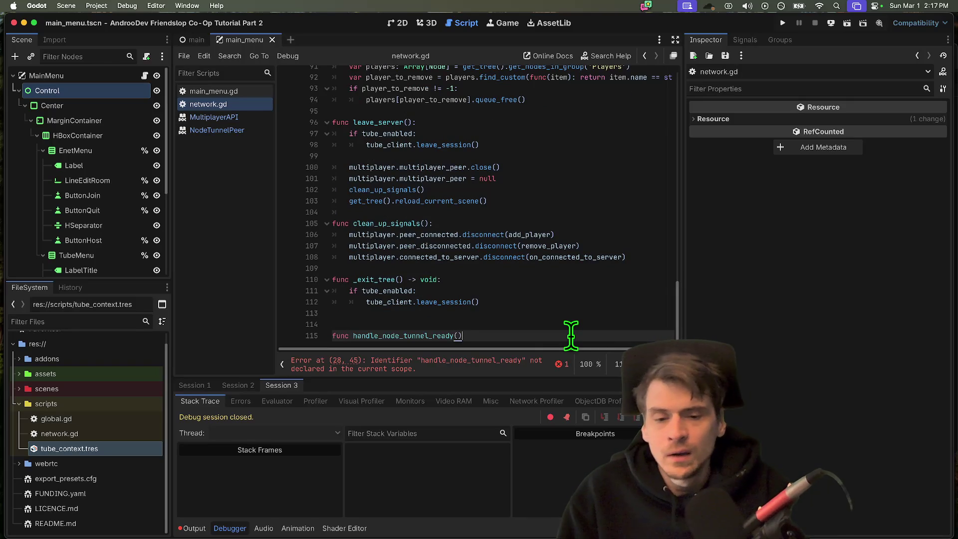
{"action": "type", "text": ":"}
{"action": "key", "text": "Return"}
{"action": "type", "text": "print(\"NODE TUNNEL READY\")"}
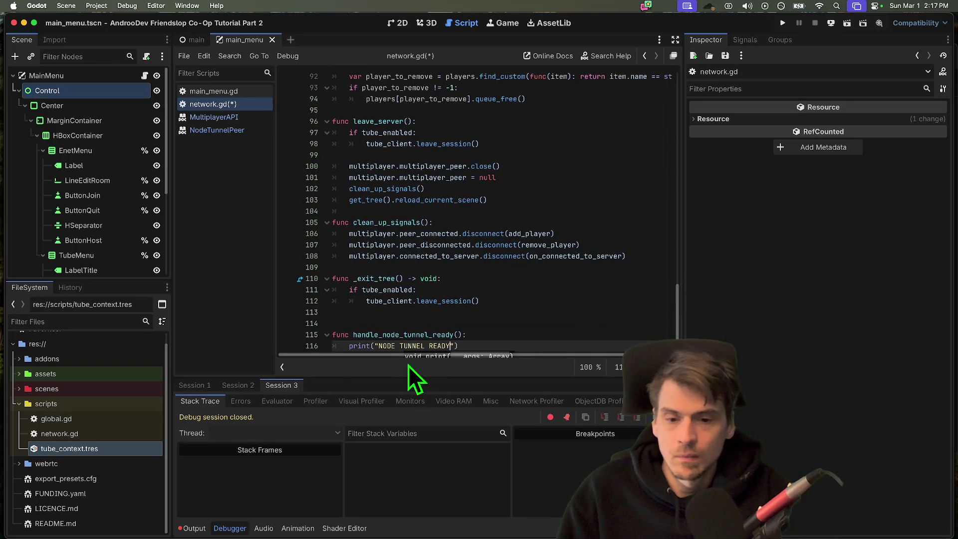
{"action": "key", "text": "super+s"}
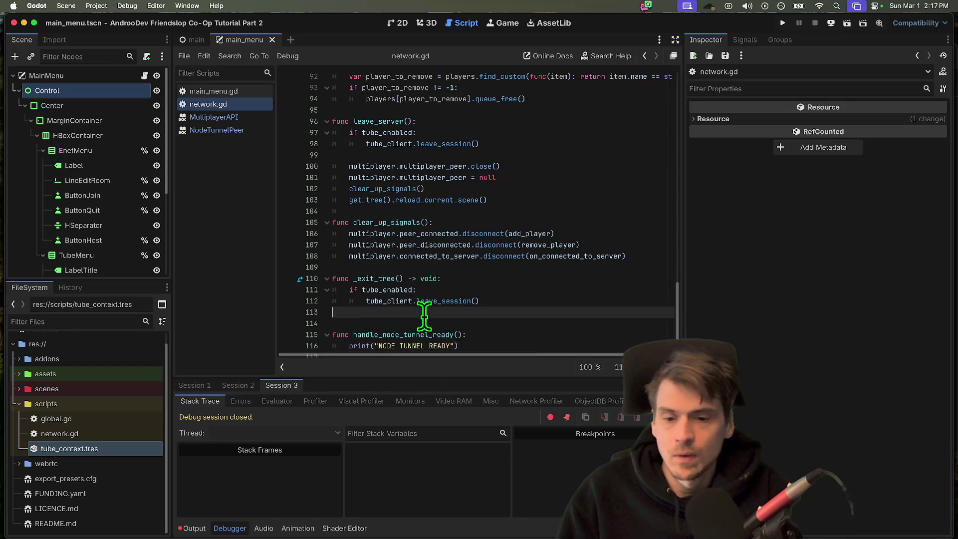
{"action": "scroll", "coordinate": [369, 288], "scroll_direction": "up", "scroll_amount": 3}
{"action": "scroll", "coordinate": [369, 288], "scroll_direction": "up", "scroll_amount": 10}
{"action": "scroll", "coordinate": [369, 288], "scroll_direction": "up", "scroll_amount": 10}
{"action": "scroll", "coordinate": [399, 289], "scroll_direction": "down", "scroll_amount": 5}
{"action": "scroll", "coordinate": [399, 288], "scroll_direction": "up", "scroll_amount": 3}
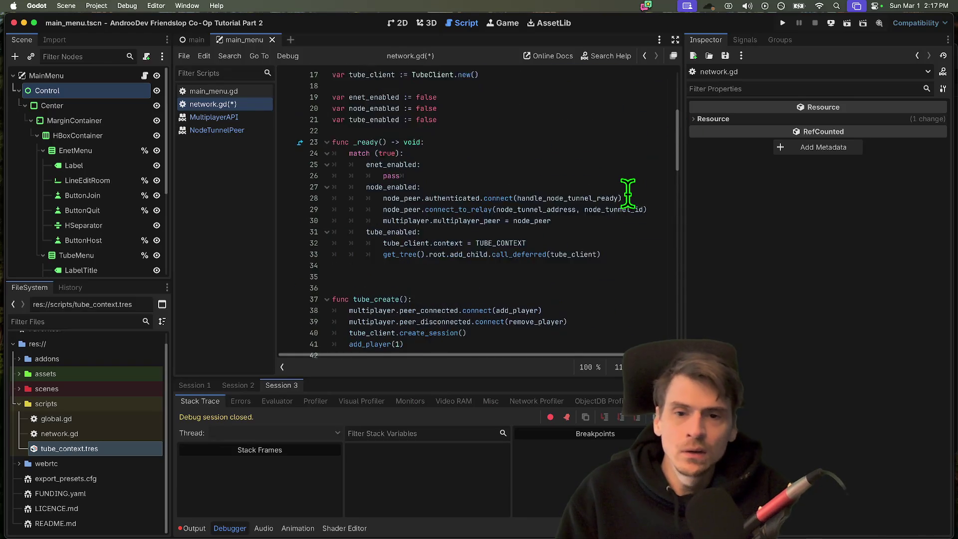
{"action": "scroll", "coordinate": [524, 187], "scroll_direction": "up", "scroll_amount": 2}
{"action": "mouse_move", "coordinate": [606, 281]}
{"action": "left_mouse_down"}
{"action": "mouse_move", "coordinate": [303, 168]}
{"action": "mouse_move", "coordinate": [615, 292]}
{"action": "mouse_move", "coordinate": [246, 176]}
{"action": "left_mouse_up"}
{"action": "left_click", "coordinate": [421, 180]}
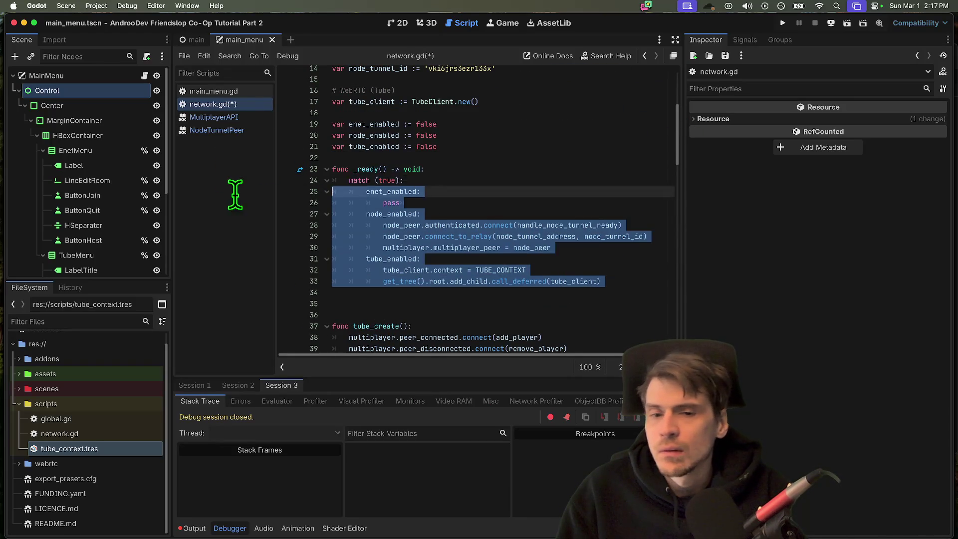
{"action": "left_click", "coordinate": [554, 239]}
{"action": "left_click", "coordinate": [566, 203]}
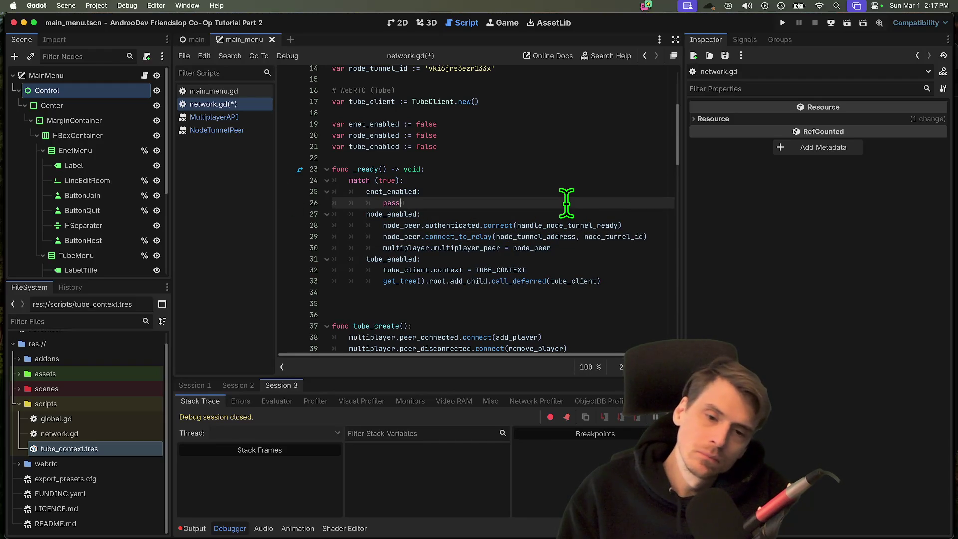
{"action": "scroll", "coordinate": [567, 202], "scroll_direction": "up", "scroll_amount": 3}
{"action": "scroll", "coordinate": [566, 202], "scroll_direction": "up", "scroll_amount": 5}
{"action": "scroll", "coordinate": [551, 212], "scroll_direction": "down", "scroll_amount": 4}
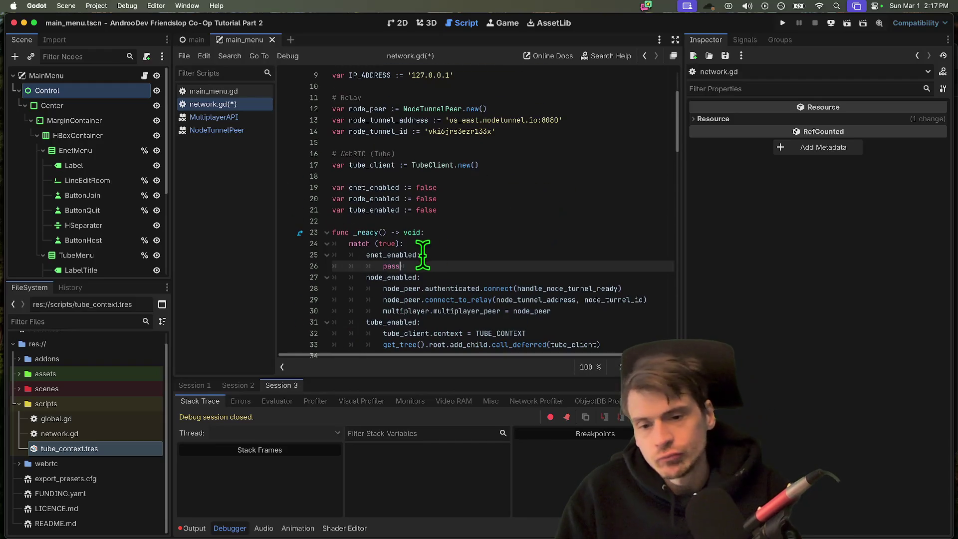
{"action": "scroll", "coordinate": [422, 254], "scroll_direction": "down", "scroll_amount": 5}
{"action": "double_click", "coordinate": [374, 311]}
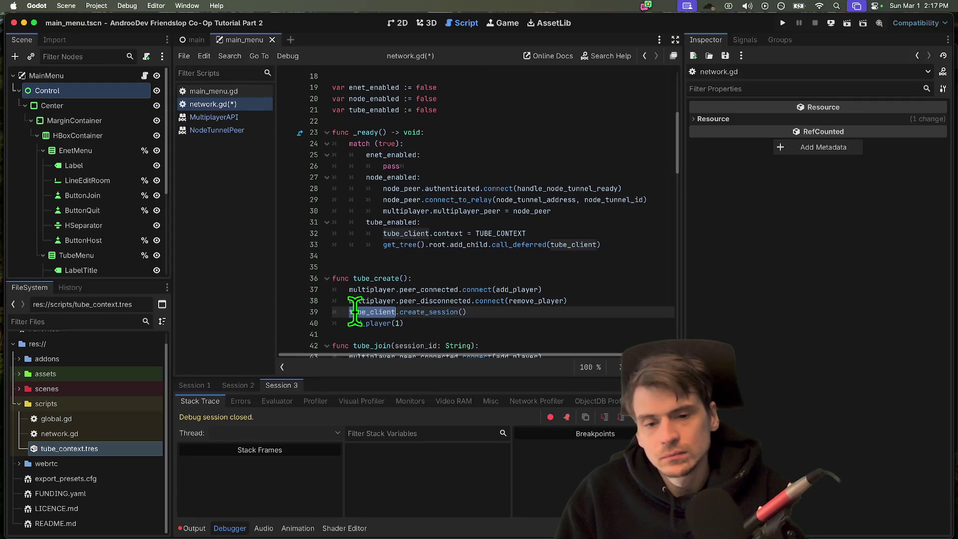
{"action": "scroll", "coordinate": [536, 330], "scroll_direction": "down", "scroll_amount": 1}
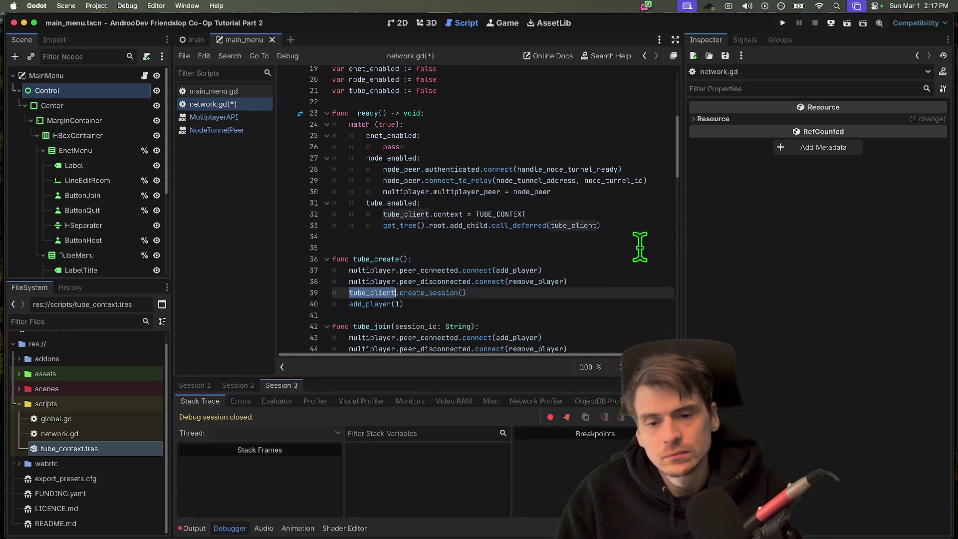
{"action": "scroll", "coordinate": [639, 248], "scroll_direction": "down", "scroll_amount": 3}
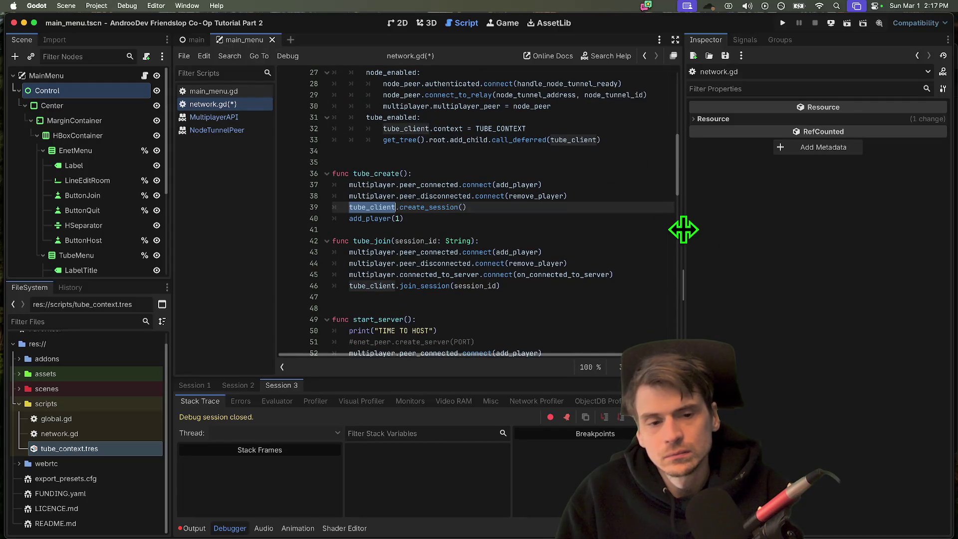
- Cut the peer_connected/peer_disconnected connect lines from tube_create and paste them at the top of _ready
{"action": "left_click_drag", "start_coordinate": [683, 231], "coordinate": [767, 231]}
{"action": "left_click_drag", "start_coordinate": [567, 267], "coordinate": [333, 256]}
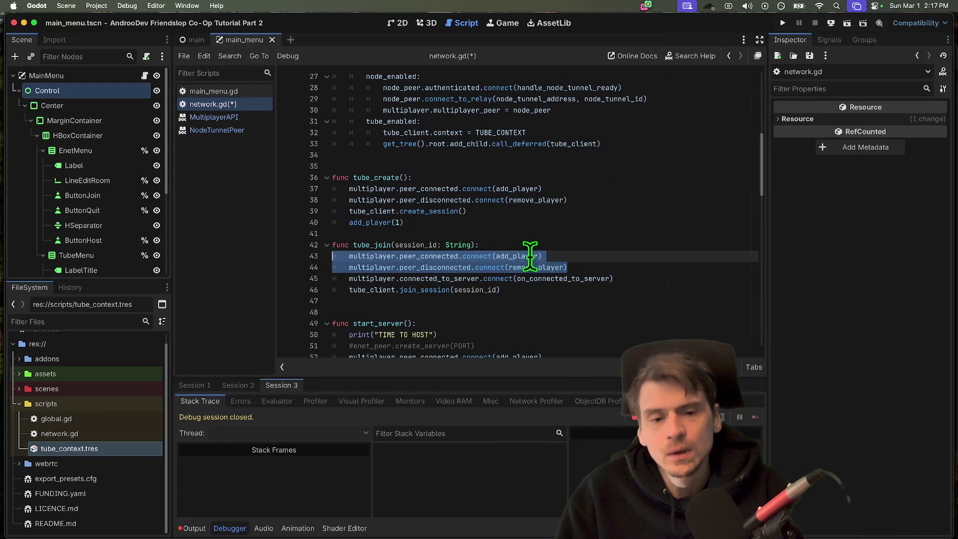
{"action": "scroll", "coordinate": [530, 256], "scroll_direction": "down", "scroll_amount": 5}
{"action": "scroll", "coordinate": [530, 256], "scroll_direction": "down", "scroll_amount": 3}
{"action": "scroll", "coordinate": [530, 256], "scroll_direction": "up", "scroll_amount": 5}
{"action": "scroll", "coordinate": [539, 240], "scroll_direction": "up", "scroll_amount": 4}
{"action": "left_click_drag", "start_coordinate": [568, 227], "coordinate": [284, 216]}
{"action": "key", "text": "super+c"}
{"action": "key", "text": "BackSpace"}
{"action": "scroll", "coordinate": [629, 212], "scroll_direction": "up", "scroll_amount": 4}
{"action": "left_click", "coordinate": [571, 187]}
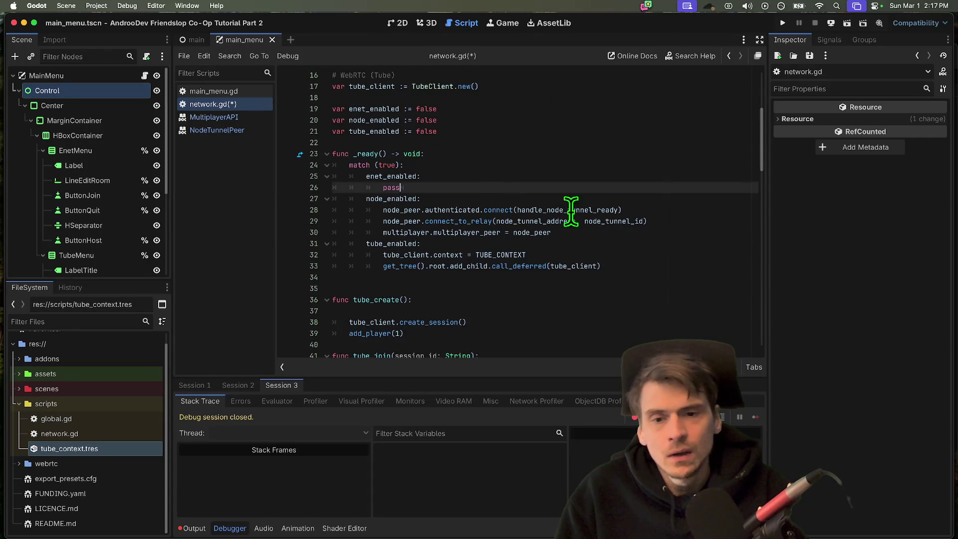
{"action": "key", "text": "Return"}
{"action": "key", "text": "Return"}
{"action": "key", "text": "super+v"}
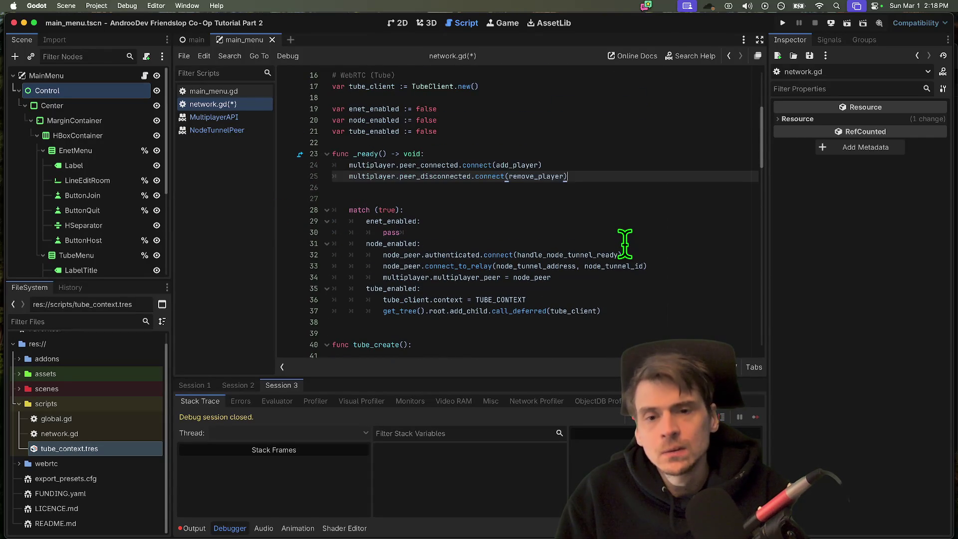
{"action": "key", "text": "Delete"}
{"action": "scroll", "coordinate": [625, 243], "scroll_direction": "down", "scroll_amount": 5}
{"action": "scroll", "coordinate": [611, 201], "scroll_direction": "down", "scroll_amount": 3}
{"action": "scroll", "coordinate": [611, 201], "scroll_direction": "down", "scroll_amount": 2}
{"action": "scroll", "coordinate": [611, 201], "scroll_direction": "down", "scroll_amount": 3}
- Delete the duplicate peer signal connect lines from tube_join and start_server
{"action": "triple_click", "coordinate": [522, 201]}
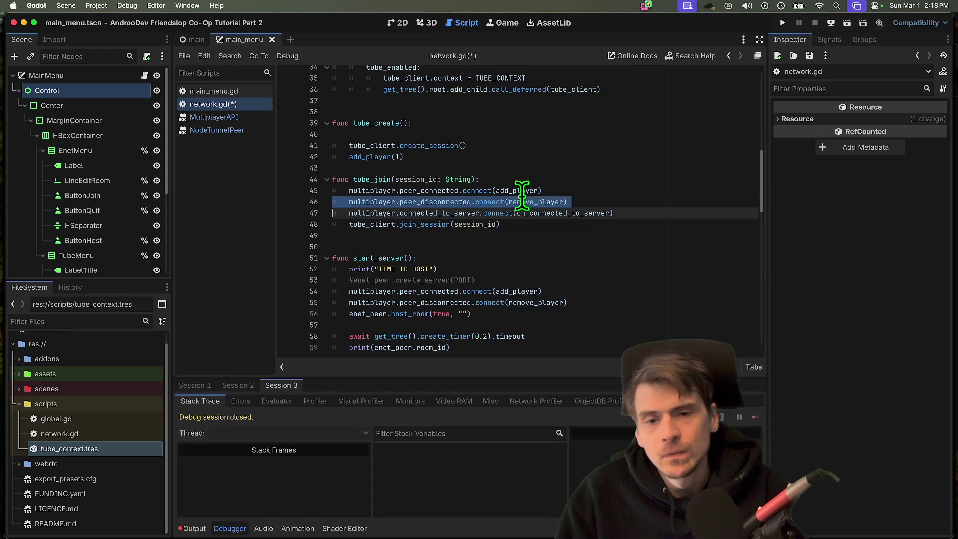
{"action": "left_click", "coordinate": [522, 190], "text": "shift"}
{"action": "key", "text": "BackSpace"}
{"action": "mouse_move", "coordinate": [607, 279]}
{"action": "left_mouse_down"}
{"action": "mouse_move", "coordinate": [621, 314]}
{"action": "mouse_move", "coordinate": [333, 324]}
{"action": "left_mouse_up"}
{"action": "key", "text": "BackSpace"}
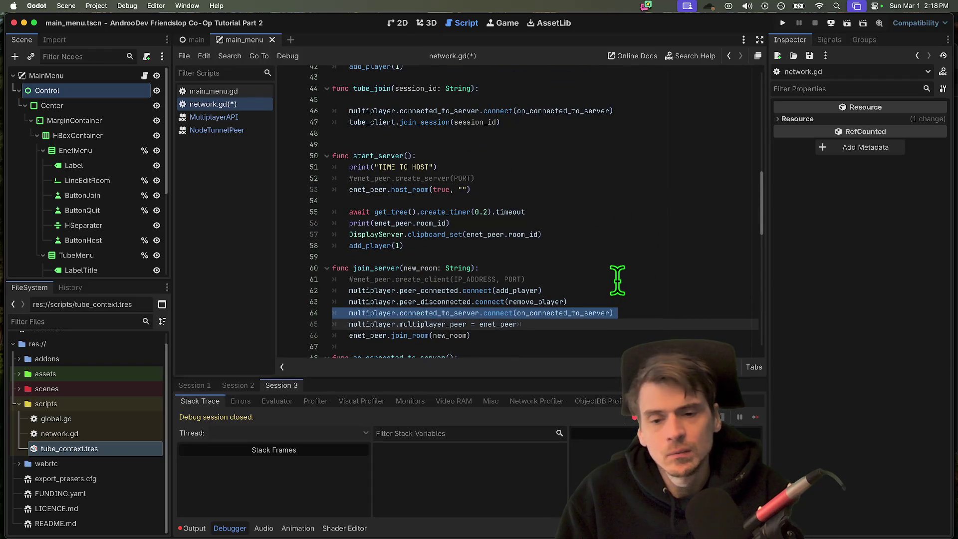
- Copy the connected_to_server hookup from join_server and paste it after the peer signal lines in _ready
{"action": "left_click", "coordinate": [464, 212]}
{"action": "left_click_drag", "start_coordinate": [473, 223], "coordinate": [332, 224]}
{"action": "left_click", "coordinate": [612, 257]}
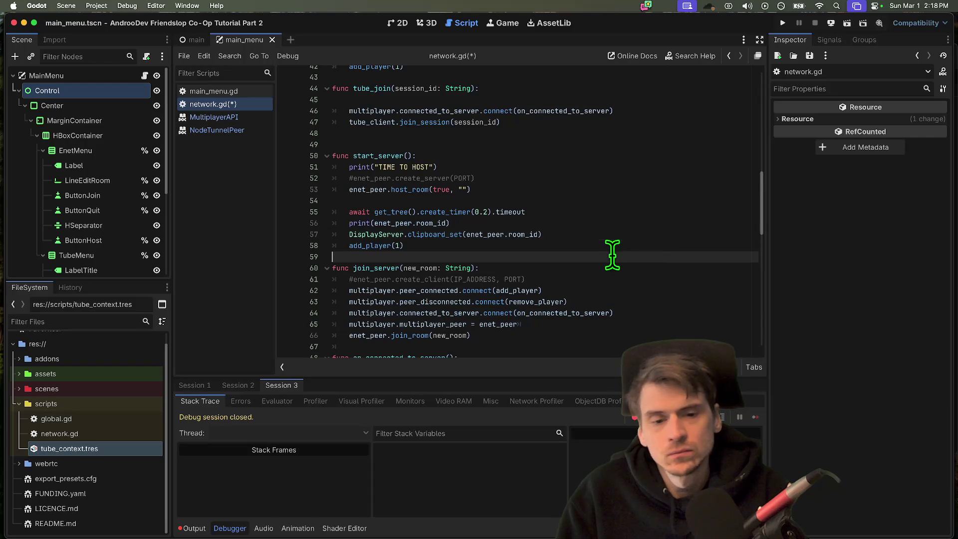
{"action": "double_click", "coordinate": [605, 312]}
{"action": "right_click", "coordinate": [640, 318]}
{"action": "key", "text": "Escape"}
{"action": "left_click", "coordinate": [625, 324]}
{"action": "scroll", "coordinate": [591, 248], "scroll_direction": "up", "scroll_amount": 4}
{"action": "scroll", "coordinate": [494, 172], "scroll_direction": "up", "scroll_amount": 2}
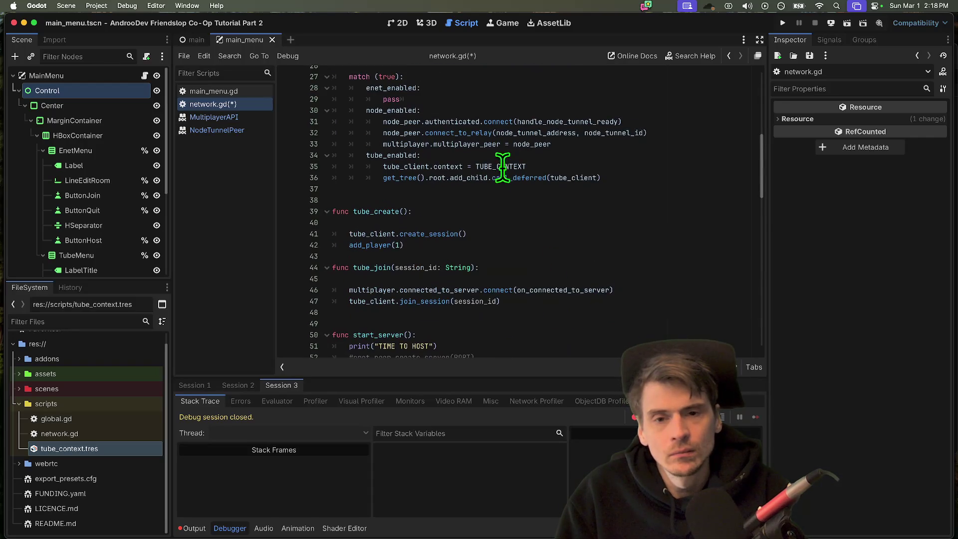
{"action": "scroll", "coordinate": [479, 150], "scroll_direction": "up", "scroll_amount": 3}
{"action": "left_click", "coordinate": [670, 172]}
{"action": "type", "text": "multiplayer.connected_to_server.connect(on_connected_to_server)"}
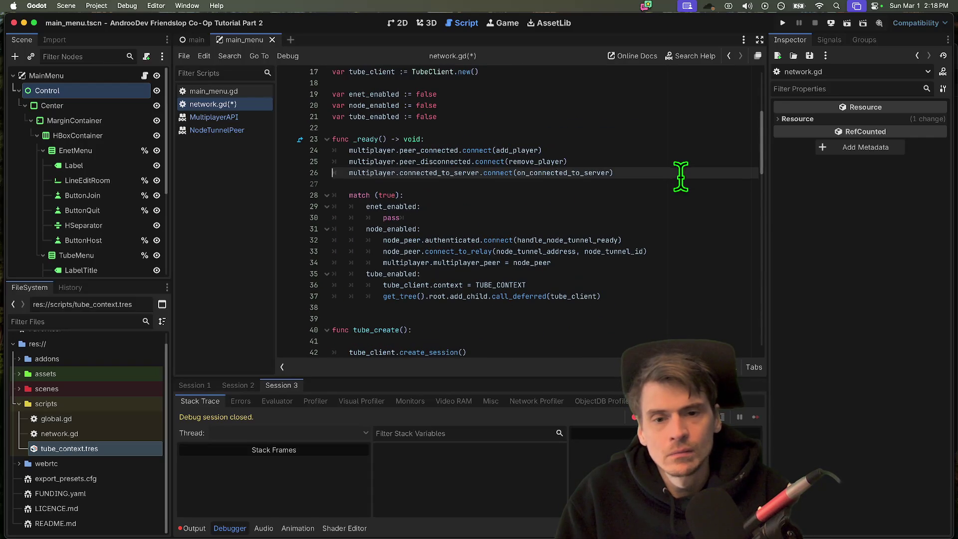
{"action": "left_click_drag", "start_coordinate": [639, 170], "coordinate": [419, 149]}
- Remove the leftover blank lines under tube_create and tube_join
{"action": "left_click", "coordinate": [643, 174]}
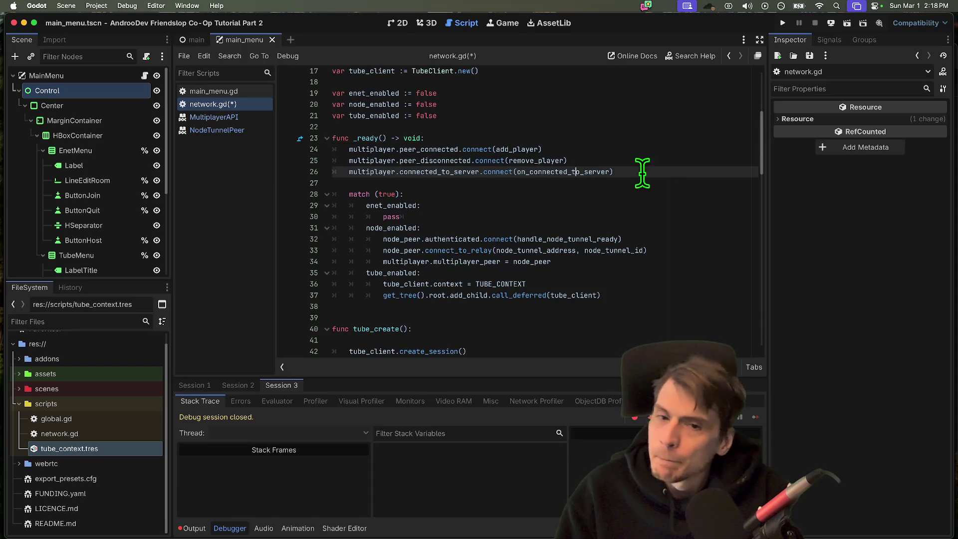
{"action": "scroll", "coordinate": [682, 172], "scroll_direction": "down", "scroll_amount": 1}
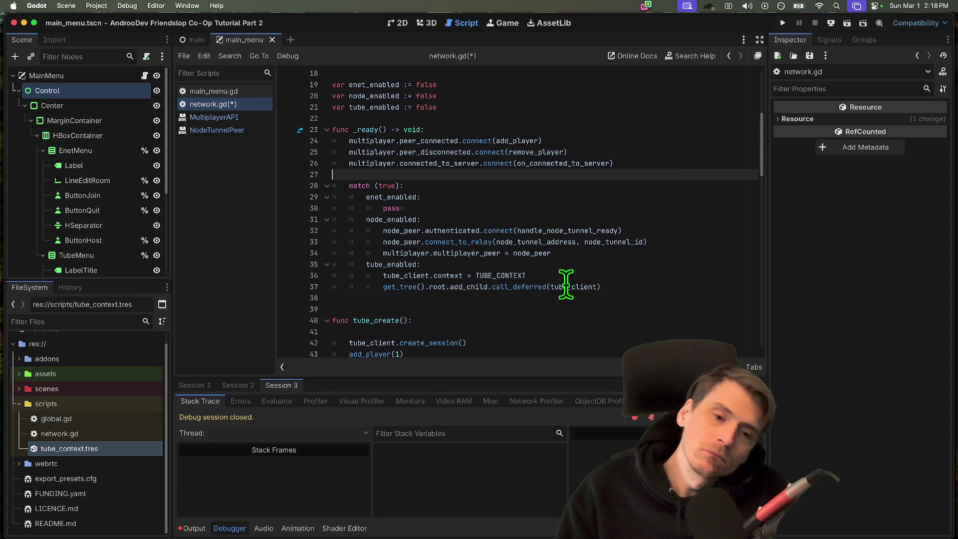
{"action": "left_click", "coordinate": [583, 253]}
{"action": "scroll", "coordinate": [582, 258], "scroll_direction": "down", "scroll_amount": 4}
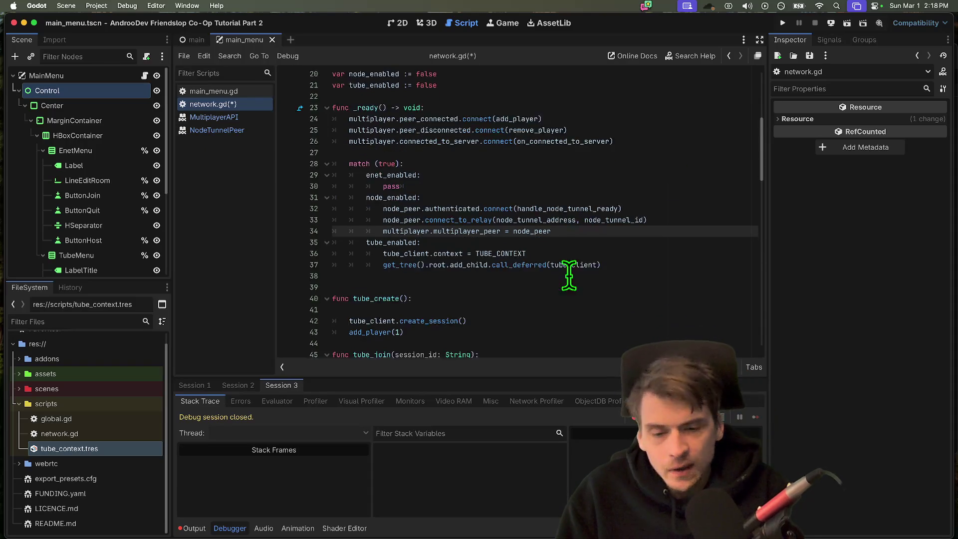
{"action": "scroll", "coordinate": [530, 225], "scroll_direction": "down", "scroll_amount": 4}
{"action": "left_click", "coordinate": [530, 180]}
{"action": "key", "text": "BackSpace"}
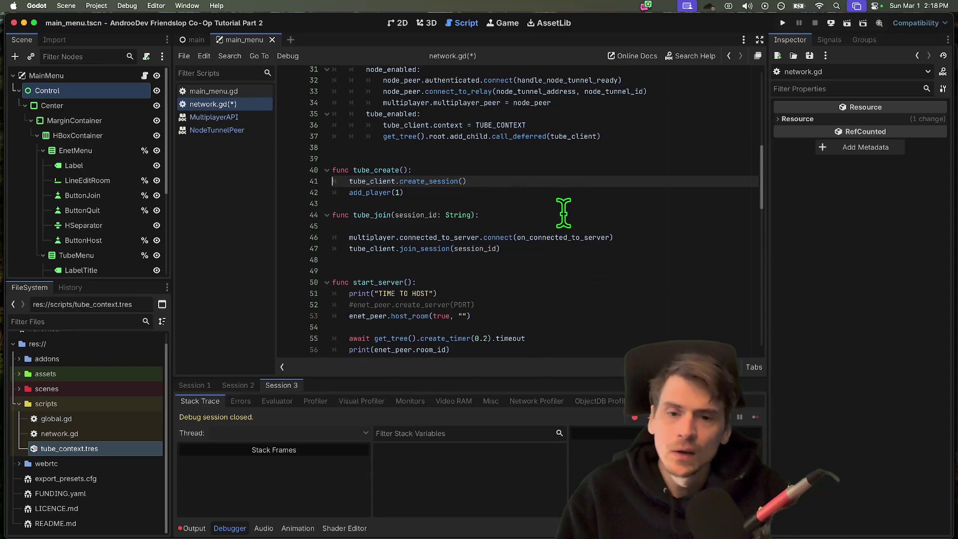
{"action": "left_click", "coordinate": [573, 227]}
{"action": "key", "text": "BackSpace"}
- Delete the duplicate connected_to_server line from tube_join and select the add_player(1) call in tube_create
{"action": "left_click", "coordinate": [637, 260]}
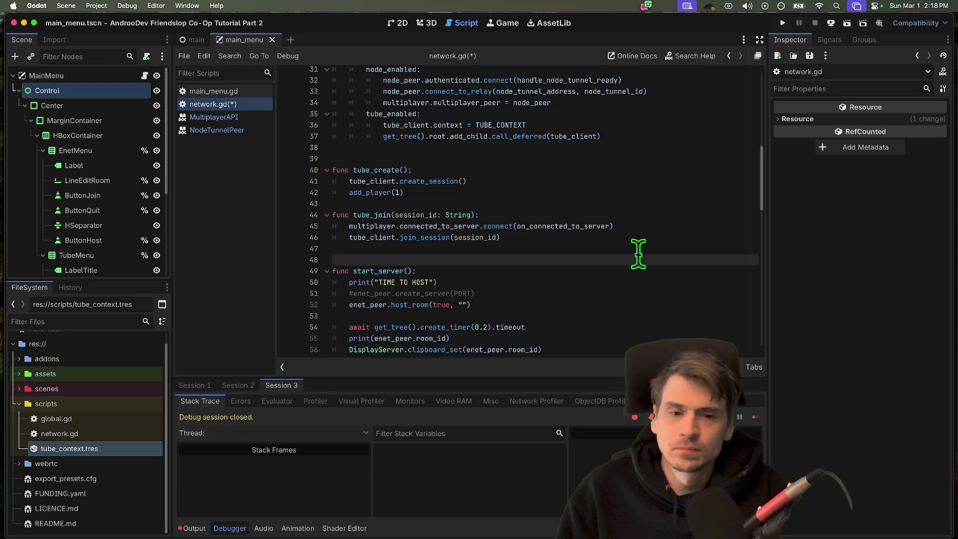
{"action": "key", "text": "Up"}
{"action": "key", "text": "Up"}
{"action": "key", "text": "Up"}
{"action": "key", "text": "super+shift+k"}
{"action": "key", "text": "Down"}
{"action": "key", "text": "BackSpace"}
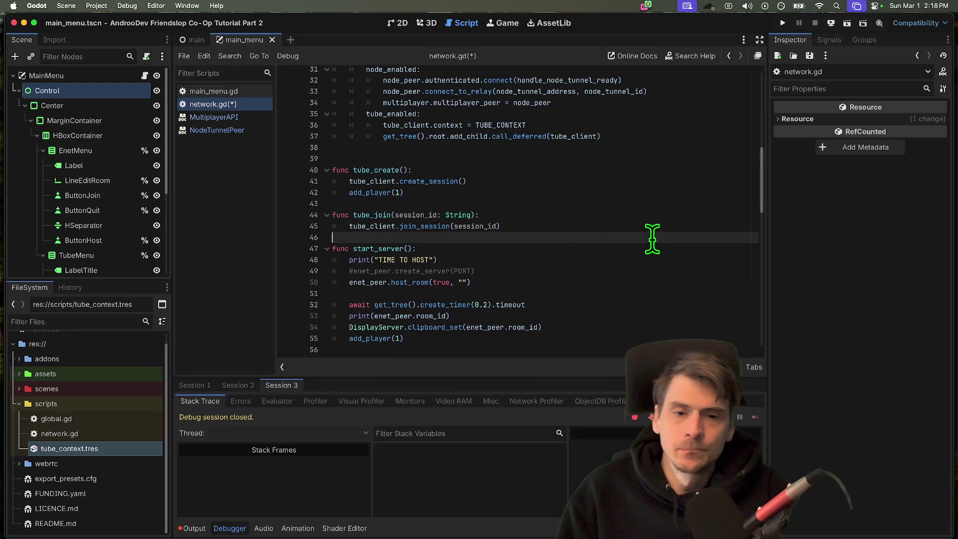
{"action": "left_click", "coordinate": [381, 192]}
{"action": "double_click", "coordinate": [382, 192]}
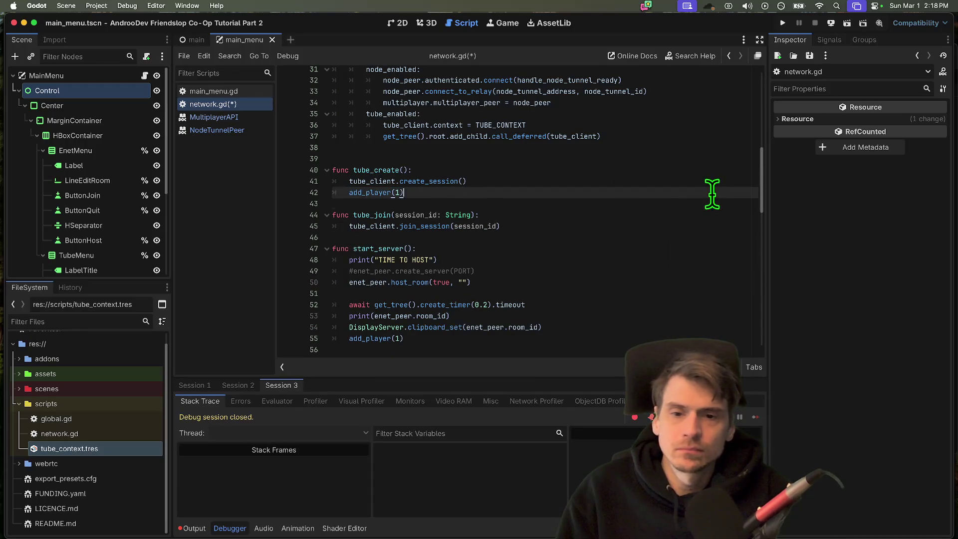
{"action": "left_click", "coordinate": [643, 226]}
{"action": "left_click_drag", "start_coordinate": [408, 193], "coordinate": [279, 193]}
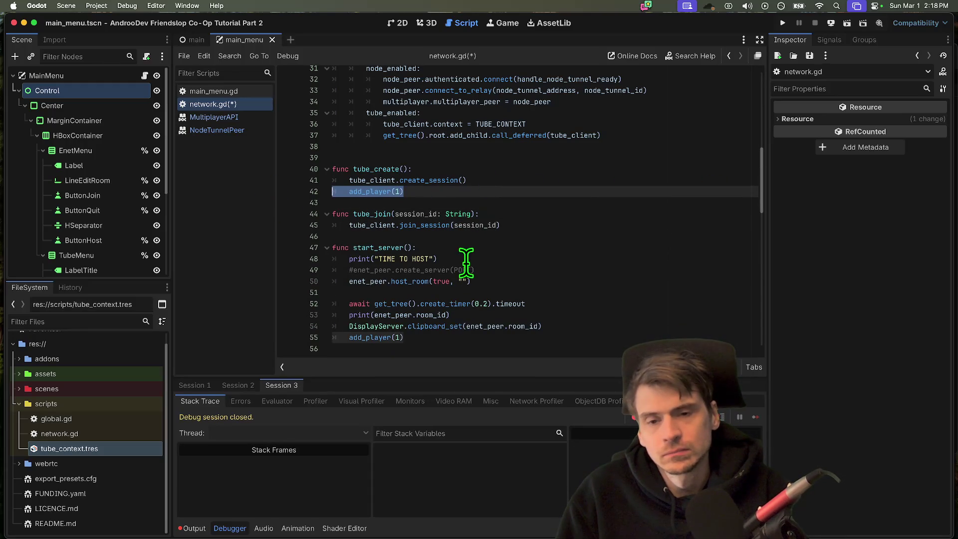
{"action": "scroll", "coordinate": [646, 302], "scroll_direction": "up", "scroll_amount": 3}
{"action": "scroll", "coordinate": [647, 302], "scroll_direction": "up", "scroll_amount": 3}
{"action": "scroll", "coordinate": [640, 296], "scroll_direction": "down", "scroll_amount": 3}
{"action": "scroll", "coordinate": [640, 295], "scroll_direction": "down", "scroll_amount": 3}
{"action": "scroll", "coordinate": [599, 284], "scroll_direction": "down", "scroll_amount": 2}
{"action": "scroll", "coordinate": [576, 277], "scroll_direction": "down", "scroll_amount": 2}
{"action": "scroll", "coordinate": [571, 272], "scroll_direction": "down", "scroll_amount": 3}
{"action": "scroll", "coordinate": [572, 285], "scroll_direction": "down", "scroll_amount": 2}
{"action": "scroll", "coordinate": [575, 288], "scroll_direction": "down", "scroll_amount": 2}
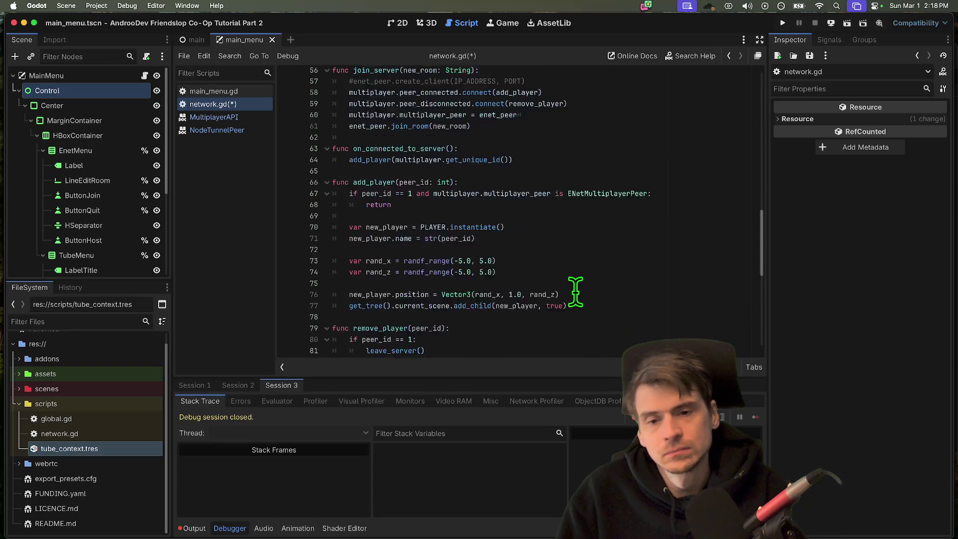
{"action": "scroll", "coordinate": [576, 292], "scroll_direction": "down", "scroll_amount": 2}
{"action": "left_click", "coordinate": [417, 201]}
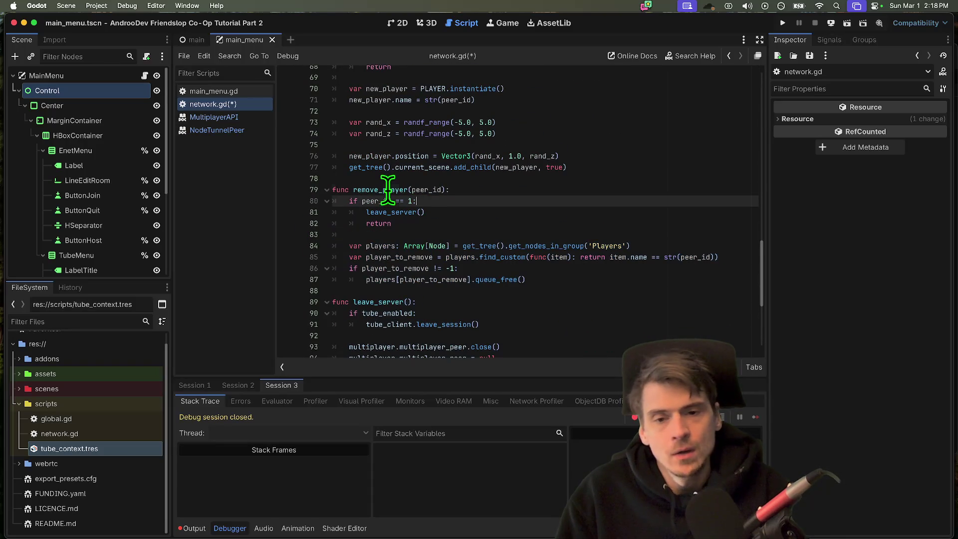
{"action": "left_click_drag", "start_coordinate": [333, 190], "coordinate": [583, 281]}
{"action": "scroll", "coordinate": [584, 278], "scroll_direction": "down", "scroll_amount": 2}
{"action": "scroll", "coordinate": [584, 240], "scroll_direction": "down", "scroll_amount": 2}
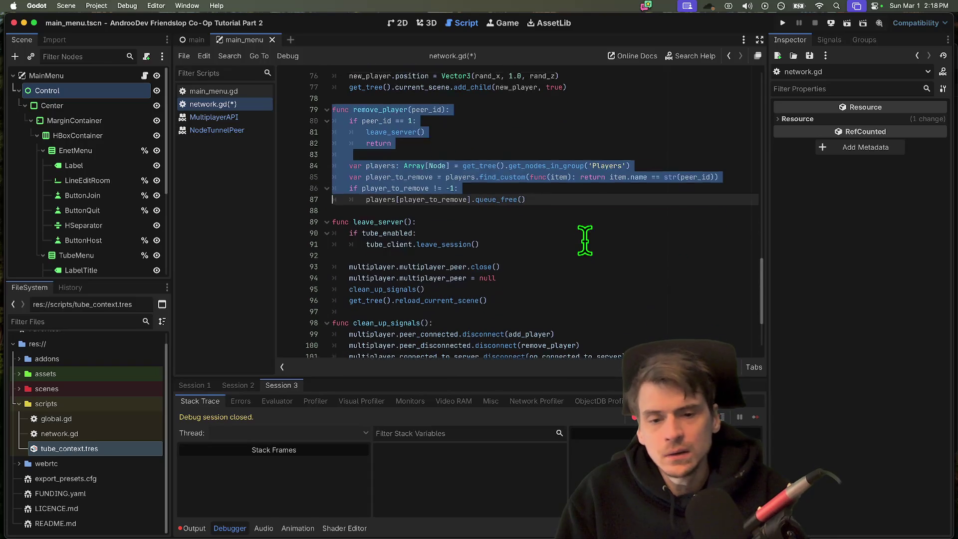
{"action": "scroll", "coordinate": [585, 240], "scroll_direction": "down", "scroll_amount": 1}
{"action": "left_click_drag", "start_coordinate": [332, 223], "coordinate": [508, 237]}
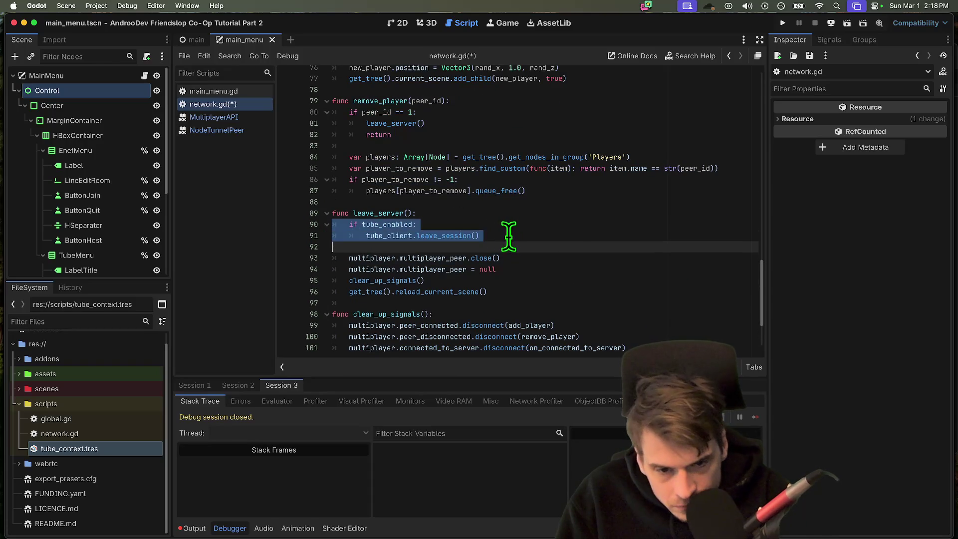
{"action": "left_click", "coordinate": [471, 258]}
{"action": "double_click", "coordinate": [444, 258]}
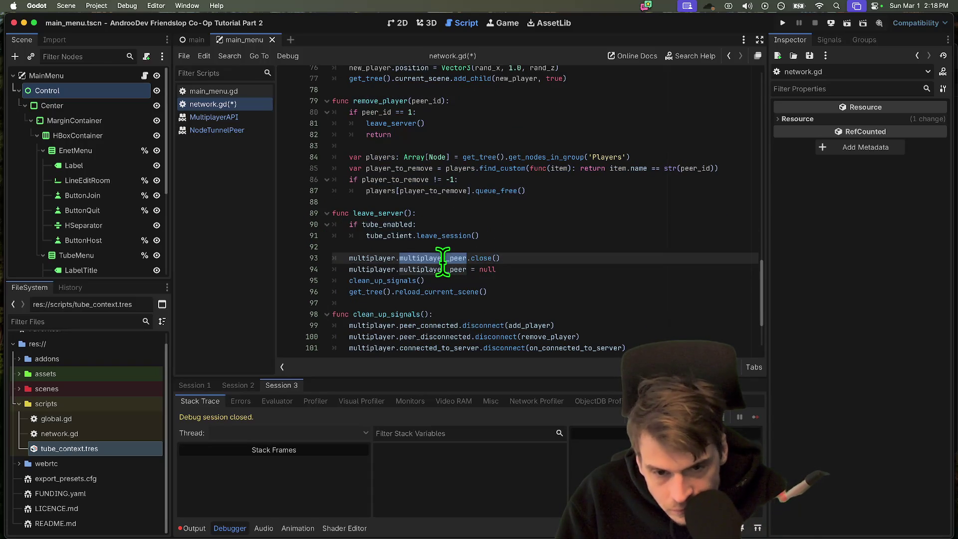
{"action": "left_click", "coordinate": [542, 247]}
{"action": "double_click", "coordinate": [393, 281]}
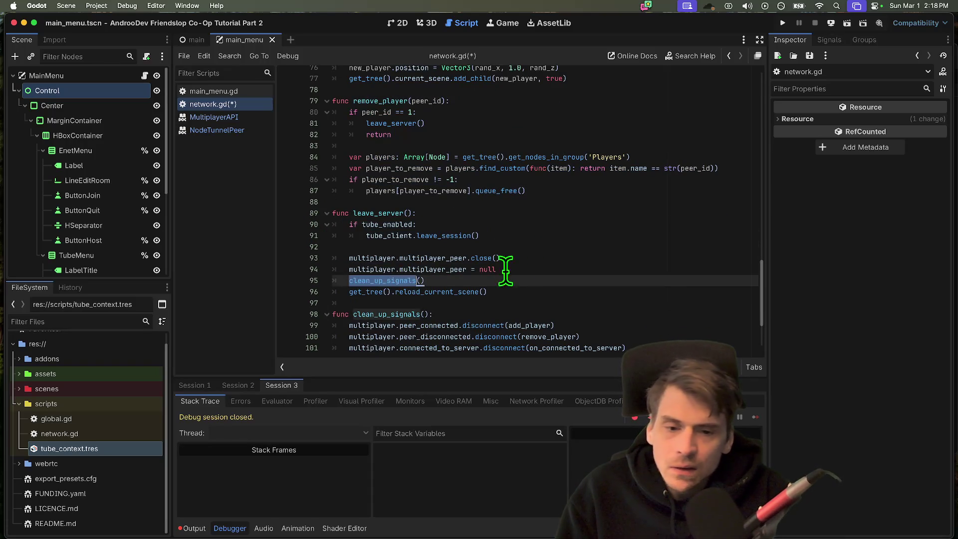
{"action": "scroll", "coordinate": [529, 270], "scroll_direction": "down", "scroll_amount": 2}
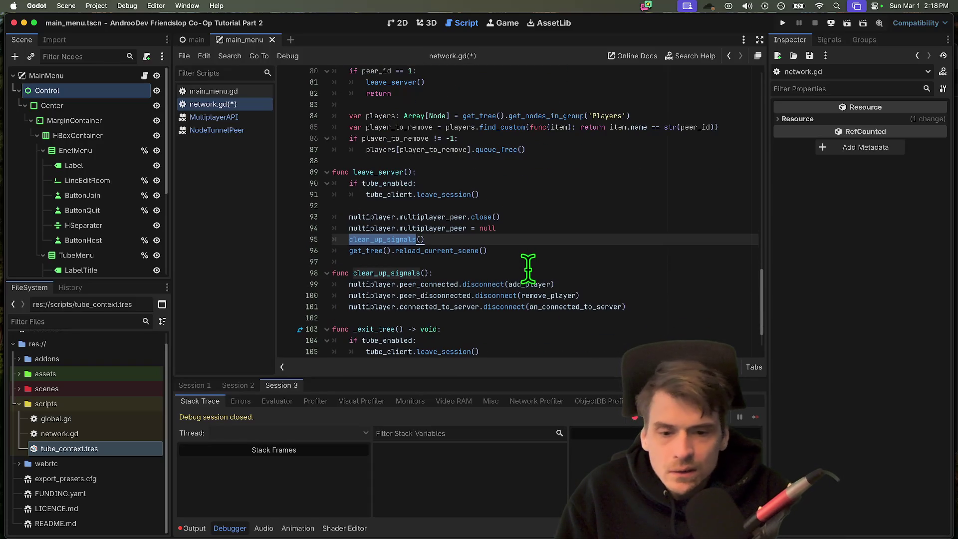
{"action": "left_click", "coordinate": [680, 318]}
{"action": "left_click", "coordinate": [642, 295]}
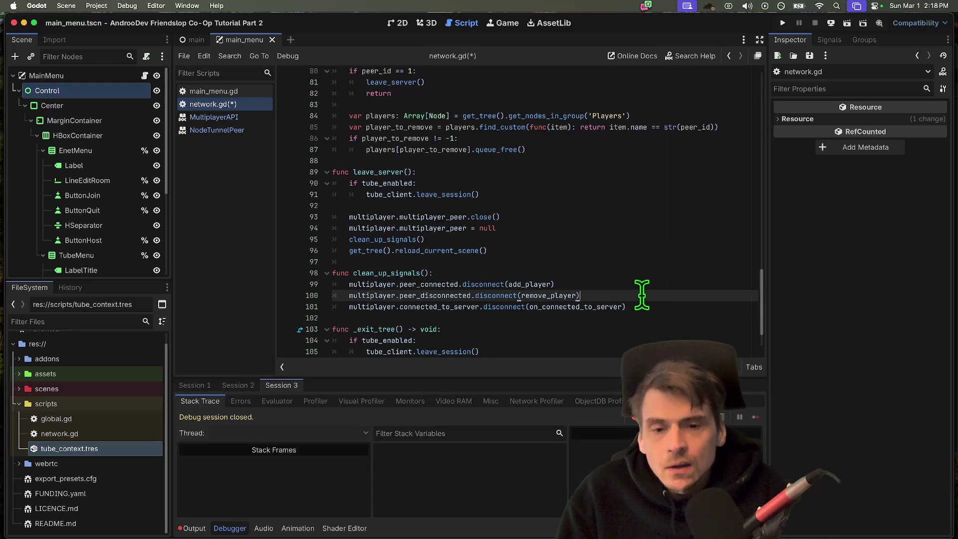
{"action": "left_click_drag", "start_coordinate": [642, 307], "coordinate": [333, 284]}
{"action": "scroll", "coordinate": [484, 284], "scroll_direction": "down", "scroll_amount": 2}
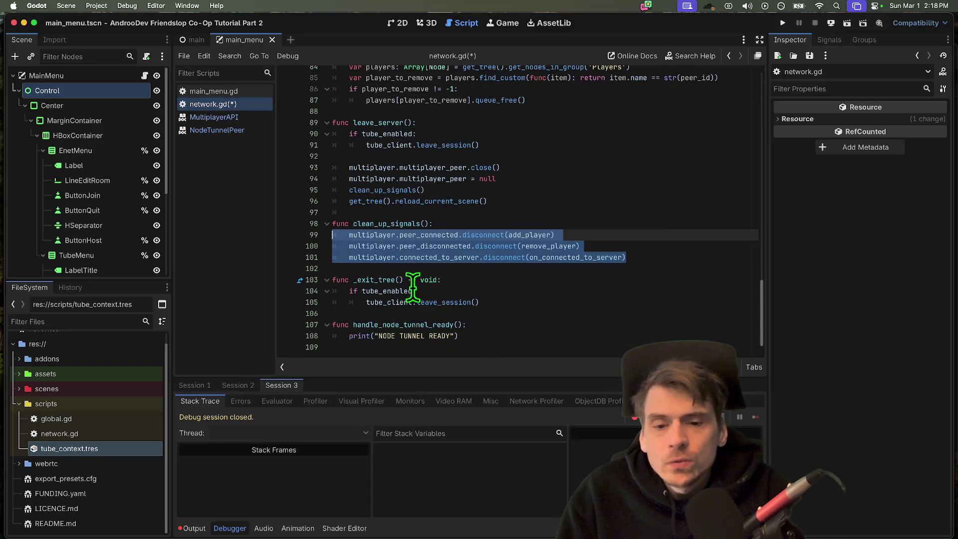
{"action": "left_click", "coordinate": [528, 286]}
{"action": "scroll", "coordinate": [591, 285], "scroll_direction": "up", "scroll_amount": 2}
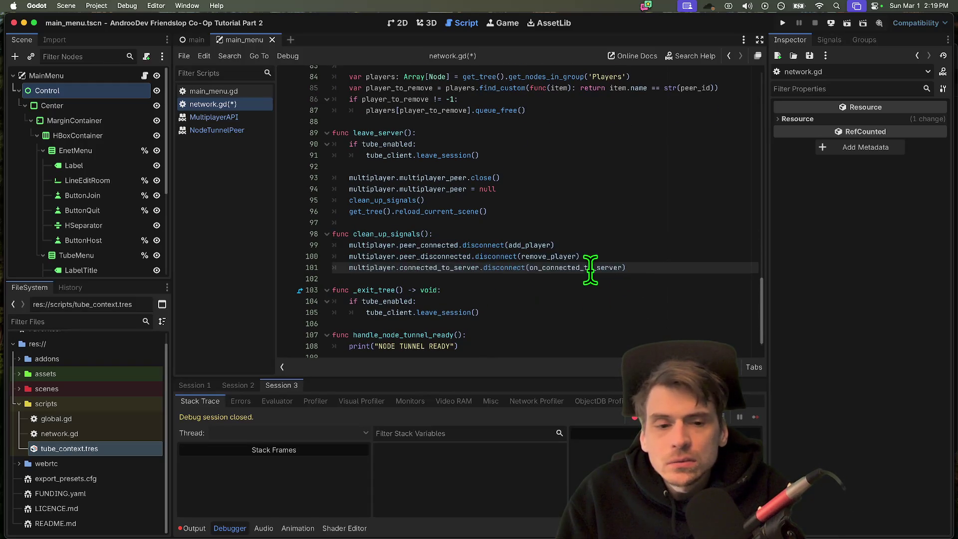
{"action": "scroll", "coordinate": [608, 274], "scroll_direction": "up", "scroll_amount": 3}
{"action": "scroll", "coordinate": [608, 274], "scroll_direction": "up", "scroll_amount": 5}
{"action": "scroll", "coordinate": [608, 274], "scroll_direction": "up", "scroll_amount": 4}
{"action": "scroll", "coordinate": [608, 274], "scroll_direction": "up", "scroll_amount": 2}
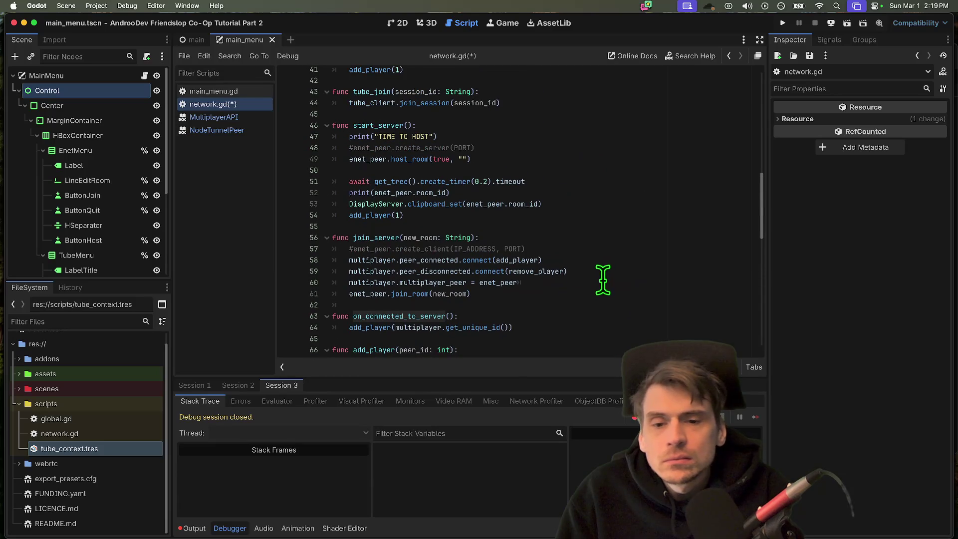
{"action": "scroll", "coordinate": [581, 269], "scroll_direction": "up", "scroll_amount": 1}
{"action": "triple_click", "coordinate": [576, 249]}
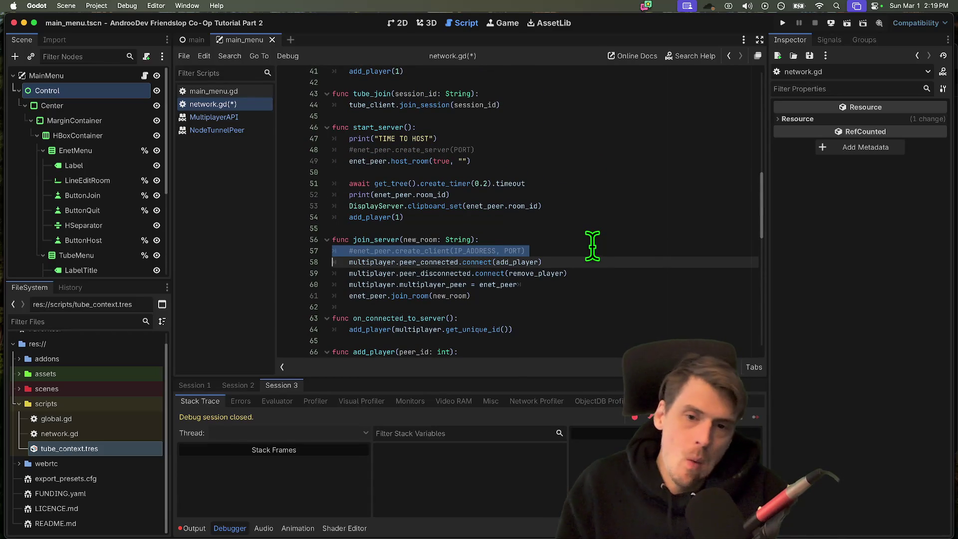
{"action": "scroll", "coordinate": [593, 243], "scroll_direction": "up", "scroll_amount": 1}
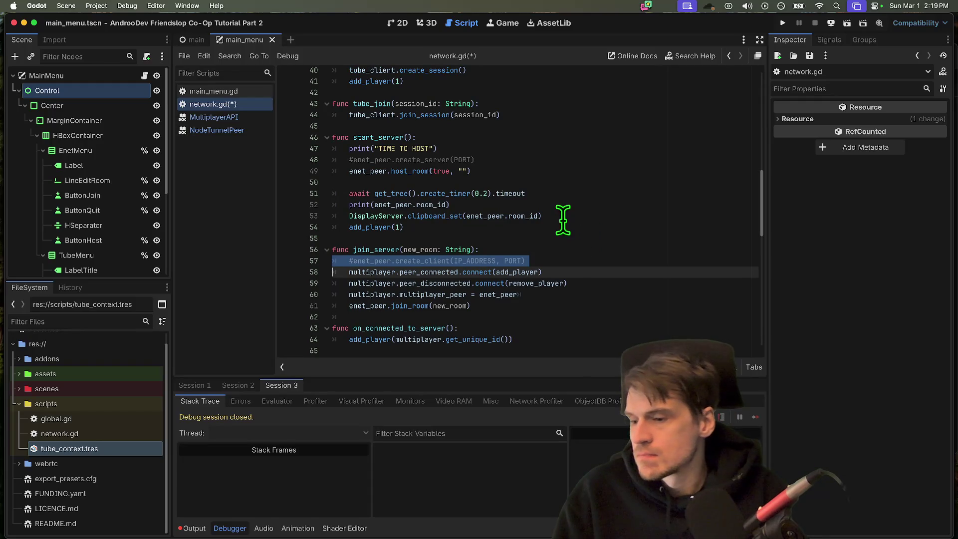
{"action": "scroll", "coordinate": [574, 207], "scroll_direction": "up", "scroll_amount": 4}
{"action": "scroll", "coordinate": [591, 194], "scroll_direction": "up", "scroll_amount": 4}
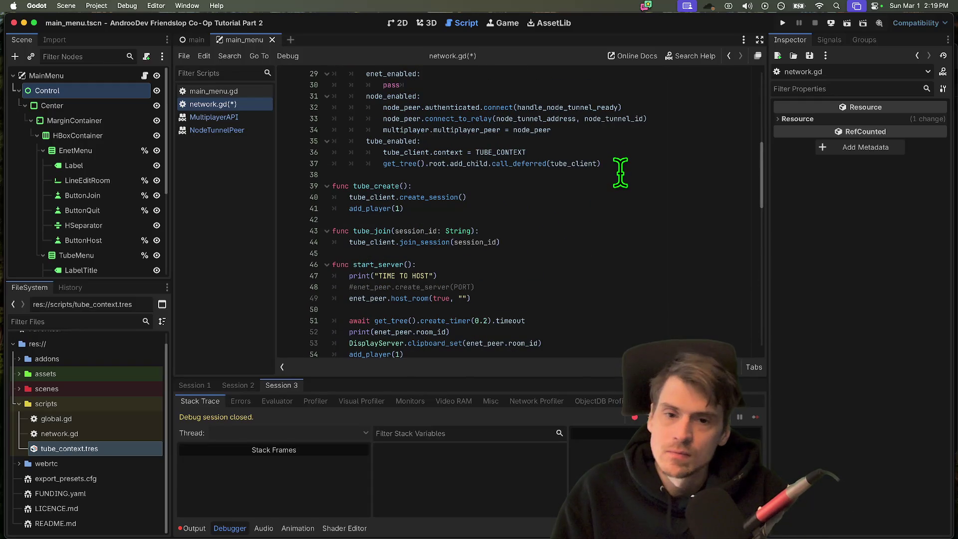
- Write a func join(): stub with a pass body on new lines after the _ready match block
{"action": "left_click", "coordinate": [620, 174]}
{"action": "key", "text": "Return"}
{"action": "key", "text": "Return"}
{"action": "key", "text": "Return"}
{"action": "key", "text": "Return"}
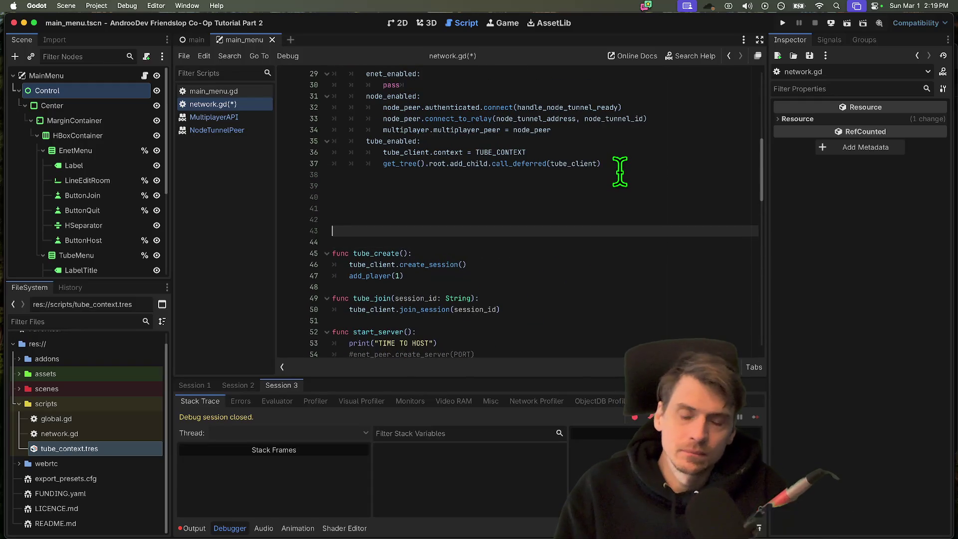
{"action": "key", "text": "Up"}
{"action": "key", "text": "Up"}
{"action": "type", "text": "w"}
{"action": "scroll", "coordinate": [600, 210], "scroll_direction": "up", "scroll_amount": 2}
{"action": "key", "text": "Up"}
{"action": "key", "text": "Up"}
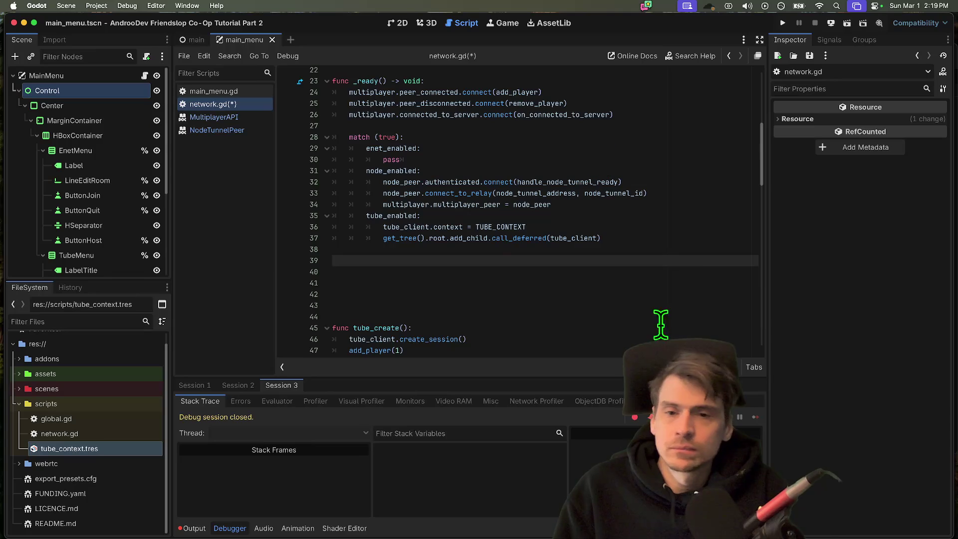
{"action": "type", "text": "nc"}
{"action": "key", "text": "ctrl+s"}
{"action": "scroll", "coordinate": [450, 278], "scroll_direction": "up", "scroll_amount": 2}
{"action": "scroll", "coordinate": [450, 279], "scroll_direction": "up", "scroll_amount": 3}
{"action": "scroll", "coordinate": [572, 210], "scroll_direction": "down", "scroll_amount": 7}
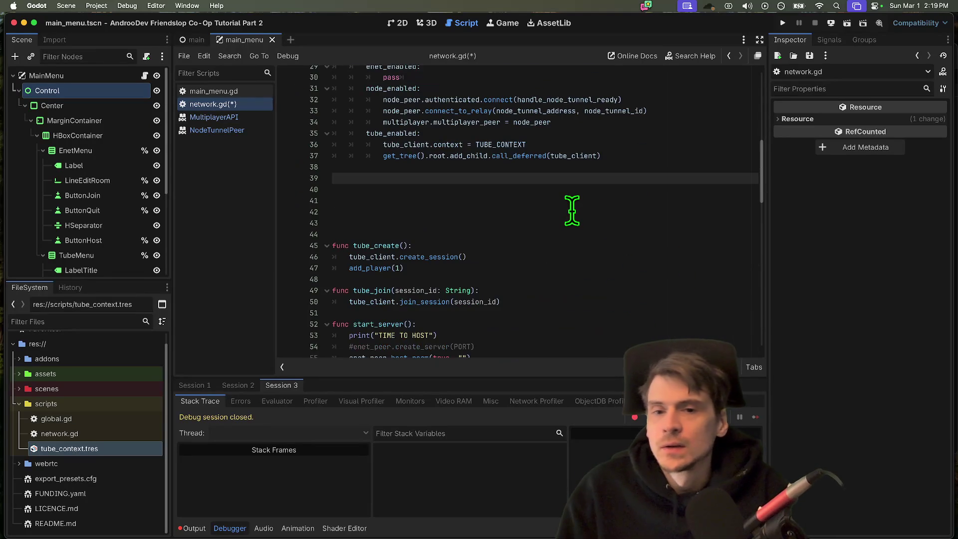
{"action": "type", "text": "func join("}
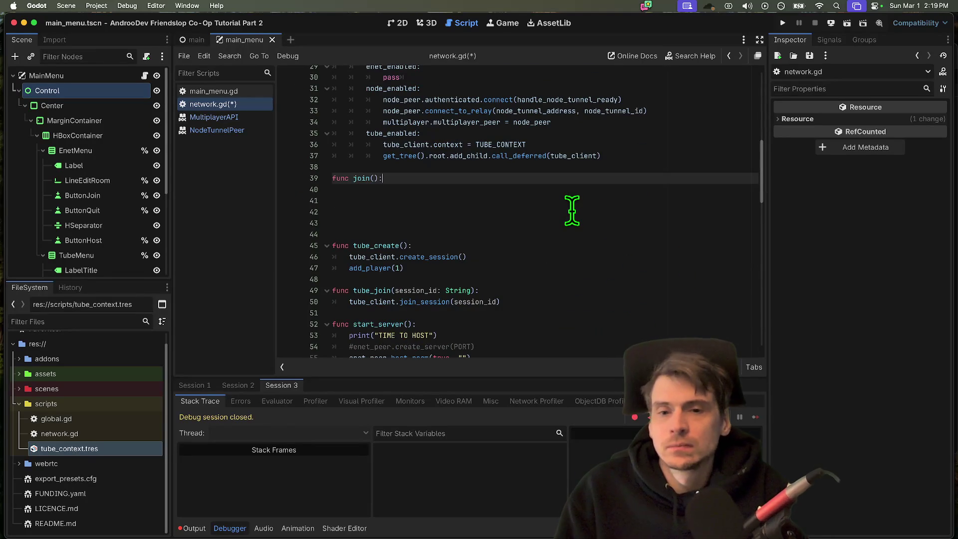
{"action": "type", "text": "):"}
{"action": "key", "text": "Return"}
{"action": "key", "text": "Down"}
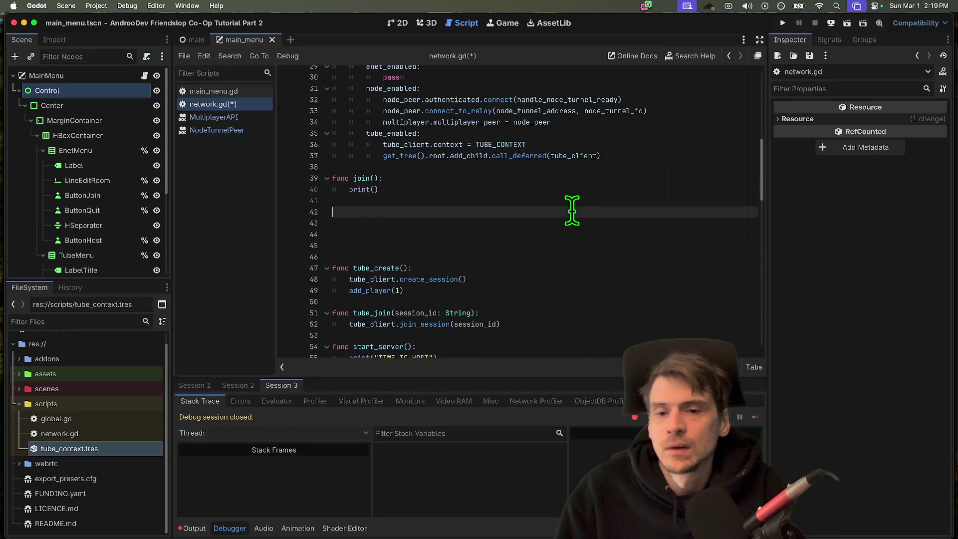
{"action": "type", "text": "f"}
{"action": "key", "text": "BackSpace"}
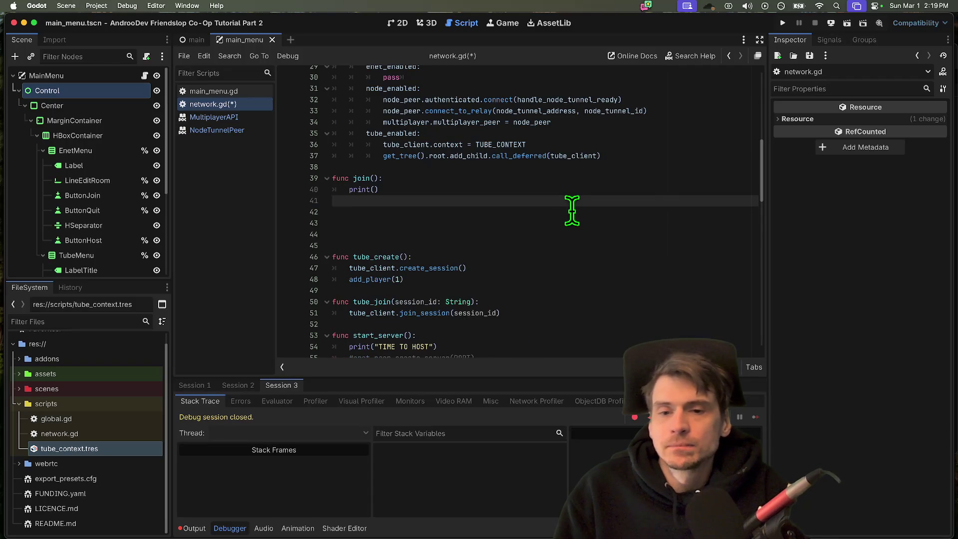
{"action": "key", "text": "Up"}
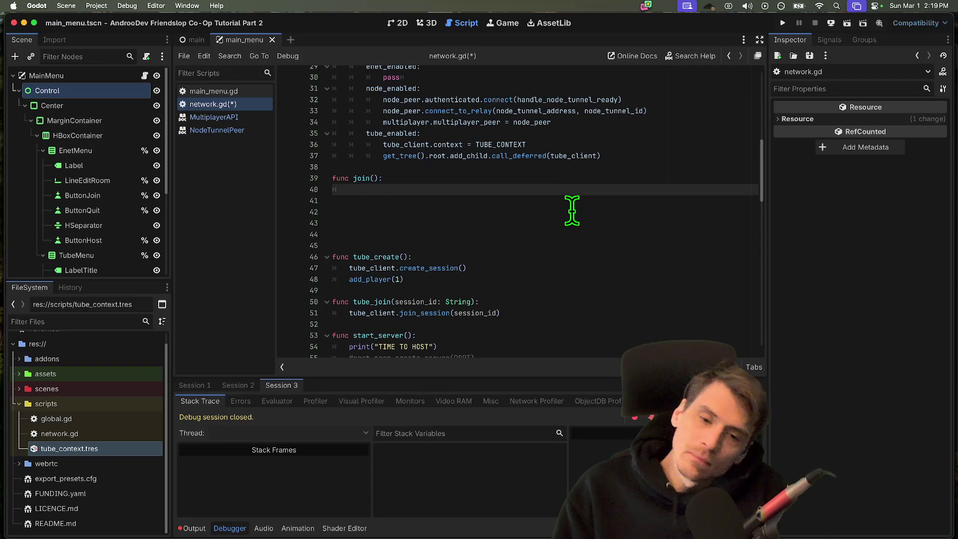
{"action": "type", "text": "pass"}
{"action": "left_click", "coordinate": [372, 178]}
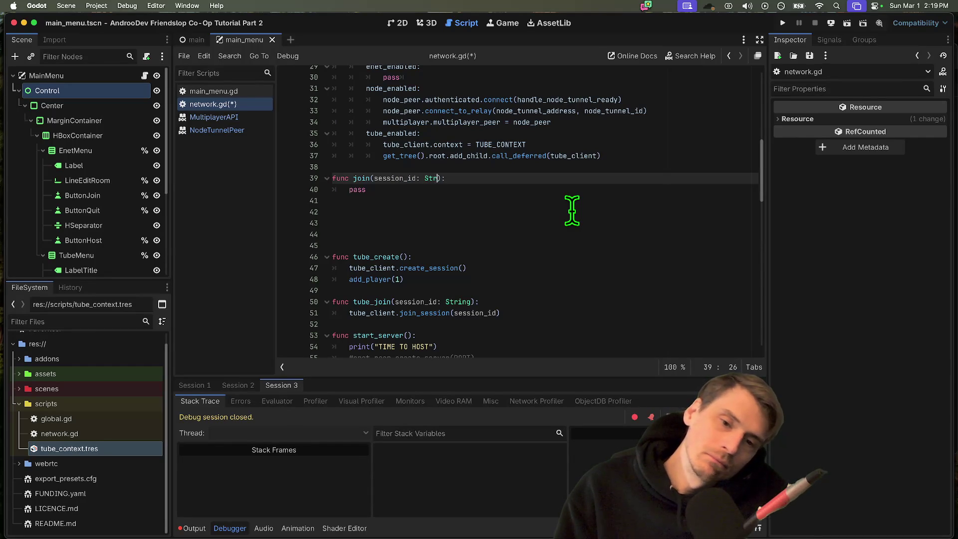
{"action": "type", "text": "ing"}
- Give join a session_id: String = '' parameter and start a func host() stub below it
{"action": "key", "text": "Down"}
{"action": "key", "text": "Down"}
{"action": "key", "text": "Down"}
{"action": "type", "text": "func"}
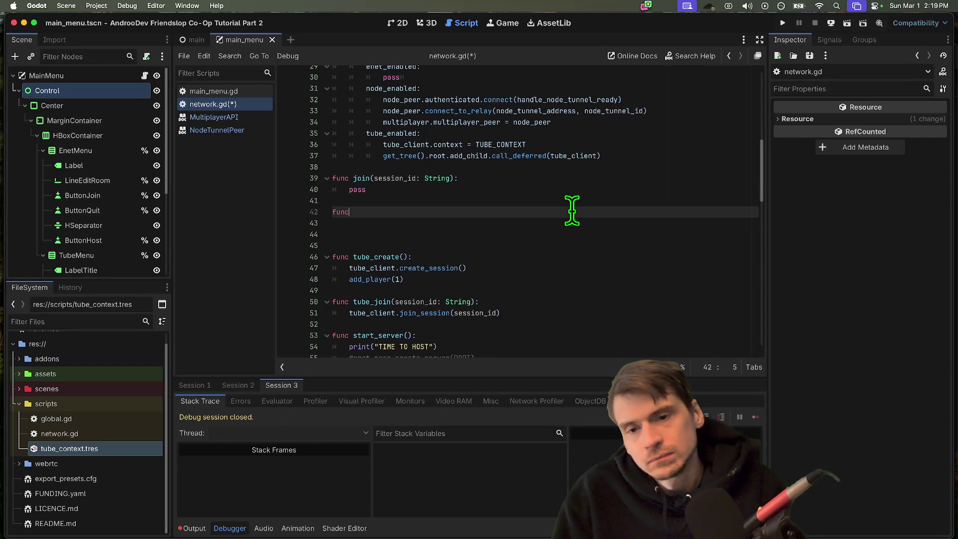
{"action": "key", "text": "BackSpace"}
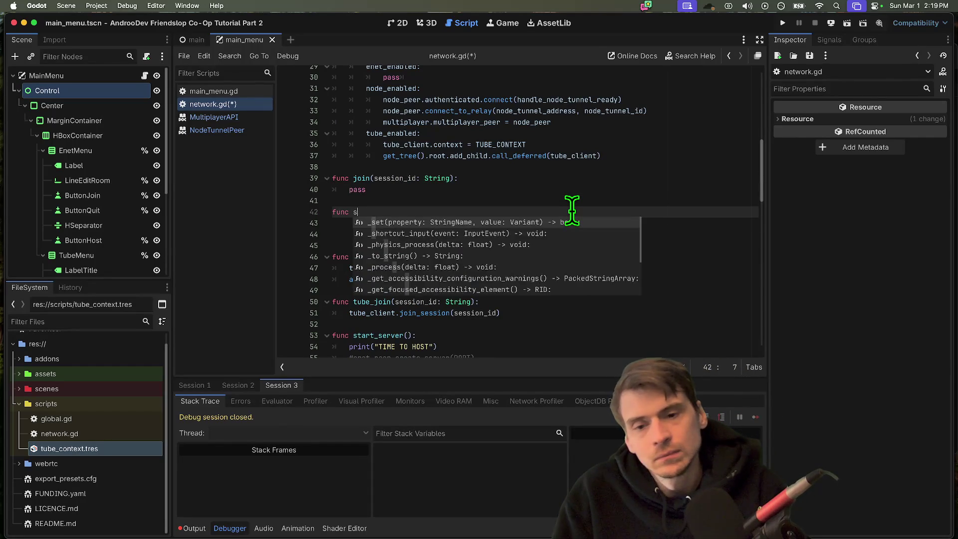
{"action": "type", "text": "host("}
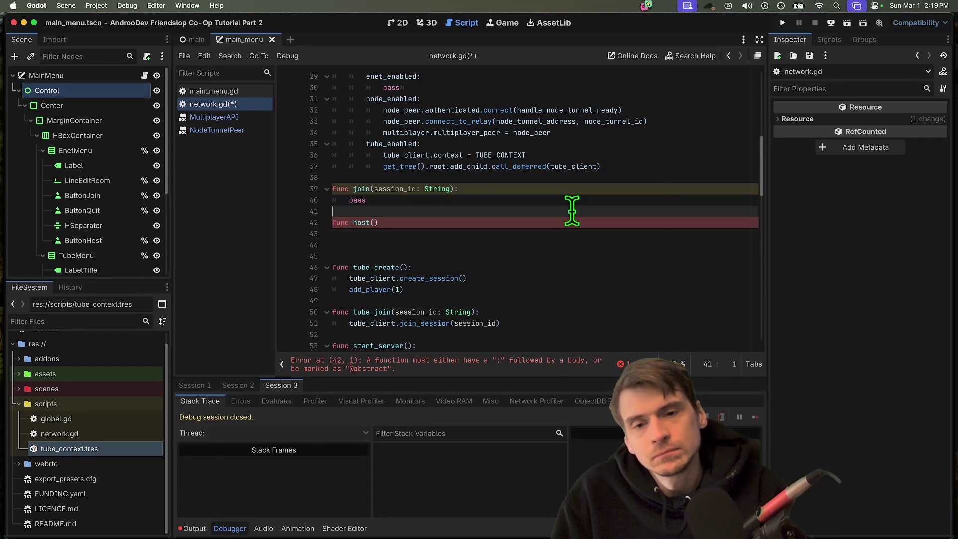
{"action": "key", "text": "Up"}
{"action": "key", "text": "Up"}
{"action": "key", "text": "Up"}
{"action": "key", "text": "Up"}
{"action": "key", "text": "Down"}
{"action": "key", "text": "Down"}
{"action": "key", "text": "Up"}
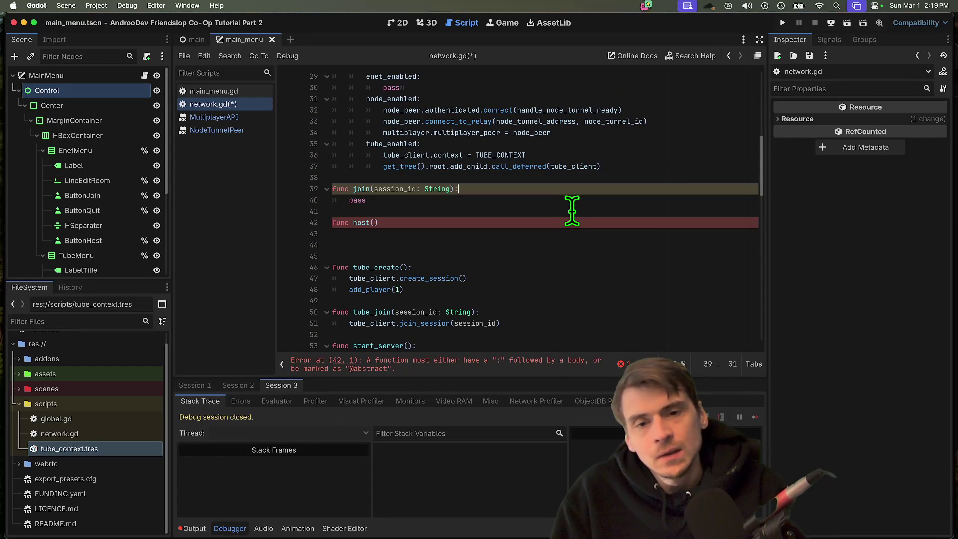
{"action": "type", "text": "''"}
{"action": "key", "text": "Down"}
{"action": "key", "text": "Down"}
{"action": "key", "text": "Down"}
{"action": "key", "text": "End"}
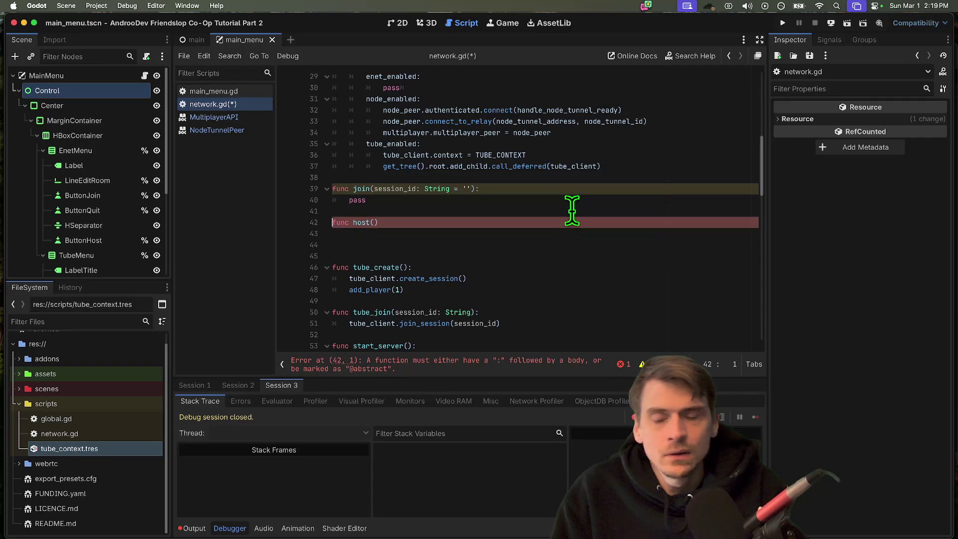
- Finish the host() stub with pass and remove the extra blank line before tube_create
{"action": "key", "text": "Down"}
{"action": "key", "text": "Down"}
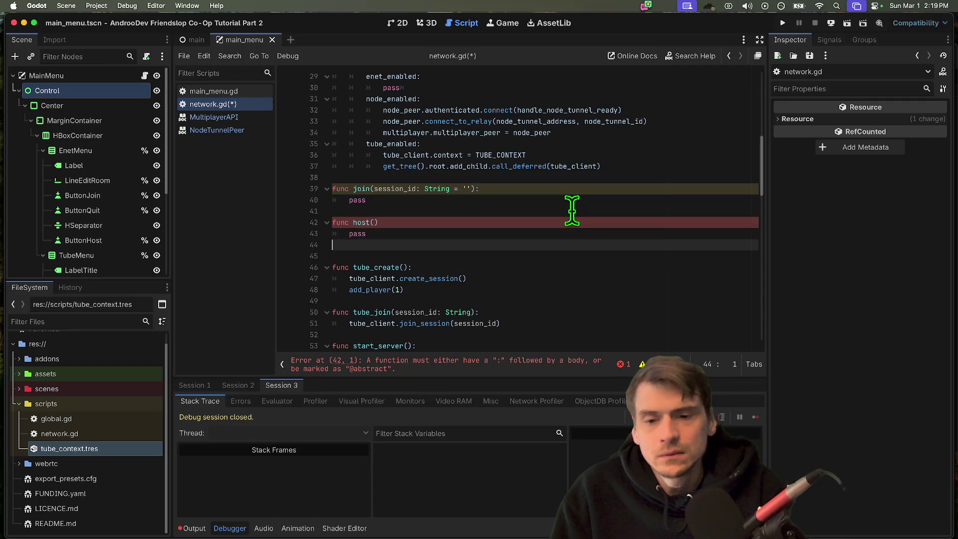
{"action": "key", "text": "Down"}
{"action": "key", "text": "Delete"}
{"action": "key", "text": "Up"}
{"action": "key", "text": "Up"}
{"action": "key", "text": "Up"}
{"action": "key", "text": "End"}
{"action": "key", "text": "Left"}
{"action": "key", "text": "Left"}
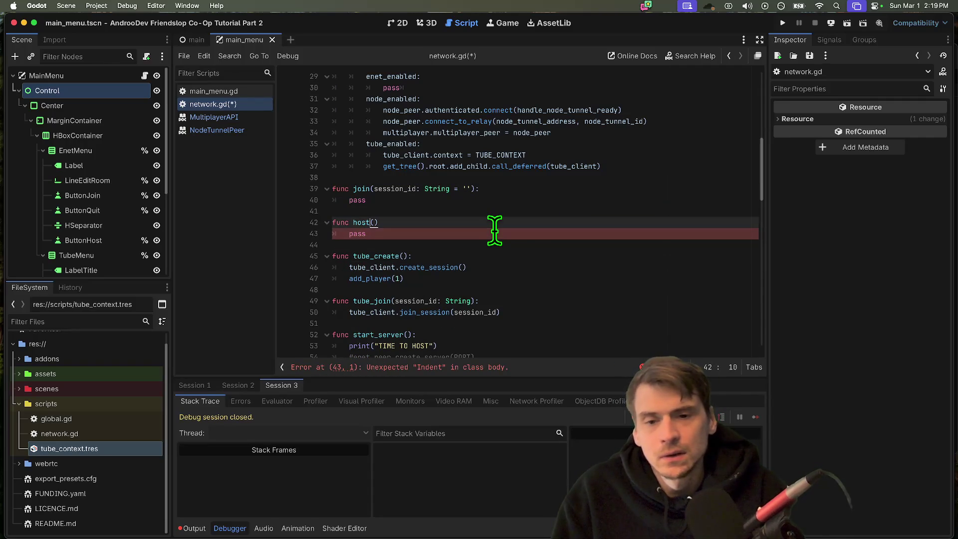
{"action": "scroll", "coordinate": [494, 230], "scroll_direction": "down", "scroll_amount": 2}
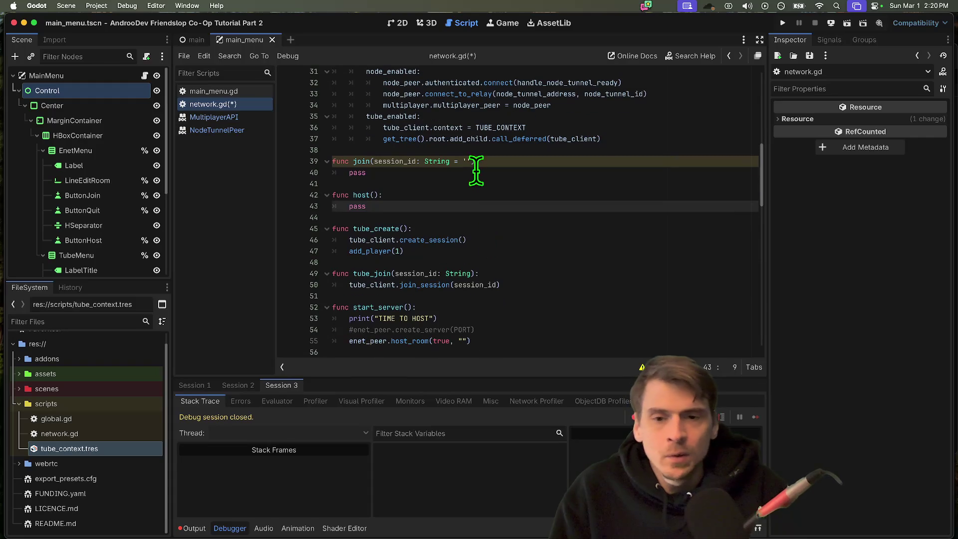
{"action": "left_click", "coordinate": [604, 164]}
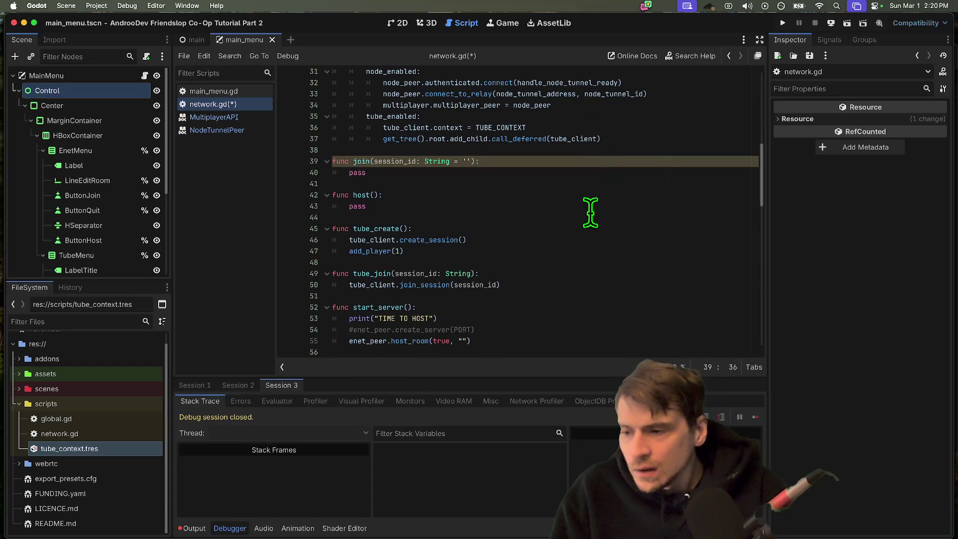
{"action": "key", "text": "super+Tab"}
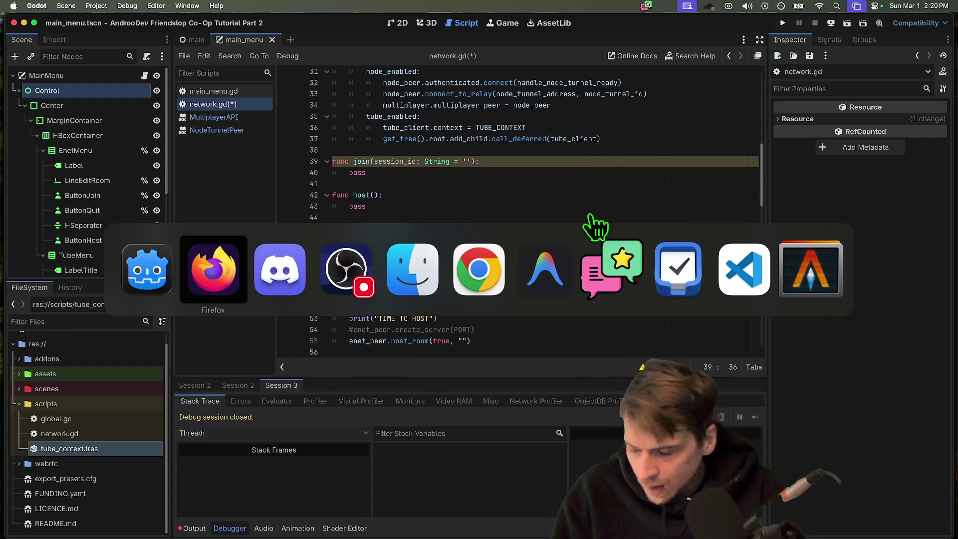
{"action": "key", "text": "Escape"}
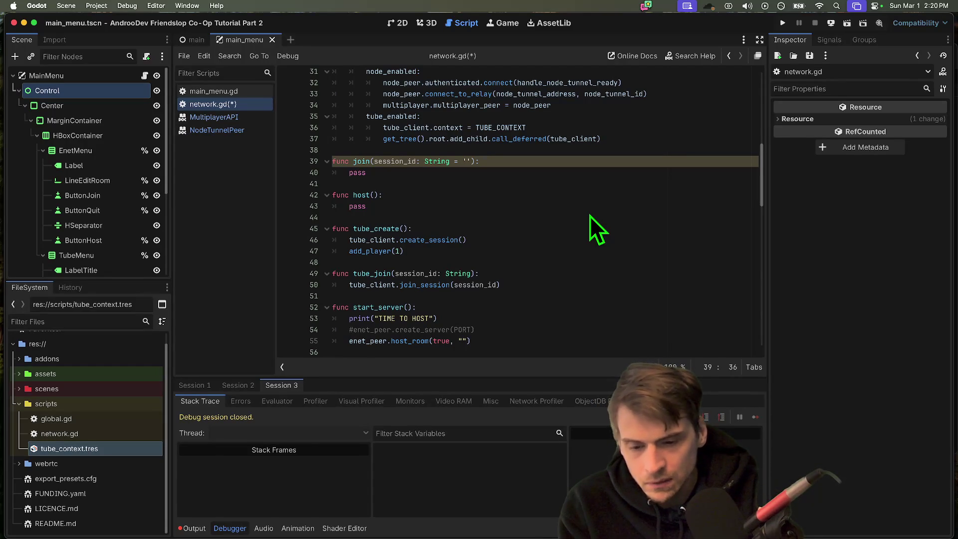
{"action": "scroll", "coordinate": [589, 271], "scroll_direction": "up", "scroll_amount": 10}
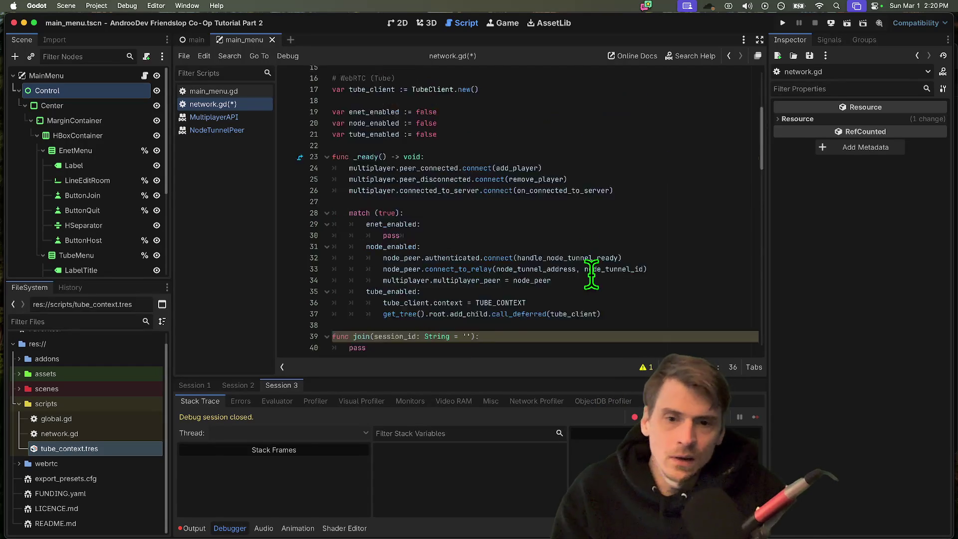
- Delete the Relay, Dedicated server and WebRTC (Tube) section comment lines
{"action": "left_click_drag", "start_coordinate": [577, 222], "coordinate": [576, 191]}
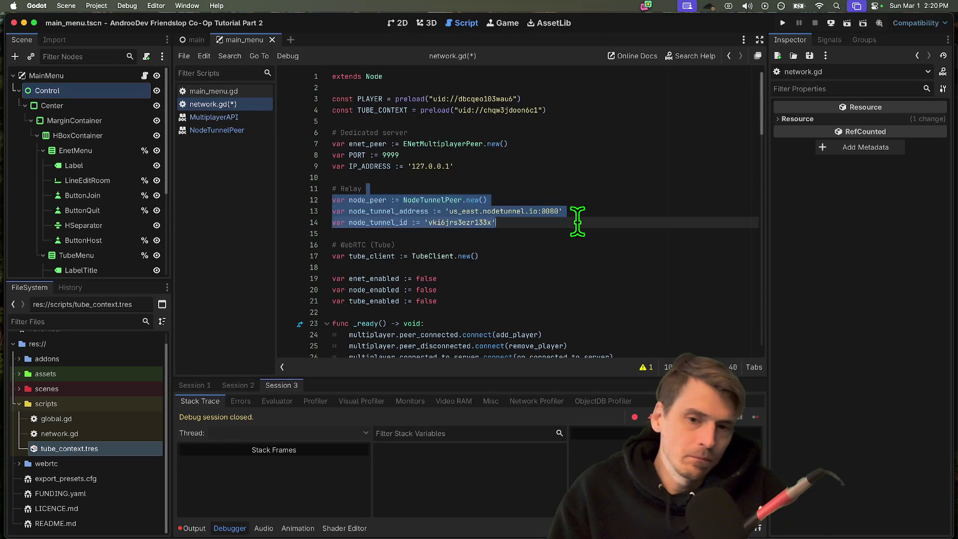
{"action": "left_click", "coordinate": [593, 180]}
{"action": "key", "text": "super+shift+k"}
{"action": "key", "text": "Up"}
{"action": "key", "text": "Up"}
{"action": "key", "text": "Up"}
{"action": "key", "text": "Up"}
{"action": "key", "text": "Up"}
{"action": "key", "text": "super+shift+k"}
{"action": "key", "text": "Down"}
{"action": "key", "text": "Down"}
{"action": "key", "text": "Down"}
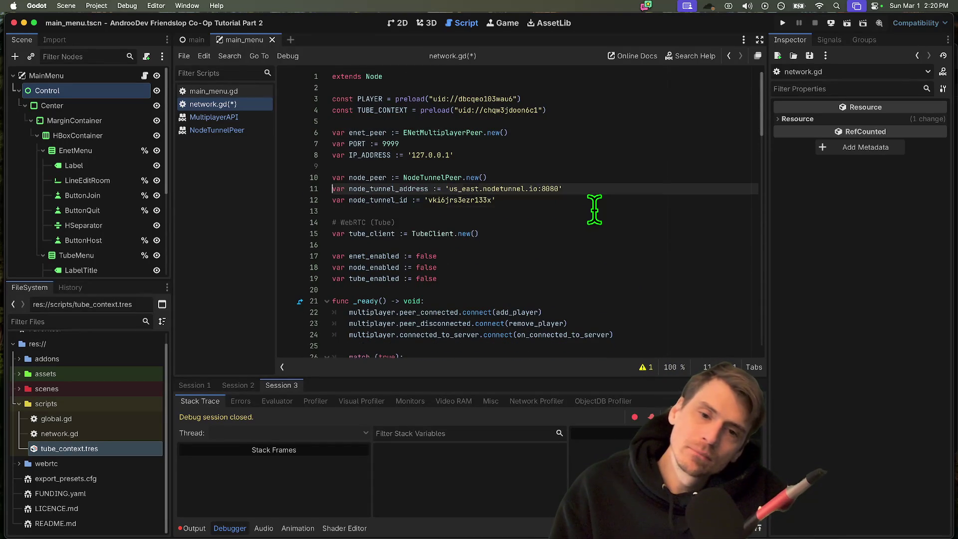
{"action": "key", "text": "super+shift+k"}
{"action": "key", "text": "Down"}
{"action": "key", "text": "Down"}
{"action": "key", "text": "Down"}
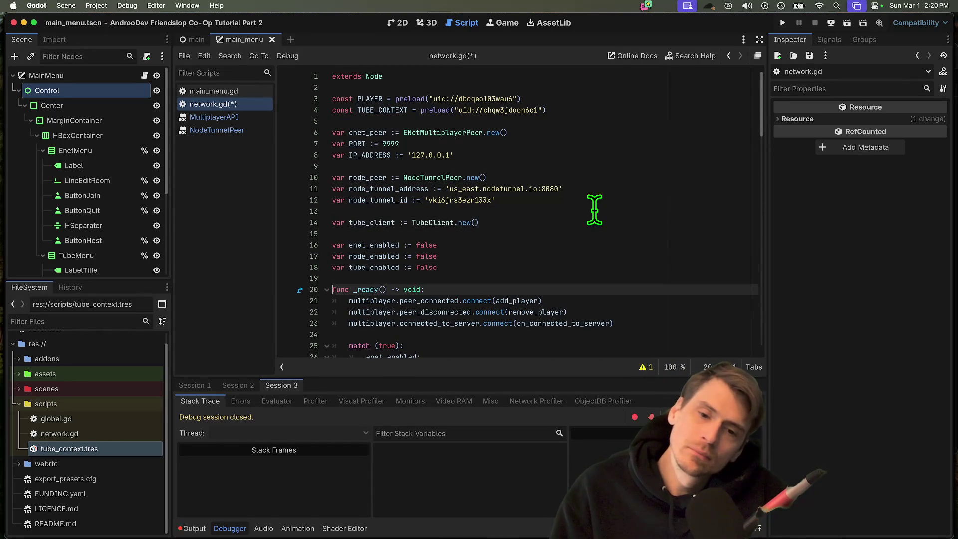
{"action": "scroll", "coordinate": [597, 247], "scroll_direction": "up", "scroll_amount": 3}
- Move the three *_enabled flags just below extends Node, with the preload constants above them
{"action": "key", "text": "Up"}
{"action": "key", "text": "Up"}
{"action": "key", "text": "Up"}
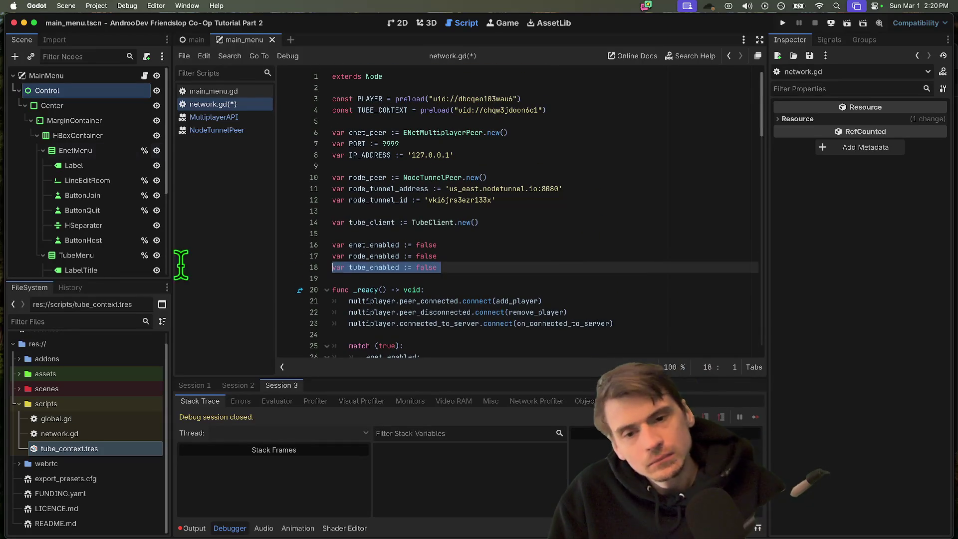
{"action": "key", "text": "shift+Up"}
{"action": "key", "text": "shift+Up"}
{"action": "key", "text": "shift+Up"}
{"action": "key", "text": "BackSpace"}
{"action": "left_click", "coordinate": [538, 88]}
{"action": "key", "text": "Down"}
{"action": "key", "text": "super+v"}
{"action": "key", "text": "Return"}
{"action": "key", "text": "Return"}
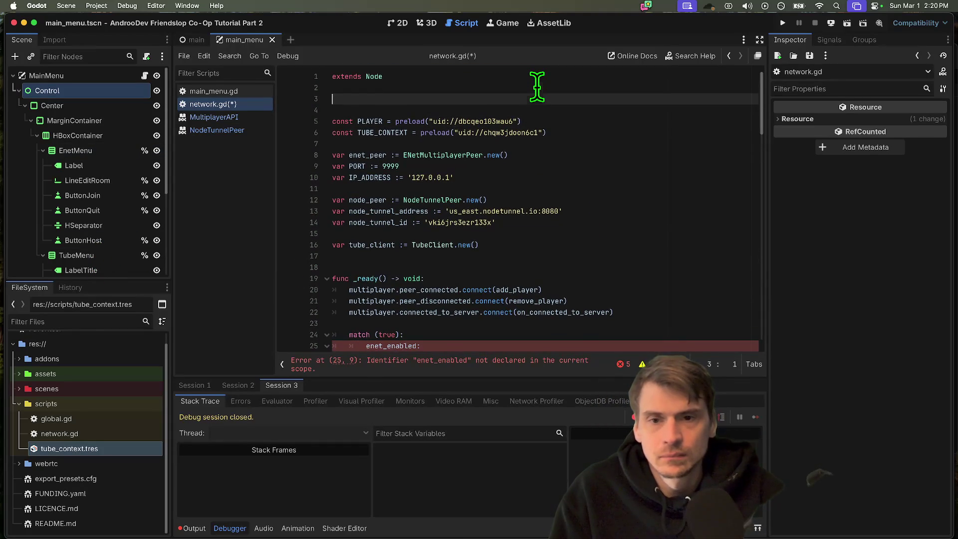
{"action": "key", "text": "shift+Down"}
{"action": "key", "text": "shift+Down"}
{"action": "key", "text": "shift+Down"}
{"action": "key", "text": "BackSpace"}
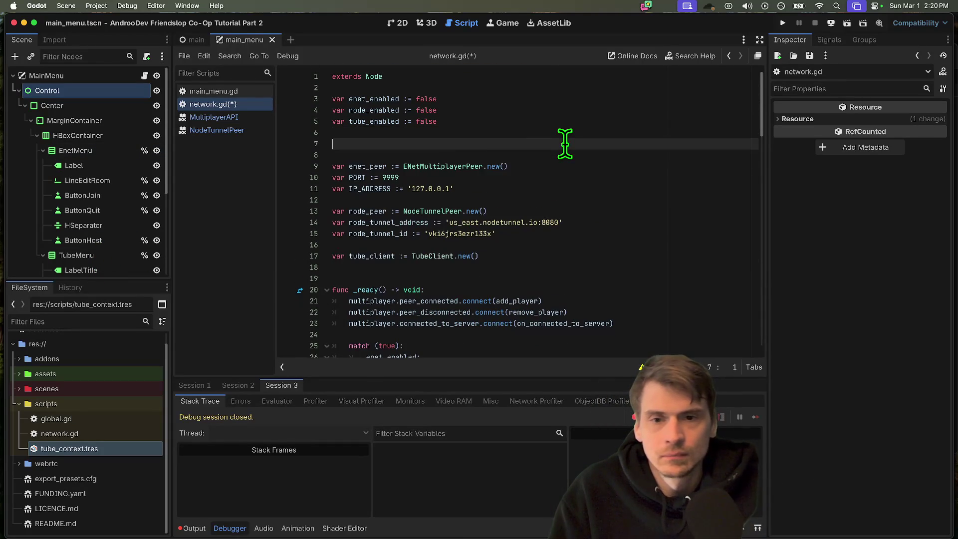
{"action": "key", "text": "Up"}
{"action": "key", "text": "Up"}
{"action": "key", "text": "Up"}
{"action": "type", "text": "const PLAYER = preload(\"uid://dbcqeo103wau6\") const TUBE_CONTEXT = preload(\"uid://chqw3jdoon6c1\")"}
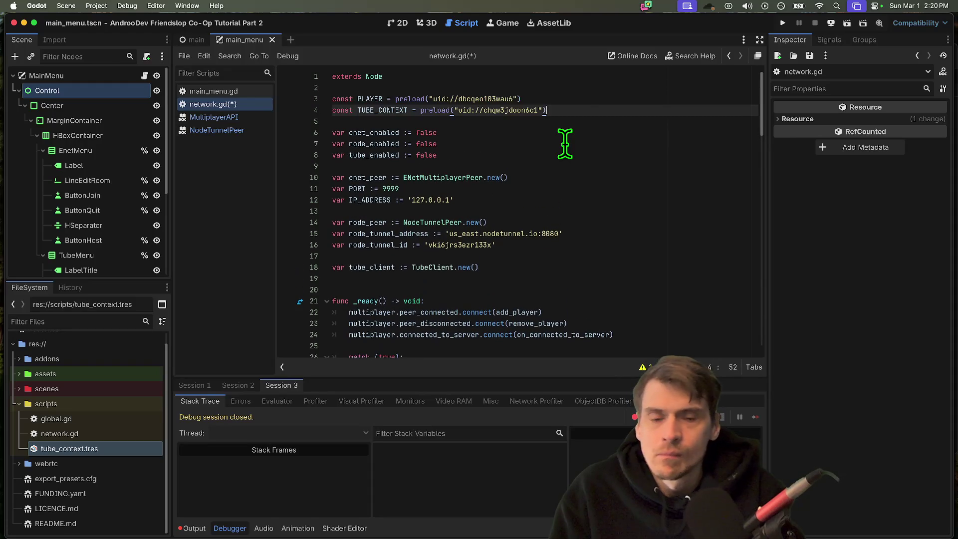
- Relocate the three *_enabled flags to sit below the tube_client line, without an extra blank line
{"action": "left_click", "coordinate": [595, 84]}
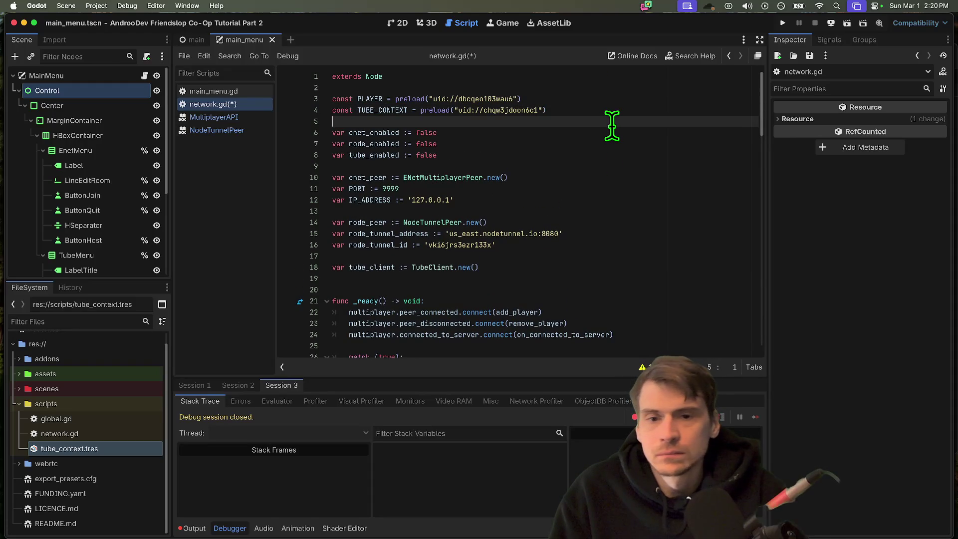
{"action": "left_click", "coordinate": [642, 187]}
{"action": "left_click", "coordinate": [670, 219]}
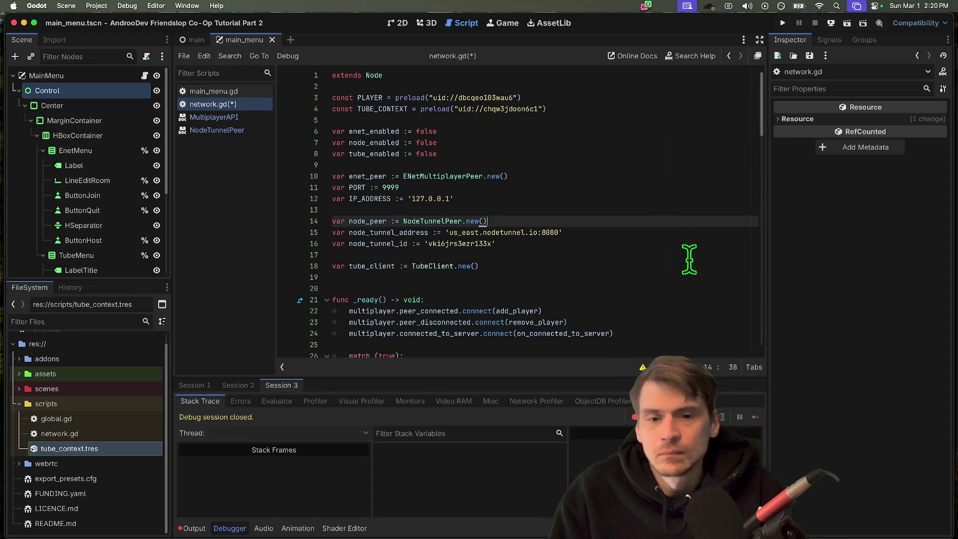
{"action": "left_click_drag", "start_coordinate": [529, 155], "coordinate": [332, 132]}
{"action": "key", "text": "BackSpace"}
{"action": "key", "text": "BackSpace"}
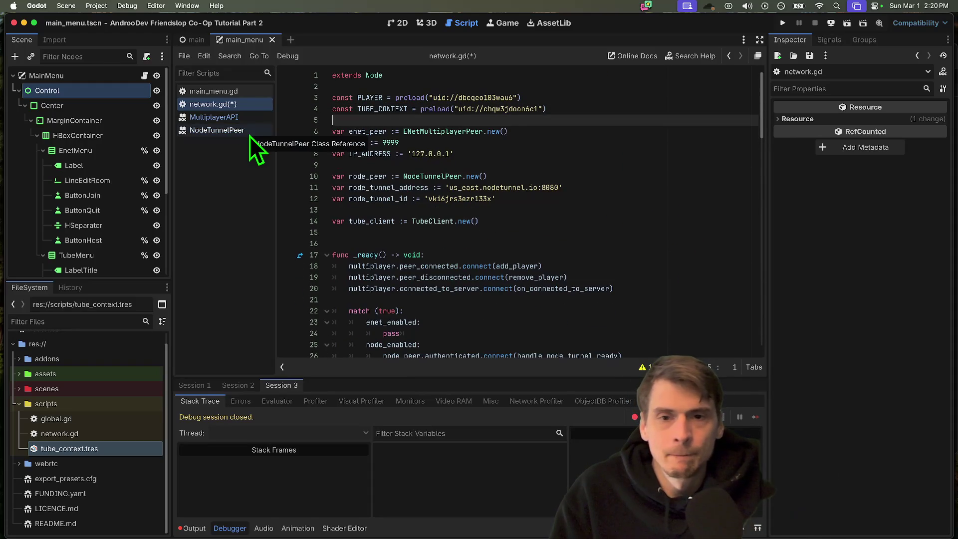
{"action": "left_click", "coordinate": [418, 243]}
{"action": "key", "text": "Return"}
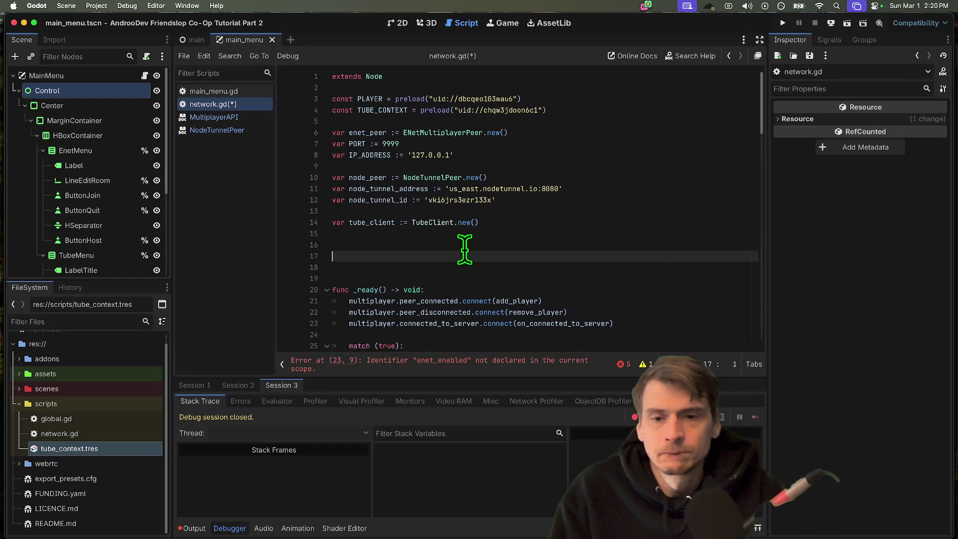
{"action": "type", "text": "var enet_enabled := false var node_enabled := false var tube_enabled := false"}
{"action": "left_click", "coordinate": [580, 245]}
{"action": "key", "text": "Delete"}
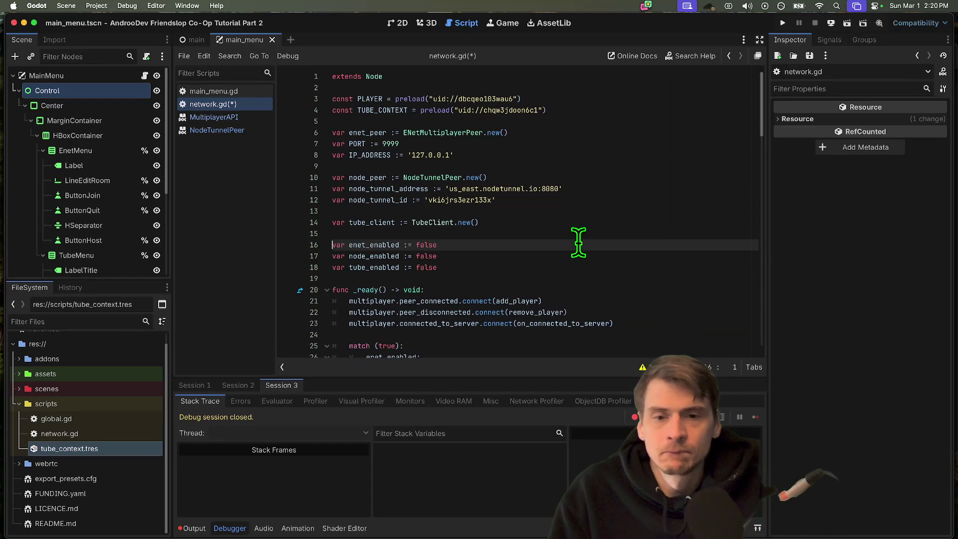
- Move the TUBE_CONTEXT preload constant directly under tube_client and save the script
{"action": "left_click_drag", "start_coordinate": [579, 233], "coordinate": [333, 223]}
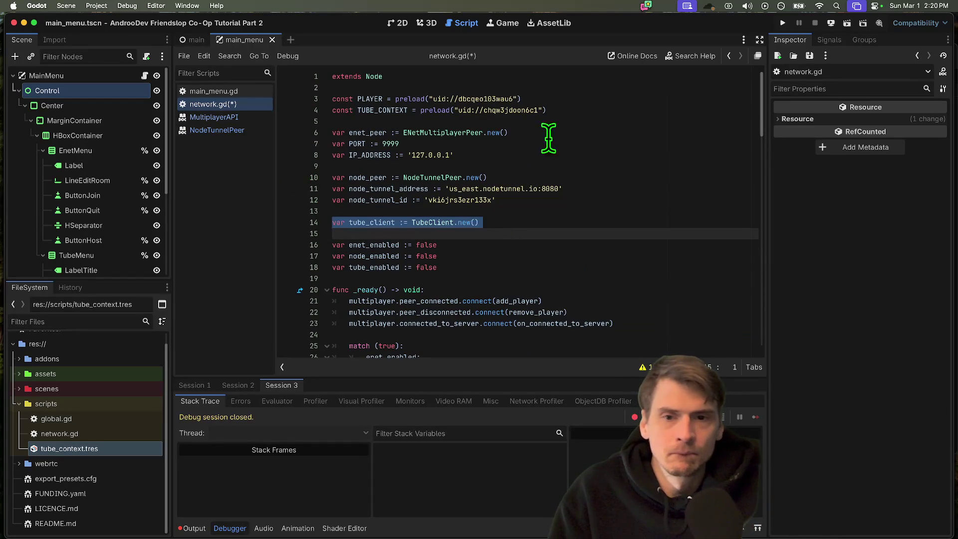
{"action": "triple_click", "coordinate": [562, 109]}
{"action": "key", "text": "BackSpace"}
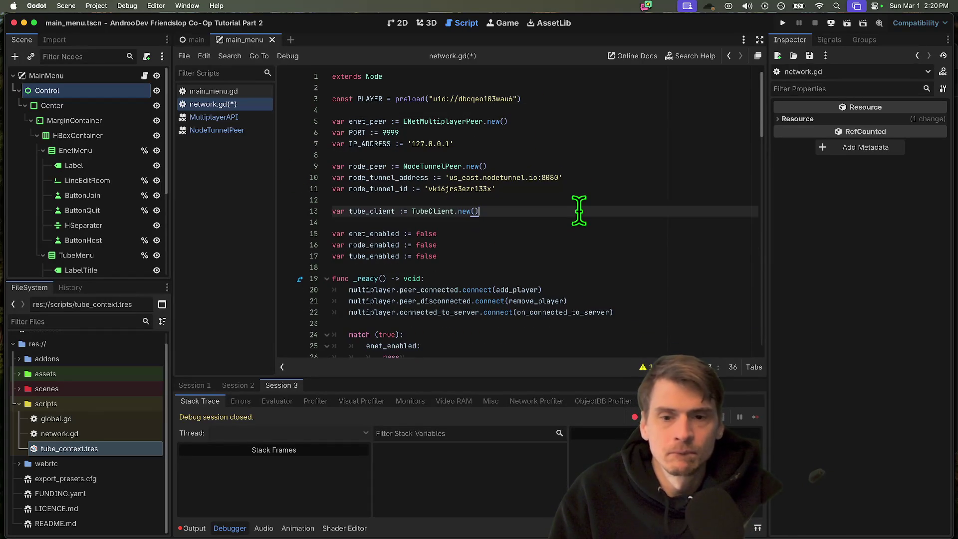
{"action": "left_click", "coordinate": [580, 221]}
{"action": "type", "text": "const TUBE_CONTEXT = preload(\"uid://chqw3jdoon6c1\")"}
{"action": "key", "text": "super+s"}
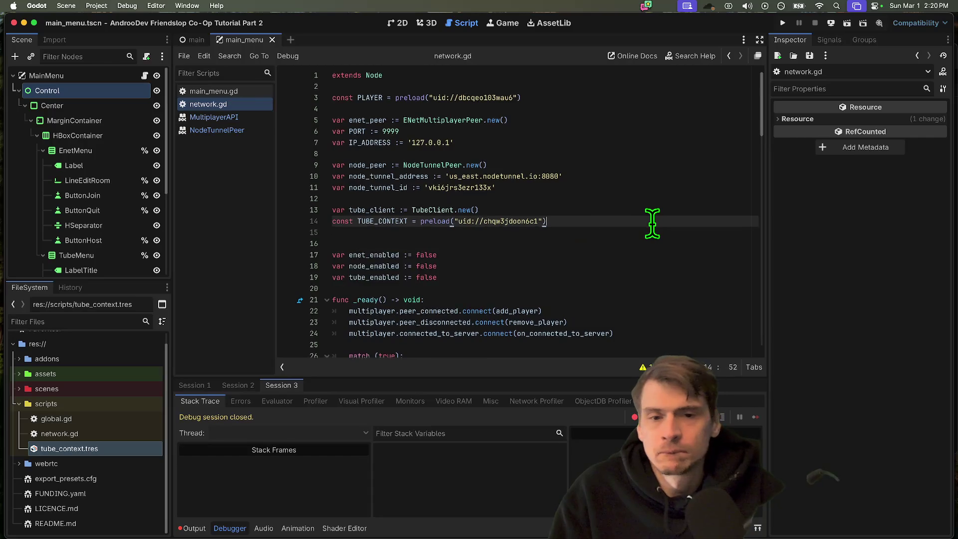
{"action": "scroll", "coordinate": [646, 225], "scroll_direction": "down", "scroll_amount": 3}
- Remove leftover blank lines around TUBE_CONTEXT and the flags, then review the variable block
{"action": "key", "text": "Down"}
{"action": "key", "text": "Down"}
{"action": "key", "text": "BackSpace"}
{"action": "scroll", "coordinate": [629, 224], "scroll_direction": "up", "scroll_amount": 3}
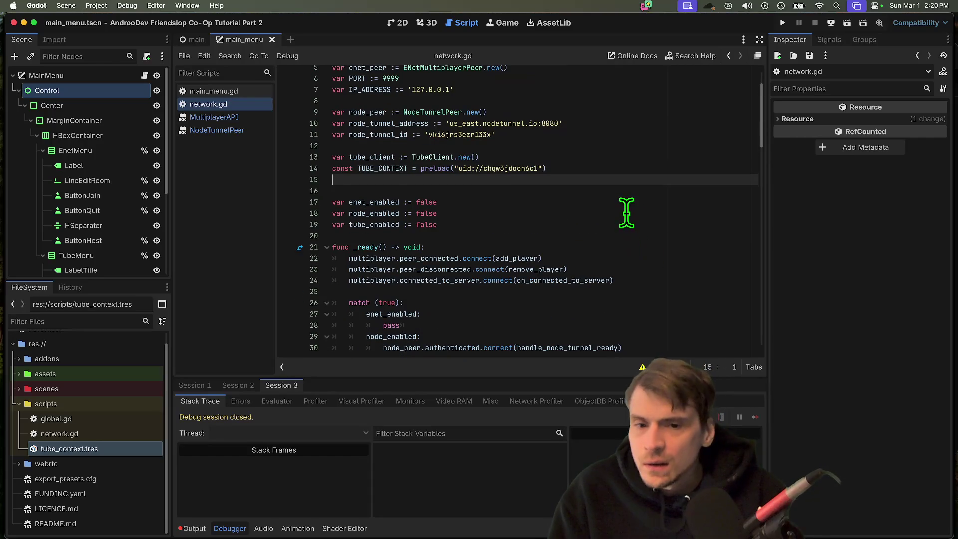
{"action": "key", "text": "Down"}
{"action": "key", "text": "Down"}
{"action": "key", "text": "Down"}
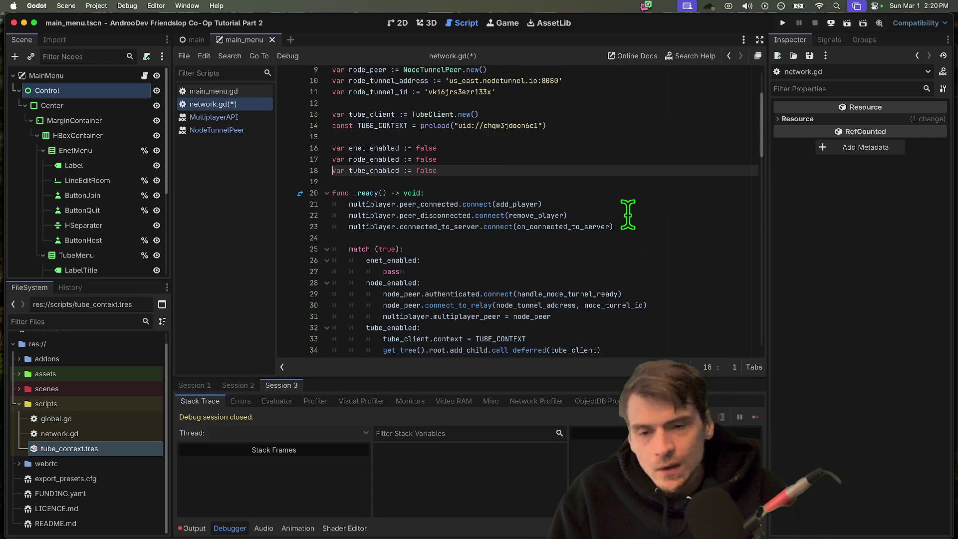
{"action": "scroll", "coordinate": [628, 211], "scroll_direction": "up", "scroll_amount": 4}
{"action": "left_click_drag", "start_coordinate": [513, 101], "coordinate": [628, 251]}
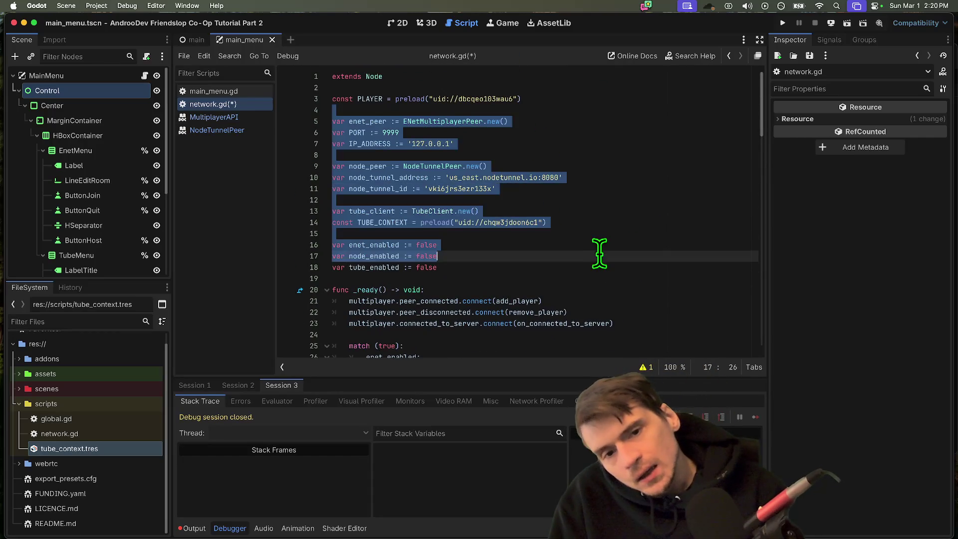
{"action": "left_click", "coordinate": [638, 279]}
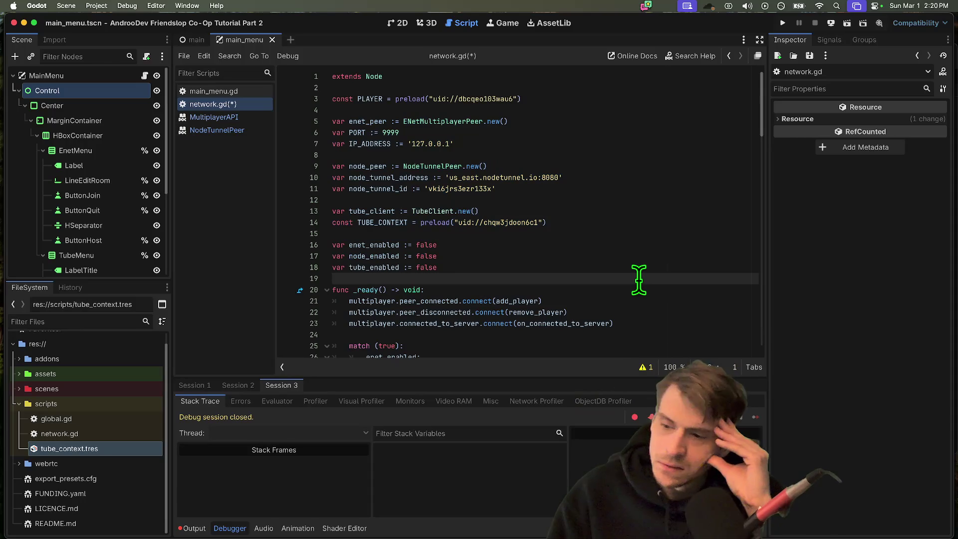
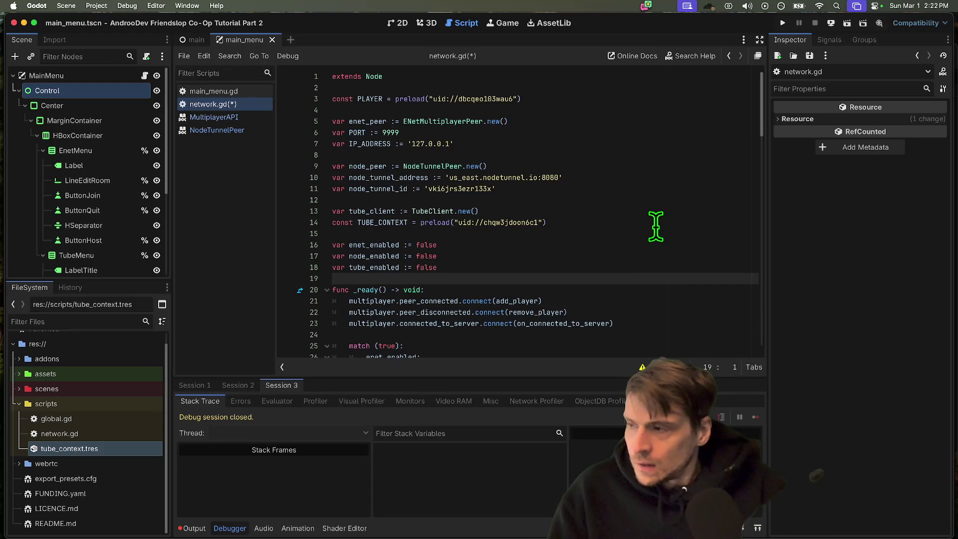
- Check the IGDA DC off-topic, general and Godot networking Discord channels, then return to Godot
{"action": "key", "text": "super+Tab"}
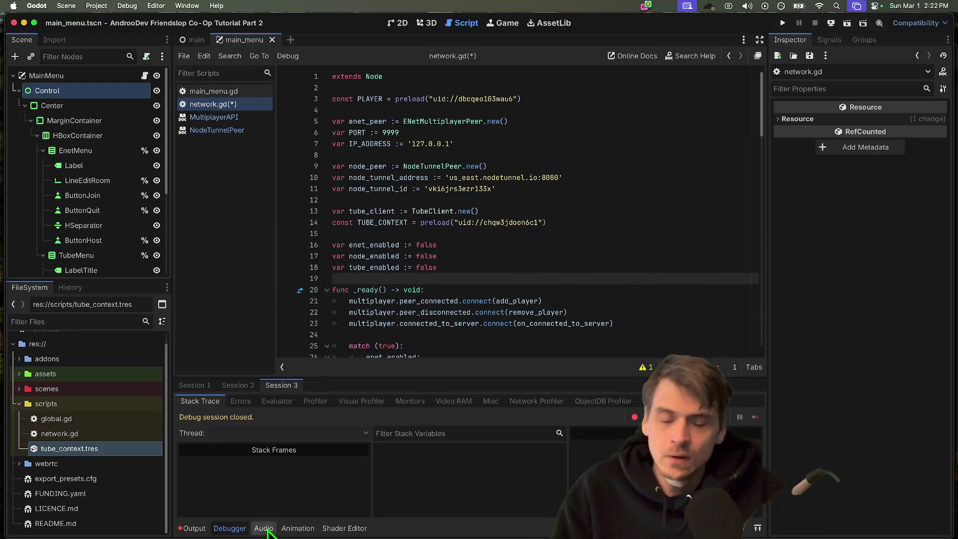
{"action": "left_click", "coordinate": [255, 516]}
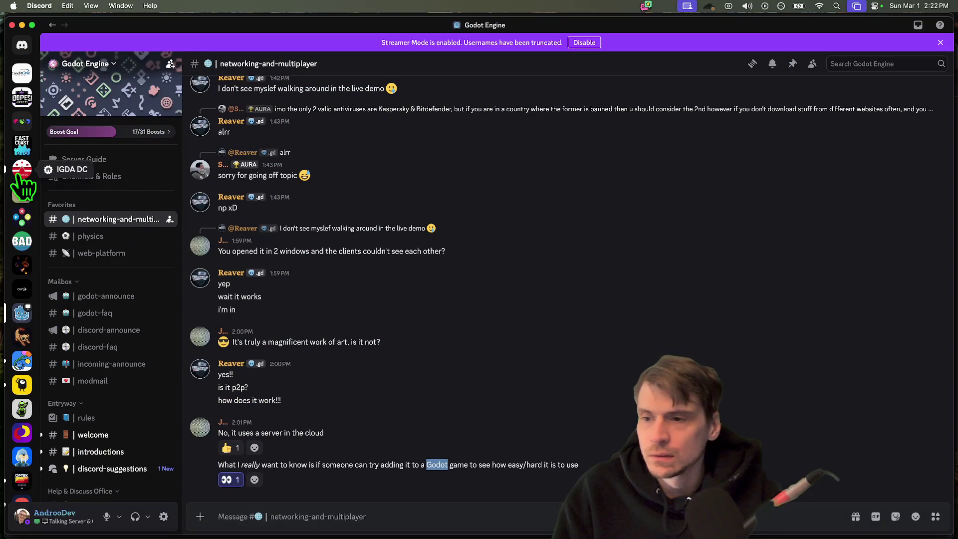
{"action": "left_click", "coordinate": [22, 170]}
{"action": "left_click", "coordinate": [77, 366]}
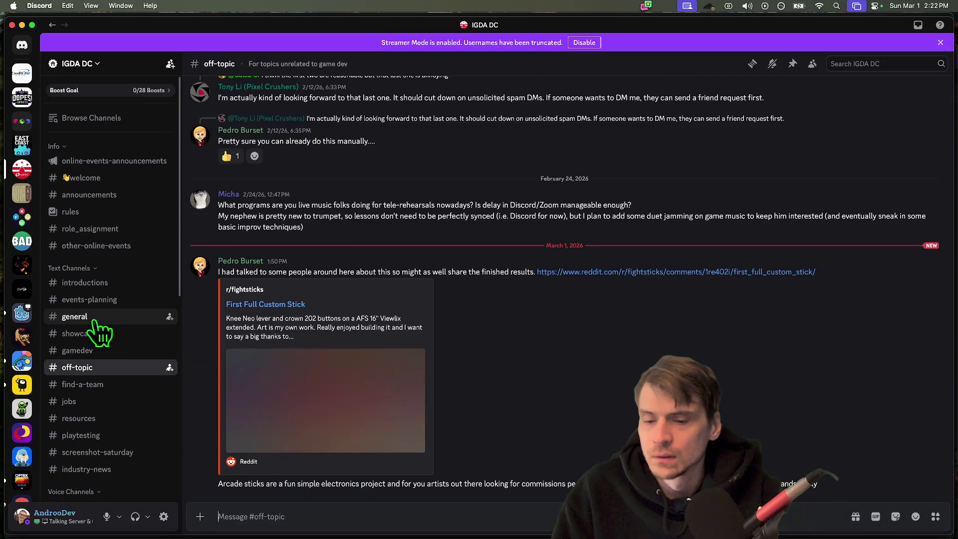
{"action": "left_click", "coordinate": [75, 317]}
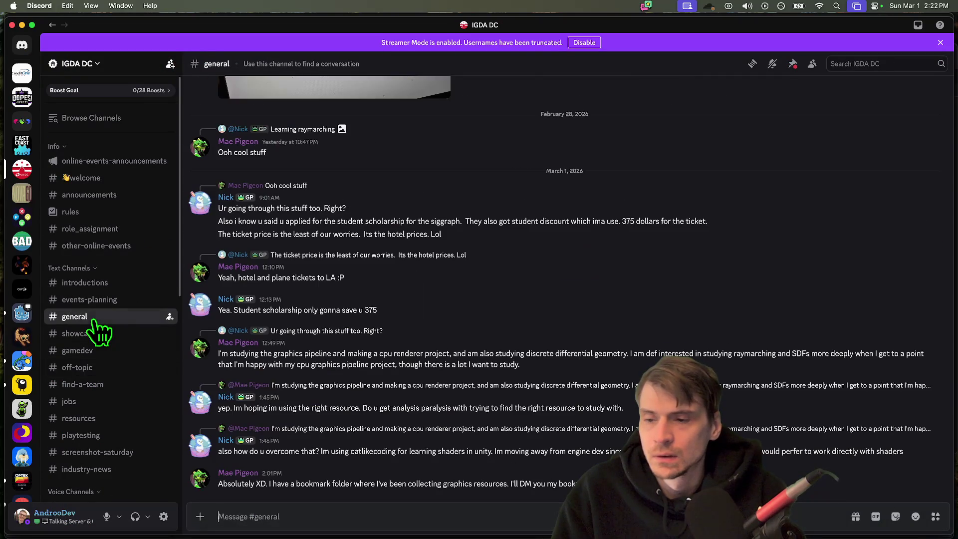
{"action": "left_click", "coordinate": [22, 313]}
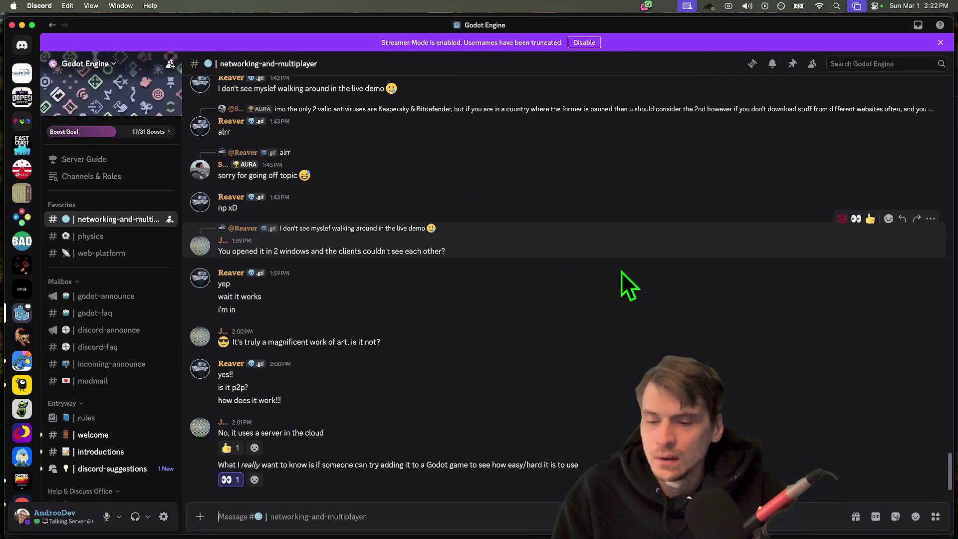
{"action": "key", "text": "super+Tab"}
{"action": "scroll", "coordinate": [545, 241], "scroll_direction": "down", "scroll_amount": 2}
- Insert blank lines below host() and delete the half-written '# region' comment
{"action": "left_click", "coordinate": [545, 241]}
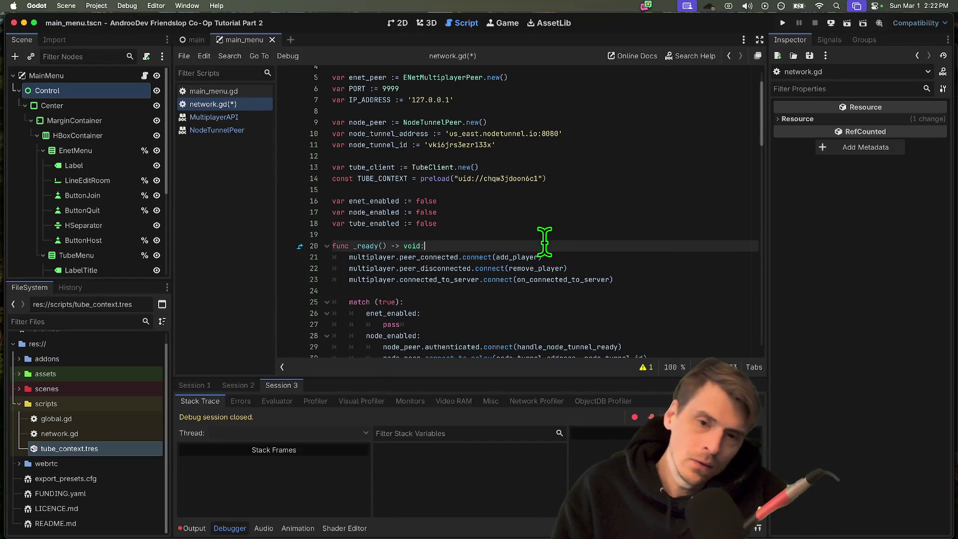
{"action": "scroll", "coordinate": [515, 271], "scroll_direction": "down", "scroll_amount": 6}
{"action": "scroll", "coordinate": [515, 271], "scroll_direction": "down", "scroll_amount": 6}
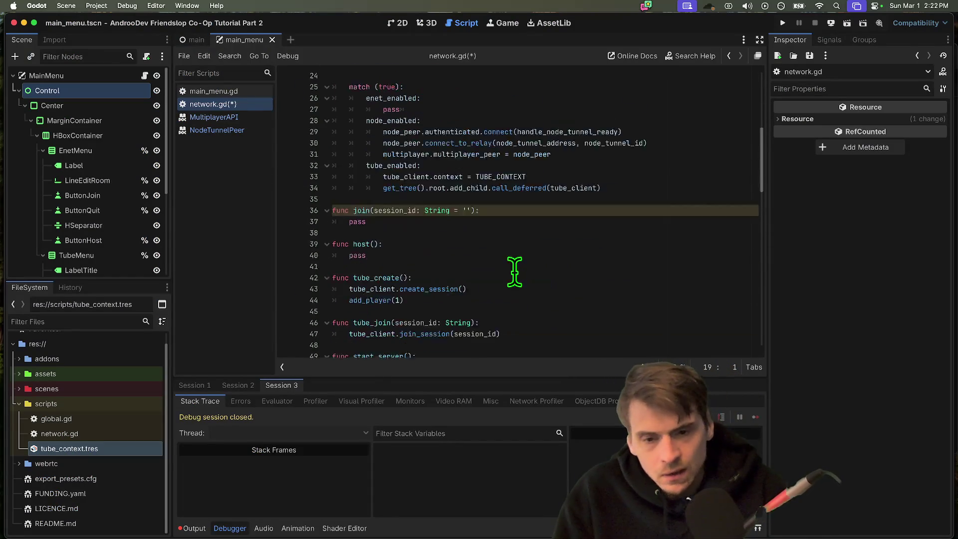
{"action": "scroll", "coordinate": [515, 271], "scroll_direction": "down", "scroll_amount": 1}
{"action": "left_click", "coordinate": [568, 188]}
{"action": "left_click", "coordinate": [584, 234]}
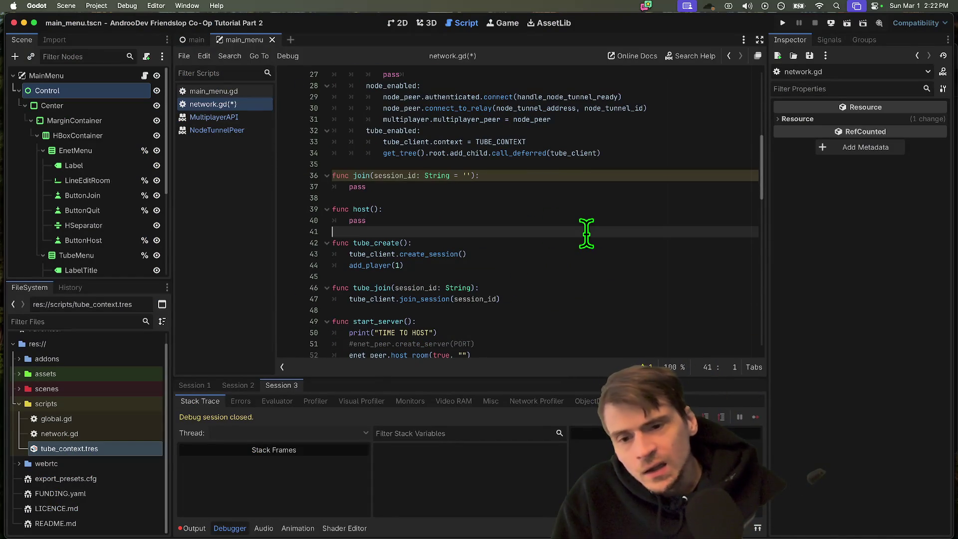
{"action": "left_click", "coordinate": [581, 277]}
{"action": "scroll", "coordinate": [581, 292], "scroll_direction": "down", "scroll_amount": 1}
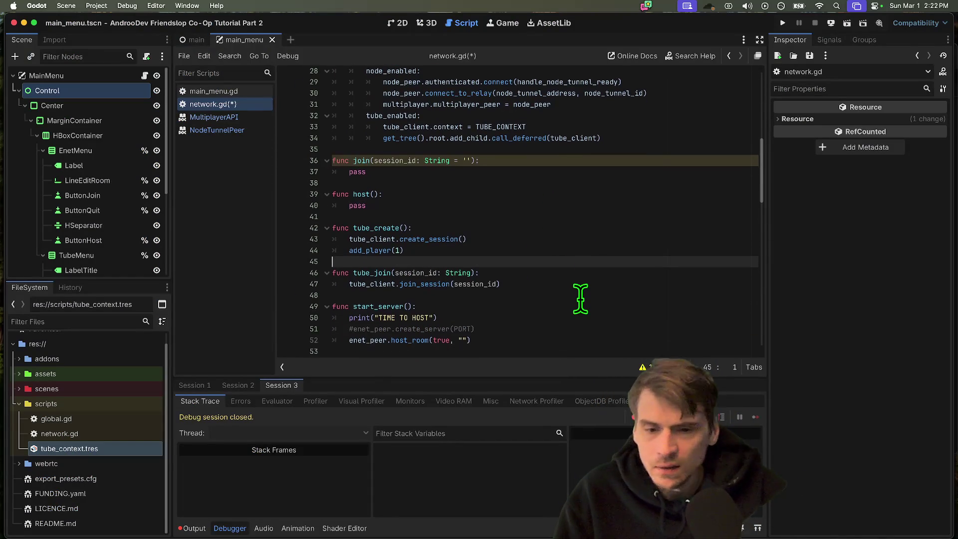
{"action": "scroll", "coordinate": [581, 298], "scroll_direction": "down", "scroll_amount": 4}
{"action": "left_click_drag", "start_coordinate": [477, 289], "coordinate": [351, 300]}
{"action": "scroll", "coordinate": [523, 292], "scroll_direction": "down", "scroll_amount": 4}
{"action": "left_click", "coordinate": [565, 174]}
{"action": "key", "text": "Up"}
{"action": "key", "text": "Up"}
{"action": "key", "text": "Up"}
{"action": "key", "text": "Up"}
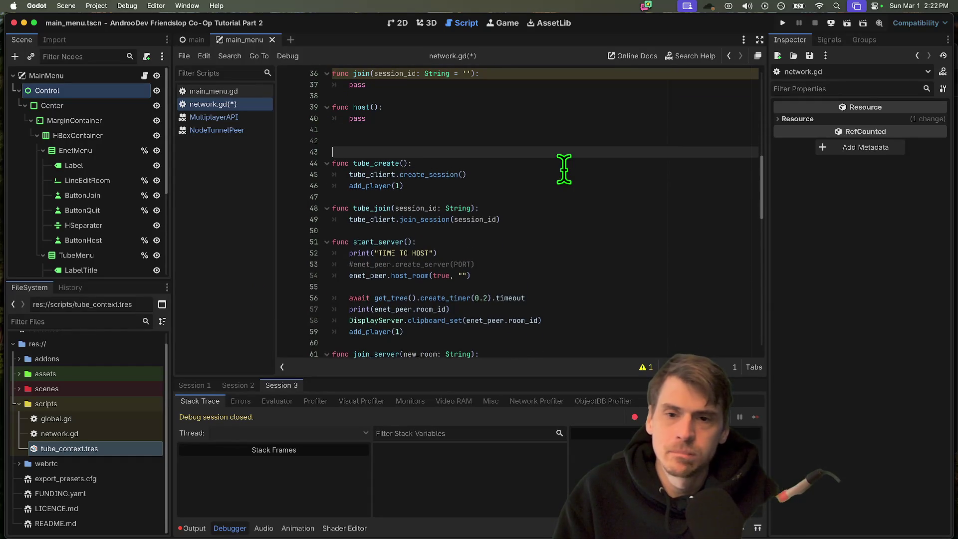
{"action": "key", "text": "Return"}
{"action": "key", "text": "Return"}
{"action": "key", "text": "Return"}
{"action": "key", "text": "Return"}
{"action": "key", "text": "Return"}
{"action": "type", "text": "##"}
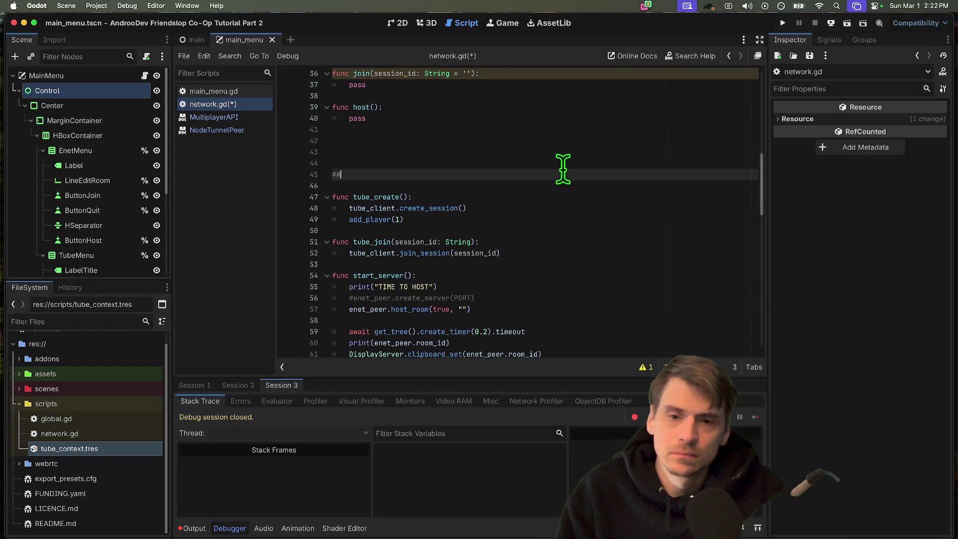
{"action": "type", "text": "gio"}
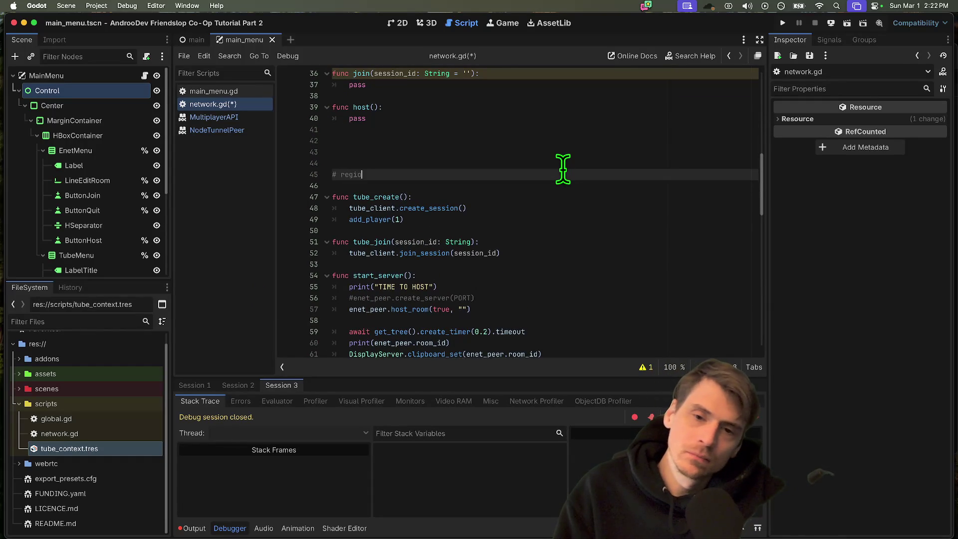
{"action": "key", "text": "BackSpace"}
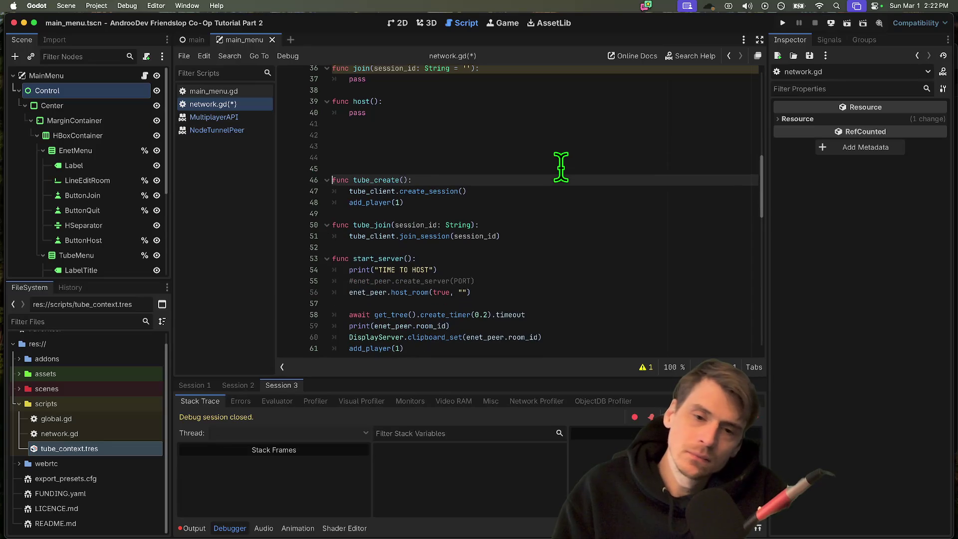
{"action": "key", "text": "Down"}
{"action": "key", "text": "Down"}
{"action": "key", "text": "Down"}
{"action": "key", "text": "shift+Up"}
{"action": "key", "text": "shift+Up"}
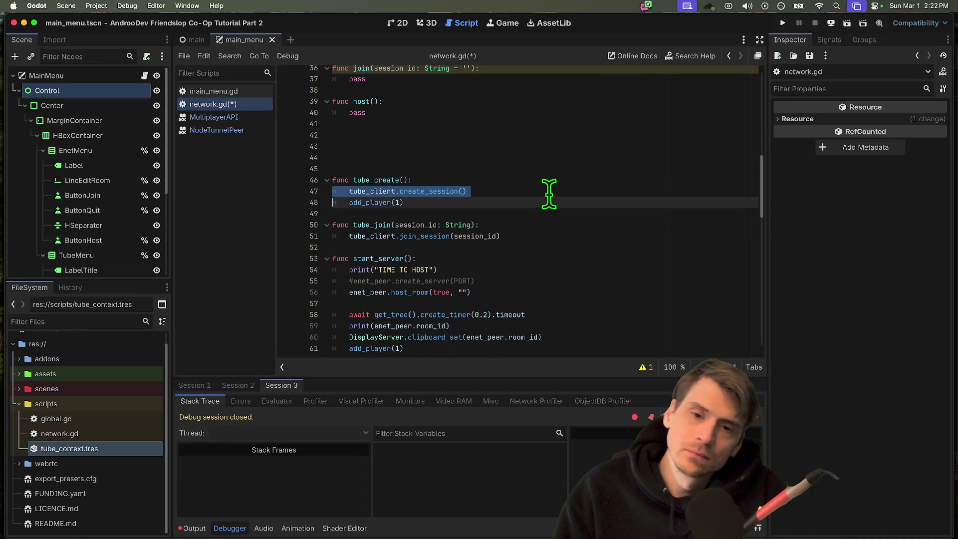
{"action": "scroll", "coordinate": [548, 194], "scroll_direction": "up", "scroll_amount": 5}
{"action": "scroll", "coordinate": [608, 247], "scroll_direction": "up", "scroll_amount": 5}
{"action": "scroll", "coordinate": [608, 246], "scroll_direction": "down", "scroll_amount": 1}
- Review the enet_enabled and node_enabled branches of the match block
{"action": "left_click", "coordinate": [524, 256]}
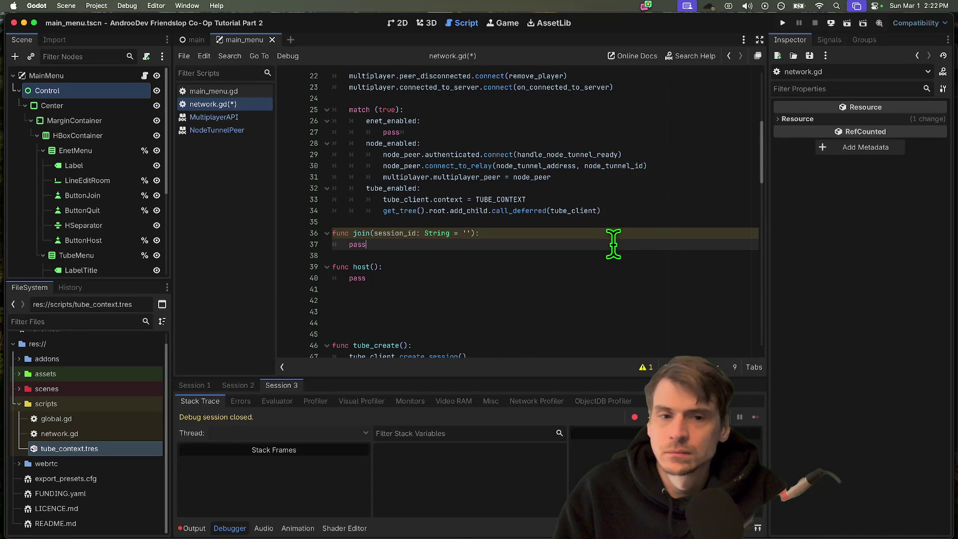
{"action": "left_click", "coordinate": [390, 133]}
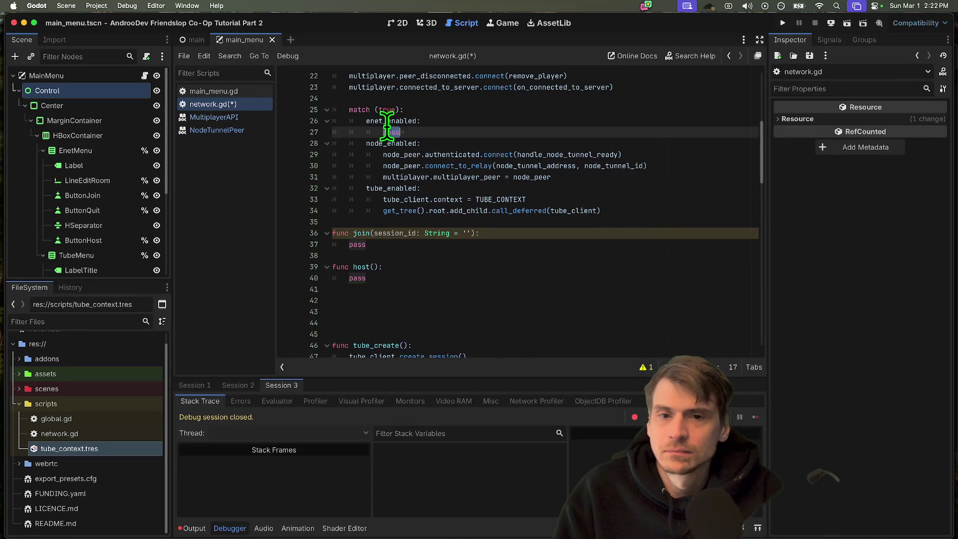
{"action": "double_click", "coordinate": [390, 122]}
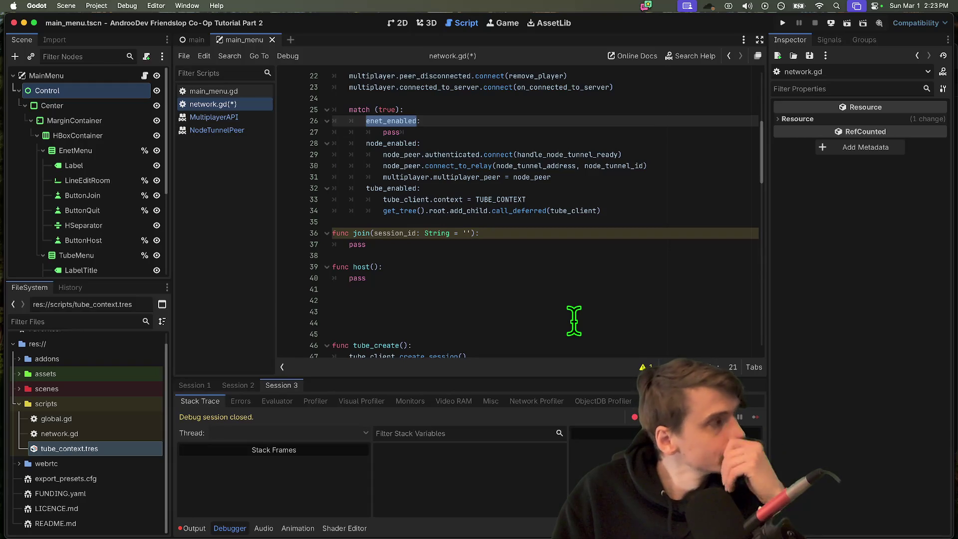
{"action": "key", "text": "Down"}
{"action": "key", "text": "Down"}
{"action": "key", "text": "Down"}
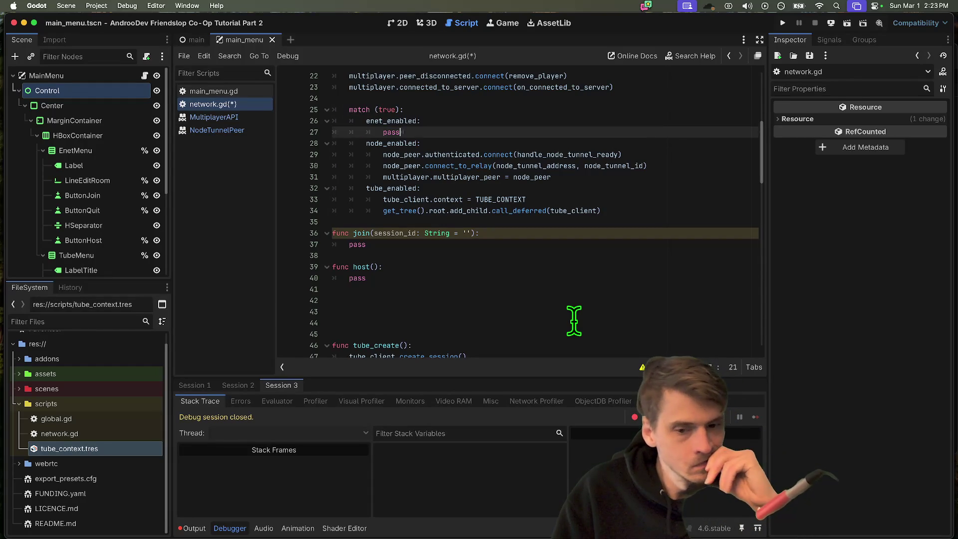
{"action": "scroll", "coordinate": [574, 321], "scroll_direction": "down", "scroll_amount": 5}
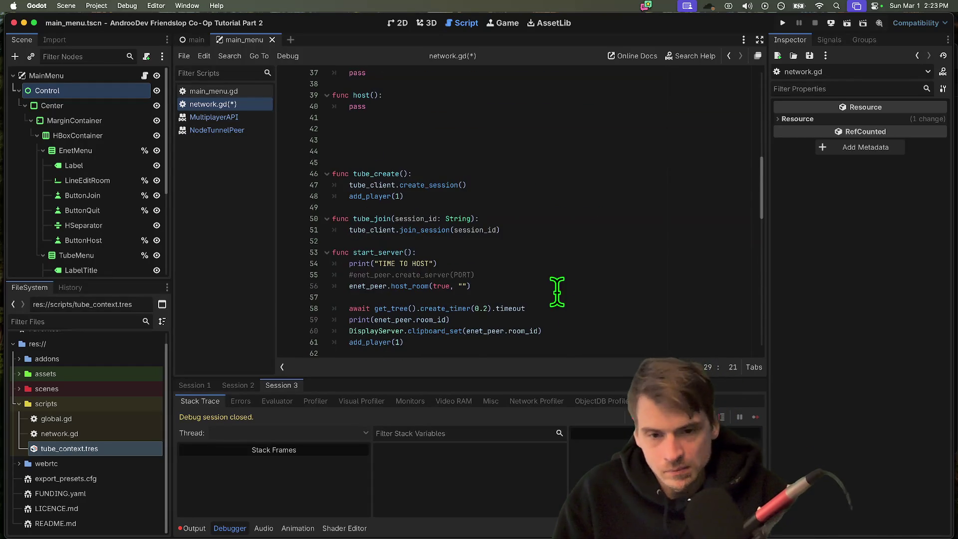
- Move add_player(1) from tube_create into host(), replacing its pass placeholder
{"action": "left_click", "coordinate": [519, 234]}
{"action": "triple_click", "coordinate": [519, 234]}
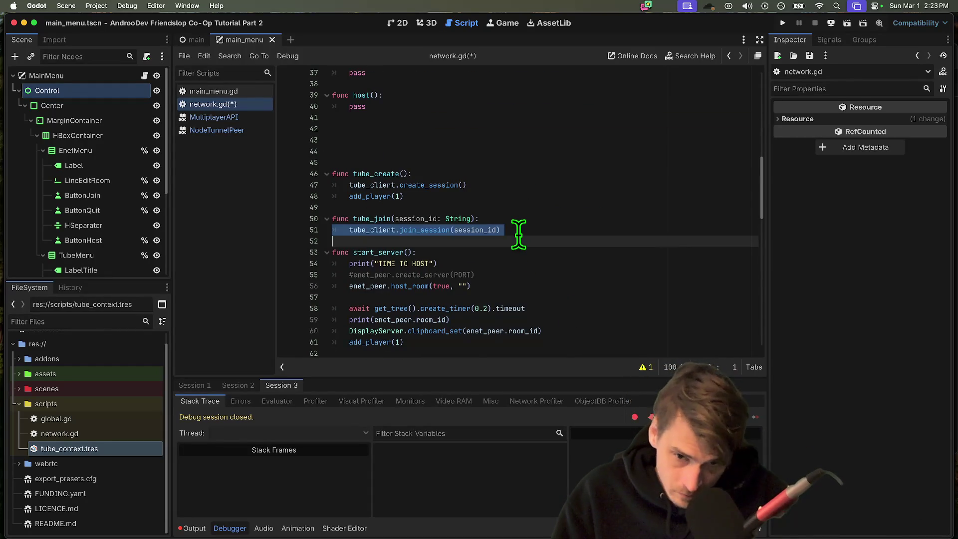
{"action": "triple_click", "coordinate": [464, 194]}
{"action": "scroll", "coordinate": [568, 175], "scroll_direction": "up", "scroll_amount": 3}
{"action": "key", "text": "ctrl+x"}
{"action": "left_click", "coordinate": [532, 186]}
{"action": "scroll", "coordinate": [532, 190], "scroll_direction": "up", "scroll_amount": 2}
{"action": "key", "text": "ctrl+v"}
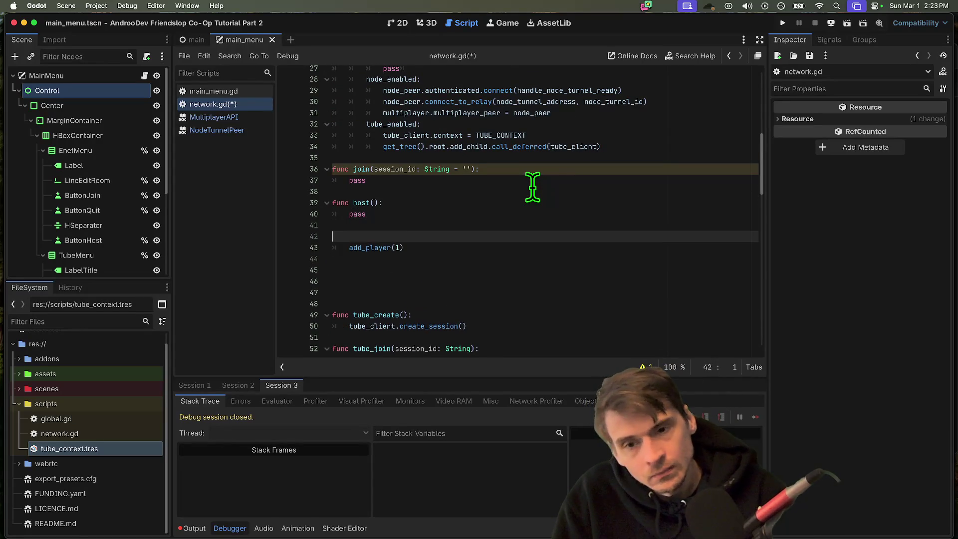
{"action": "key", "text": "Up"}
{"action": "key", "text": "Up"}
{"action": "key", "text": "shift+End"}
{"action": "key", "text": "BackSpace"}
{"action": "key", "text": "Down"}
{"action": "key", "text": "Down"}
{"action": "scroll", "coordinate": [532, 186], "scroll_direction": "down", "scroll_amount": 3}
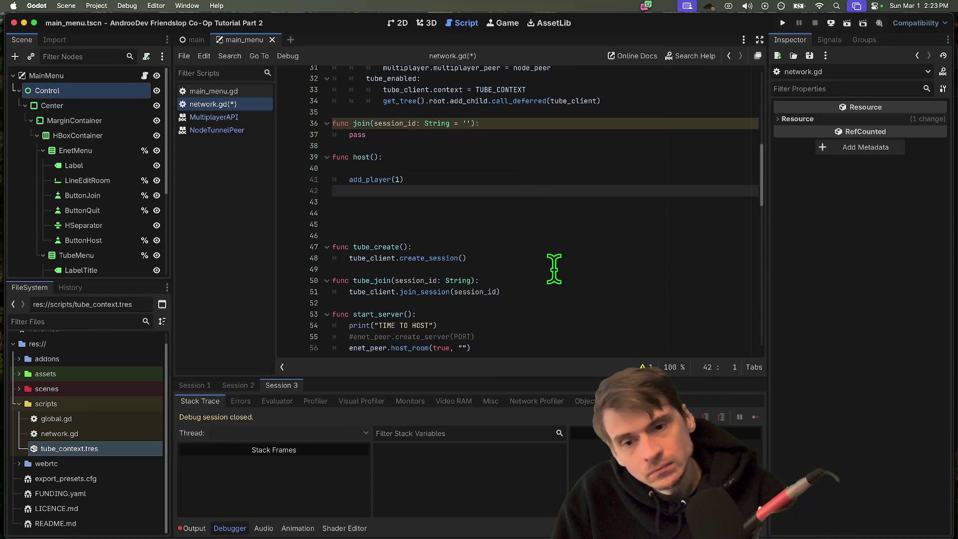
{"action": "scroll", "coordinate": [584, 247], "scroll_direction": "down", "scroll_amount": 3}
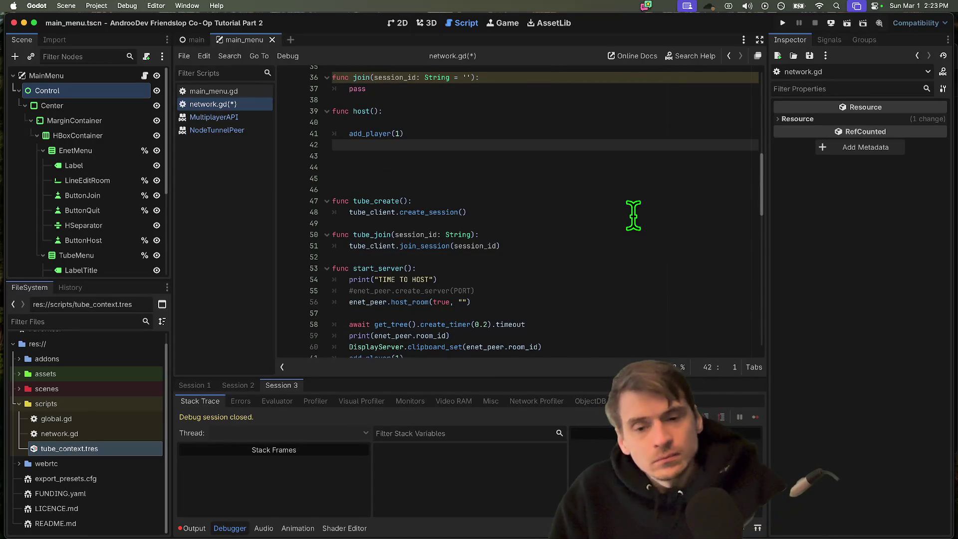
{"action": "scroll", "coordinate": [599, 225], "scroll_direction": "down", "scroll_amount": 1}
- Delete the TIME TO HOST print and the commented enet_peer server line from start_server
{"action": "left_click", "coordinate": [586, 302]}
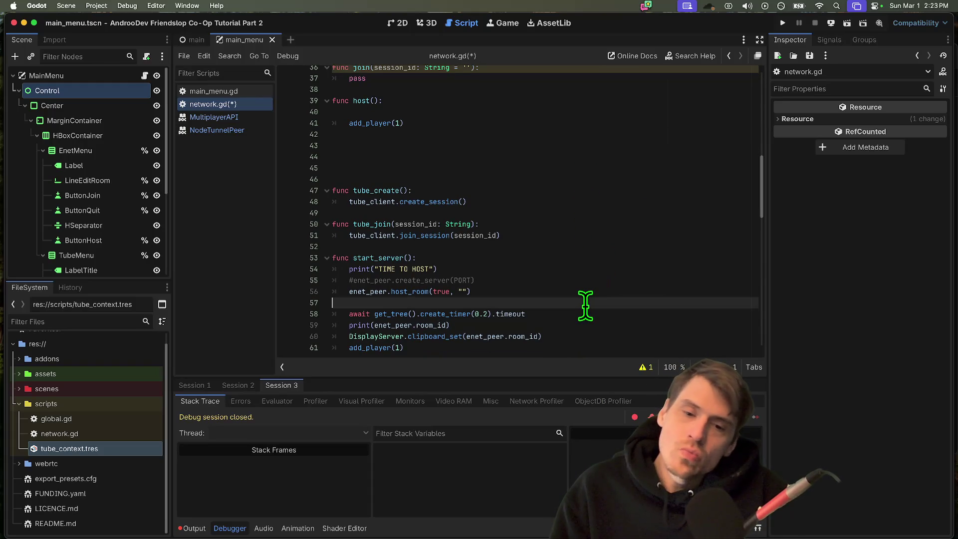
{"action": "double_click", "coordinate": [366, 291]}
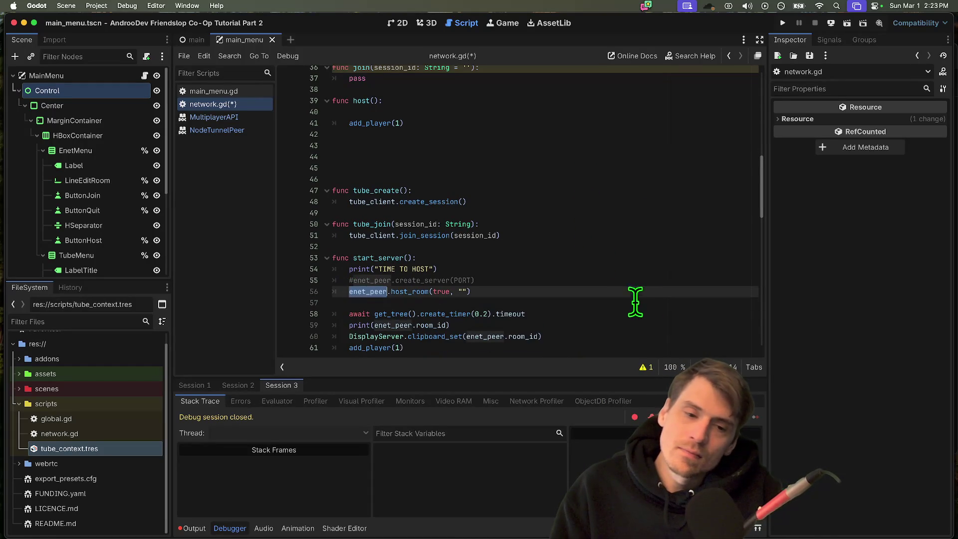
{"action": "type", "text": "node_p"}
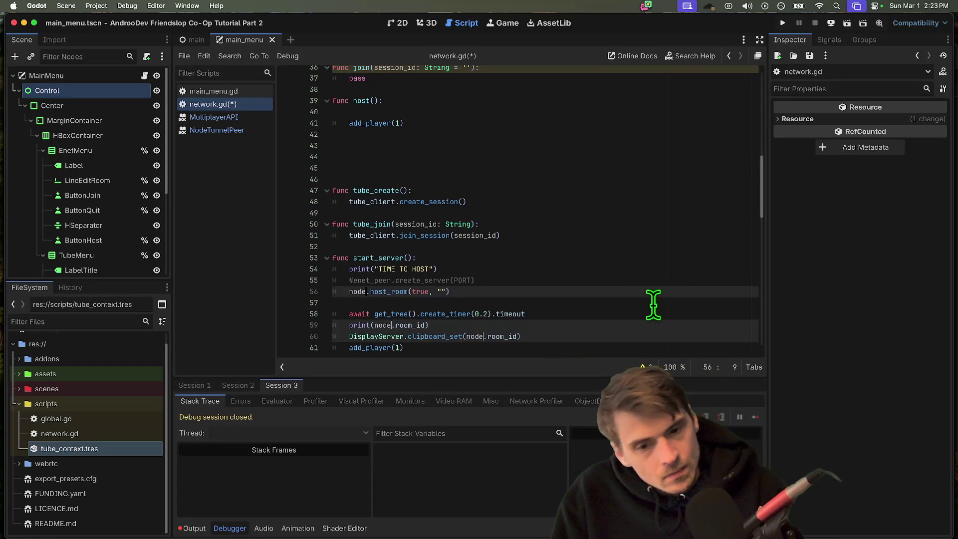
{"action": "type", "text": "eer"}
{"action": "triple_click", "coordinate": [637, 269]}
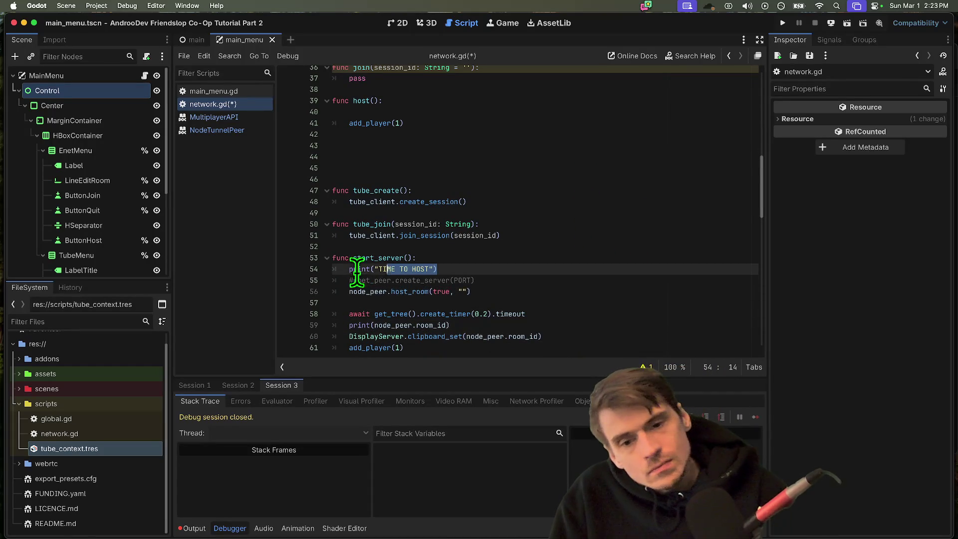
{"action": "key", "text": "BackSpace"}
{"action": "key", "text": "ctrl+shift+k"}
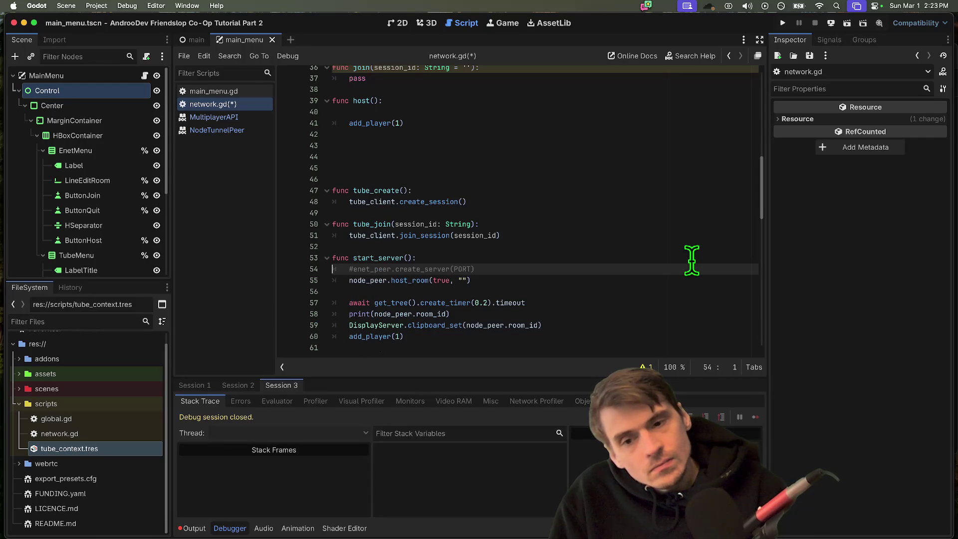
{"action": "key", "text": "ctrl+shift+k"}
{"action": "key", "text": "BackSpace"}
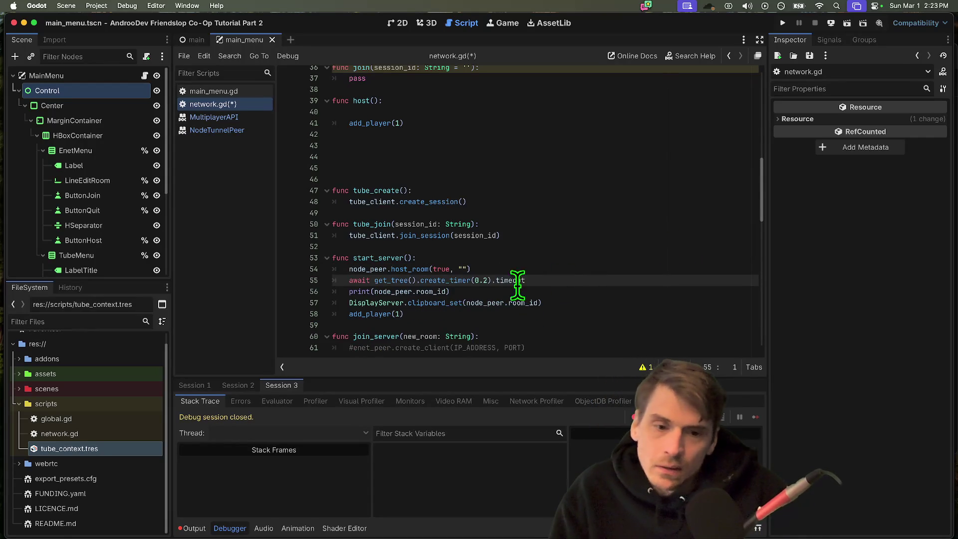
- Look over the remaining host_room and room_id lines in start_server
{"action": "left_click", "coordinate": [440, 268]}
{"action": "left_click_drag", "start_coordinate": [439, 269], "coordinate": [375, 258]}
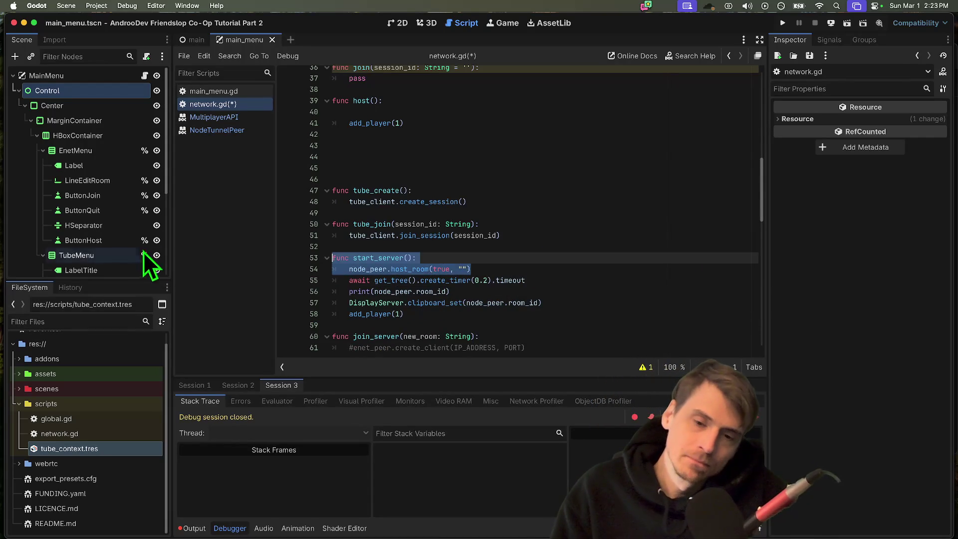
{"action": "left_click", "coordinate": [450, 257]}
{"action": "key", "text": "shift+Down"}
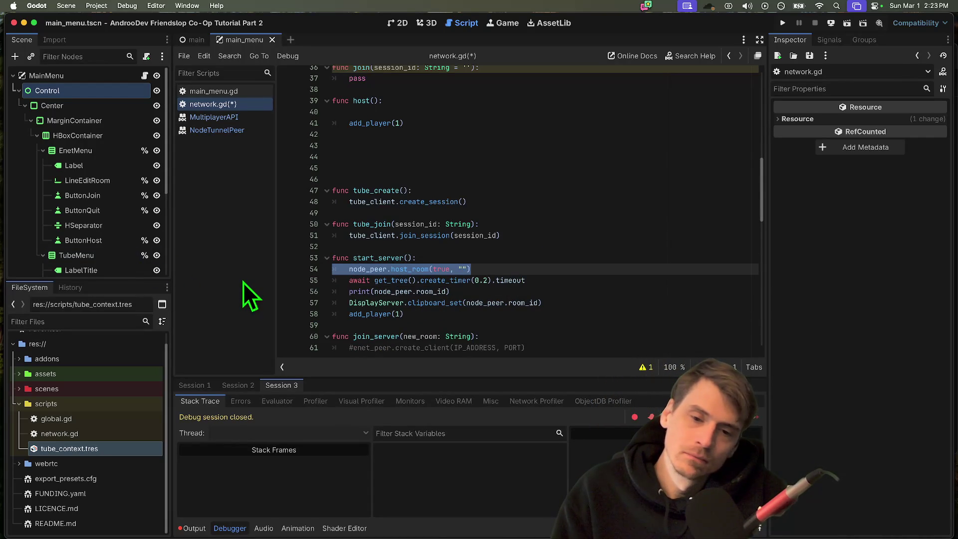
{"action": "left_click", "coordinate": [631, 291]}
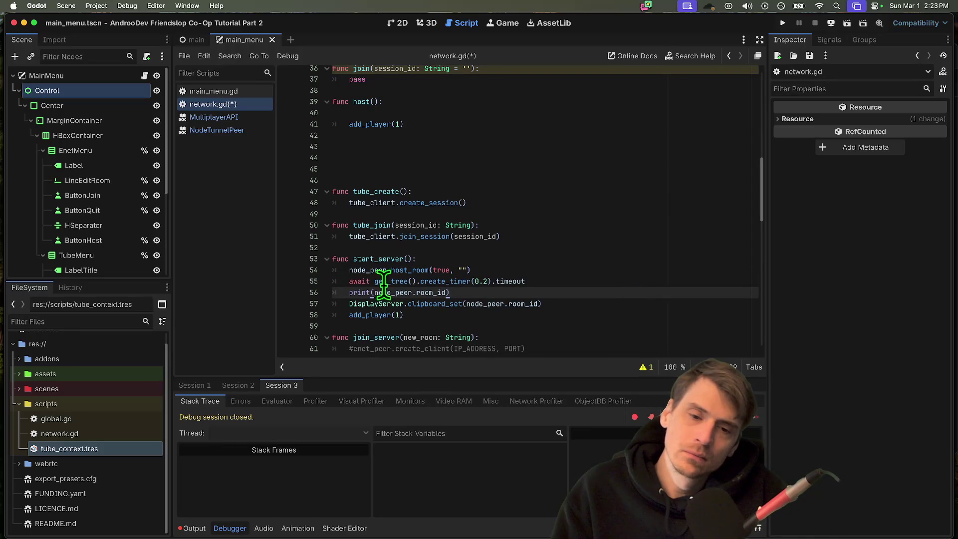
{"action": "left_click", "coordinate": [363, 269]}
{"action": "scroll", "coordinate": [367, 273], "scroll_direction": "up", "scroll_amount": 5}
{"action": "scroll", "coordinate": [374, 274], "scroll_direction": "up", "scroll_amount": 10}
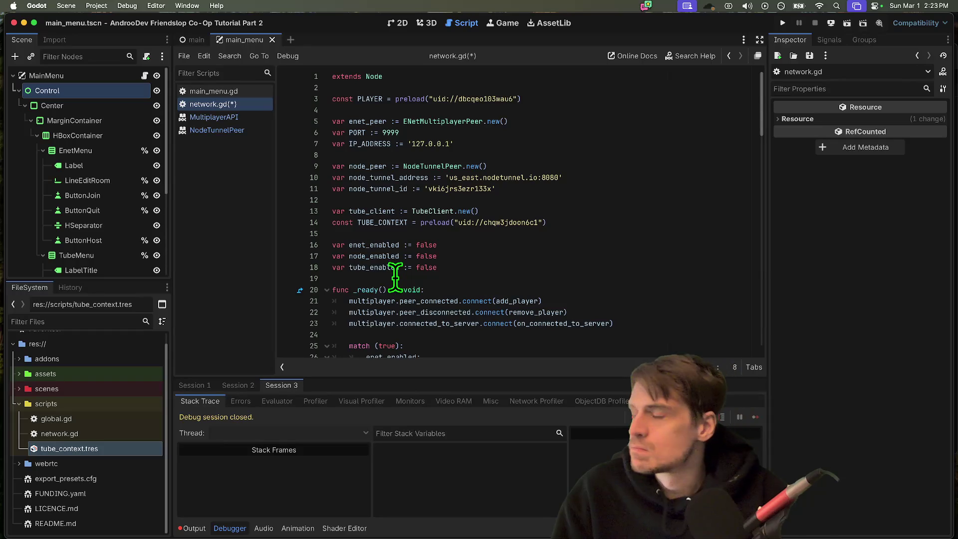
- Declare var current_room_id := '' below the backend flags and save network.gd
{"action": "left_click", "coordinate": [504, 267]}
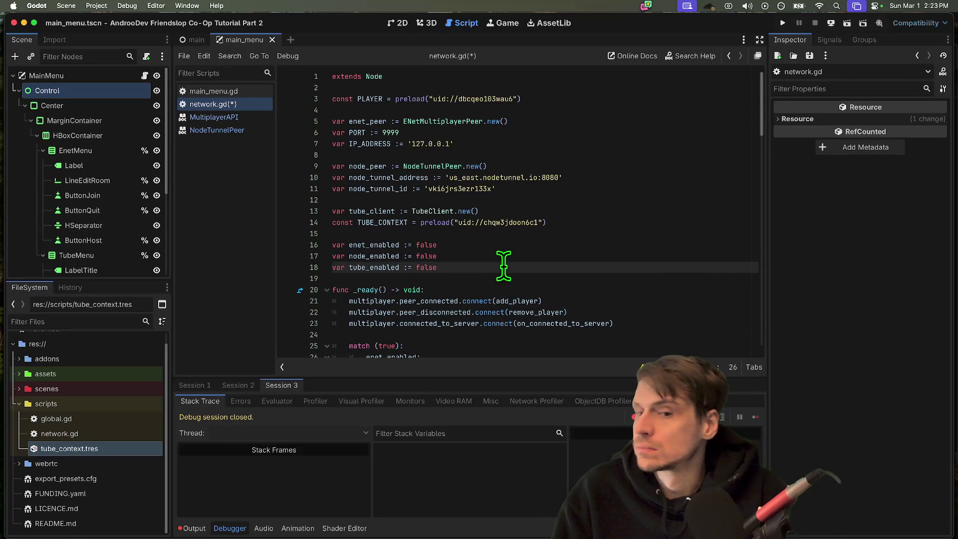
{"action": "left_click", "coordinate": [507, 245]}
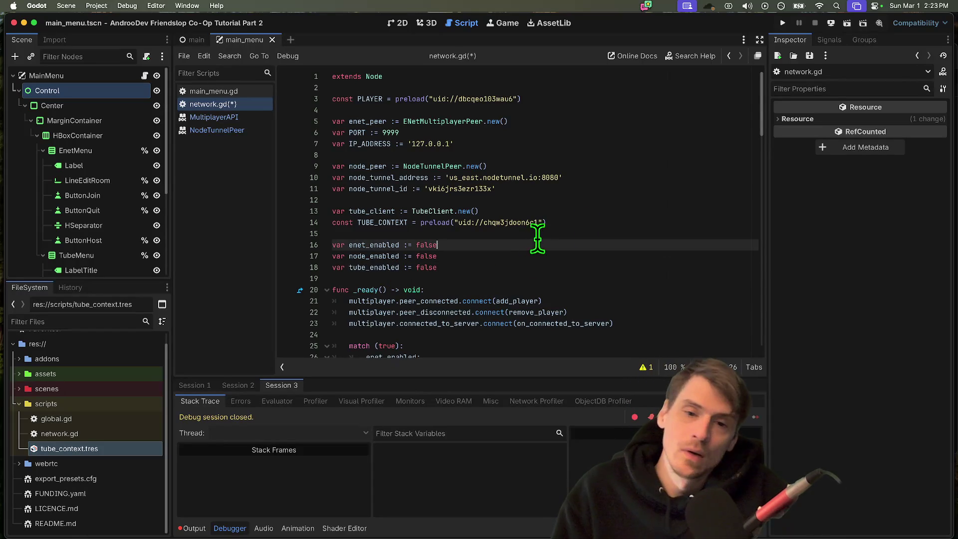
{"action": "left_click", "coordinate": [498, 288]}
{"action": "key", "text": "Return"}
{"action": "key", "text": "Return"}
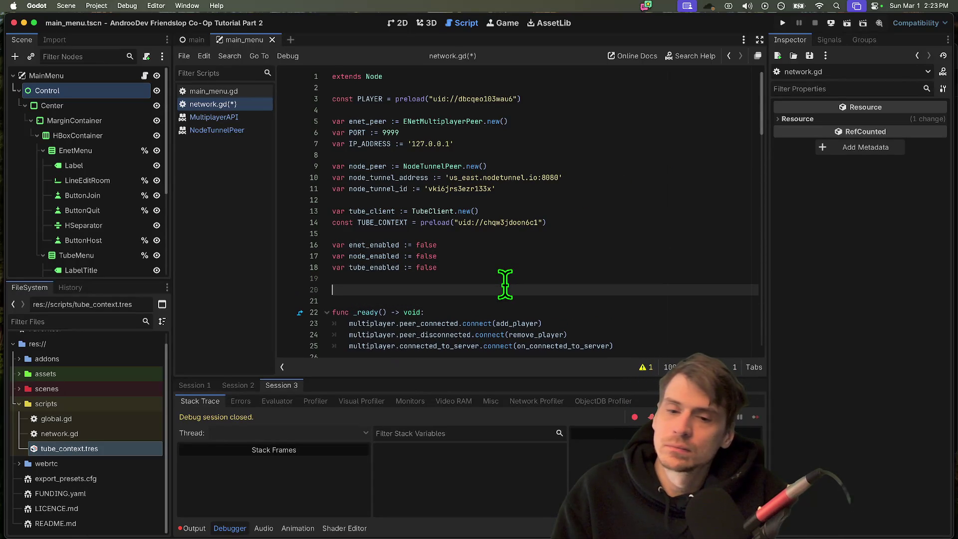
{"action": "type", "text": "var s"}
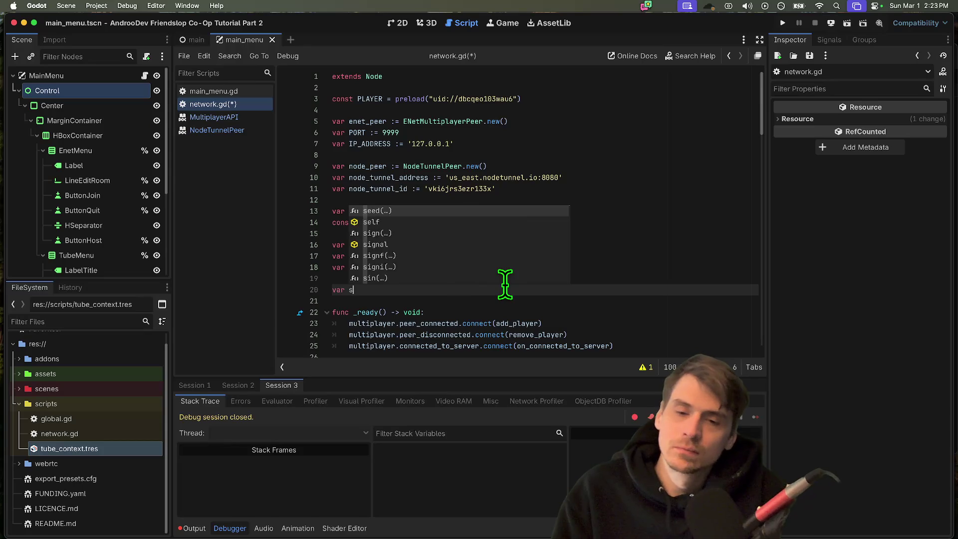
{"action": "type", "text": "ession_id"}
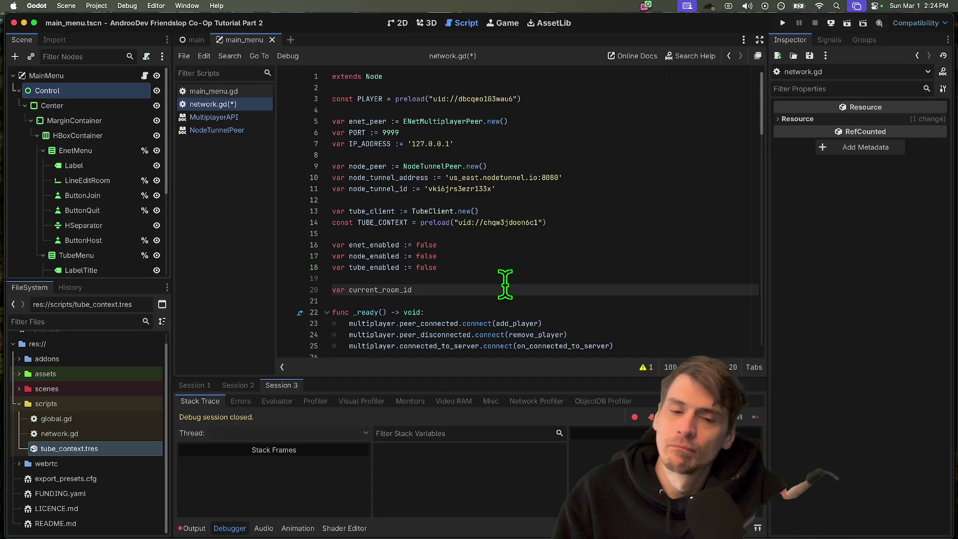
{"action": "type", "text": "= '"}
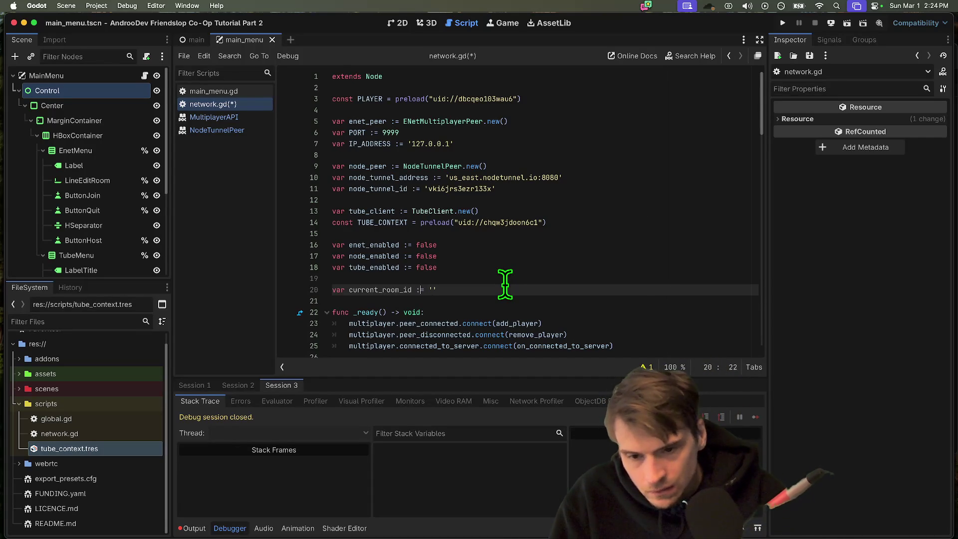
{"action": "type", "text": ":"}
{"action": "key", "text": "super+s"}
{"action": "left_click", "coordinate": [400, 300]}
{"action": "double_click", "coordinate": [400, 289]}
{"action": "scroll", "coordinate": [532, 285], "scroll_direction": "down", "scroll_amount": 4}
{"action": "scroll", "coordinate": [532, 271], "scroll_direction": "down", "scroll_amount": 10}
{"action": "left_click", "coordinate": [546, 247]}
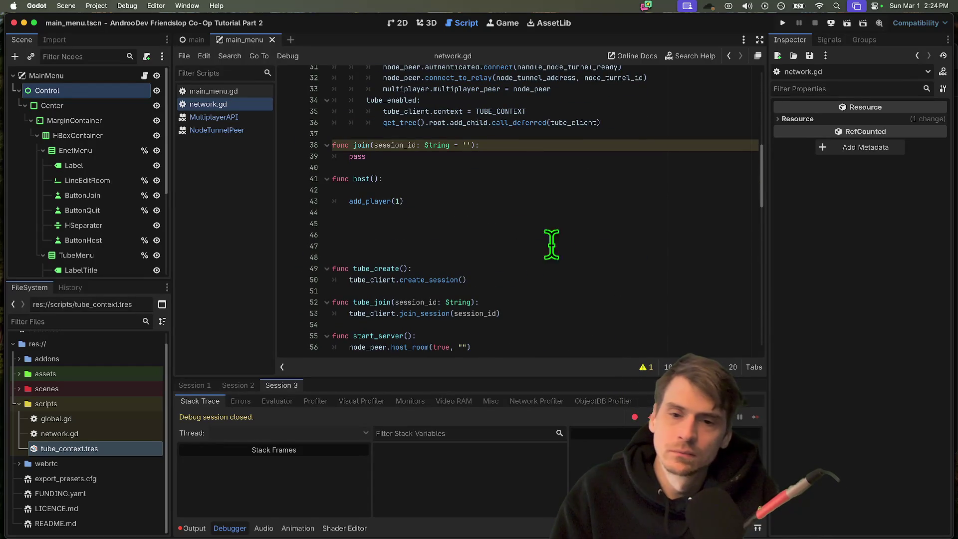
{"action": "scroll", "coordinate": [571, 223], "scroll_direction": "up", "scroll_amount": 10}
{"action": "left_click", "coordinate": [571, 197]}
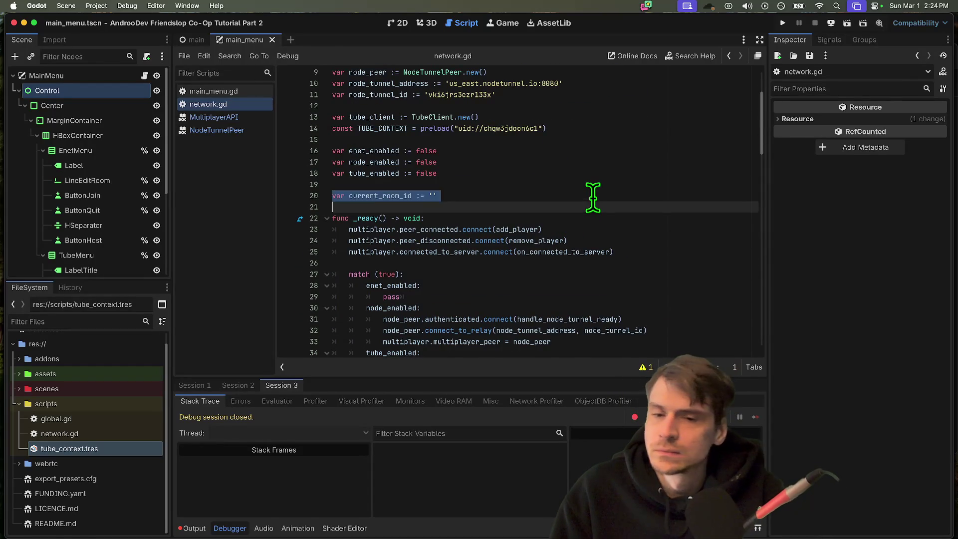
{"action": "scroll", "coordinate": [593, 201], "scroll_direction": "down", "scroll_amount": 1}
{"action": "scroll", "coordinate": [593, 201], "scroll_direction": "down", "scroll_amount": 2}
- Inspect the join header, its match branches and the pass placeholders
{"action": "left_click", "coordinate": [579, 234]}
{"action": "left_click", "coordinate": [584, 244]}
{"action": "triple_click", "coordinate": [585, 244]}
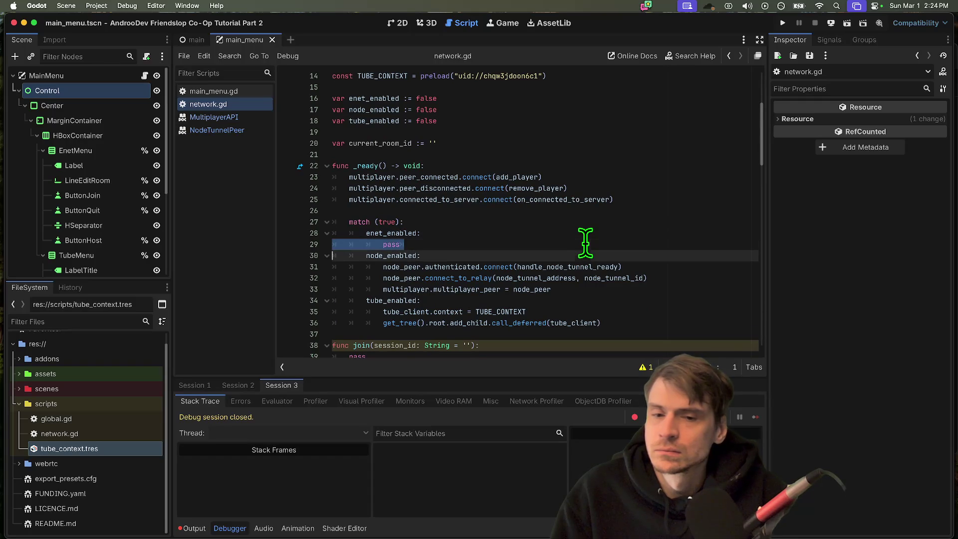
{"action": "scroll", "coordinate": [586, 239], "scroll_direction": "up", "scroll_amount": 3}
{"action": "scroll", "coordinate": [591, 217], "scroll_direction": "down", "scroll_amount": 2}
{"action": "left_click", "coordinate": [596, 271]}
{"action": "scroll", "coordinate": [596, 205], "scroll_direction": "down", "scroll_amount": 5}
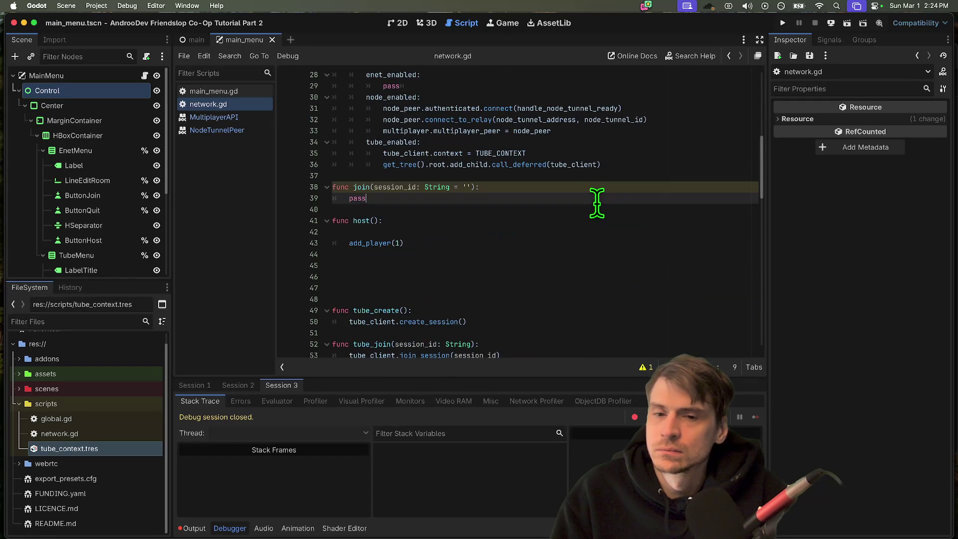
{"action": "triple_click", "coordinate": [591, 187]}
{"action": "scroll", "coordinate": [612, 189], "scroll_direction": "down", "scroll_amount": 3}
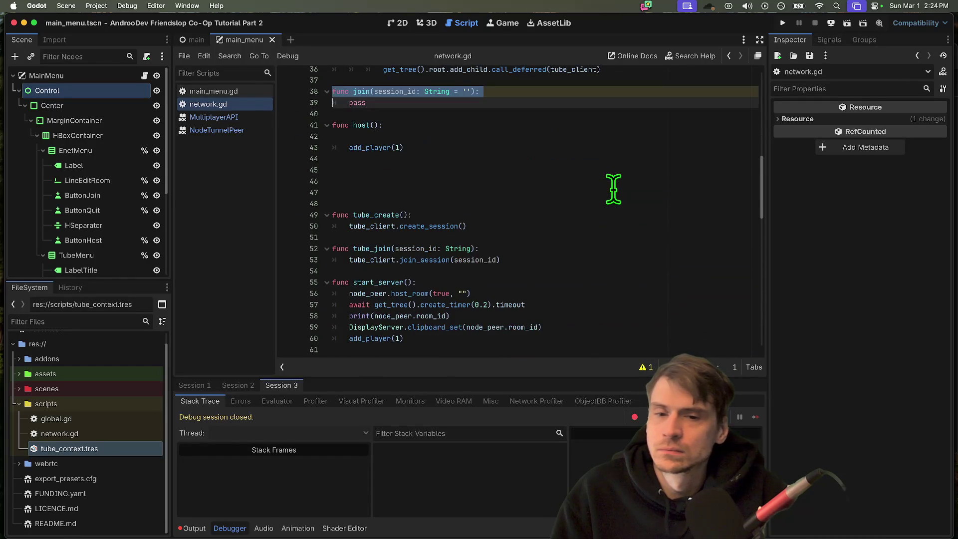
{"action": "left_click", "coordinate": [613, 192]}
{"action": "scroll", "coordinate": [613, 189], "scroll_direction": "up", "scroll_amount": 3}
{"action": "scroll", "coordinate": [606, 189], "scroll_direction": "down", "scroll_amount": 5}
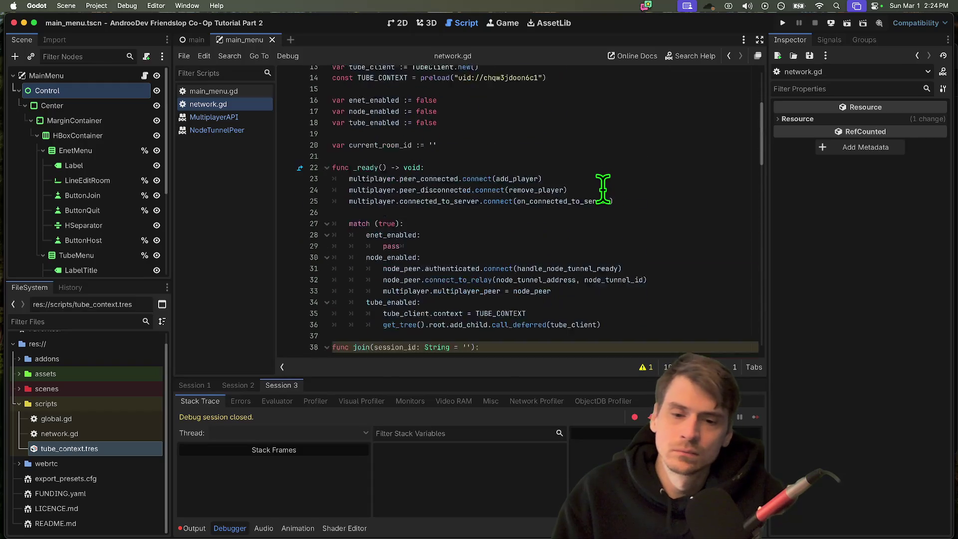
{"action": "double_click", "coordinate": [389, 226]}
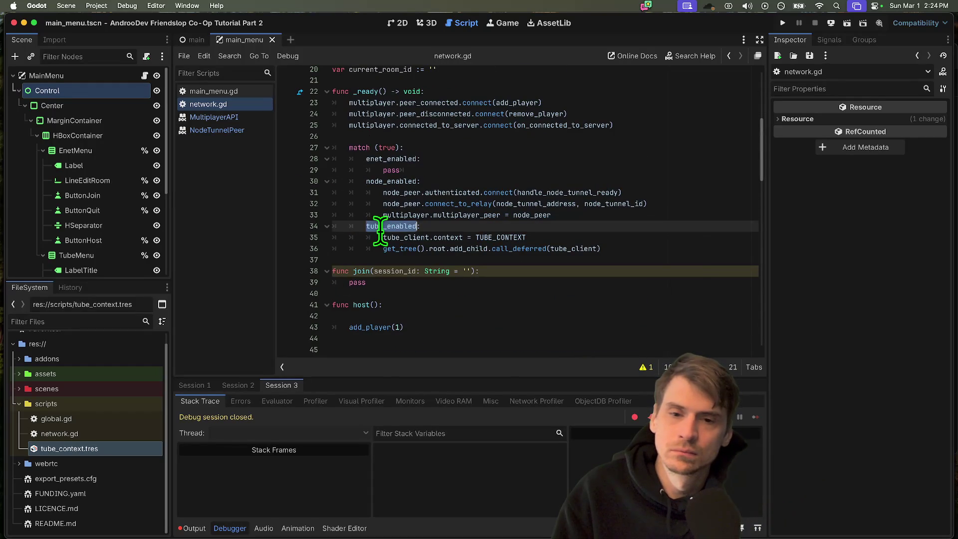
{"action": "left_click", "coordinate": [361, 282]}
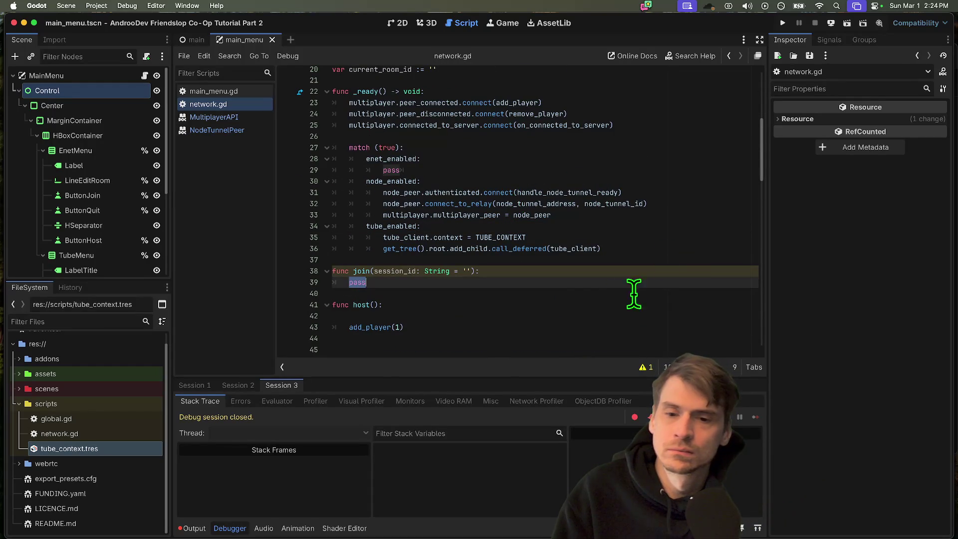
{"action": "left_click_drag", "start_coordinate": [367, 283], "coordinate": [306, 285]}
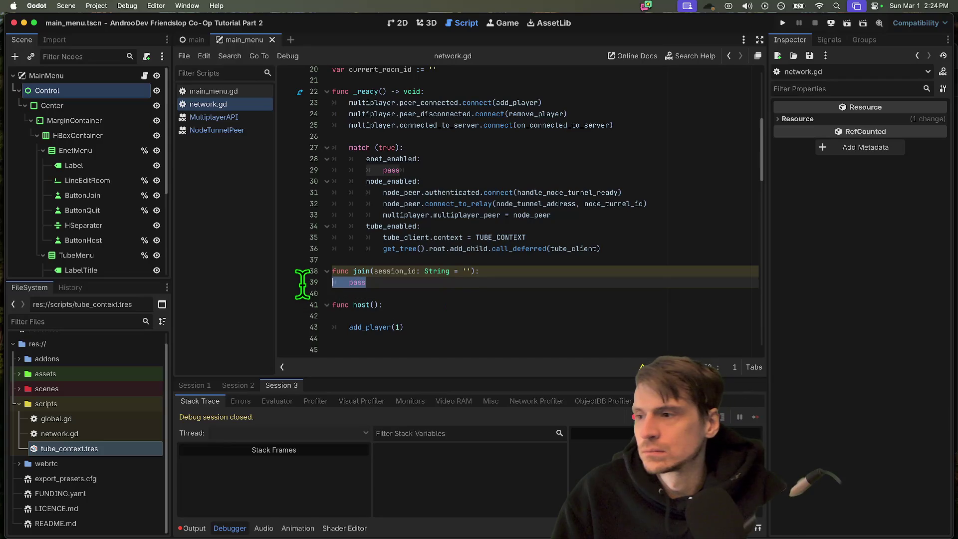
{"action": "double_click", "coordinate": [404, 159]}
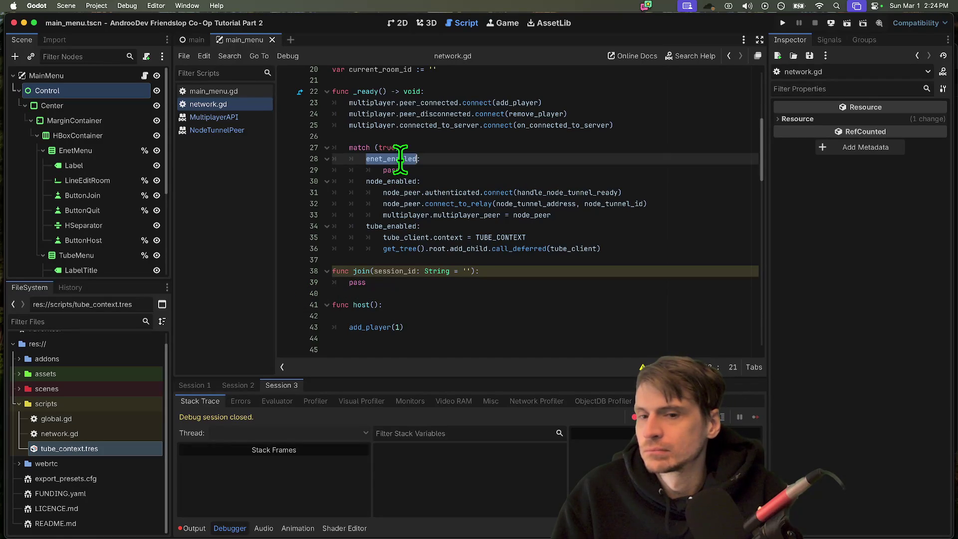
{"action": "double_click", "coordinate": [361, 147]}
{"action": "left_click", "coordinate": [604, 248]}
{"action": "left_click", "coordinate": [643, 258]}
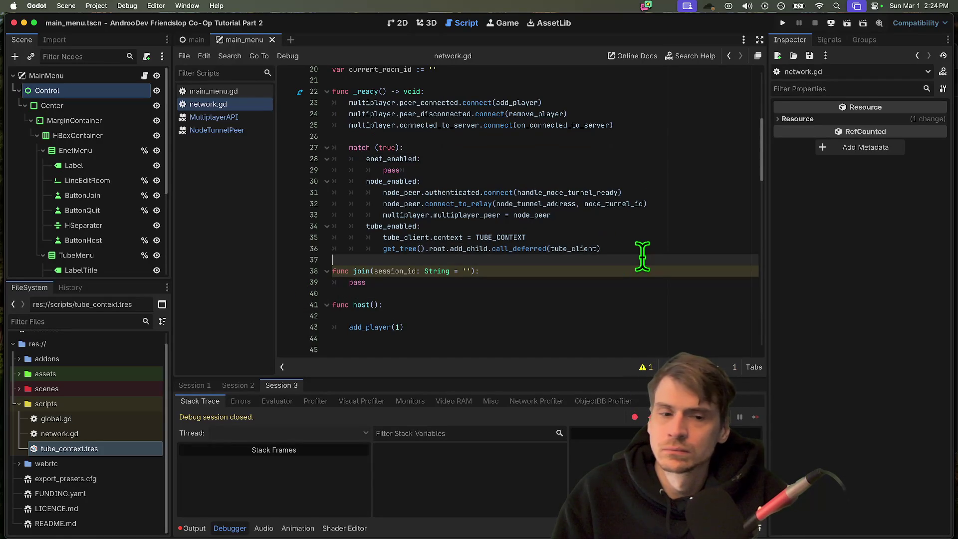
{"action": "left_click", "coordinate": [561, 281]}
{"action": "scroll", "coordinate": [560, 281], "scroll_direction": "down", "scroll_amount": 4}
- Remove the extra blank lines after host() and add an indented line above the tube_enabled branch
{"action": "left_click", "coordinate": [573, 217]}
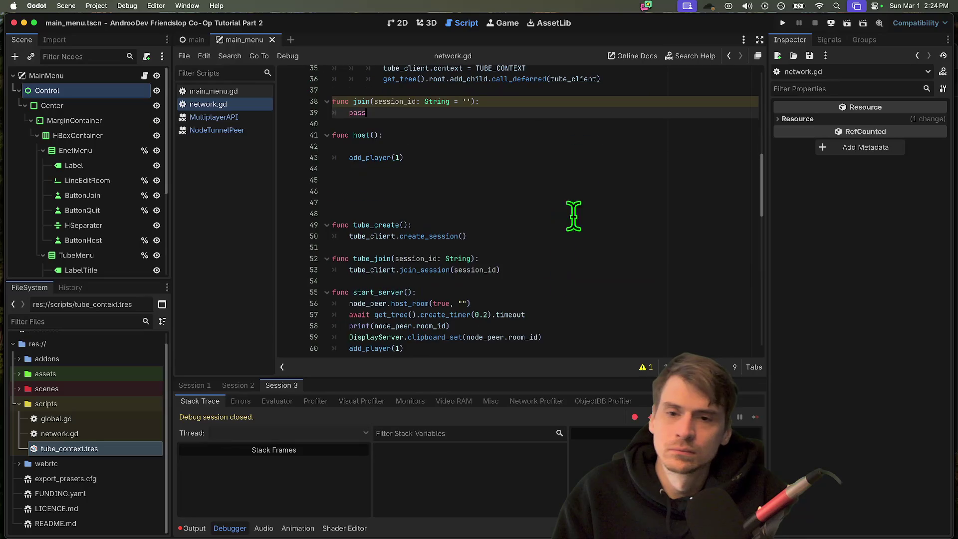
{"action": "key", "text": "ctrl+shift+z"}
{"action": "key", "text": "ctrl+shift+z"}
{"action": "key", "text": "ctrl+shift+z"}
{"action": "scroll", "coordinate": [590, 178], "scroll_direction": "up", "scroll_amount": 3}
{"action": "left_click", "coordinate": [653, 152]}
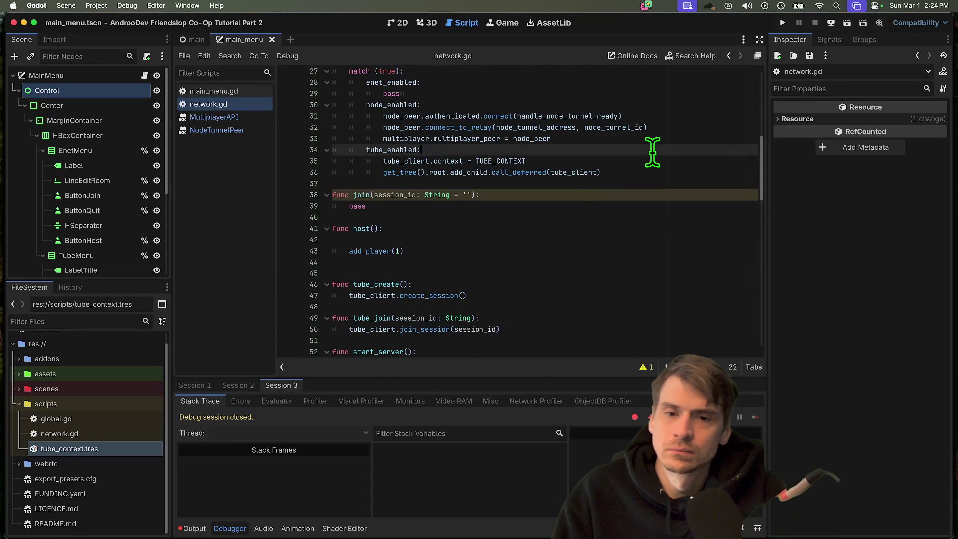
{"action": "key", "text": "Return"}
{"action": "key", "text": "Up"}
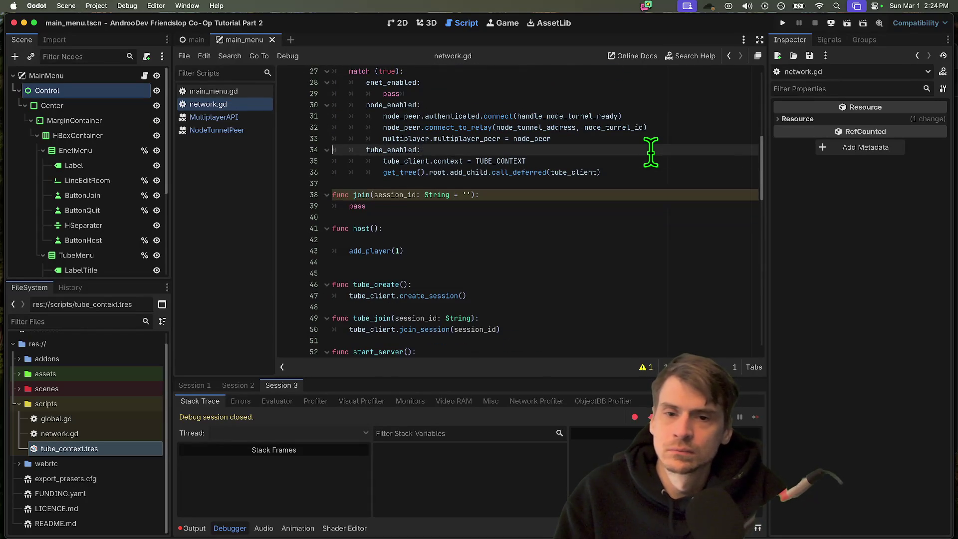
{"action": "type", "text": "'zz')"}
- Set node_enabled to true, save, launch the game and stop it
{"action": "key", "text": "super+s"}
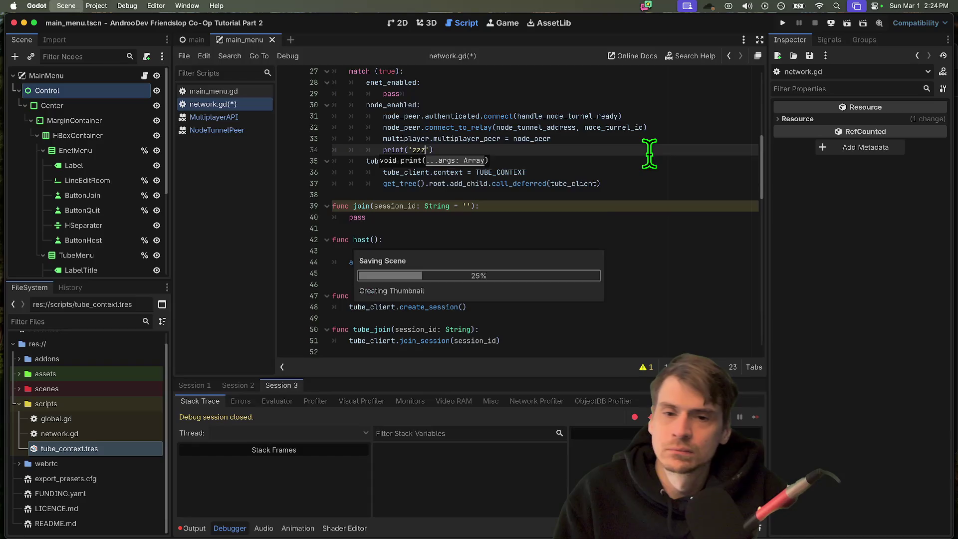
{"action": "double_click", "coordinate": [426, 257]}
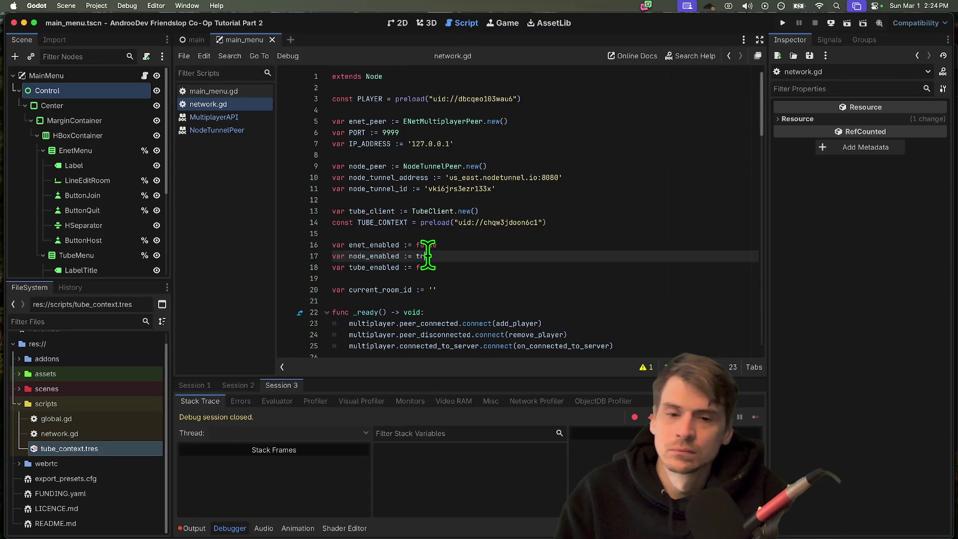
{"action": "type", "text": "ue"}
{"action": "key", "text": "super+s"}
{"action": "key", "text": "super+b"}
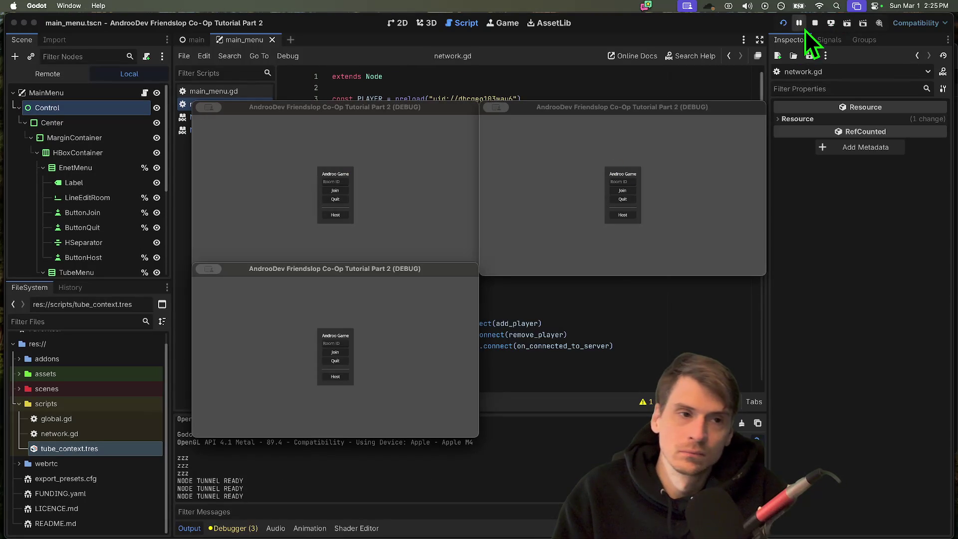
{"action": "left_click", "coordinate": [815, 23]}
- Check the script warnings, delete the print('zzz') debug line and save
{"action": "left_click", "coordinate": [232, 528]}
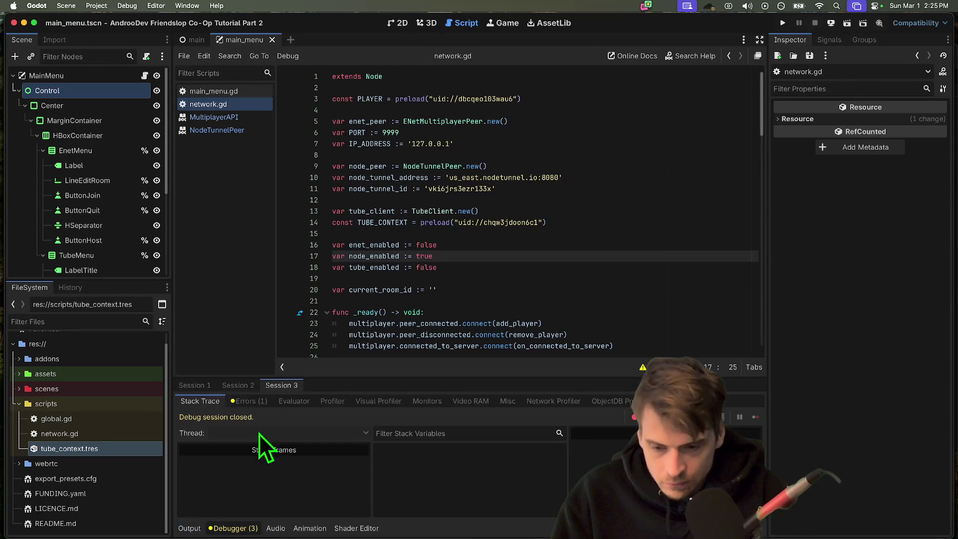
{"action": "left_click", "coordinate": [250, 400]}
{"action": "left_click", "coordinate": [306, 436]}
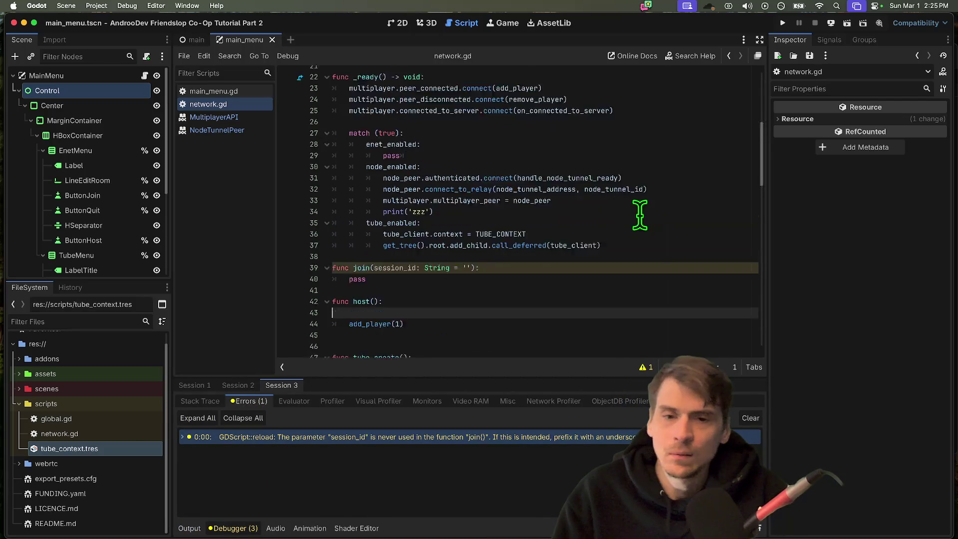
{"action": "scroll", "coordinate": [627, 251], "scroll_direction": "up", "scroll_amount": 5}
{"action": "double_click", "coordinate": [531, 247]}
{"action": "key", "text": "Down"}
{"action": "key", "text": "super+shift+k"}
{"action": "left_click", "coordinate": [644, 292]}
{"action": "scroll", "coordinate": [643, 293], "scroll_direction": "down", "scroll_amount": 2}
{"action": "key", "text": "super+s"}
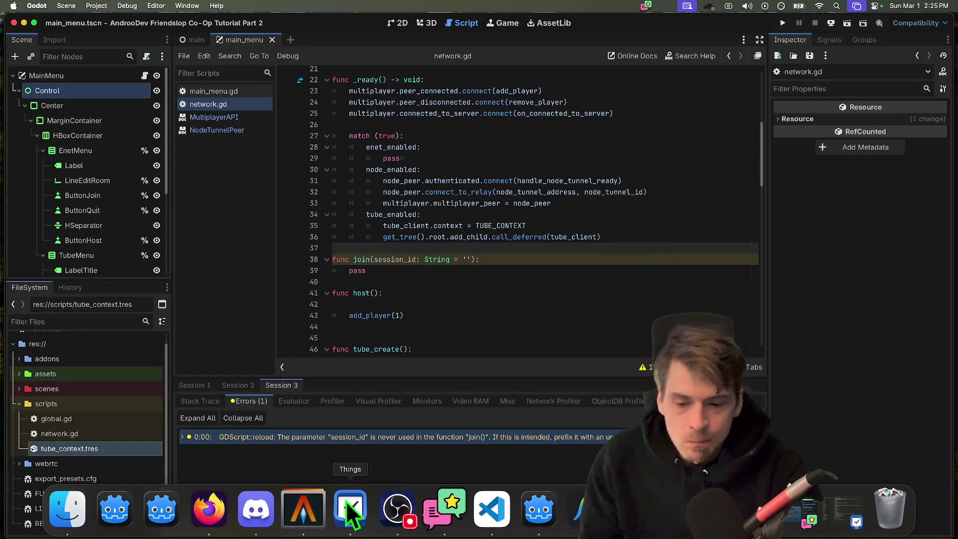
- Show the lyrics of the currently playing Spotify song in Firefox
{"action": "left_click", "coordinate": [205, 524]}
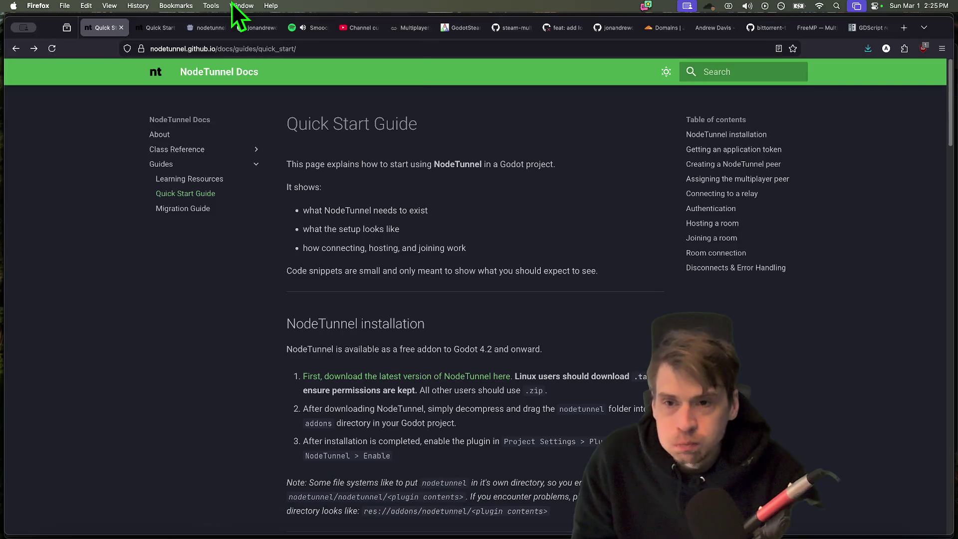
{"action": "left_click", "coordinate": [304, 26]}
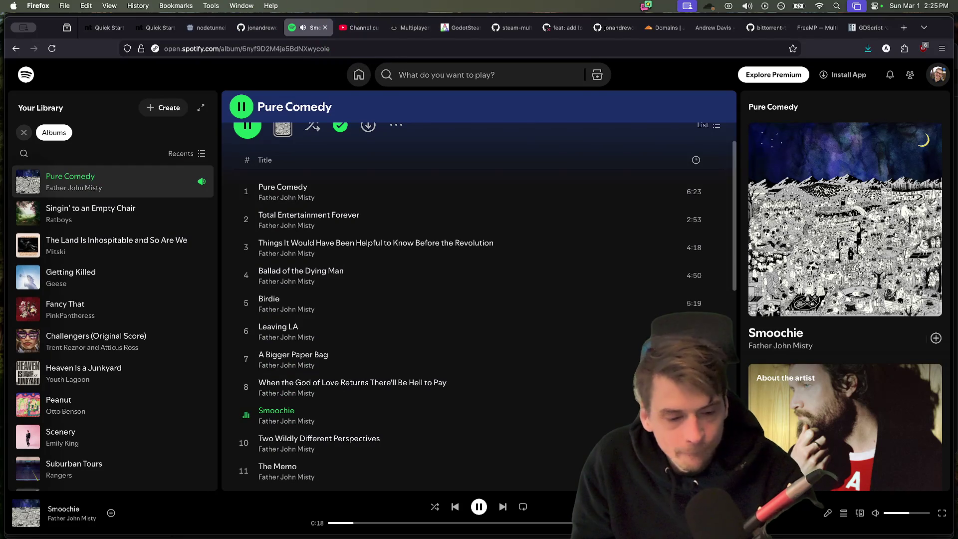
{"action": "left_click", "coordinate": [828, 515]}
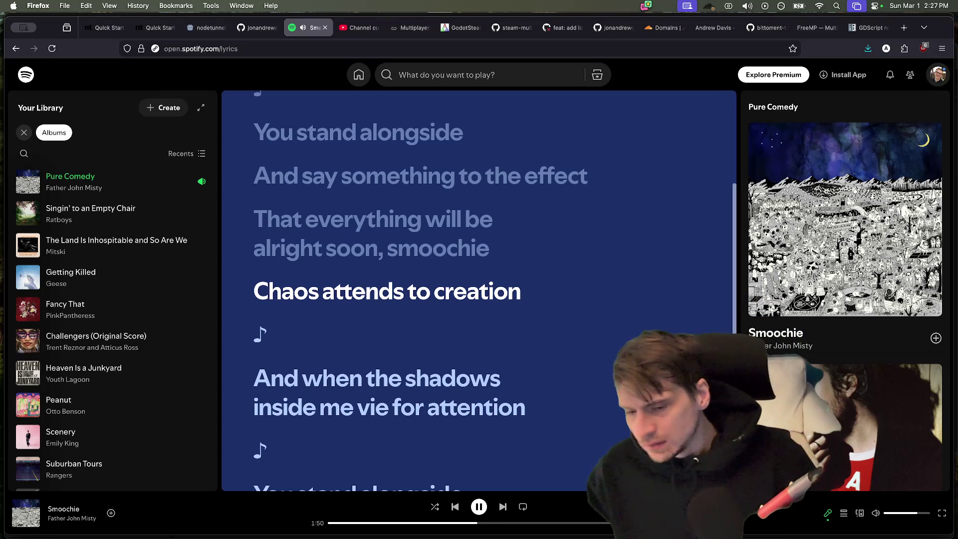
- Back in Godot, clear join's placeholder body and start a new match statement
{"action": "key", "text": "super+Tab"}
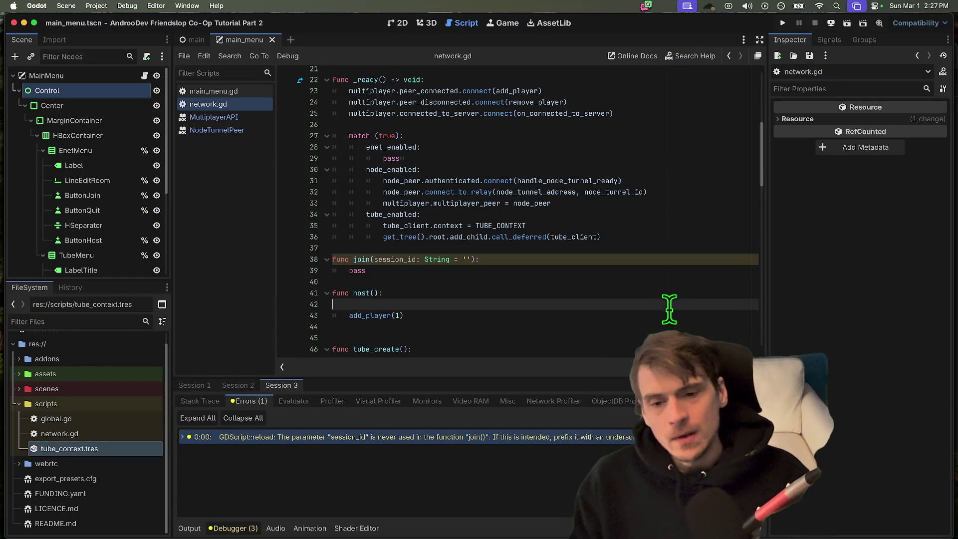
{"action": "key", "text": "super+Tab"}
{"action": "key", "text": "super+Tab"}
{"action": "left_click", "coordinate": [578, 259]}
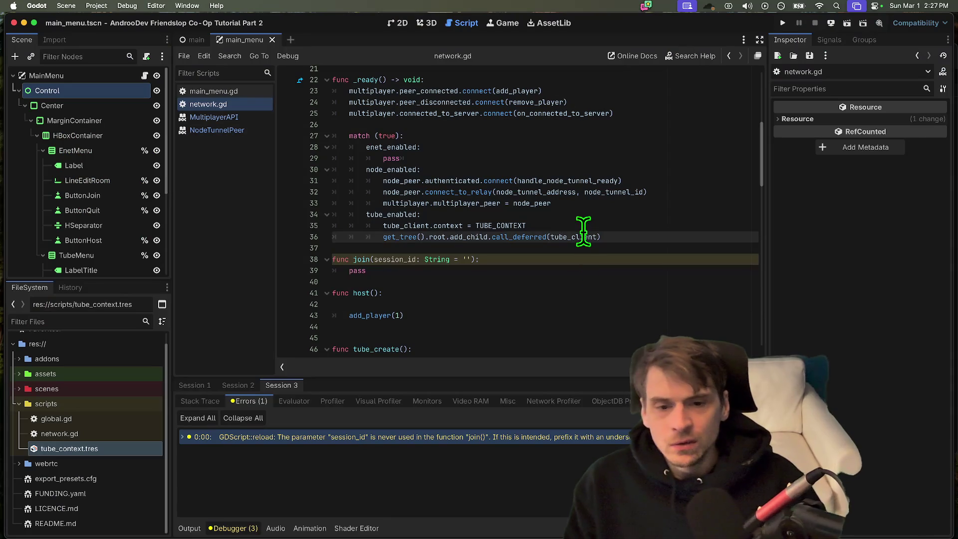
{"action": "key", "text": "Down"}
{"action": "key", "text": "BackSpace"}
{"action": "key", "text": "BackSpace"}
{"action": "key", "text": "BackSpace"}
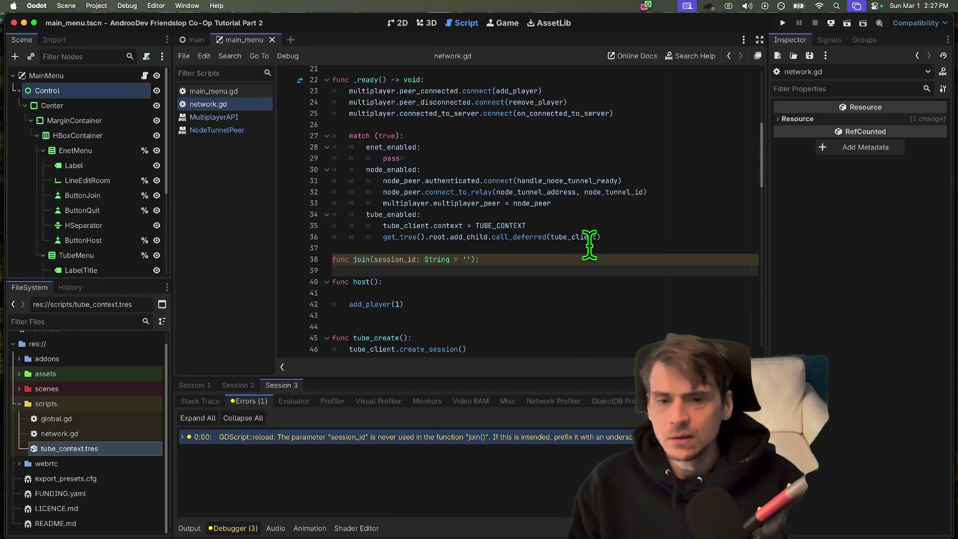
{"action": "scroll", "coordinate": [561, 221], "scroll_direction": "up", "scroll_amount": 2}
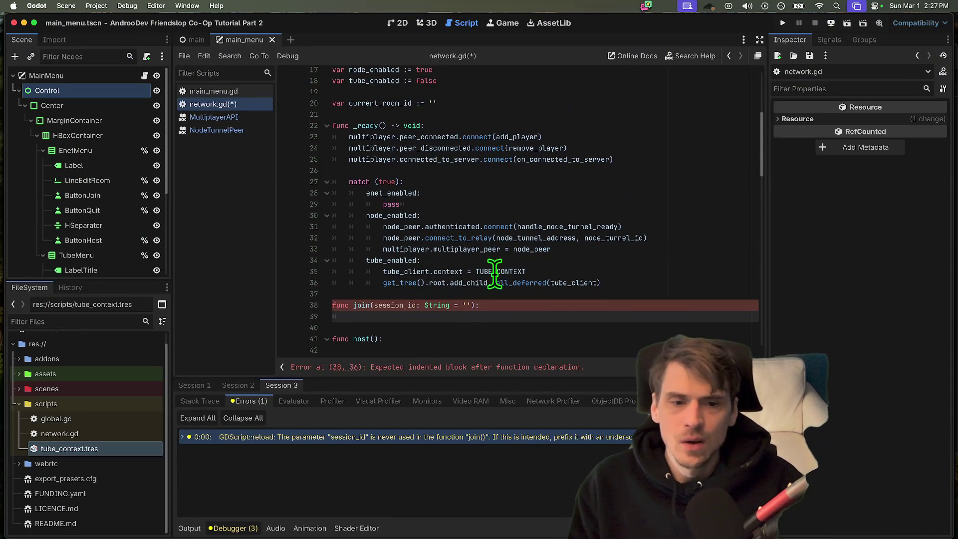
{"action": "scroll", "coordinate": [603, 292], "scroll_direction": "down", "scroll_amount": 5}
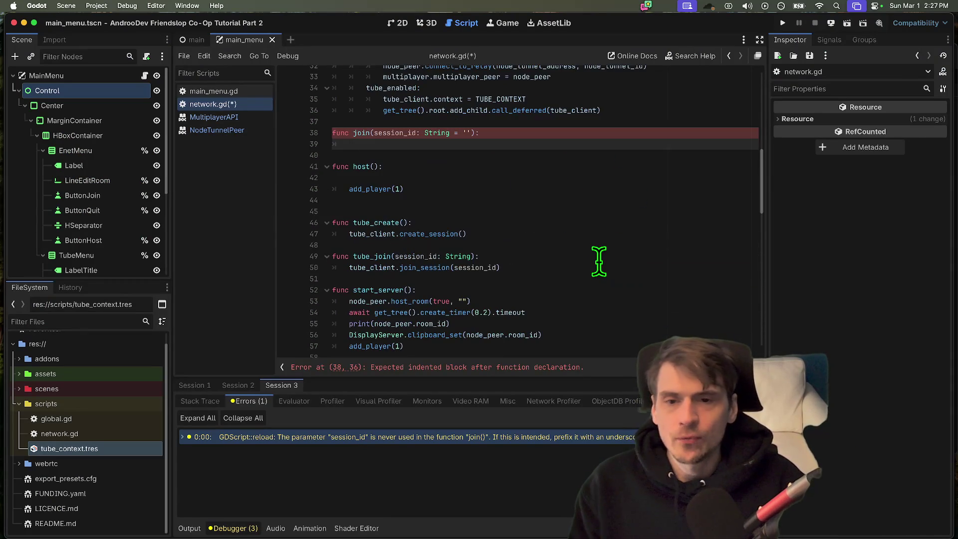
{"action": "type", "text": "case"}
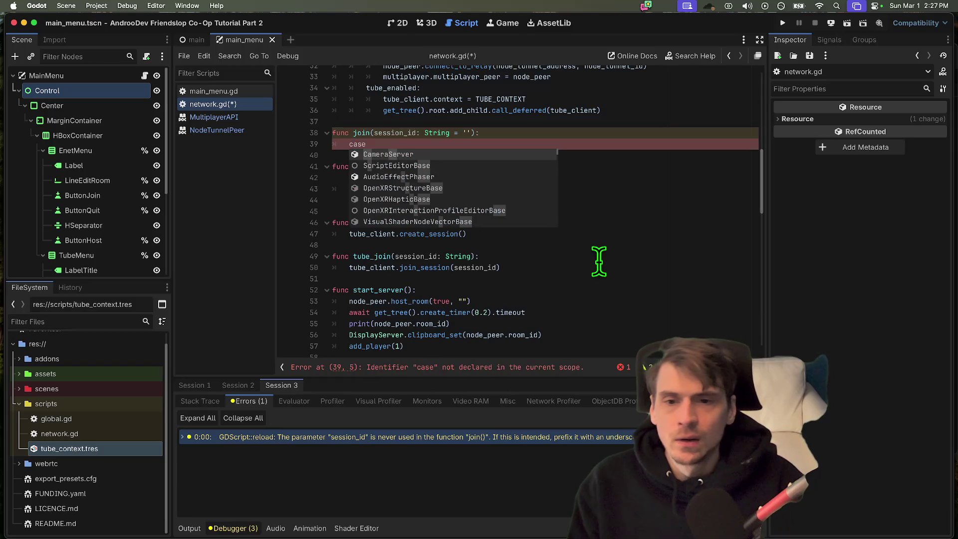
{"action": "key", "text": "BackSpace"}
{"action": "key", "text": "BackSpace"}
{"action": "key", "text": "BackSpace"}
{"action": "type", "text": "match"}
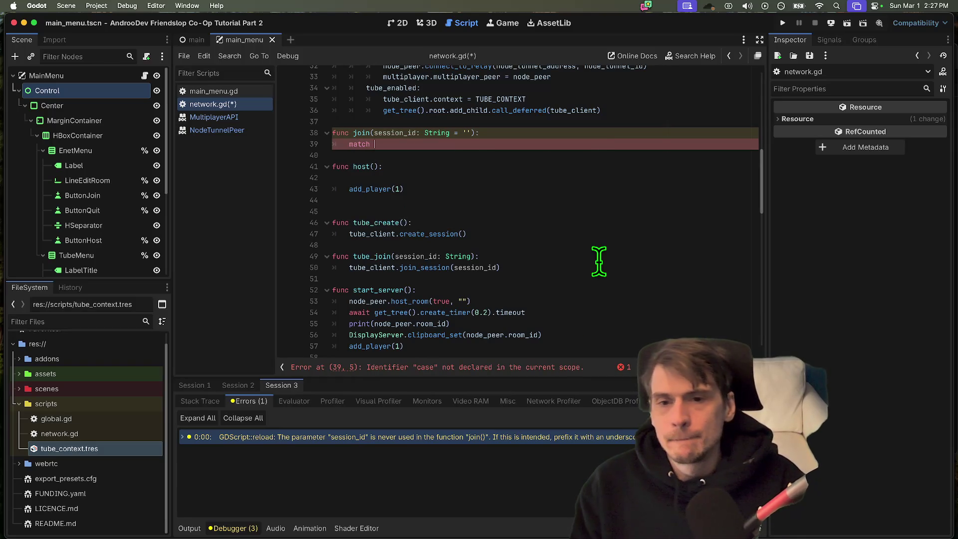
{"action": "scroll", "coordinate": [601, 242], "scroll_direction": "up", "scroll_amount": 5}
{"action": "type", "text": "("}
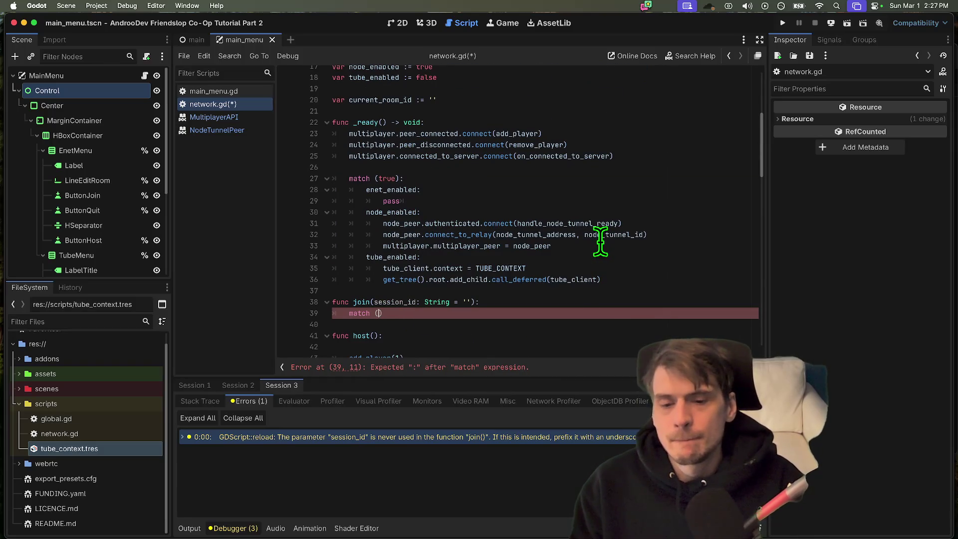
{"action": "key", "text": "BackSpace"}
{"action": "key", "text": "BackSpace"}
{"action": "key", "text": "BackSpace"}
{"action": "type", "text": "true"}
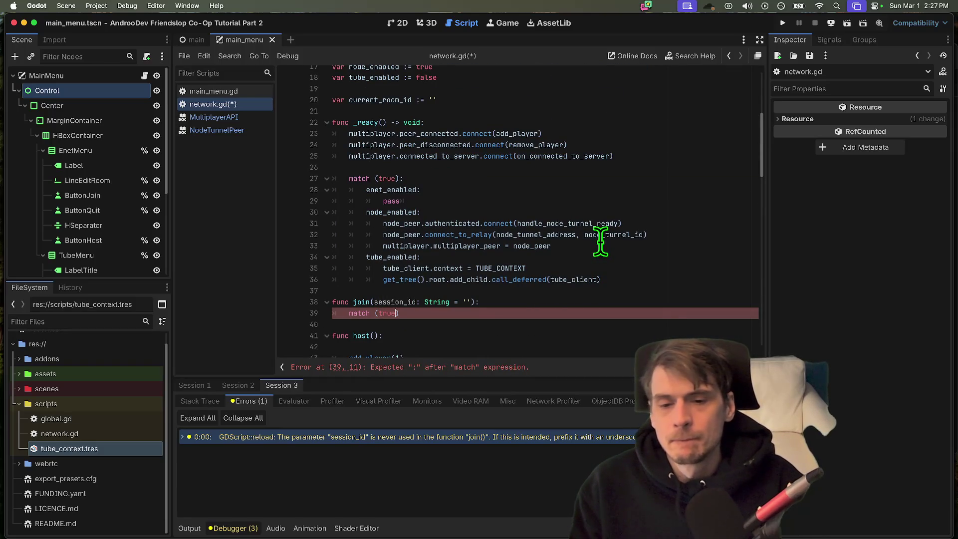
{"action": "type", "text": ":"}
{"action": "key", "text": "Return"}
- Copy the enet_enabled, node_enabled and tube_enabled cases into join's match and align them
{"action": "left_click_drag", "start_coordinate": [333, 201], "coordinate": [421, 190]}
{"action": "key", "text": "shift+Down"}
{"action": "key", "text": "shift+Down"}
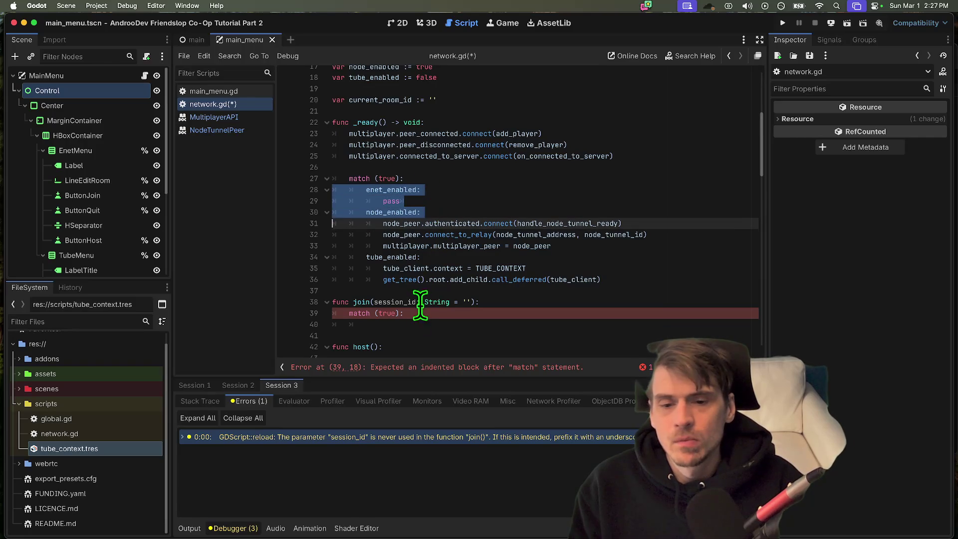
{"action": "key", "text": "ctrl+c"}
{"action": "left_click", "coordinate": [420, 313]}
{"action": "key", "text": "ctrl+v"}
{"action": "left_click", "coordinate": [449, 234]}
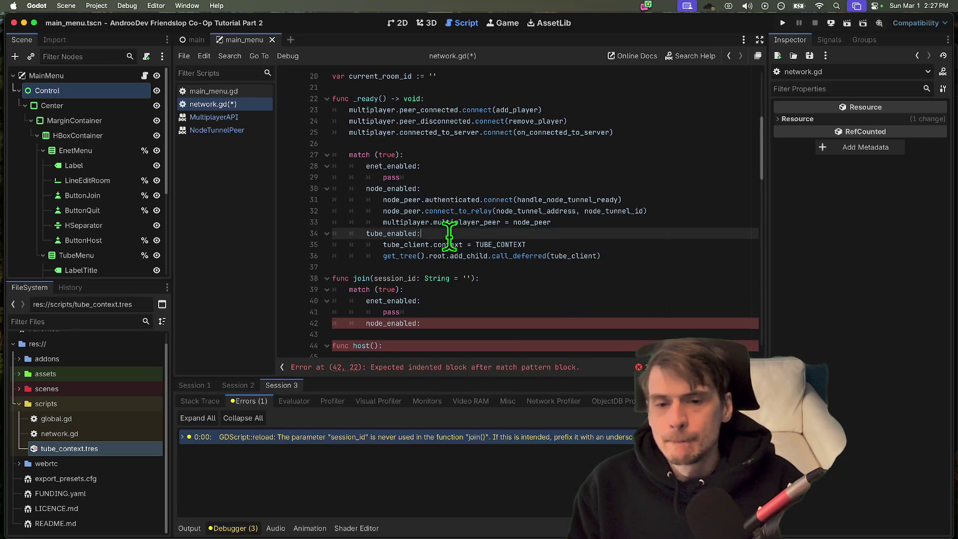
{"action": "left_click", "coordinate": [548, 324]}
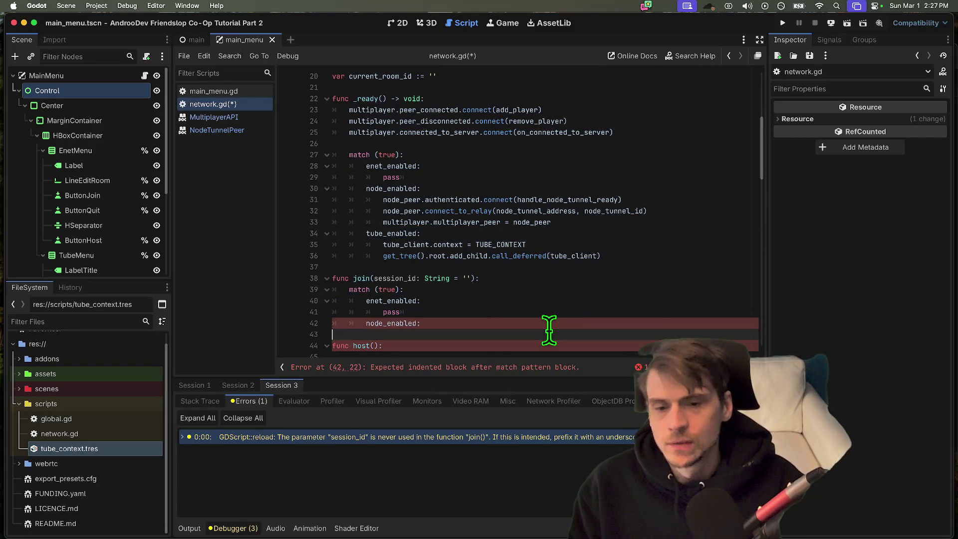
{"action": "key", "text": "Return"}
{"action": "key", "text": "Return"}
{"action": "key", "text": "ctrl+v"}
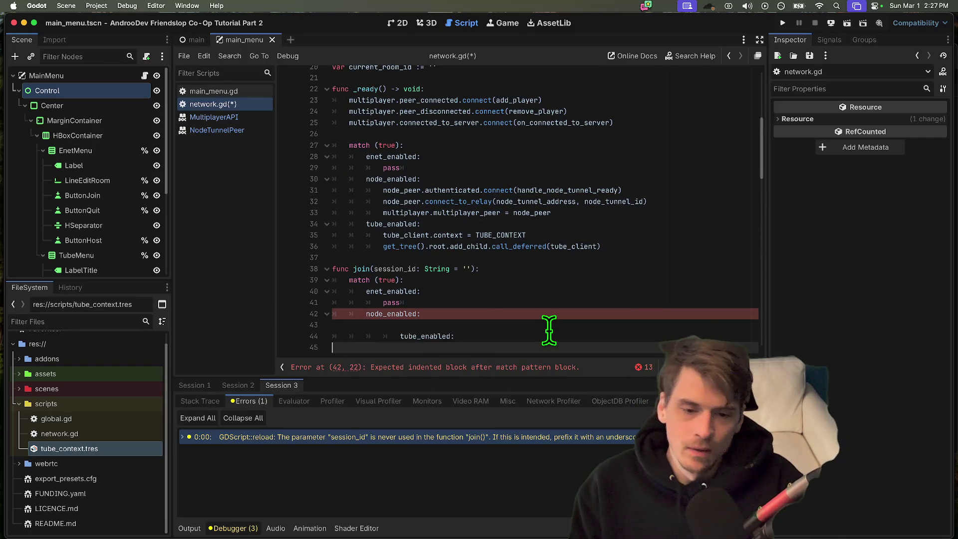
{"action": "key", "text": "shift+Tab"}
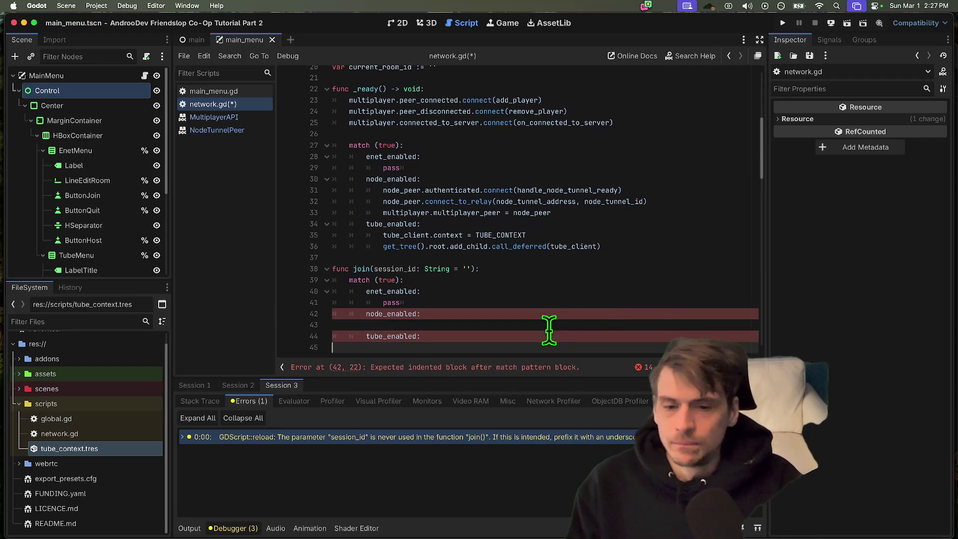
{"action": "left_click", "coordinate": [615, 326]}
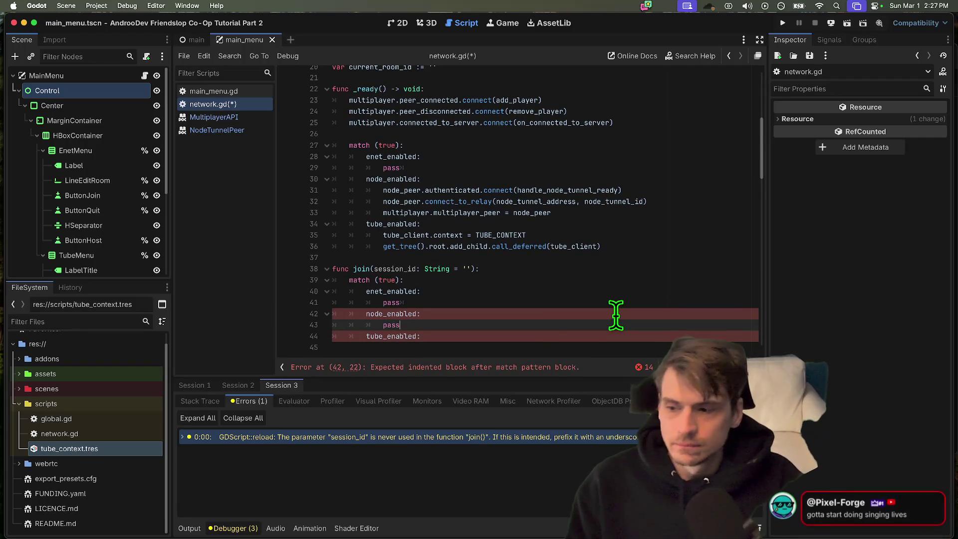
{"action": "type", "text": "pass"}
{"action": "scroll", "coordinate": [487, 283], "scroll_direction": "down", "scroll_amount": 3}
{"action": "left_click", "coordinate": [615, 334]}
{"action": "key", "text": "Return"}
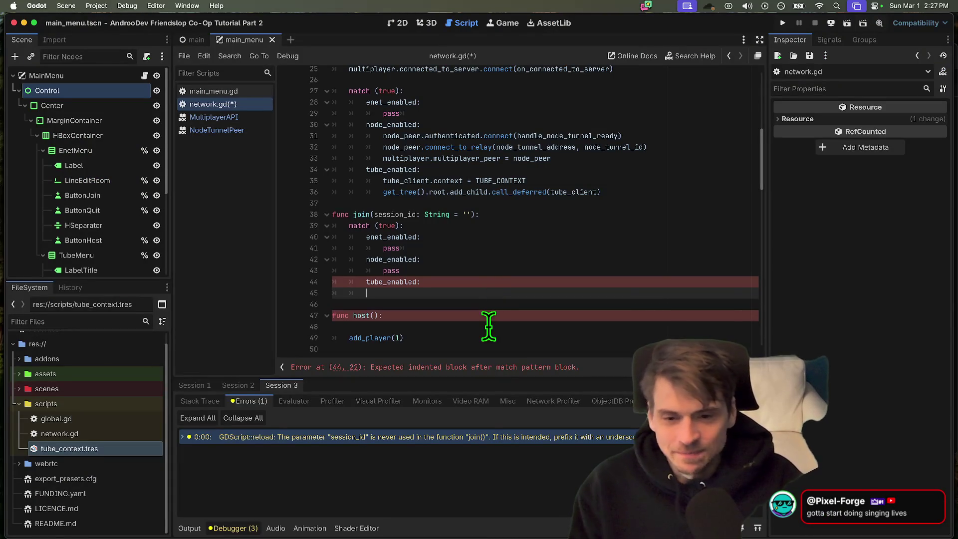
- Remove the blank line in host() so add_player(1) sits directly under it
{"action": "key", "text": "super+Tab"}
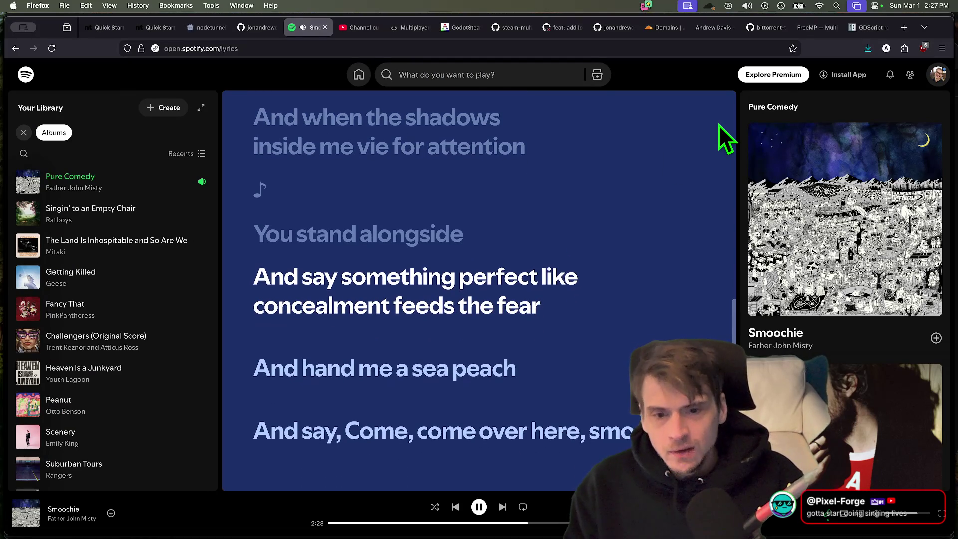
{"action": "key", "text": "super+Tab"}
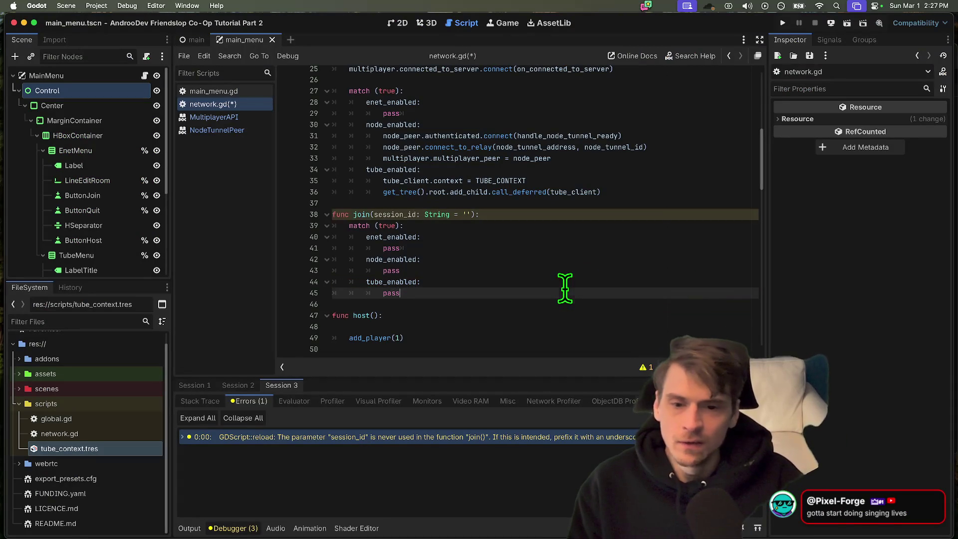
{"action": "left_click", "coordinate": [385, 208]}
{"action": "double_click", "coordinate": [390, 215]}
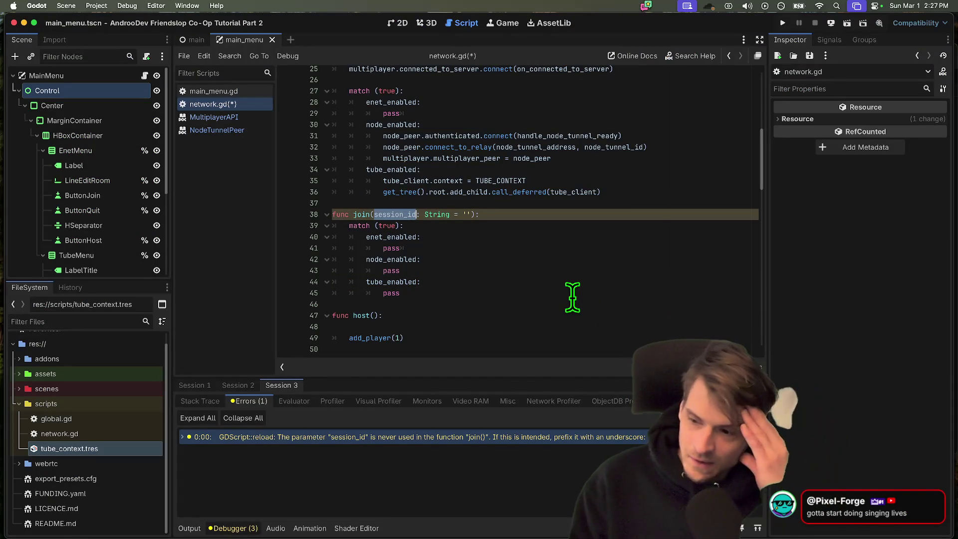
{"action": "key", "text": "Down"}
{"action": "key", "text": "Down"}
{"action": "key", "text": "Down"}
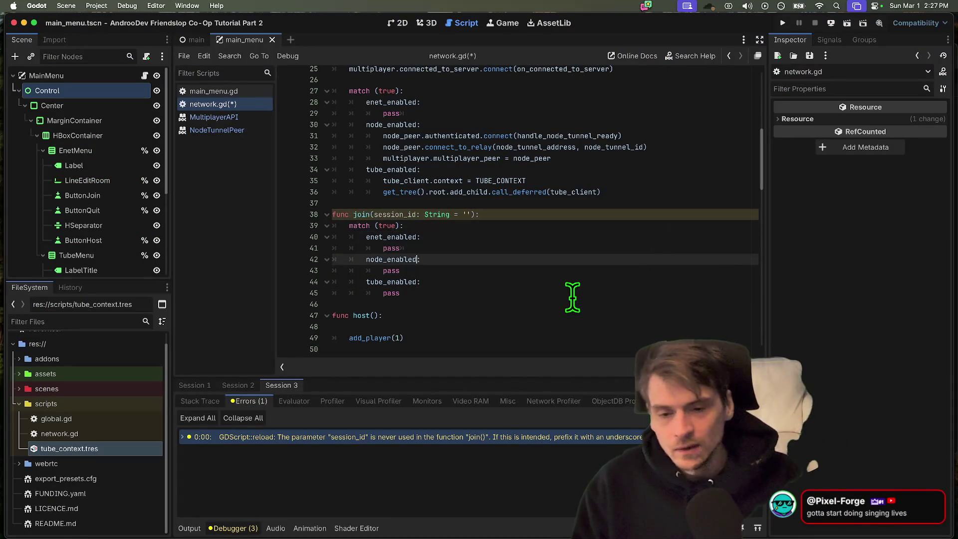
{"action": "key", "text": "super+Tab"}
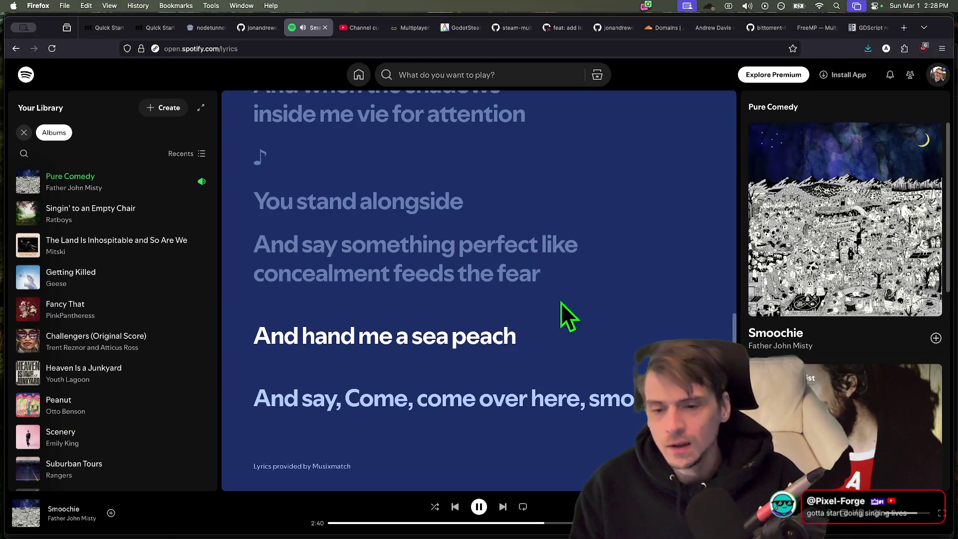
{"action": "key", "text": "super+Tab"}
{"action": "key", "text": "Down"}
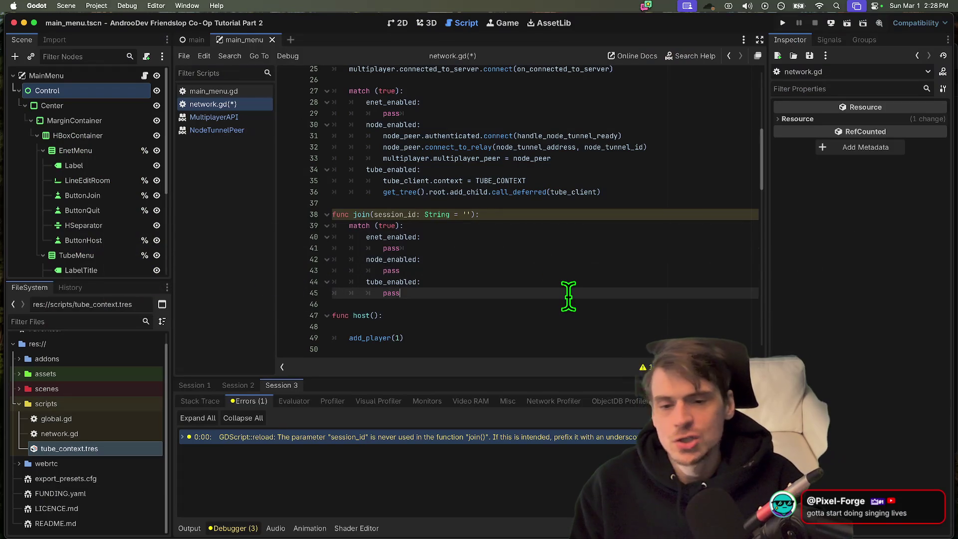
{"action": "key", "text": "Down"}
{"action": "key", "text": "Down"}
{"action": "key", "text": "Down"}
{"action": "key", "text": "Down"}
{"action": "key", "text": "BackSpace"}
- Add two blank lines before the join function
{"action": "left_click", "coordinate": [567, 294]}
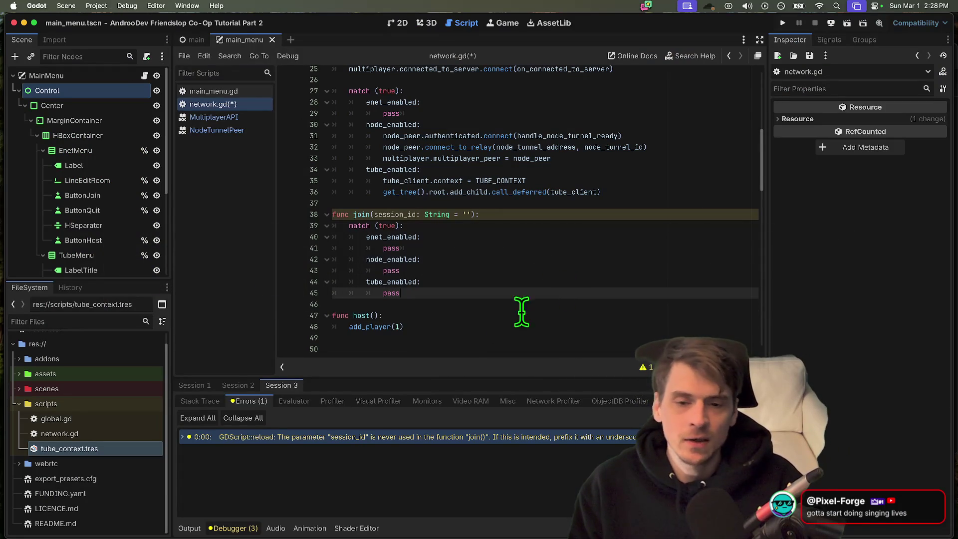
{"action": "scroll", "coordinate": [487, 329], "scroll_direction": "down", "scroll_amount": 5}
{"action": "left_click_drag", "start_coordinate": [414, 310], "coordinate": [450, 300]}
{"action": "left_click", "coordinate": [457, 277]}
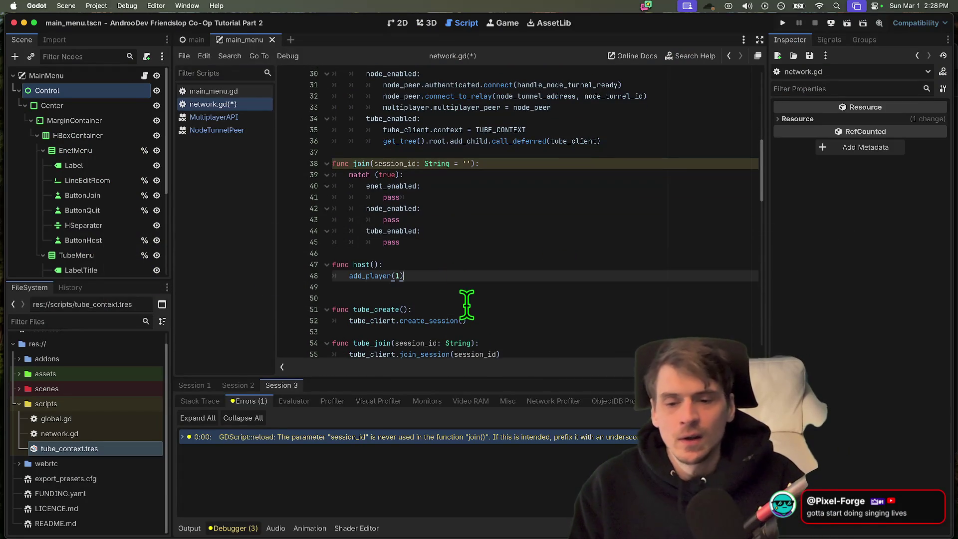
{"action": "scroll", "coordinate": [527, 313], "scroll_direction": "down", "scroll_amount": 5}
{"action": "left_click", "coordinate": [535, 214]}
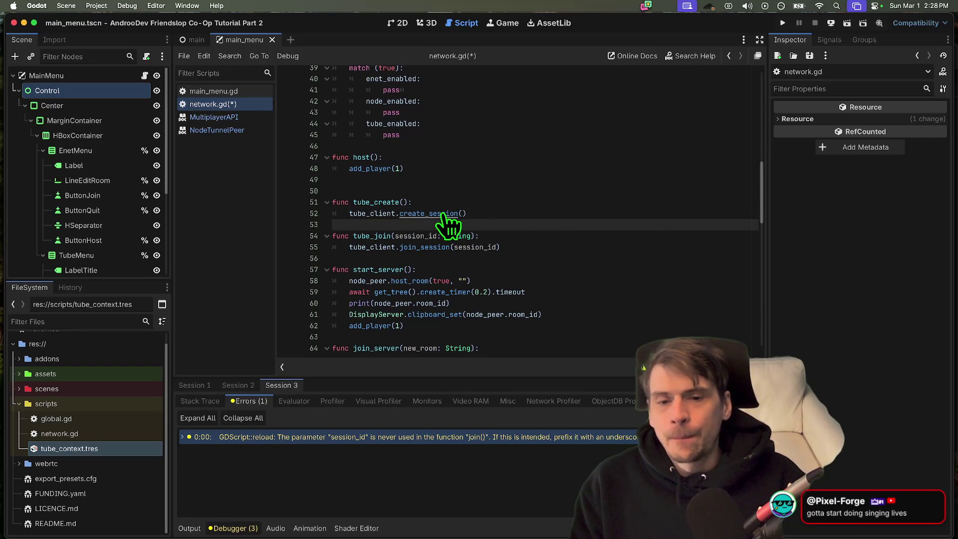
{"action": "scroll", "coordinate": [516, 218], "scroll_direction": "up", "scroll_amount": 8}
{"action": "left_click", "coordinate": [517, 157]}
{"action": "scroll", "coordinate": [517, 217], "scroll_direction": "up", "scroll_amount": 5}
{"action": "left_click", "coordinate": [558, 196]}
{"action": "key", "text": "Return"}
{"action": "key", "text": "Return"}
{"action": "key", "text": "Up"}
{"action": "key", "text": "Up"}
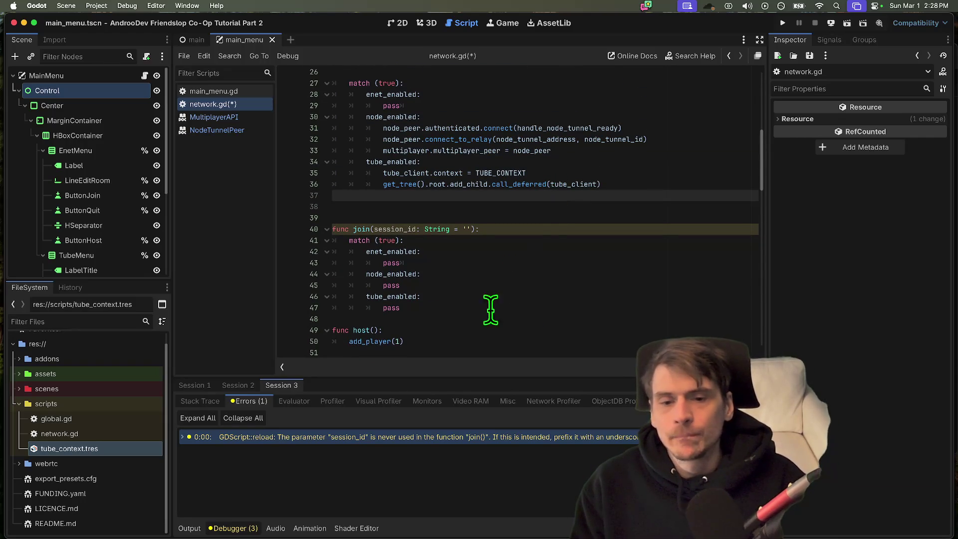
- Look over the finished join match block and the host function
{"action": "left_click", "coordinate": [491, 309], "text": "shift"}
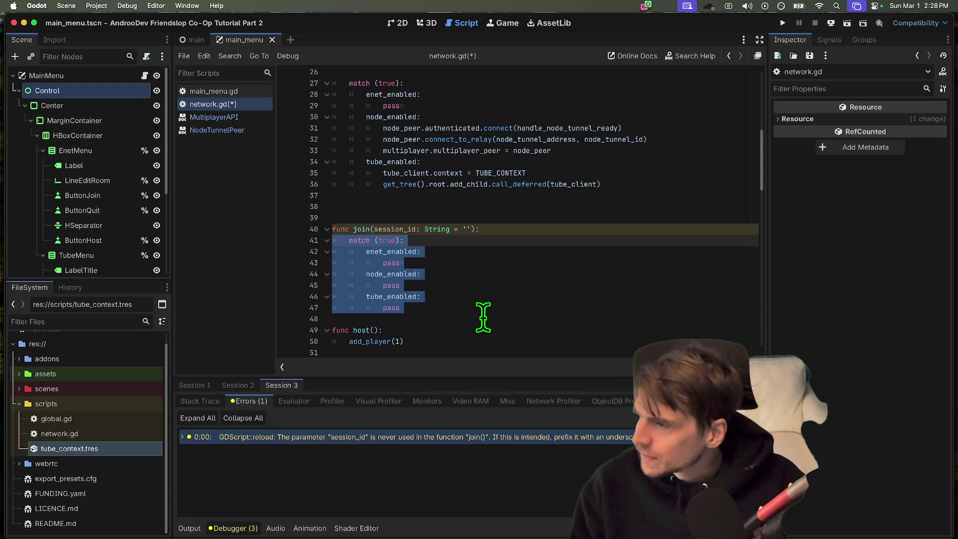
{"action": "left_click", "coordinate": [522, 252]}
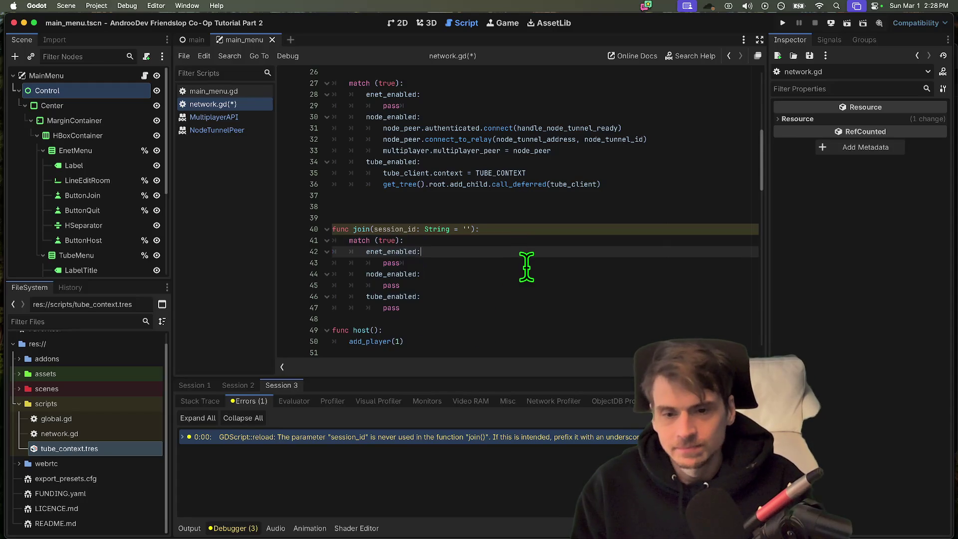
{"action": "left_click", "coordinate": [541, 307]}
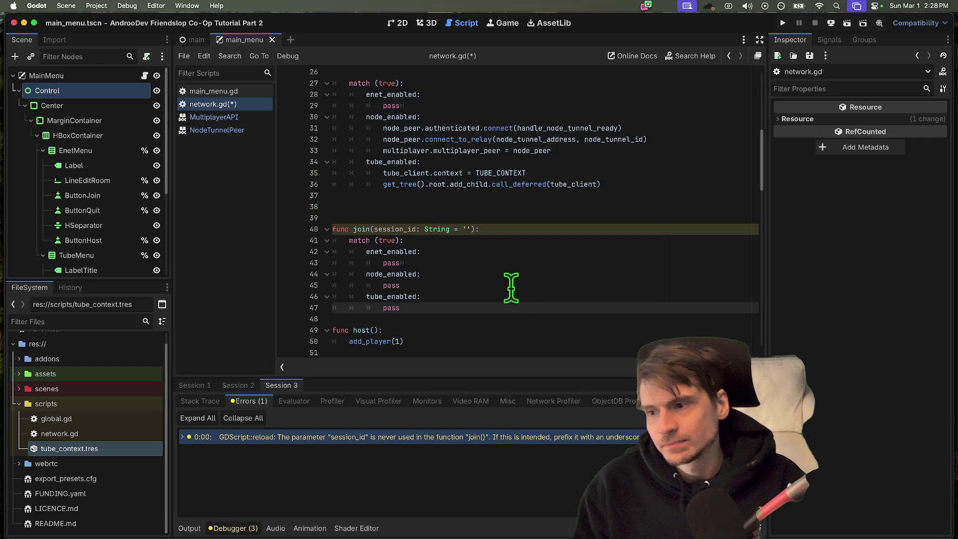
{"action": "scroll", "coordinate": [513, 294], "scroll_direction": "up", "scroll_amount": 3}
{"action": "scroll", "coordinate": [516, 296], "scroll_direction": "down", "scroll_amount": 4}
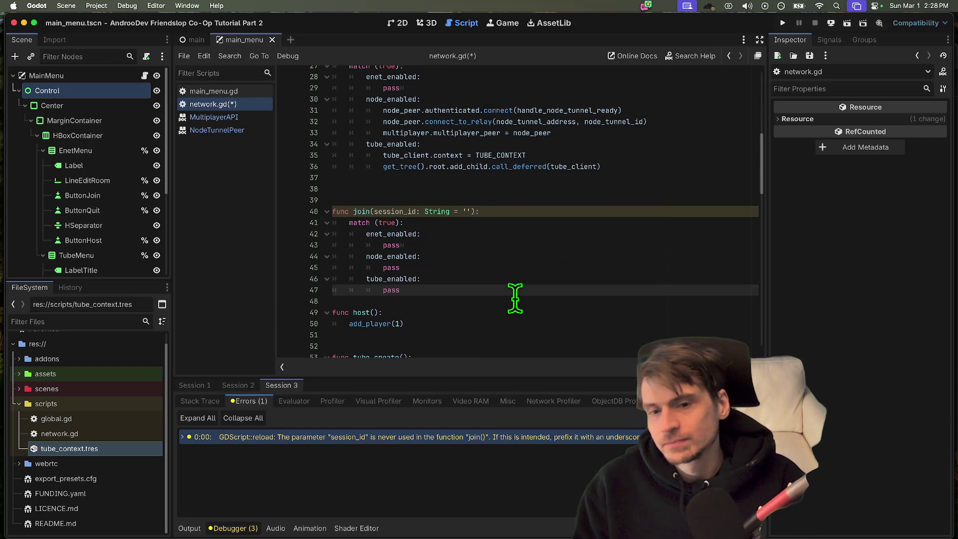
{"action": "left_click", "coordinate": [515, 301]}
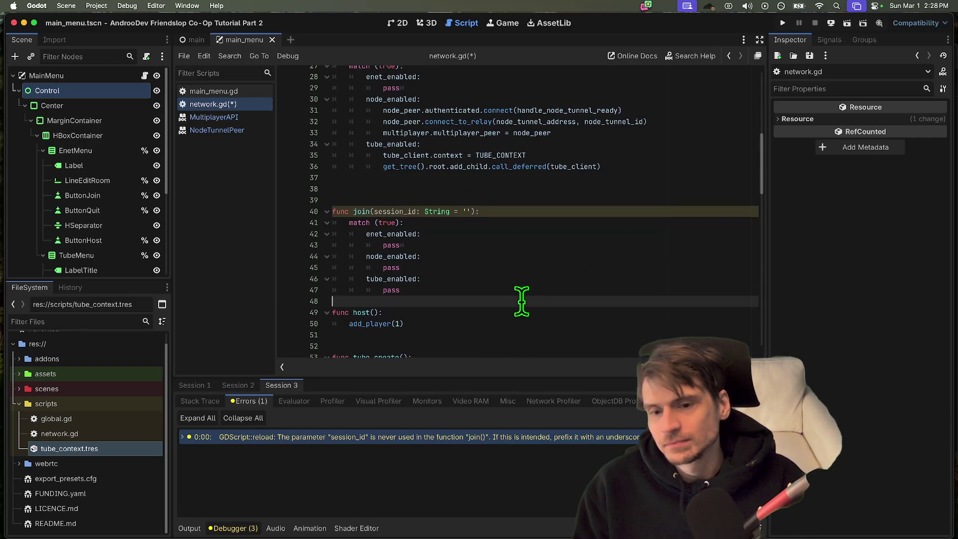
{"action": "scroll", "coordinate": [522, 301], "scroll_direction": "down", "scroll_amount": 4}
{"action": "scroll", "coordinate": [521, 301], "scroll_direction": "down", "scroll_amount": 7}
{"action": "scroll", "coordinate": [522, 299], "scroll_direction": "up", "scroll_amount": 3}
{"action": "scroll", "coordinate": [522, 300], "scroll_direction": "up", "scroll_amount": 4}
{"action": "scroll", "coordinate": [516, 292], "scroll_direction": "up", "scroll_amount": 3}
{"action": "left_click", "coordinate": [509, 282]}
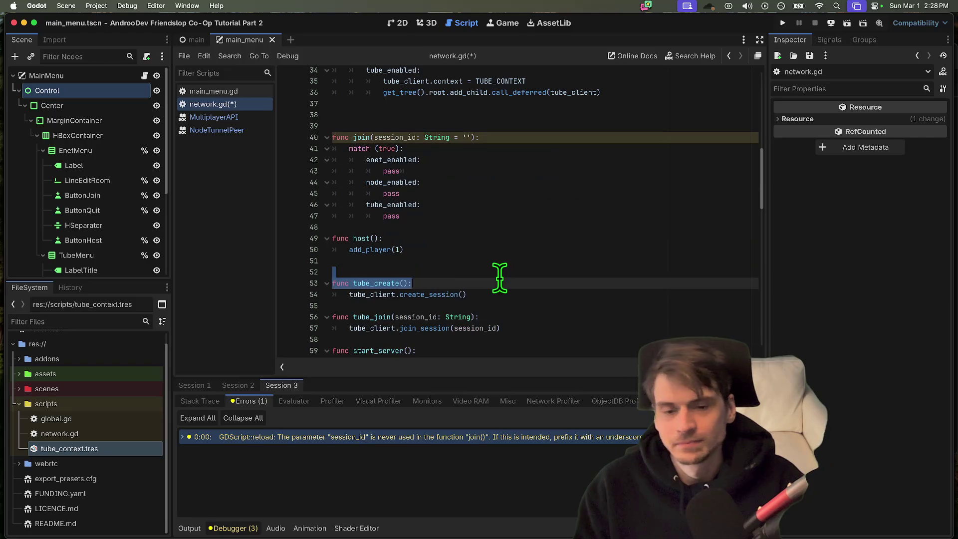
{"action": "left_click", "coordinate": [499, 261]}
{"action": "double_click", "coordinate": [362, 238]}
{"action": "left_click", "coordinate": [577, 261]}
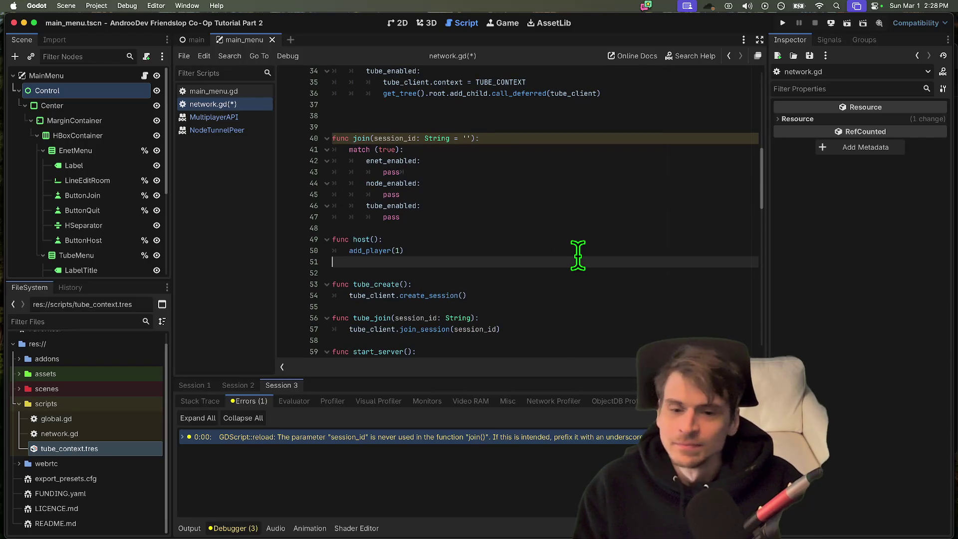
- Insert an indented blank line inside host() above add_player(1), dropping an extra one
{"action": "key", "text": "Up"}
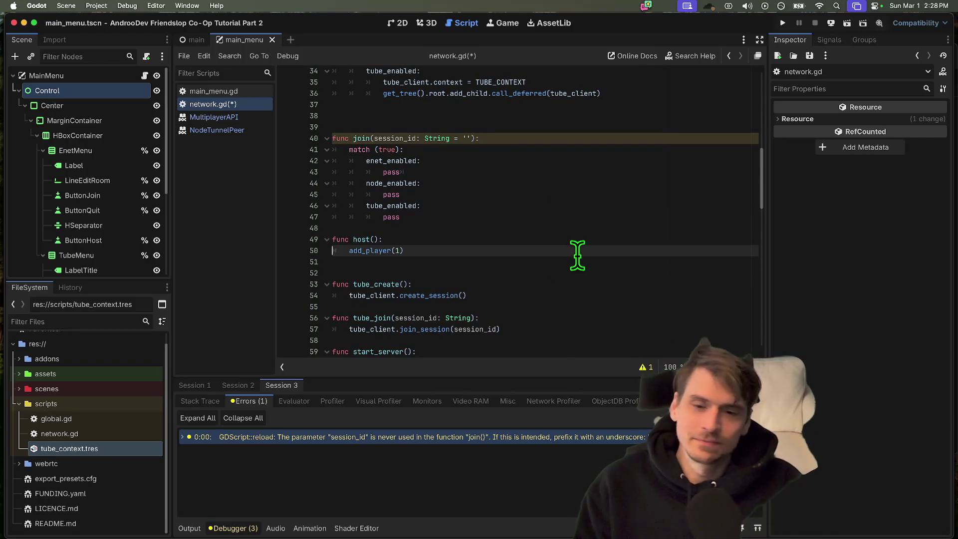
{"action": "key", "text": "Home"}
{"action": "key", "text": "Return"}
{"action": "key", "text": "Return"}
{"action": "key", "text": "Up"}
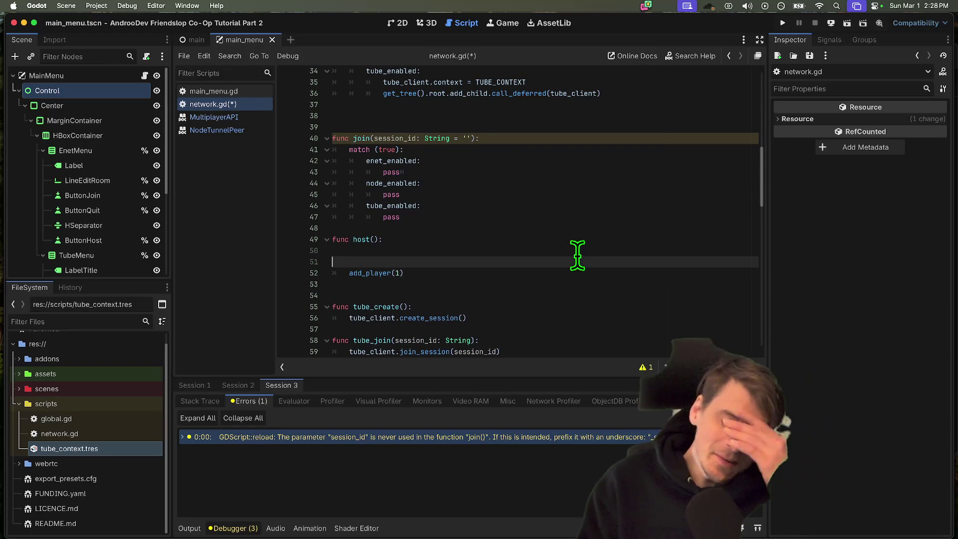
{"action": "key", "text": "Up"}
{"action": "key", "text": "Tab"}
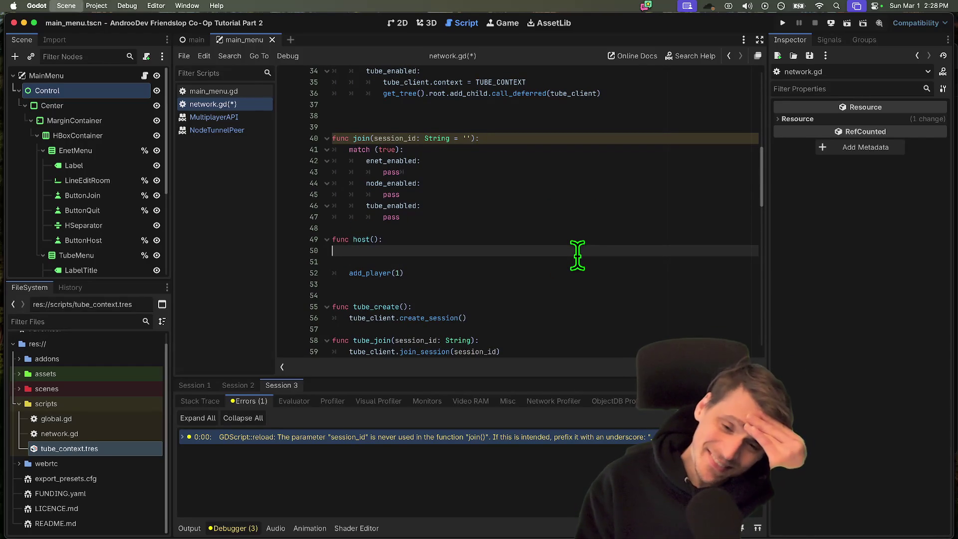
{"action": "key", "text": "Delete"}
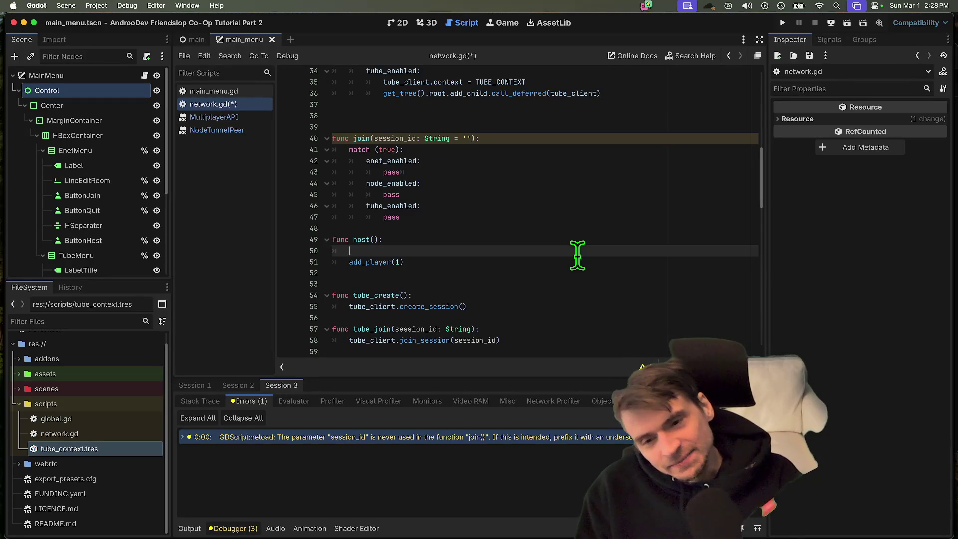
{"action": "type", "text": "["}
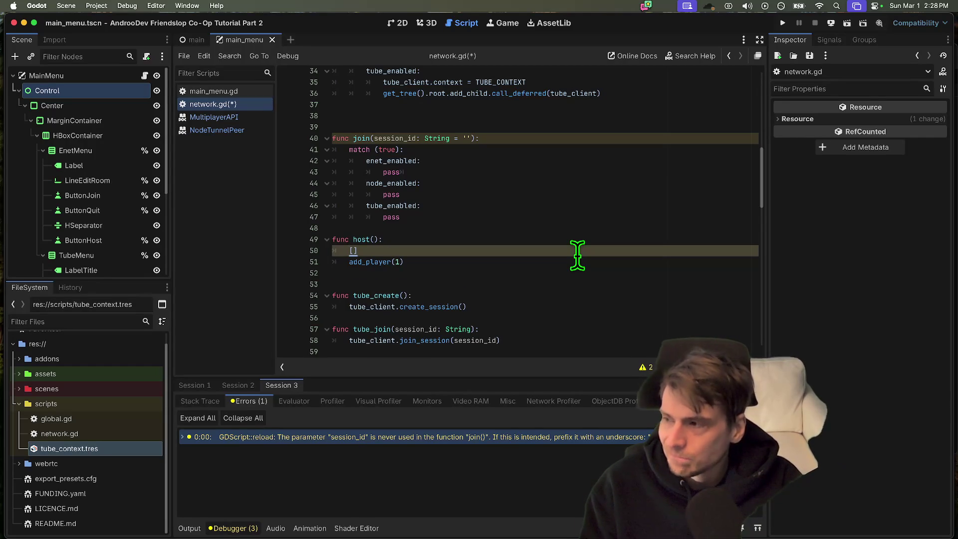
- Remove the stray brackets so add_player(1) sits under host(), leaving blank lines below it
{"action": "key", "text": "super+BackSpace"}
{"action": "key", "text": "BackSpace"}
{"action": "key", "text": "Down"}
{"action": "key", "text": "Down"}
{"action": "key", "text": "Return"}
{"action": "key", "text": "Return"}
{"action": "type", "text": "ff"}
{"action": "key", "text": "BackSpace"}
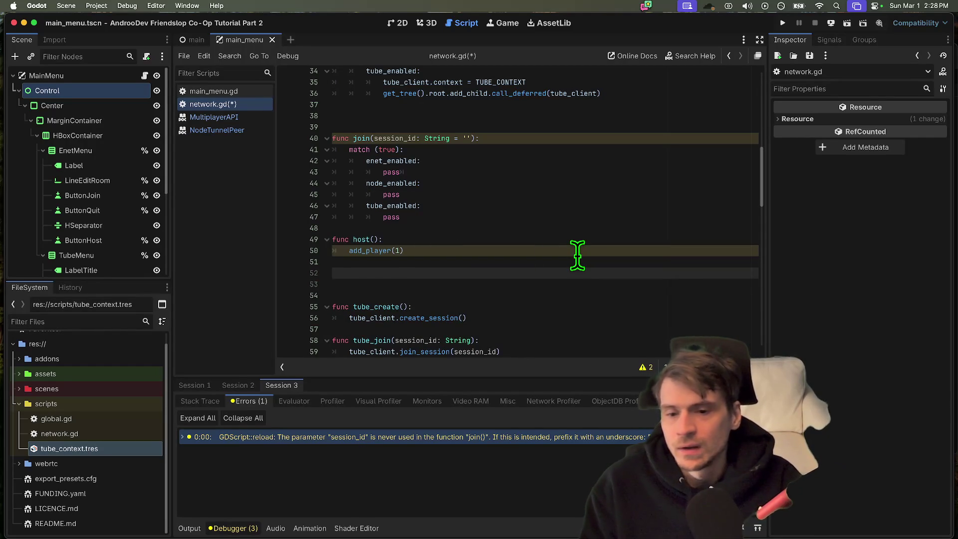
{"action": "type", "text": "c"}
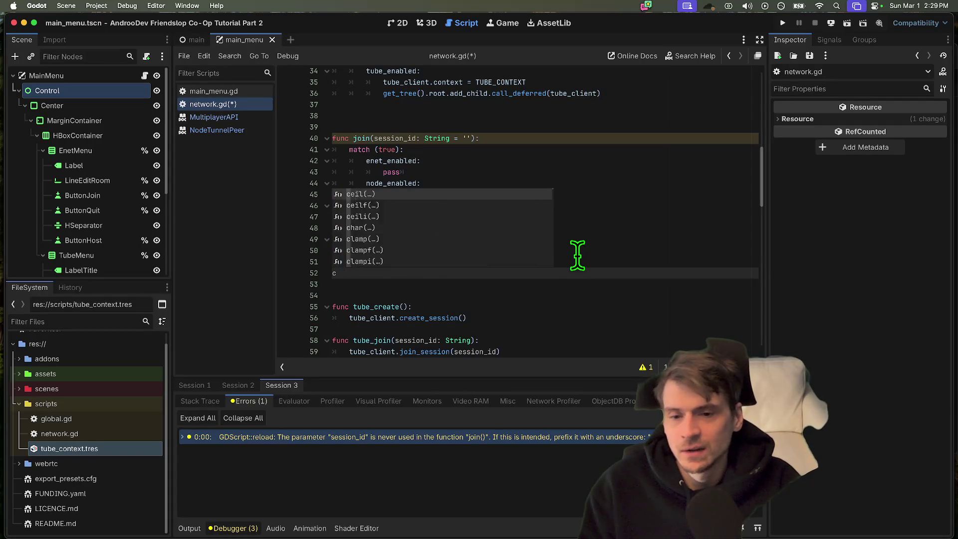
{"action": "type", "text": "osnmt"}
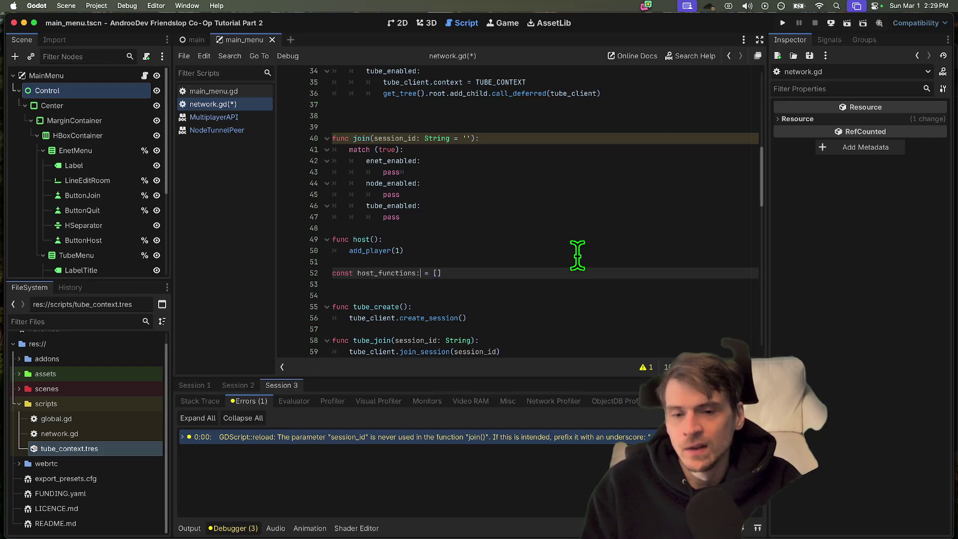
{"action": "type", "text": "allable["}
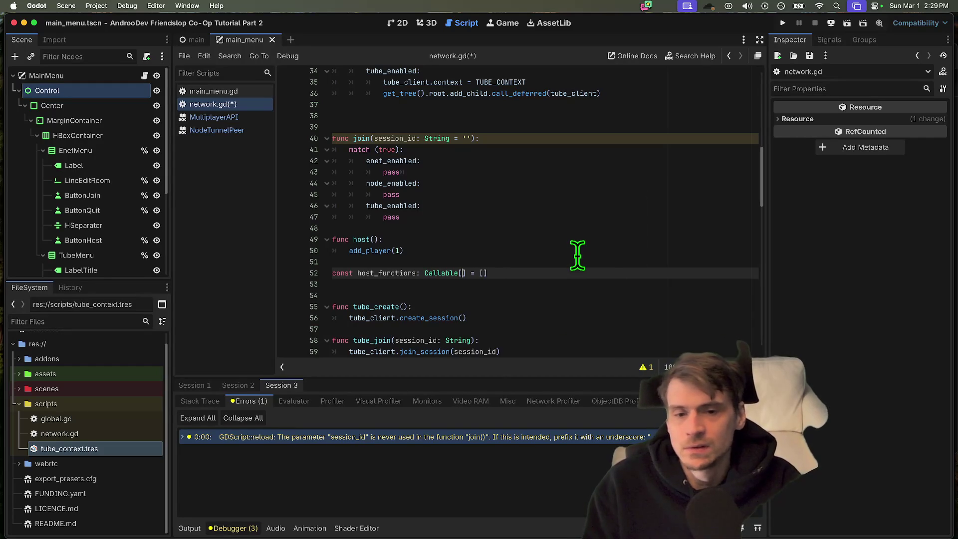
- Save network.gd and complete host_functions as an empty Array[Callable] constant
{"action": "key", "text": "super+s"}
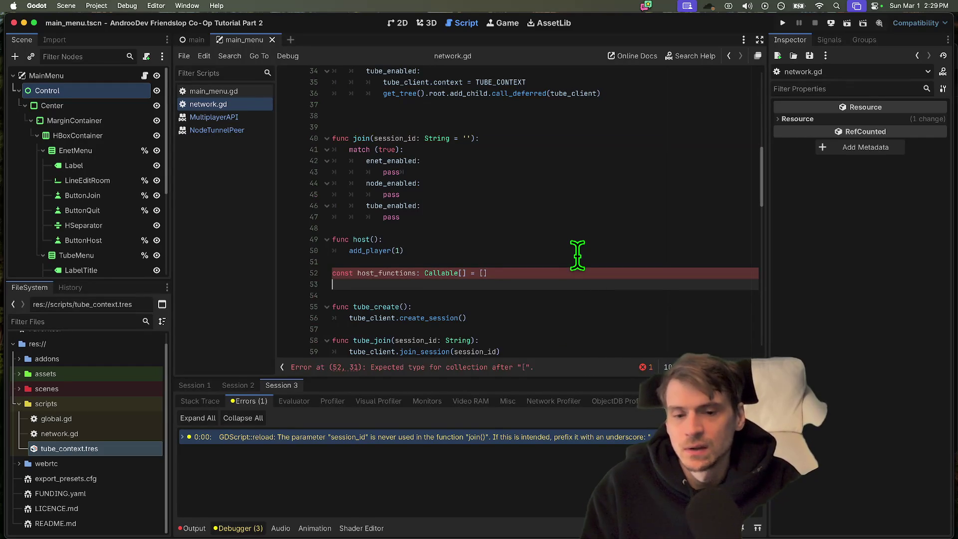
{"action": "key", "text": "Up"}
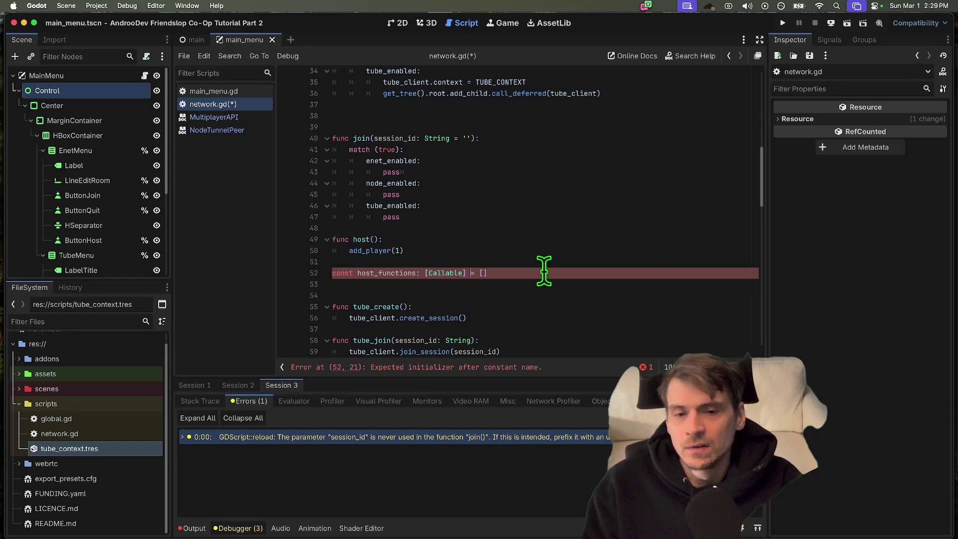
{"action": "key", "text": "Down"}
{"action": "key", "text": "Up"}
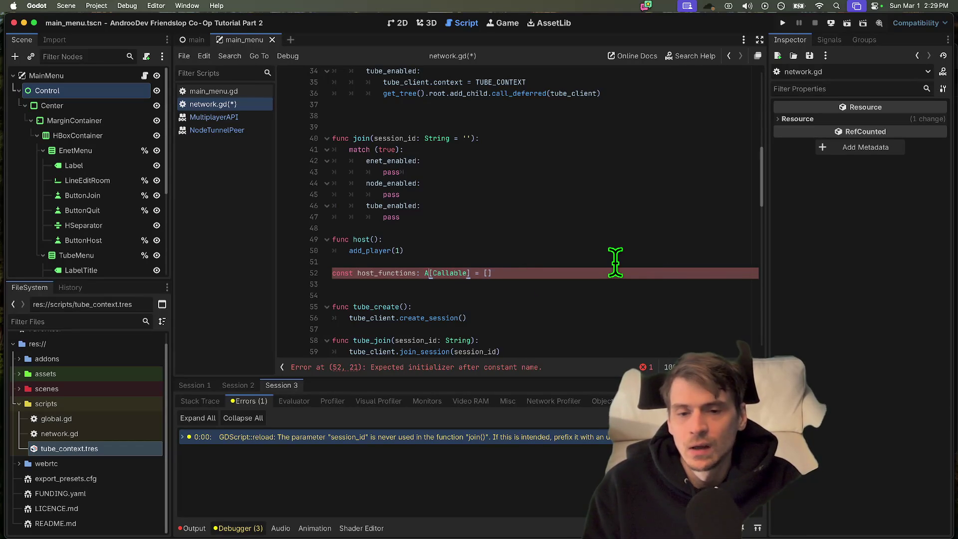
{"action": "key", "text": "ctrl+space"}
- Accept the host_functions declaration and start a line for const join_functions: Array[Callable] = []
{"action": "key", "text": "Escape"}
{"action": "key", "text": "Down"}
{"action": "key", "text": "ctrl+shift+k"}
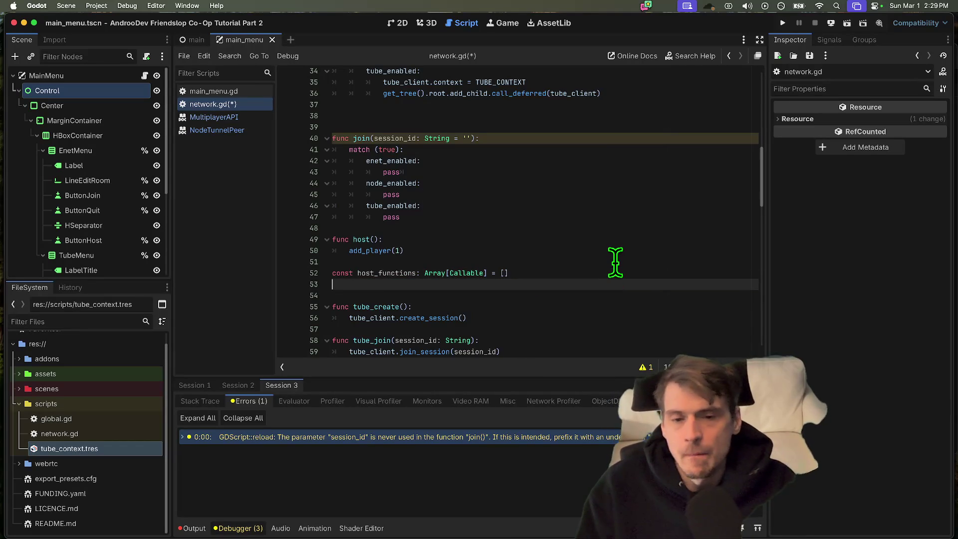
{"action": "key", "text": "ctrl+z"}
{"action": "type", "text": "const join_functions:"}
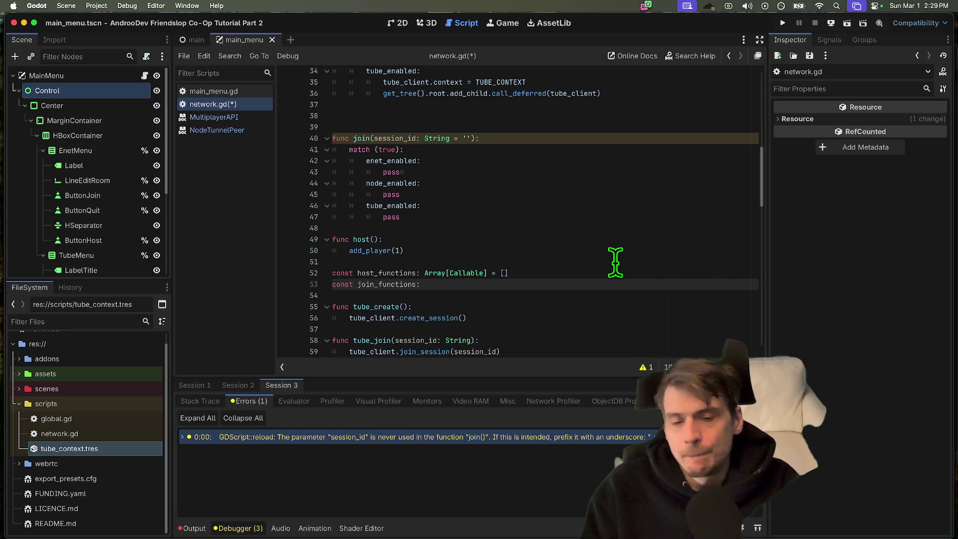
{"action": "type", "text": "Array[Callable"}
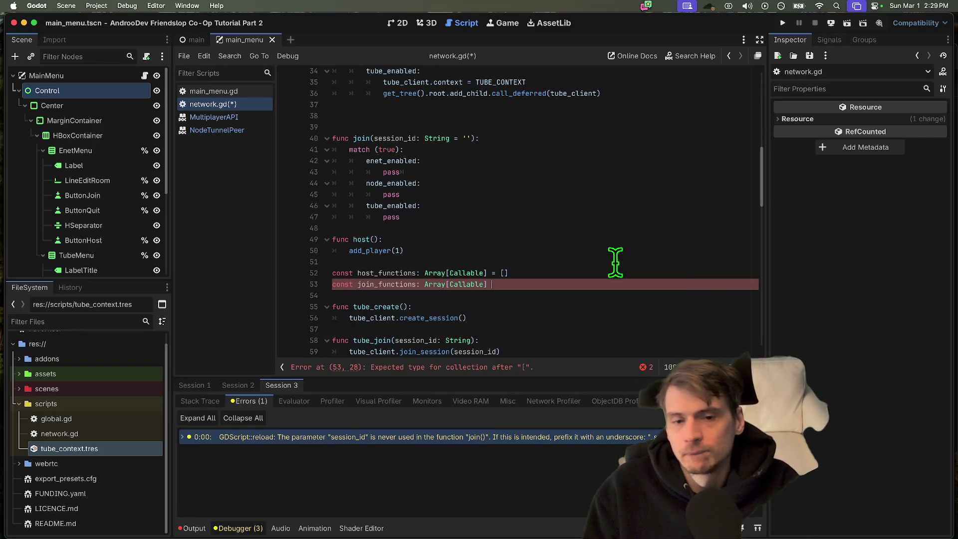
{"action": "type", "text": "]"}
{"action": "scroll", "coordinate": [615, 261], "scroll_direction": "up", "scroll_amount": 2}
{"action": "scroll", "coordinate": [607, 255], "scroll_direction": "up", "scroll_amount": 4}
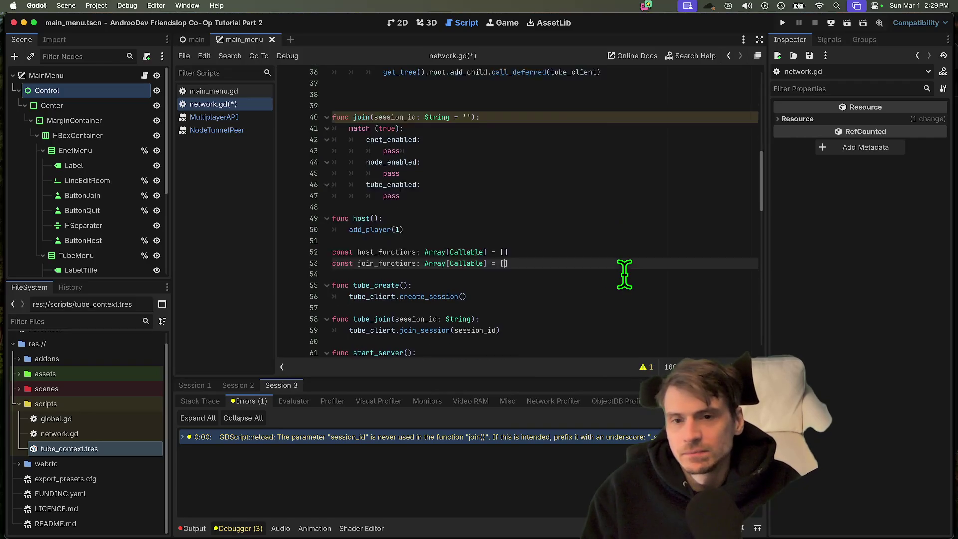
{"action": "scroll", "coordinate": [607, 254], "scroll_direction": "up", "scroll_amount": 2}
{"action": "scroll", "coordinate": [639, 203], "scroll_direction": "up", "scroll_amount": 3}
{"action": "scroll", "coordinate": [650, 194], "scroll_direction": "up", "scroll_amount": 5}
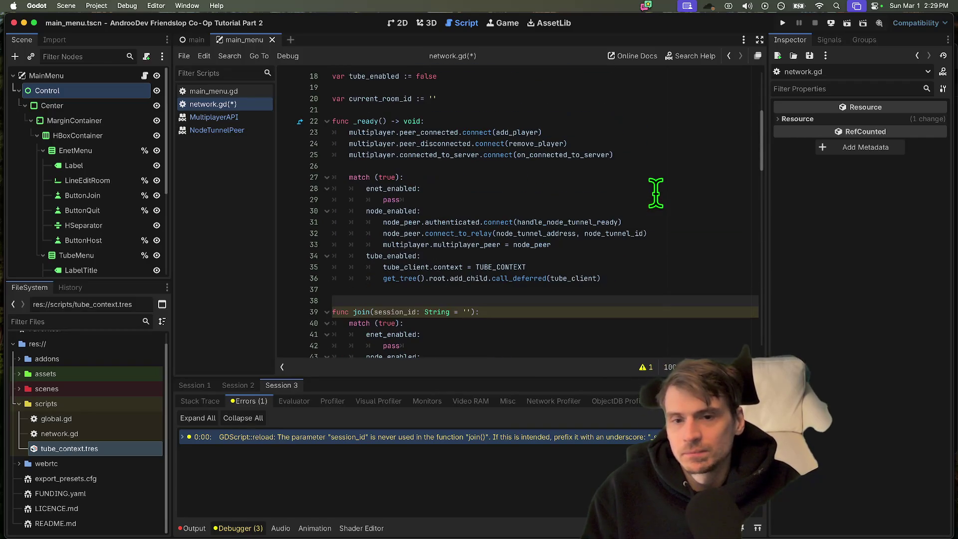
{"action": "left_click", "coordinate": [694, 244]}
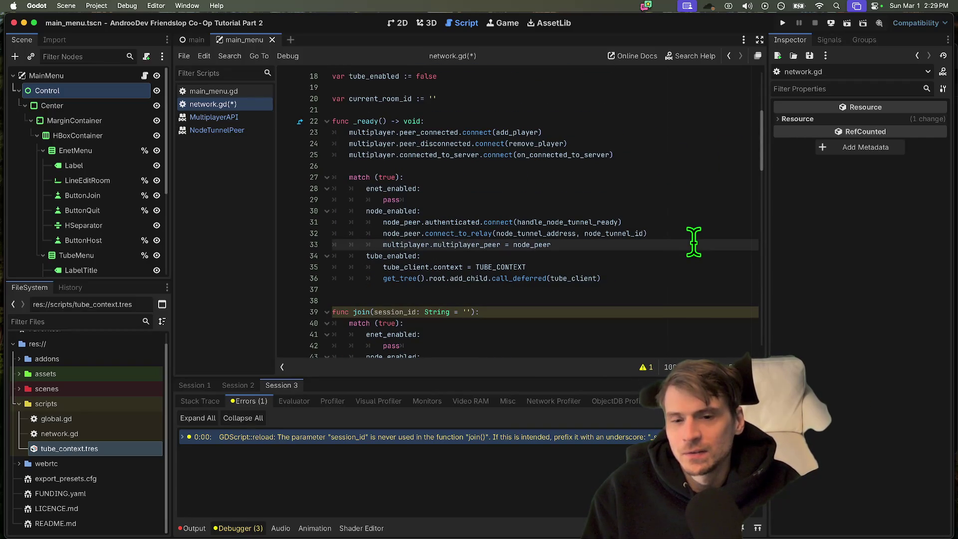
{"action": "scroll", "coordinate": [694, 241], "scroll_direction": "down", "scroll_amount": 3}
{"action": "scroll", "coordinate": [694, 241], "scroll_direction": "down", "scroll_amount": 2}
{"action": "scroll", "coordinate": [694, 241], "scroll_direction": "down", "scroll_amount": 5}
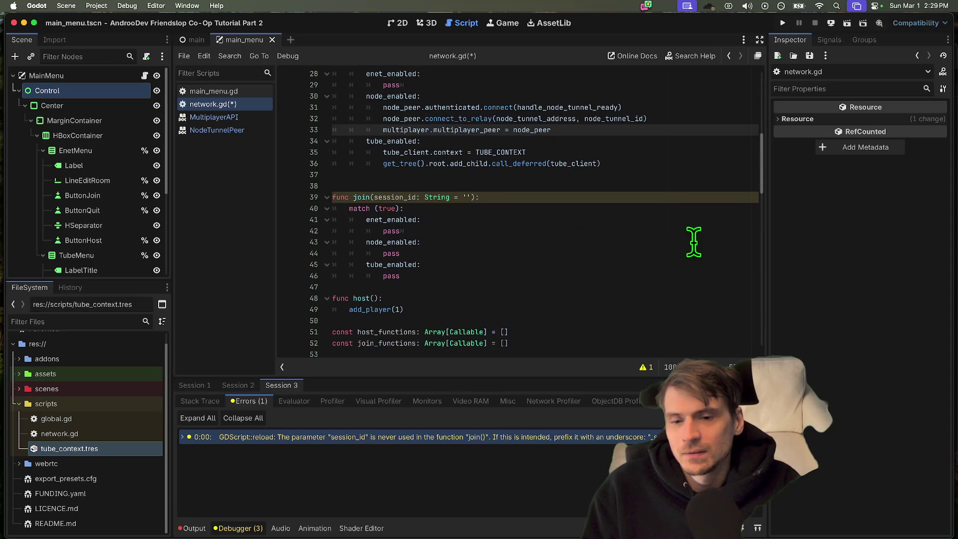
{"action": "scroll", "coordinate": [614, 247], "scroll_direction": "up", "scroll_amount": 2}
{"action": "scroll", "coordinate": [411, 193], "scroll_direction": "down", "scroll_amount": 3}
{"action": "scroll", "coordinate": [410, 194], "scroll_direction": "down", "scroll_amount": 5}
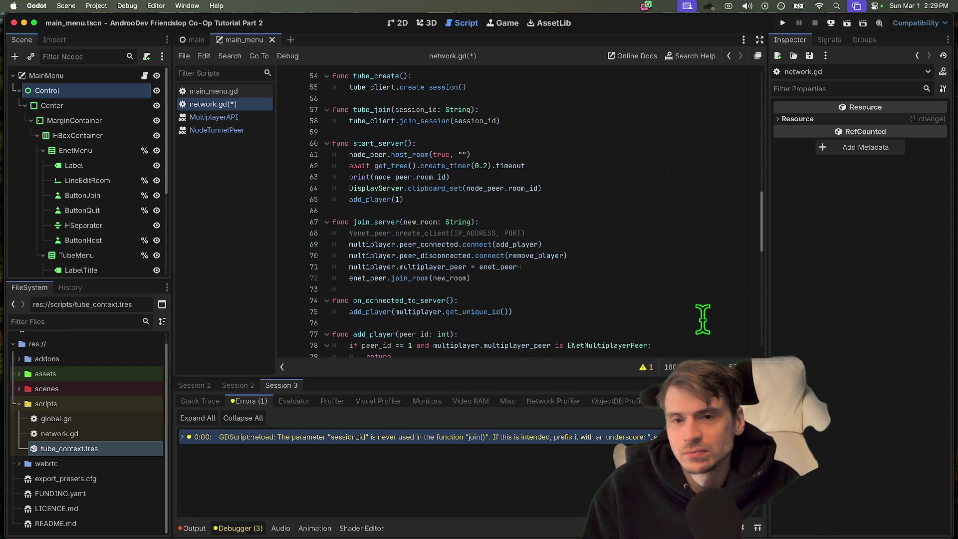
{"action": "scroll", "coordinate": [702, 320], "scroll_direction": "down", "scroll_amount": 3}
{"action": "scroll", "coordinate": [702, 319], "scroll_direction": "down", "scroll_amount": 4}
{"action": "scroll", "coordinate": [702, 320], "scroll_direction": "up", "scroll_amount": 1}
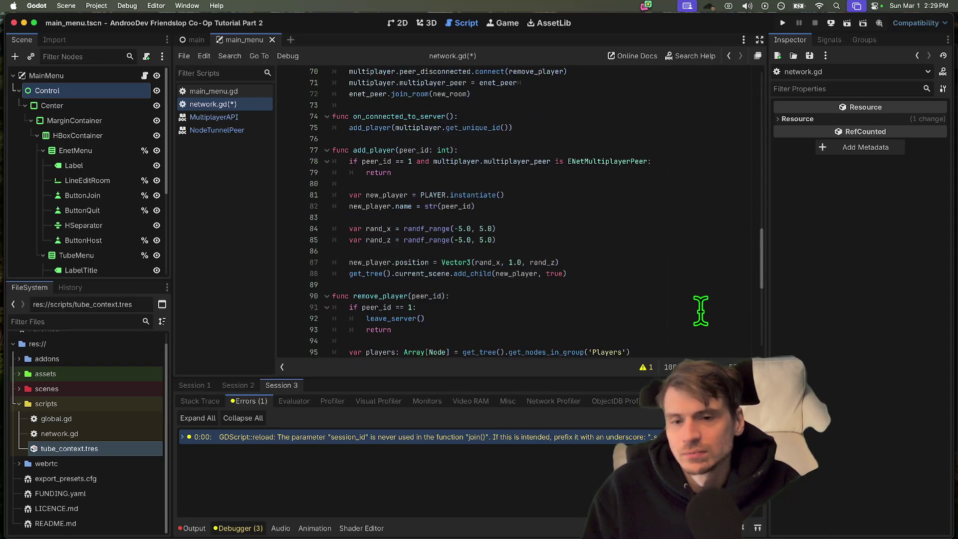
{"action": "scroll", "coordinate": [702, 320], "scroll_direction": "down", "scroll_amount": 3}
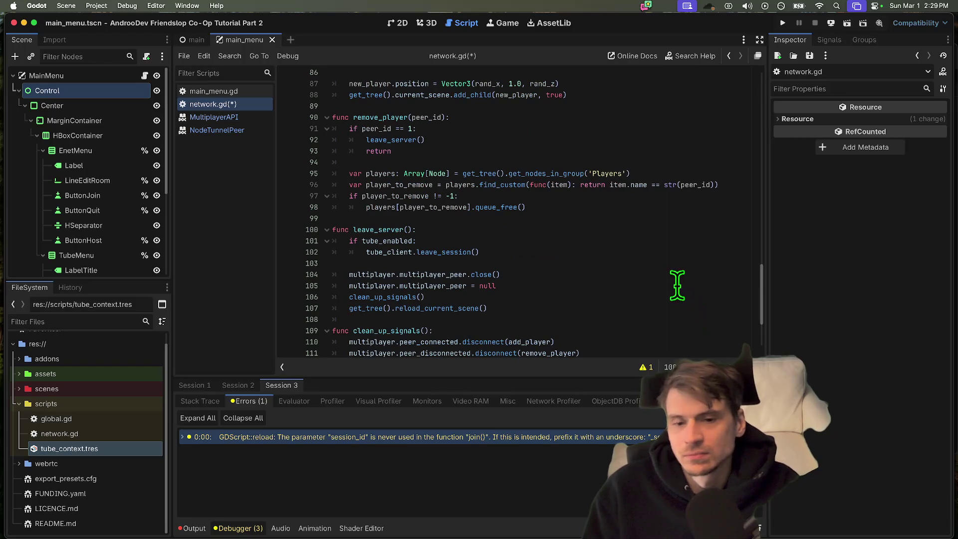
{"action": "scroll", "coordinate": [677, 295], "scroll_direction": "down", "scroll_amount": 1}
{"action": "left_click_drag", "start_coordinate": [349, 276], "coordinate": [327, 248]}
{"action": "scroll", "coordinate": [524, 254], "scroll_direction": "up", "scroll_amount": 1}
{"action": "left_click_drag", "start_coordinate": [524, 258], "coordinate": [479, 251]}
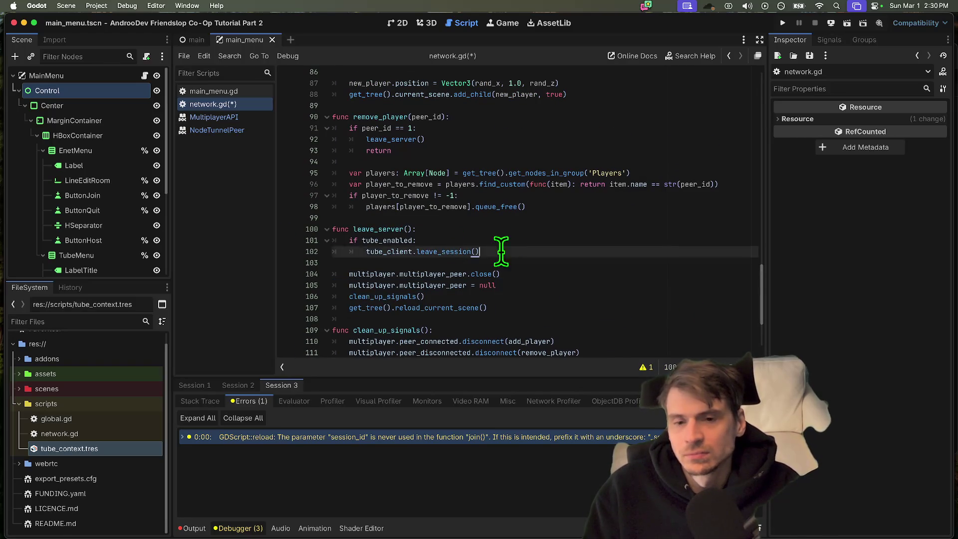
{"action": "left_click", "coordinate": [562, 238]}
{"action": "scroll", "coordinate": [561, 238], "scroll_direction": "up", "scroll_amount": 5}
{"action": "scroll", "coordinate": [561, 238], "scroll_direction": "up", "scroll_amount": 3}
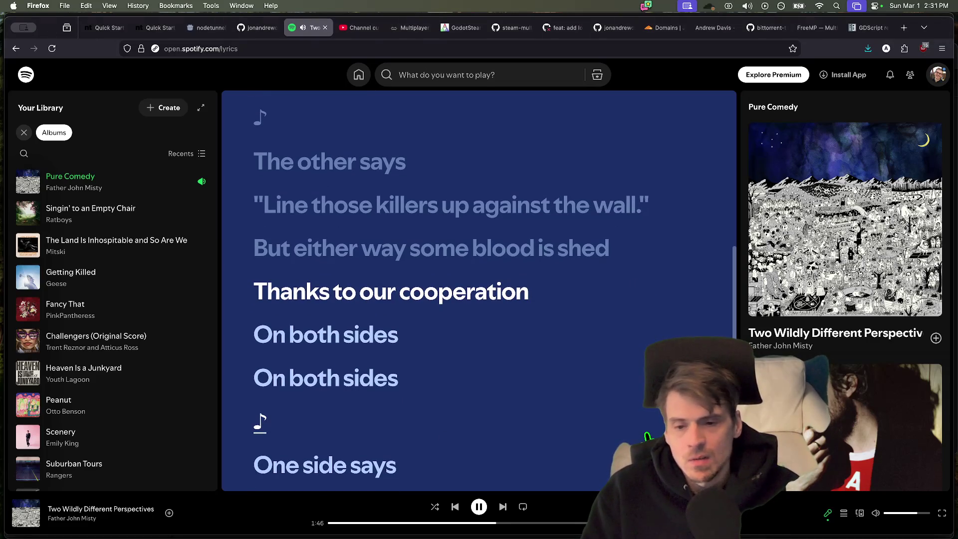
- Switch from Spotify back to Godot and land near the new Callable array constants in network.gd
{"action": "key", "text": "super+Tab"}
{"action": "key", "text": "super+Tab"}
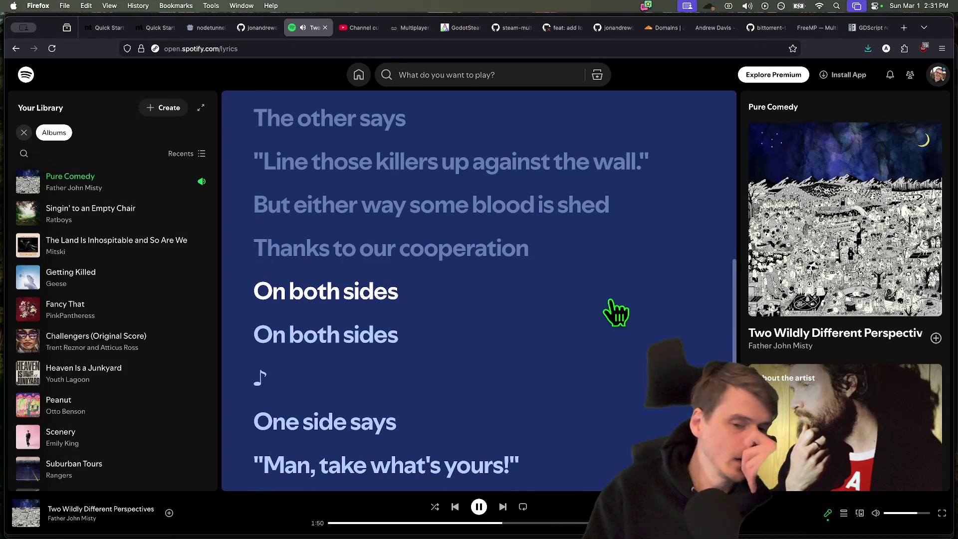
{"action": "key", "text": "super+Tab"}
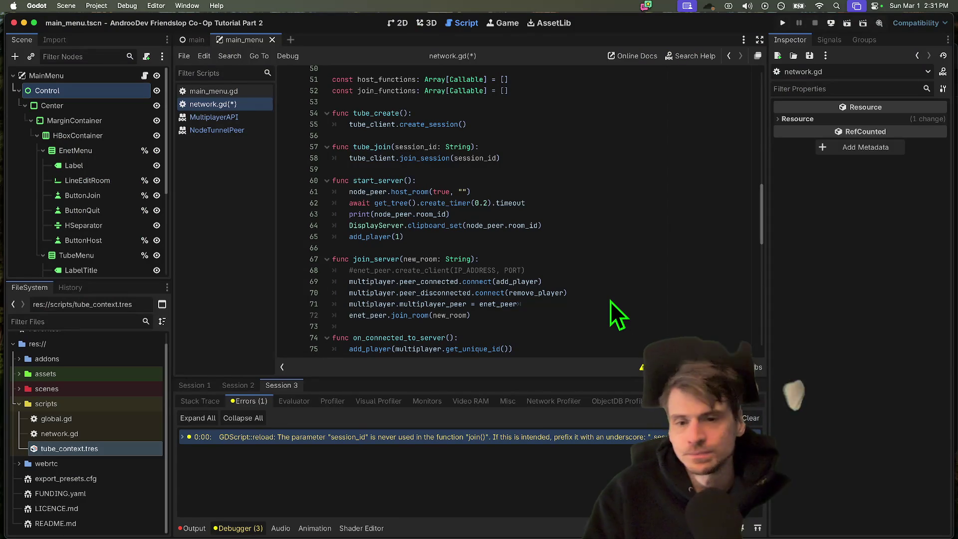
{"action": "scroll", "coordinate": [521, 309], "scroll_direction": "up", "scroll_amount": 4}
{"action": "scroll", "coordinate": [522, 309], "scroll_direction": "up", "scroll_amount": 3}
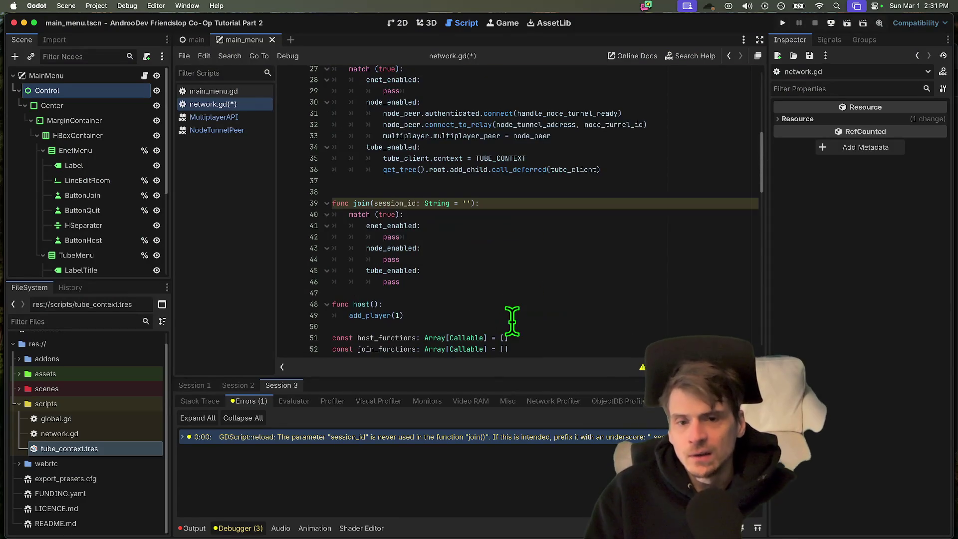
{"action": "scroll", "coordinate": [520, 310], "scroll_direction": "down", "scroll_amount": 3}
{"action": "left_click", "coordinate": [331, 220]}
{"action": "left_click_drag", "start_coordinate": [332, 231], "coordinate": [509, 242]}
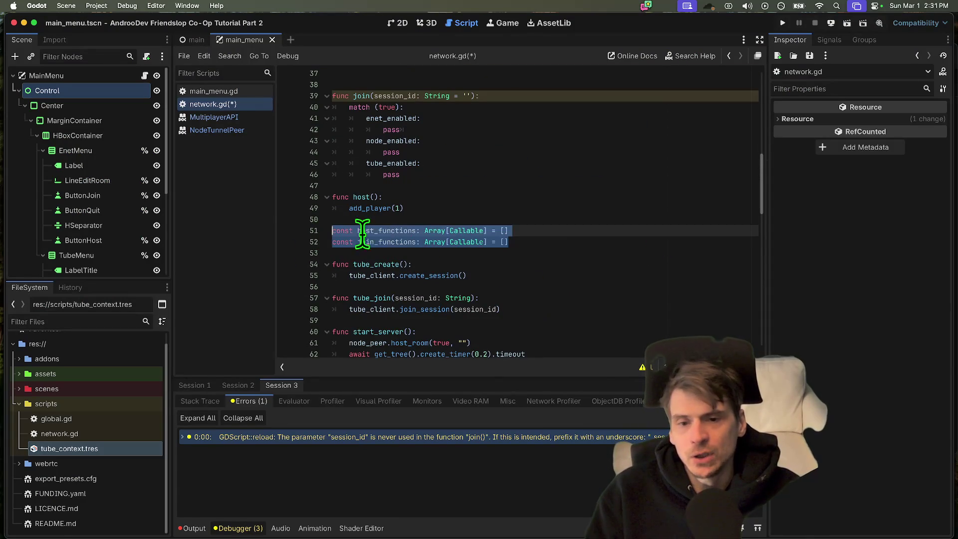
{"action": "scroll", "coordinate": [584, 250], "scroll_direction": "up", "scroll_amount": 5}
{"action": "scroll", "coordinate": [584, 250], "scroll_direction": "down", "scroll_amount": 10}
{"action": "scroll", "coordinate": [579, 251], "scroll_direction": "up", "scroll_amount": 5}
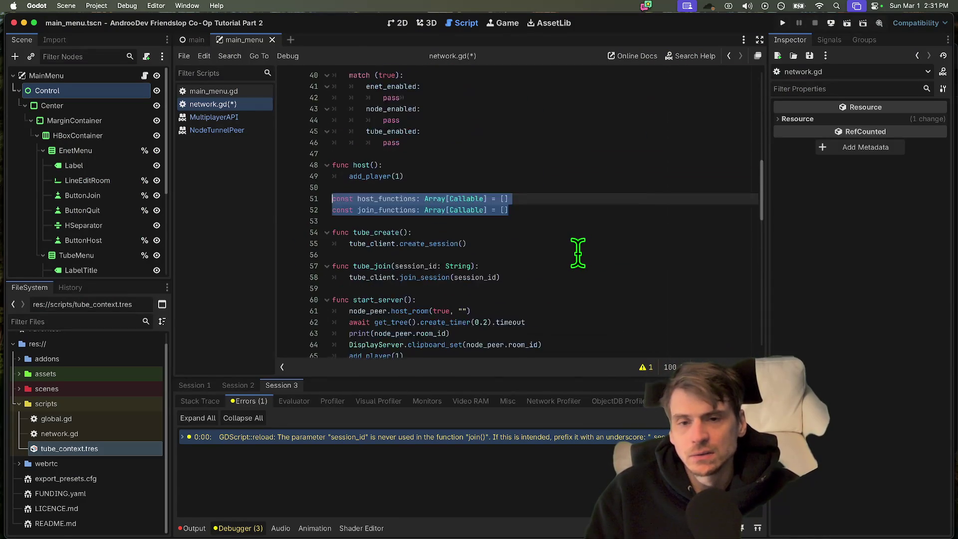
{"action": "scroll", "coordinate": [580, 250], "scroll_direction": "up", "scroll_amount": 2}
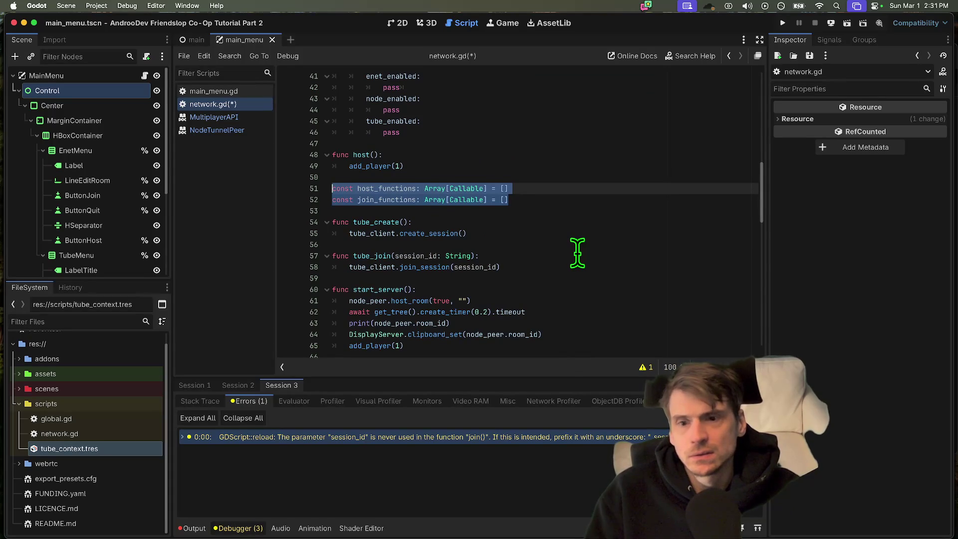
{"action": "scroll", "coordinate": [578, 253], "scroll_direction": "down", "scroll_amount": 5}
{"action": "scroll", "coordinate": [578, 253], "scroll_direction": "down", "scroll_amount": 2}
{"action": "scroll", "coordinate": [578, 253], "scroll_direction": "down", "scroll_amount": 1}
{"action": "scroll", "coordinate": [576, 254], "scroll_direction": "up", "scroll_amount": 1}
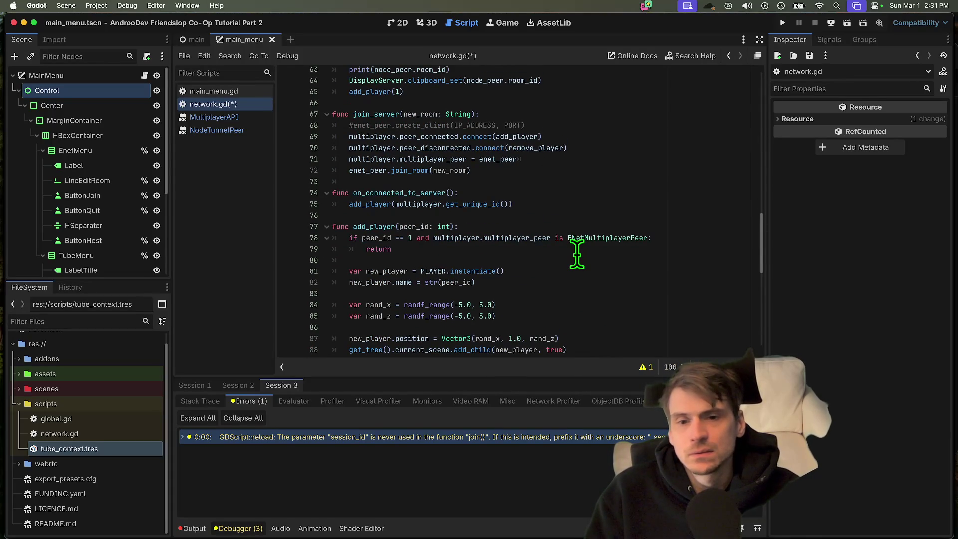
{"action": "double_click", "coordinate": [383, 115]}
{"action": "scroll", "coordinate": [449, 188], "scroll_direction": "down", "scroll_amount": 3}
{"action": "scroll", "coordinate": [561, 158], "scroll_direction": "down", "scroll_amount": 3}
{"action": "scroll", "coordinate": [560, 158], "scroll_direction": "down", "scroll_amount": 5}
{"action": "scroll", "coordinate": [561, 158], "scroll_direction": "down", "scroll_amount": 4}
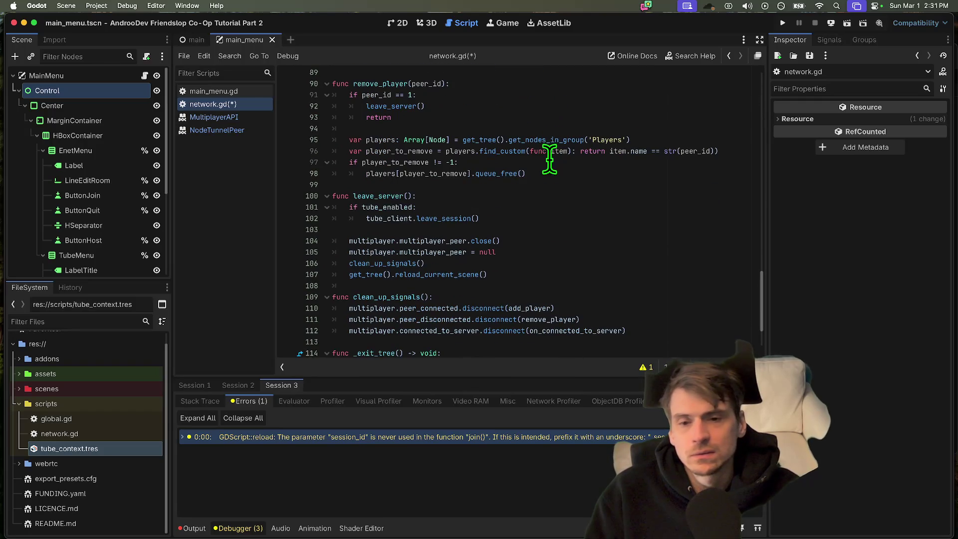
{"action": "double_click", "coordinate": [397, 196]}
{"action": "scroll", "coordinate": [397, 197], "scroll_direction": "down", "scroll_amount": 1}
{"action": "double_click", "coordinate": [385, 287]}
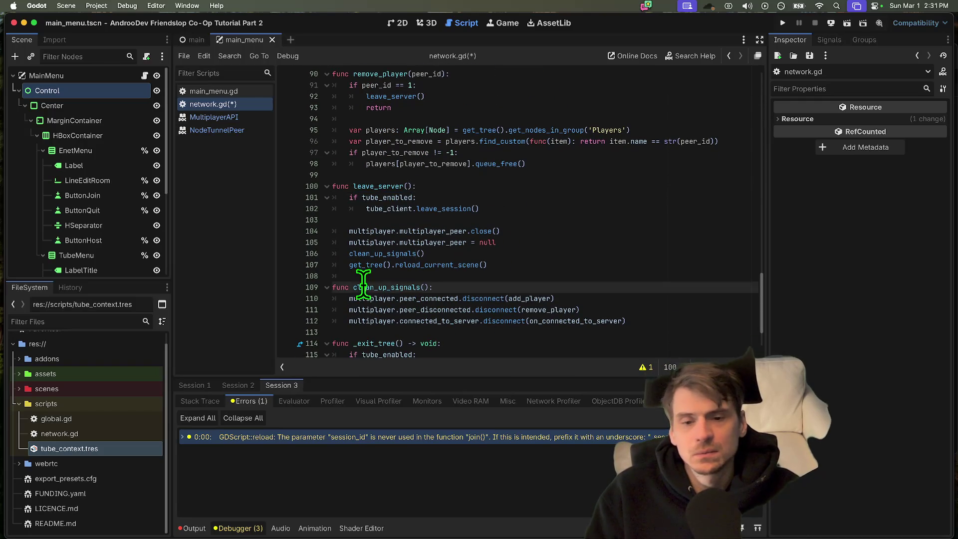
{"action": "double_click", "coordinate": [378, 186]}
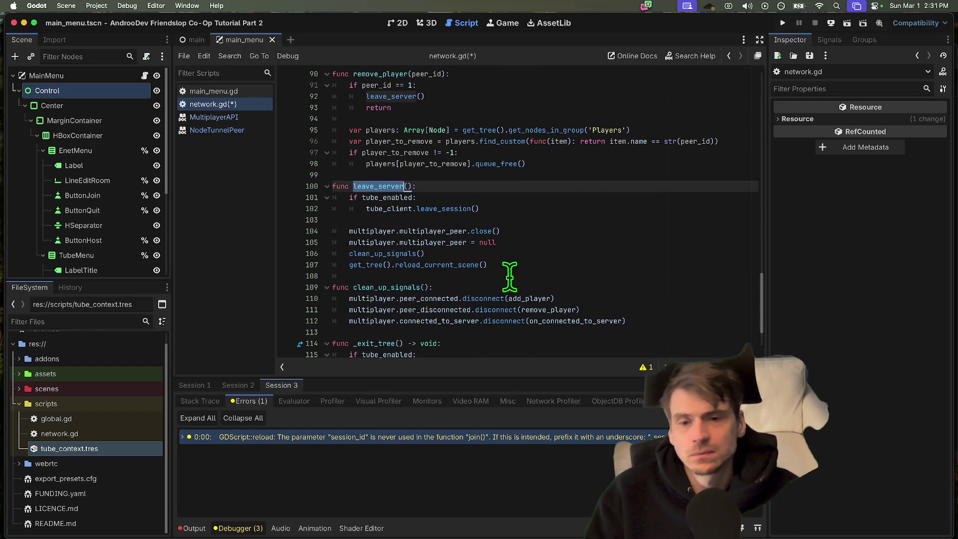
{"action": "scroll", "coordinate": [554, 306], "scroll_direction": "down", "scroll_amount": 2}
{"action": "scroll", "coordinate": [577, 240], "scroll_direction": "up", "scroll_amount": 3}
{"action": "scroll", "coordinate": [577, 240], "scroll_direction": "up", "scroll_amount": 5}
{"action": "scroll", "coordinate": [538, 239], "scroll_direction": "up", "scroll_amount": 3}
{"action": "scroll", "coordinate": [537, 240], "scroll_direction": "up", "scroll_amount": 4}
{"action": "scroll", "coordinate": [663, 250], "scroll_direction": "up", "scroll_amount": 2}
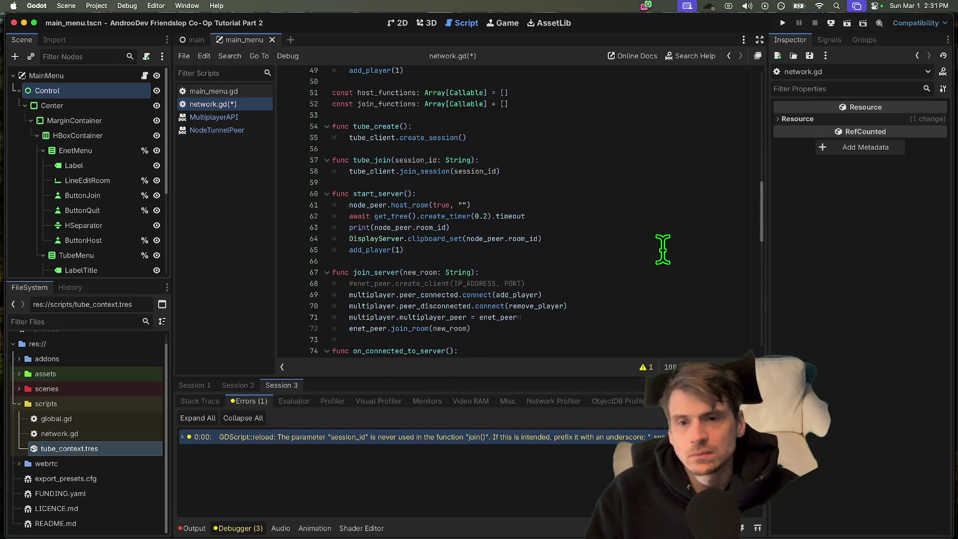
{"action": "scroll", "coordinate": [664, 250], "scroll_direction": "down", "scroll_amount": 4}
{"action": "scroll", "coordinate": [663, 250], "scroll_direction": "down", "scroll_amount": 5}
{"action": "scroll", "coordinate": [644, 239], "scroll_direction": "down", "scroll_amount": 4}
{"action": "scroll", "coordinate": [630, 231], "scroll_direction": "down", "scroll_amount": 2}
{"action": "scroll", "coordinate": [631, 230], "scroll_direction": "up", "scroll_amount": 3}
{"action": "scroll", "coordinate": [630, 231], "scroll_direction": "up", "scroll_amount": 4}
{"action": "scroll", "coordinate": [630, 231], "scroll_direction": "up", "scroll_amount": 3}
{"action": "scroll", "coordinate": [631, 231], "scroll_direction": "up", "scroll_amount": 2}
{"action": "scroll", "coordinate": [631, 231], "scroll_direction": "up", "scroll_amount": 3}
{"action": "left_click", "coordinate": [645, 237]}
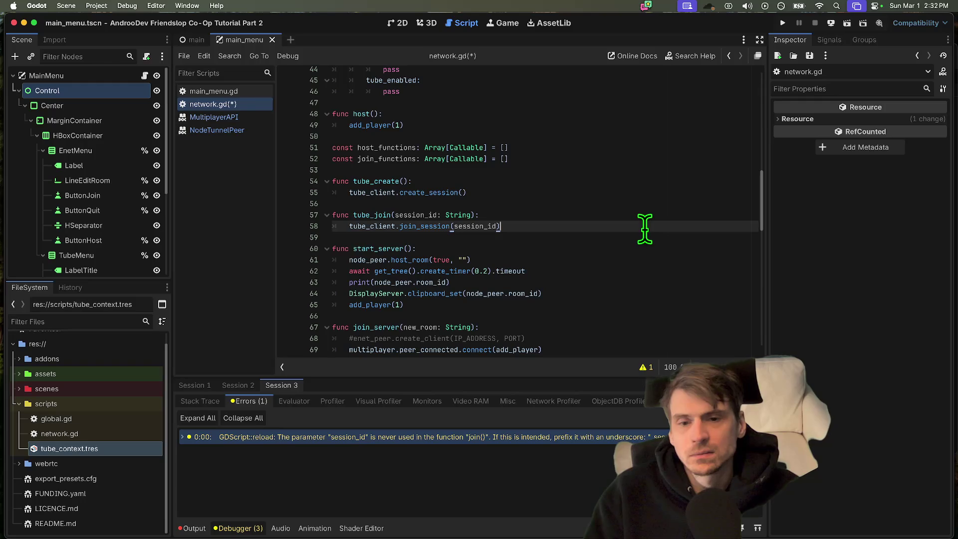
- Move tube_client.join_session(session_id) out of tube_join into join()'s tube branch over pass
{"action": "key", "text": "Up"}
{"action": "key", "text": "Up"}
{"action": "key", "text": "Up"}
{"action": "key", "text": "Up"}
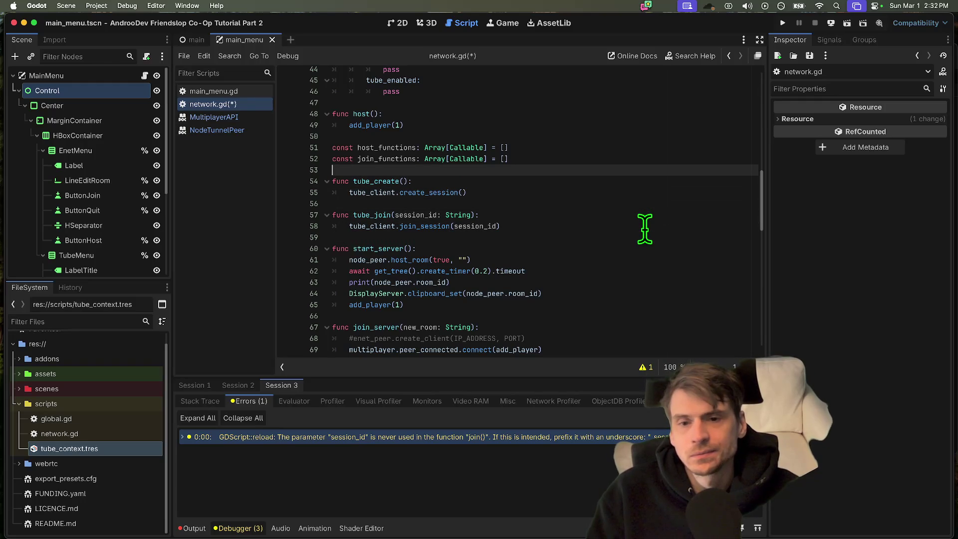
{"action": "key", "text": "Up"}
{"action": "key", "text": "Up"}
{"action": "scroll", "coordinate": [645, 228], "scroll_direction": "up", "scroll_amount": 3}
{"action": "double_click", "coordinate": [361, 177]}
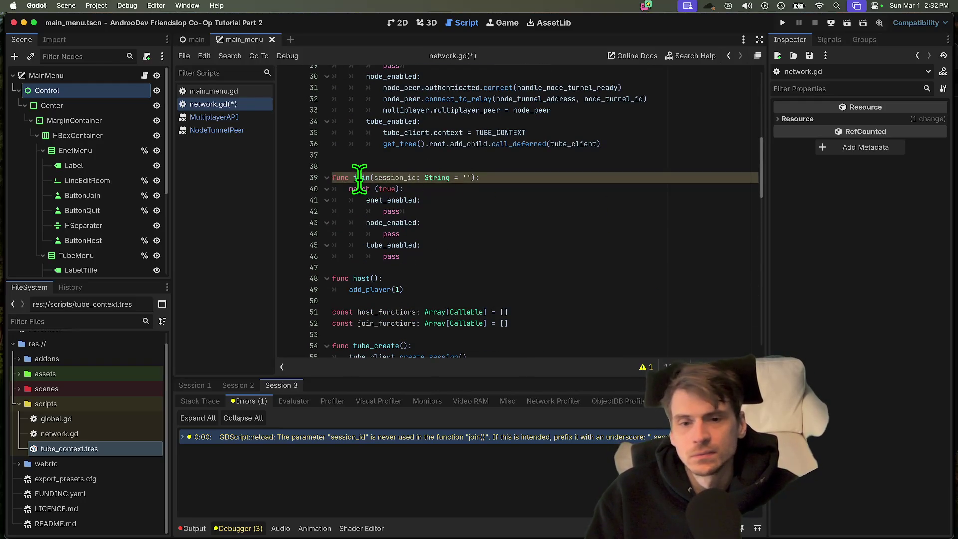
{"action": "scroll", "coordinate": [449, 210], "scroll_direction": "down", "scroll_amount": 5}
{"action": "left_click_drag", "start_coordinate": [524, 282], "coordinate": [254, 280]}
{"action": "key", "text": "ctrl+c"}
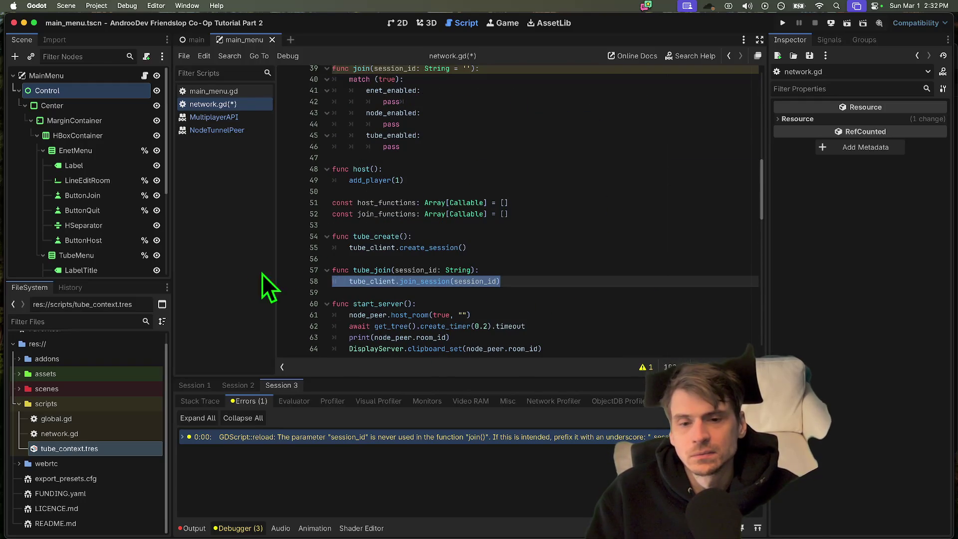
{"action": "key", "text": "BackSpace"}
{"action": "left_click", "coordinate": [389, 111]}
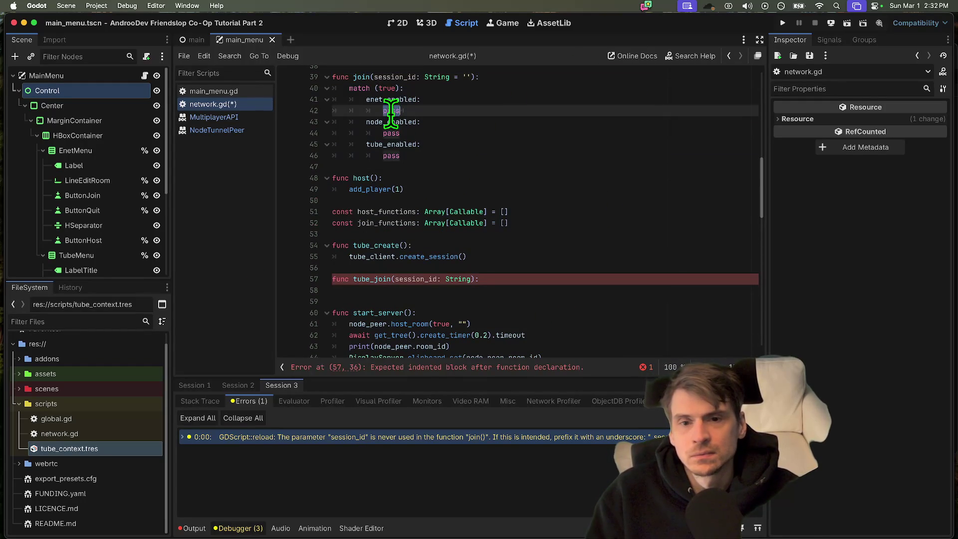
{"action": "double_click", "coordinate": [391, 155]}
{"action": "key", "text": "ctrl+v"}
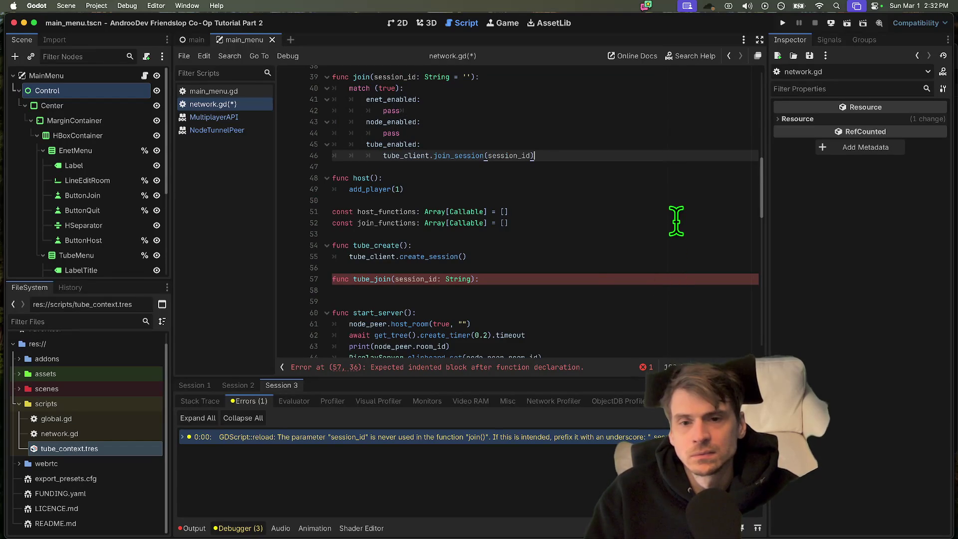
- Restore the create_session line in tube_create and delete the pass placeholder in _ready's enet branch
{"action": "triple_click", "coordinate": [588, 256]}
{"action": "key", "text": "BackSpace"}
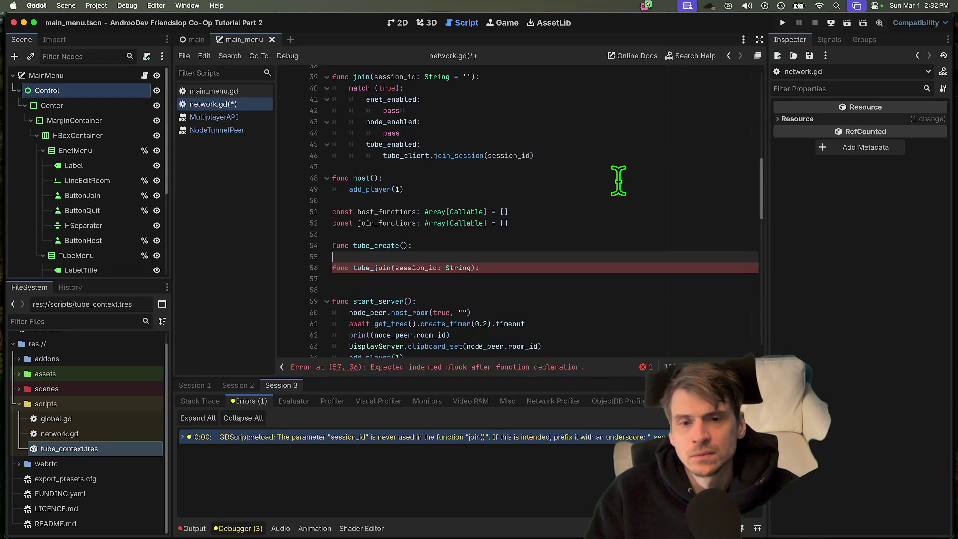
{"action": "double_click", "coordinate": [390, 133]}
{"action": "scroll", "coordinate": [637, 133], "scroll_direction": "up", "scroll_amount": 3}
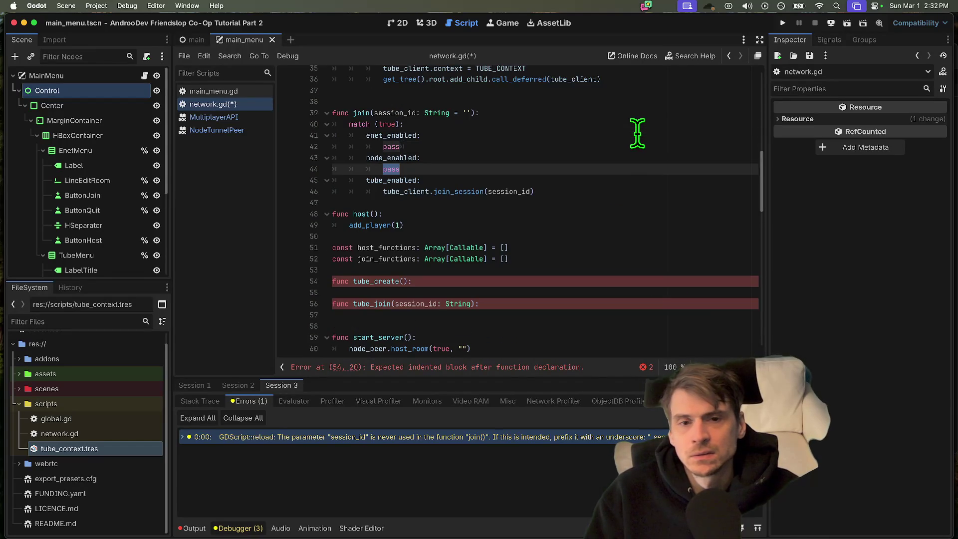
{"action": "key", "text": "super+z"}
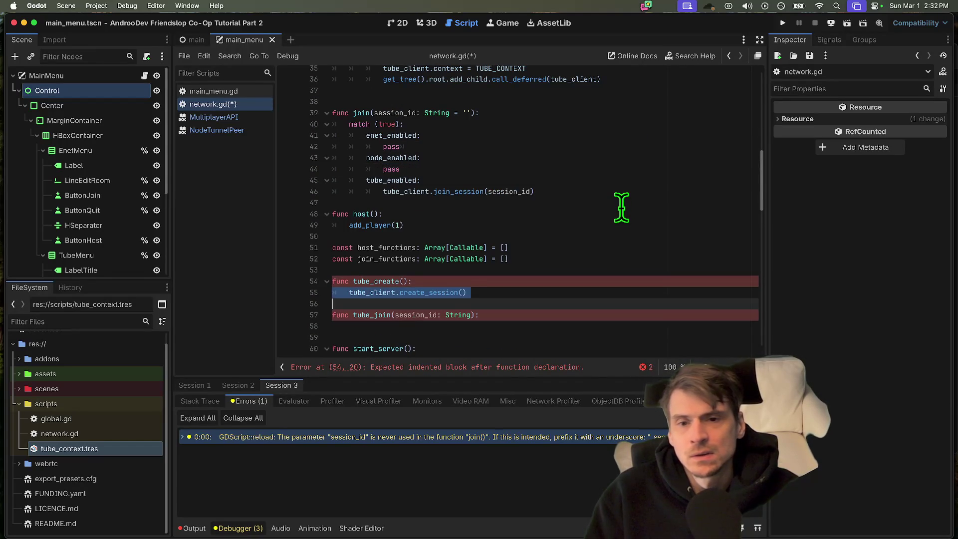
{"action": "scroll", "coordinate": [621, 208], "scroll_direction": "up", "scroll_amount": 5}
{"action": "scroll", "coordinate": [621, 207], "scroll_direction": "up", "scroll_amount": 5}
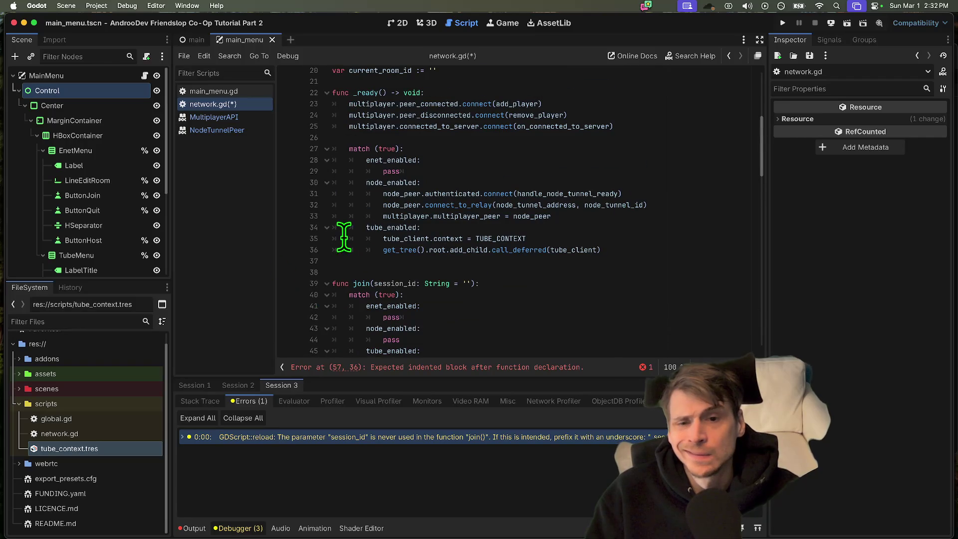
{"action": "triple_click", "coordinate": [503, 170]}
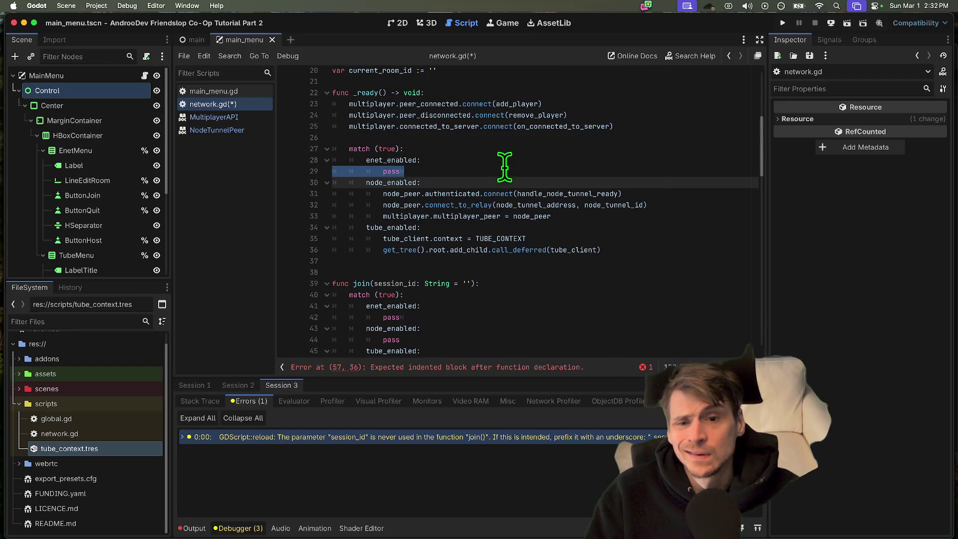
{"action": "key", "text": "BackSpace"}
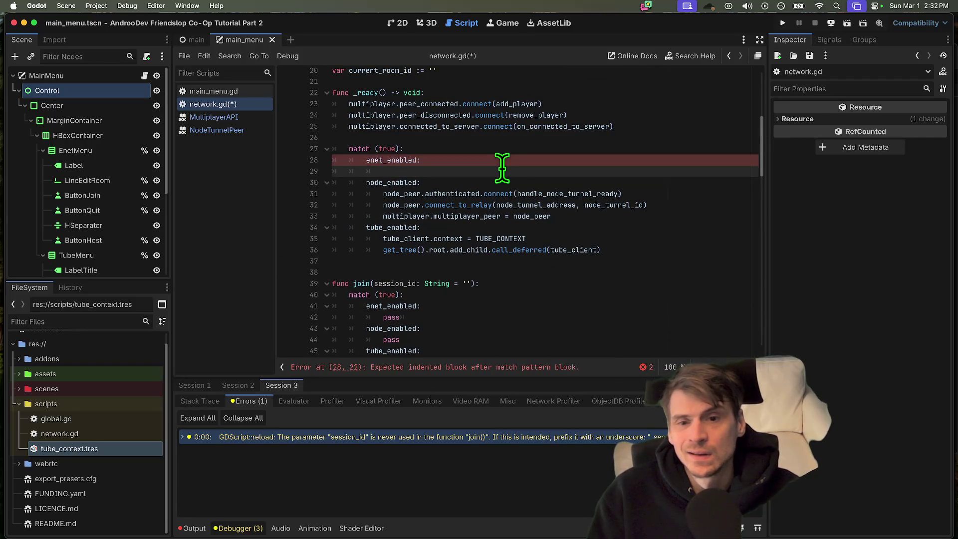
{"action": "type", "text": "join"}
{"action": "scroll", "coordinate": [502, 180], "scroll_direction": "down", "scroll_amount": 5}
{"action": "scroll", "coordinate": [502, 225], "scroll_direction": "down", "scroll_amount": 4}
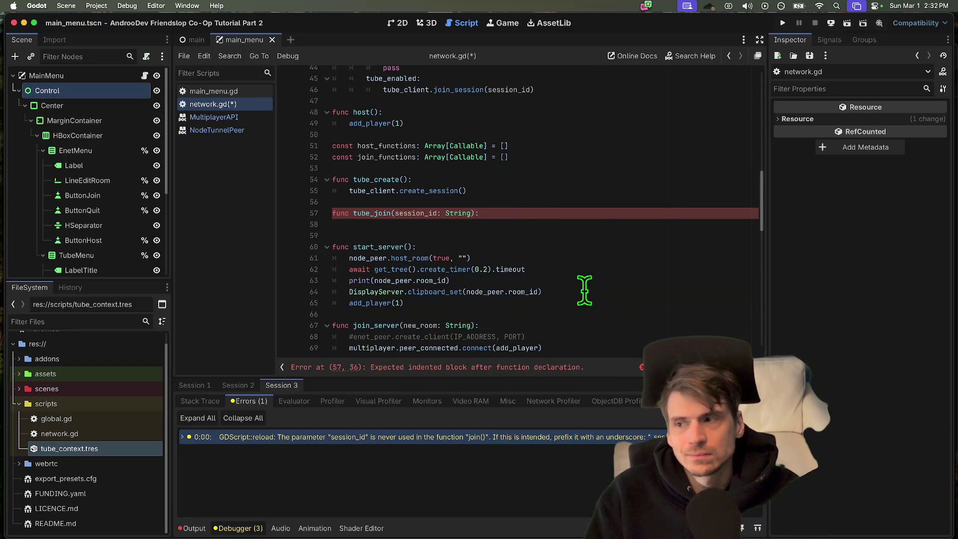
{"action": "scroll", "coordinate": [584, 290], "scroll_direction": "up", "scroll_amount": 5}
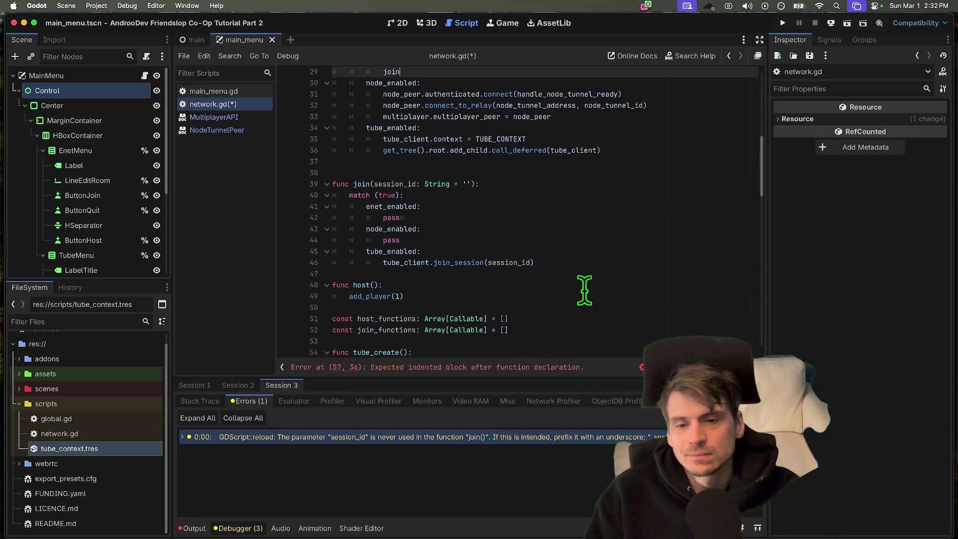
{"action": "scroll", "coordinate": [540, 279], "scroll_direction": "down", "scroll_amount": 1}
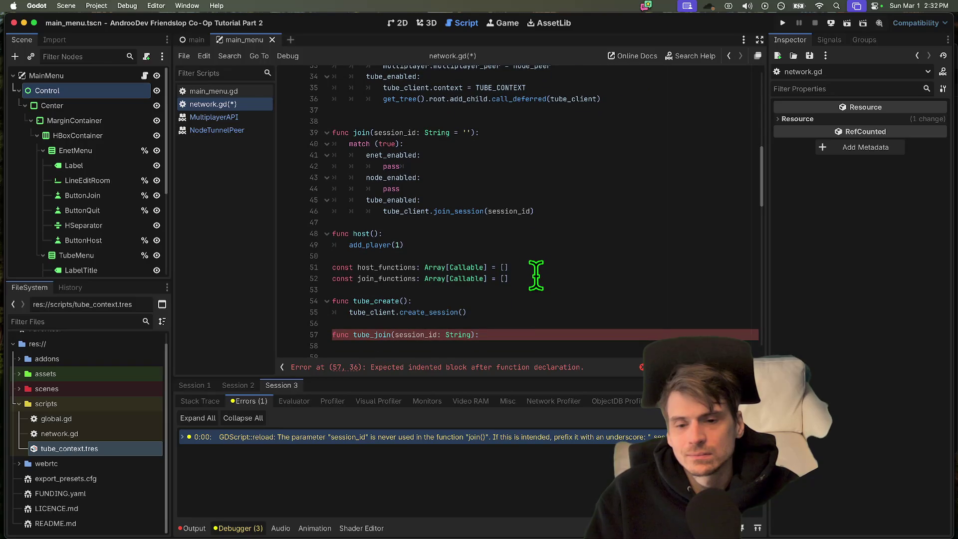
- Cut the host_functions and join_functions const declarations from below host()
{"action": "left_click_drag", "start_coordinate": [539, 281], "coordinate": [259, 265]}
{"action": "key", "text": "super+x"}
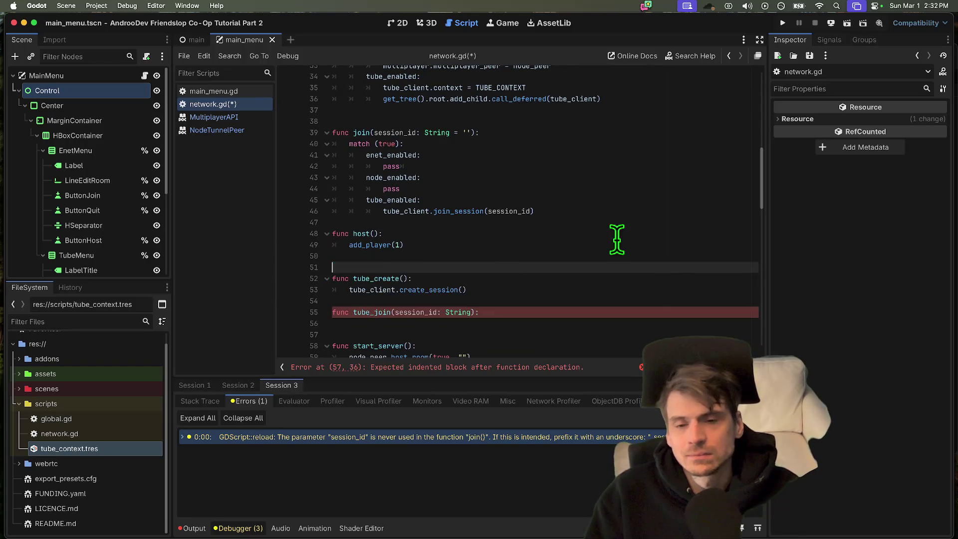
{"action": "scroll", "coordinate": [603, 247], "scroll_direction": "up", "scroll_amount": 10}
- Paste both declarations under current_room_id and change const to var with multi-cursor
{"action": "left_click", "coordinate": [557, 142]}
{"action": "key", "text": "Up"}
{"action": "key", "text": "Down"}
{"action": "key", "text": "Down"}
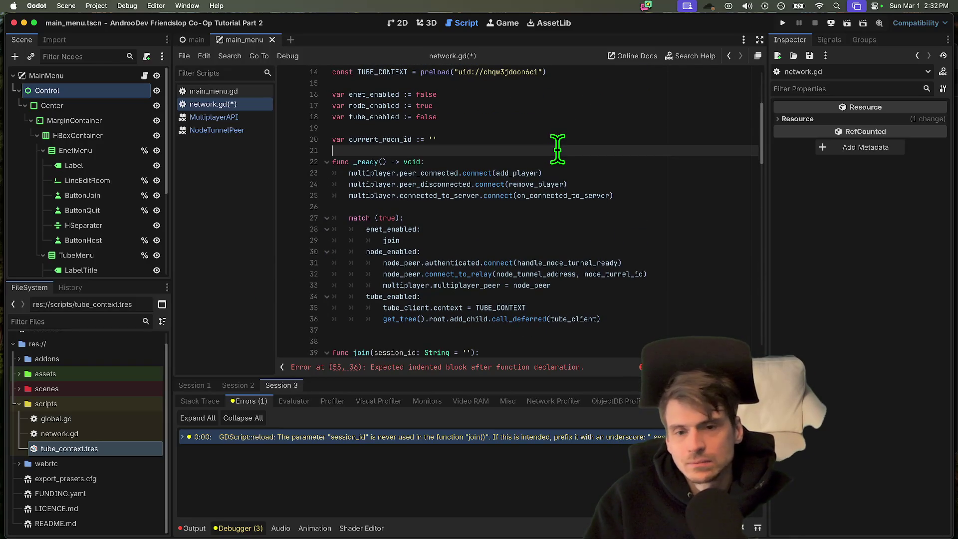
{"action": "key", "text": "Return"}
{"action": "key", "text": "super+v"}
{"action": "key", "text": "Return"}
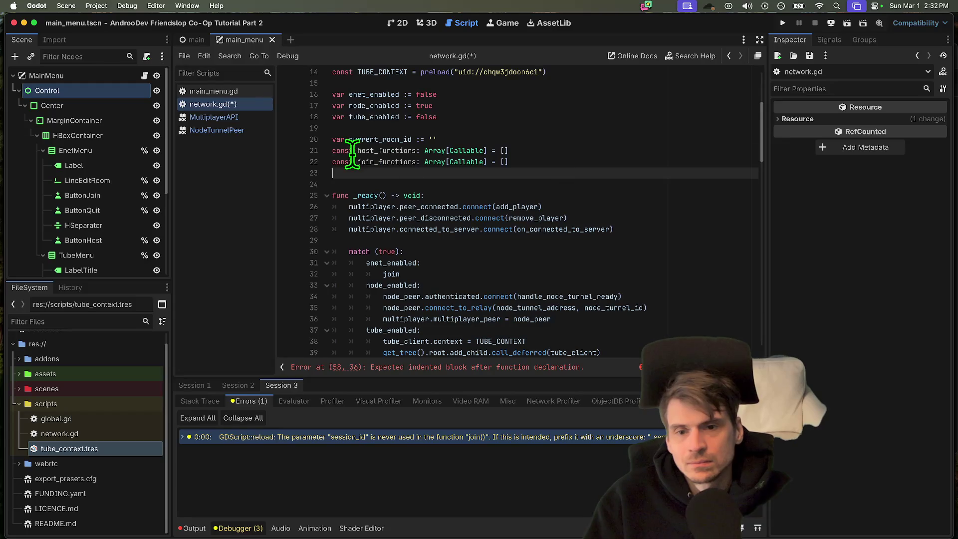
{"action": "left_click_drag", "start_coordinate": [333, 151], "coordinate": [354, 161]}
{"action": "type", "text": "var"}
{"action": "left_click", "coordinate": [586, 185]}
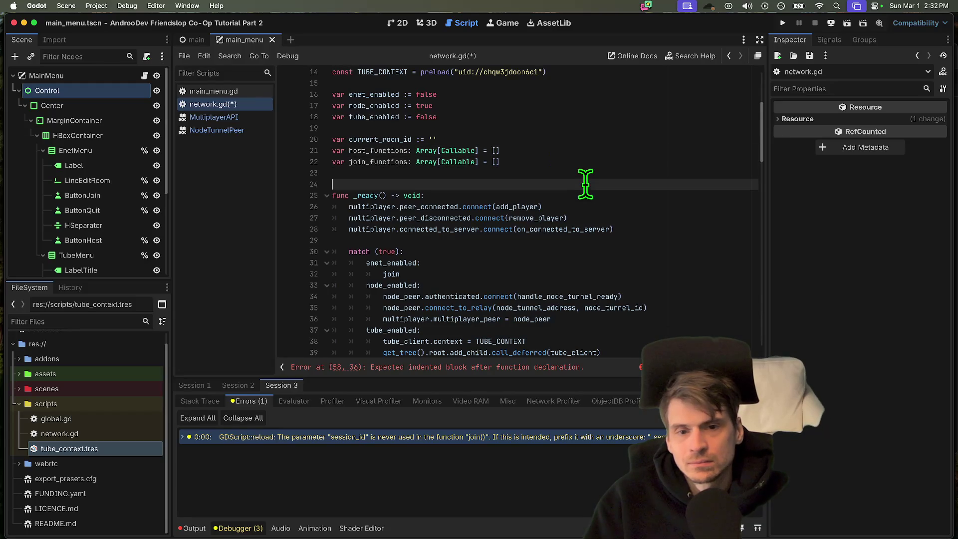
- Replace Array[Callable] = [] with a plain Callable type on both declarations
{"action": "left_click_drag", "start_coordinate": [416, 150], "coordinate": [578, 161]}
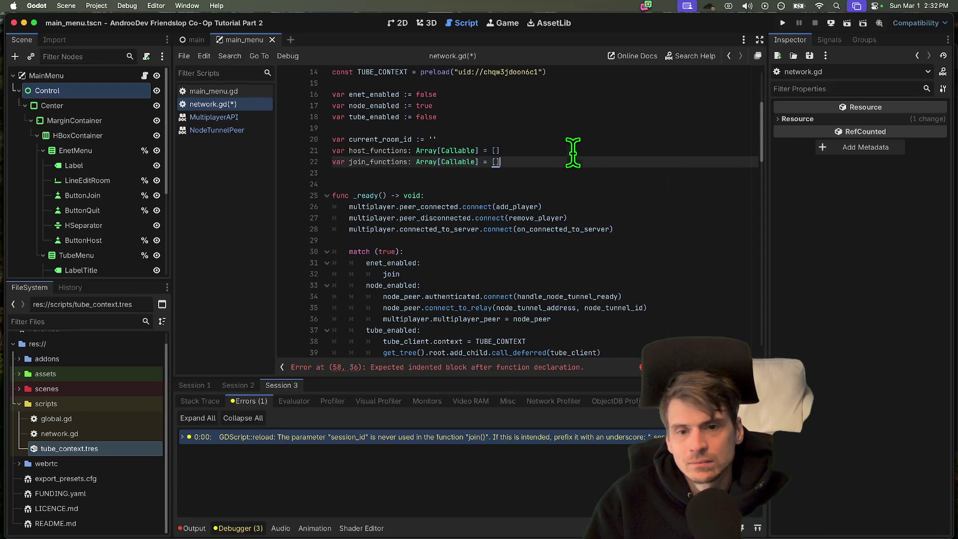
{"action": "left_click_drag", "start_coordinate": [417, 151], "coordinate": [500, 150]}
{"action": "key", "text": "BackSpace"}
{"action": "type", "text": "C"}
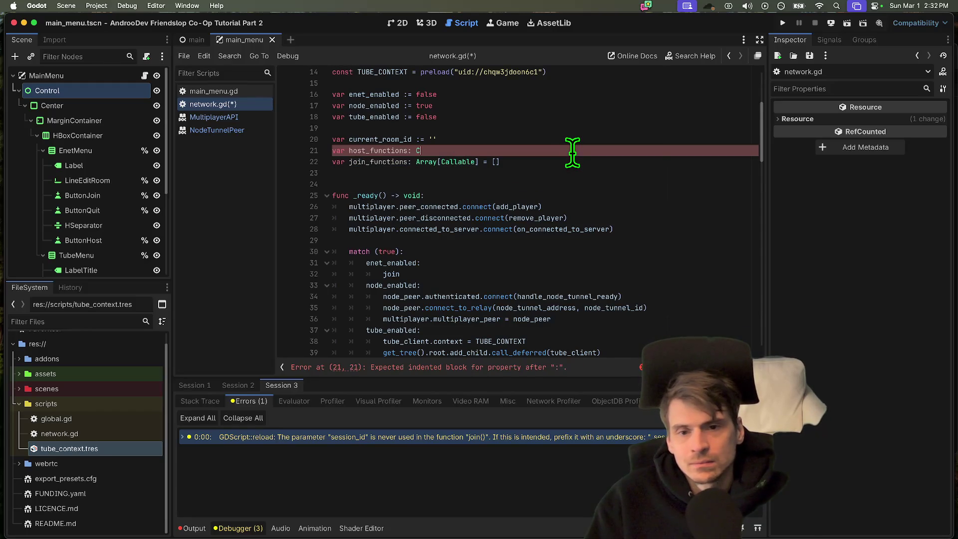
{"action": "key", "text": "Tab"}
{"action": "key", "text": "Down"}
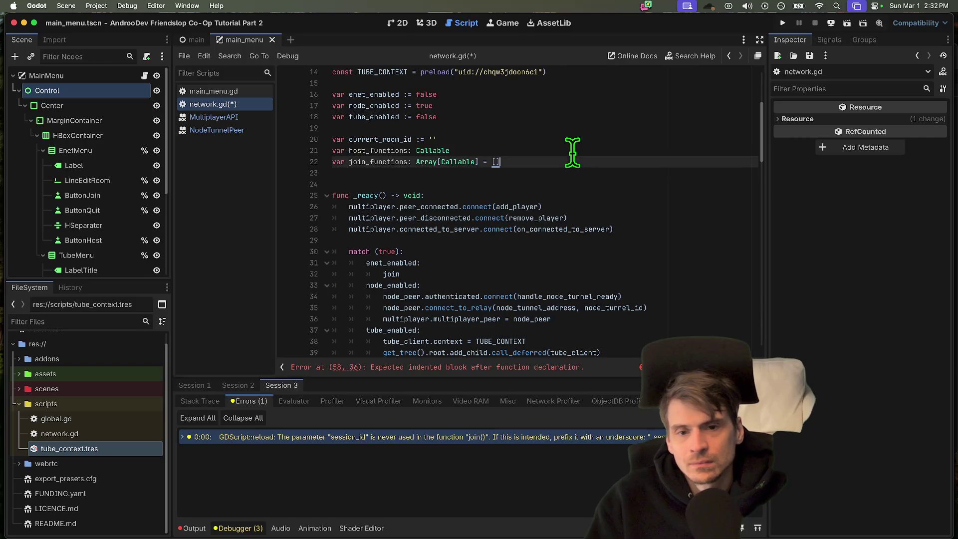
{"action": "type", "text": "Cal"}
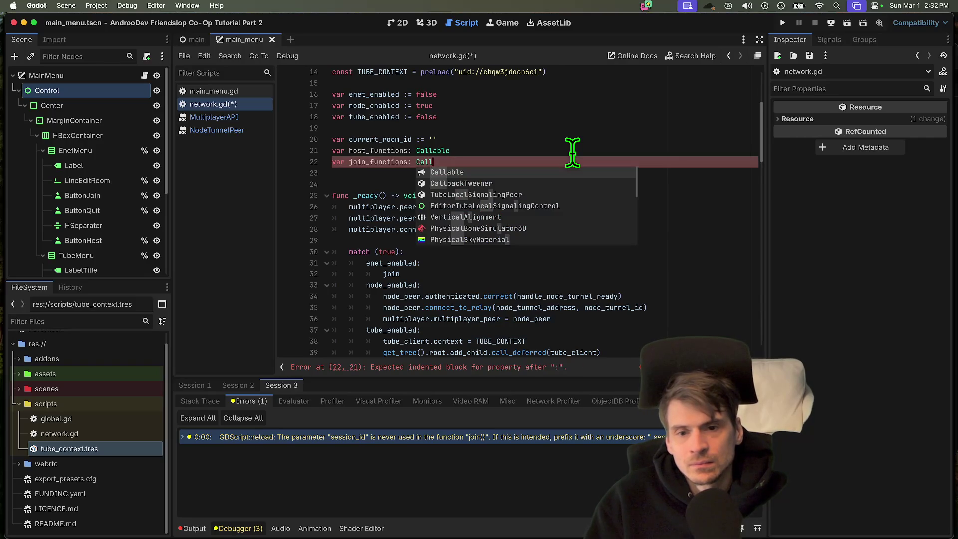
{"action": "key", "text": "Tab"}
- Rename them to singular host_function and join_function and tidy the blank line before _ready
{"action": "key", "text": "alt+Left"}
{"action": "key", "text": "BackSpace"}
{"action": "key", "text": "Up"}
{"action": "key", "text": "Down"}
{"action": "key", "text": "Down"}
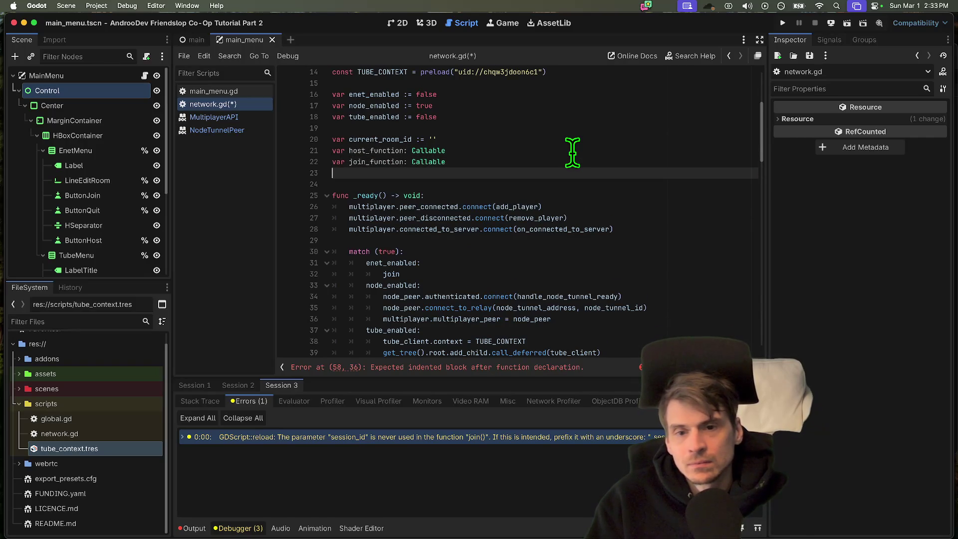
{"action": "key", "text": "BackSpace"}
{"action": "double_click", "coordinate": [376, 151]}
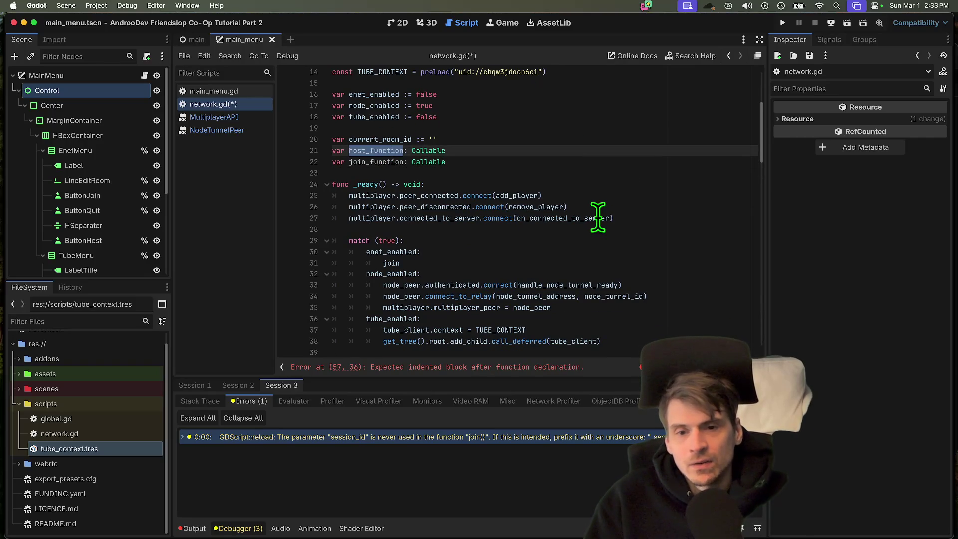
- Start a host_function = assignment in _ready's enet match branch
{"action": "left_click", "coordinate": [582, 275]}
{"action": "left_click", "coordinate": [605, 262]}
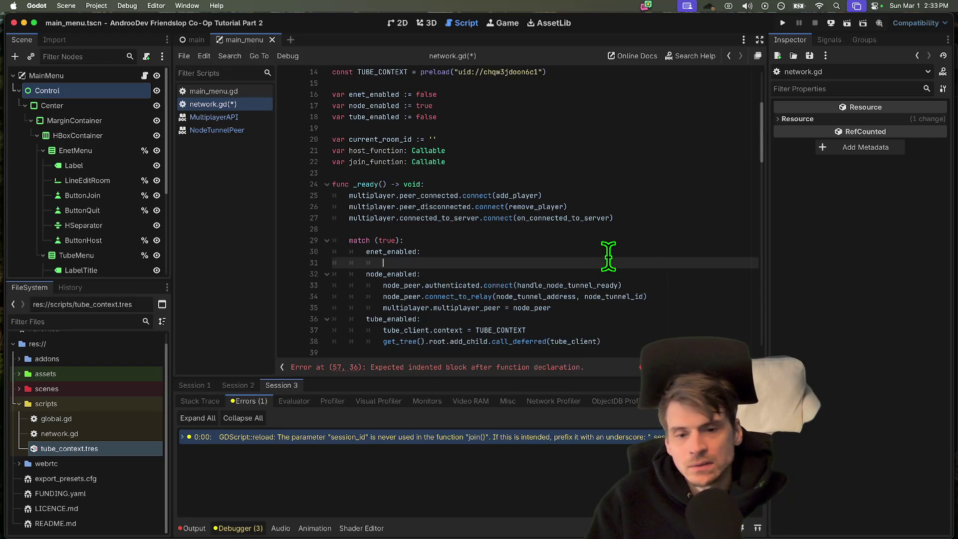
{"action": "key", "text": "alt+BackSpace"}
{"action": "type", "text": "="}
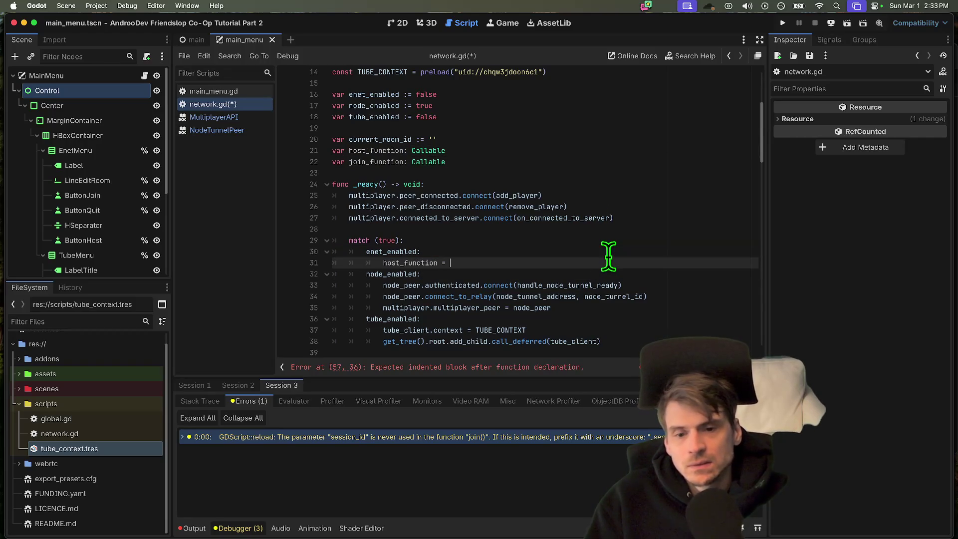
{"action": "key", "text": "BackSpace"}
{"action": "key", "text": "BackSpace"}
{"action": "scroll", "coordinate": [578, 225], "scroll_direction": "down", "scroll_amount": 5}
{"action": "scroll", "coordinate": [578, 192], "scroll_direction": "down", "scroll_amount": 8}
{"action": "scroll", "coordinate": [579, 192], "scroll_direction": "down", "scroll_amount": 3}
{"action": "scroll", "coordinate": [591, 225], "scroll_direction": "up", "scroll_amount": 2}
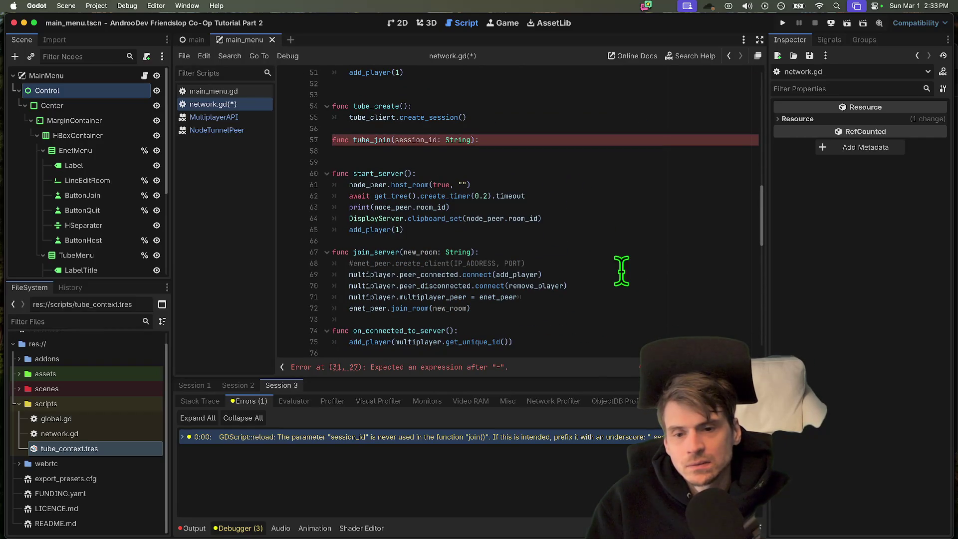
- Add an empty func start_server(): header below tube_join and select the original start_server for renaming
{"action": "left_click", "coordinate": [621, 154]}
{"action": "key", "text": "Return"}
{"action": "key", "text": "Return"}
{"action": "type", "text": "func sta"}
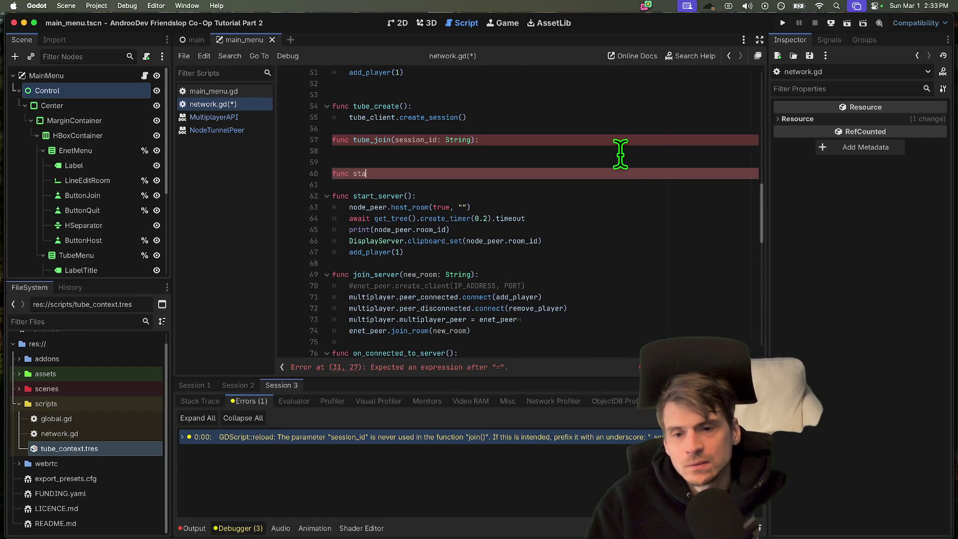
{"action": "key", "text": "BackSpace"}
{"action": "key", "text": "BackSpace"}
{"action": "key", "text": "BackSpace"}
{"action": "type", "text": "start_server("}
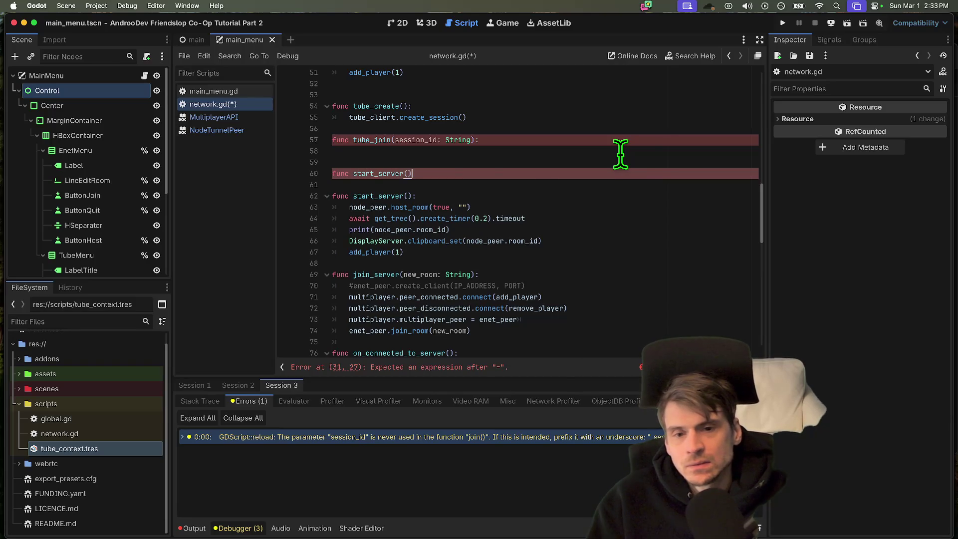
{"action": "type", "text": ":"}
{"action": "key", "text": "Return"}
{"action": "double_click", "coordinate": [363, 207]}
{"action": "type", "text": "start_"}
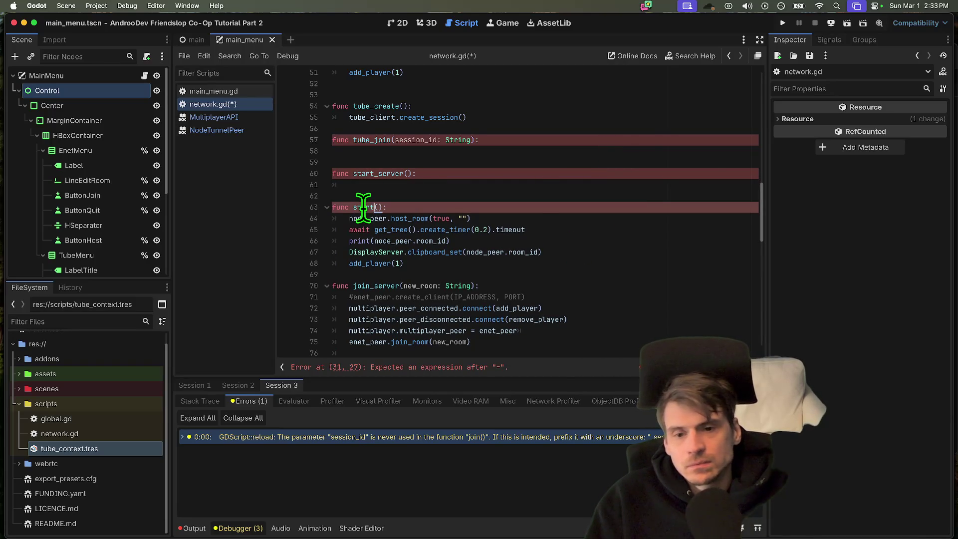